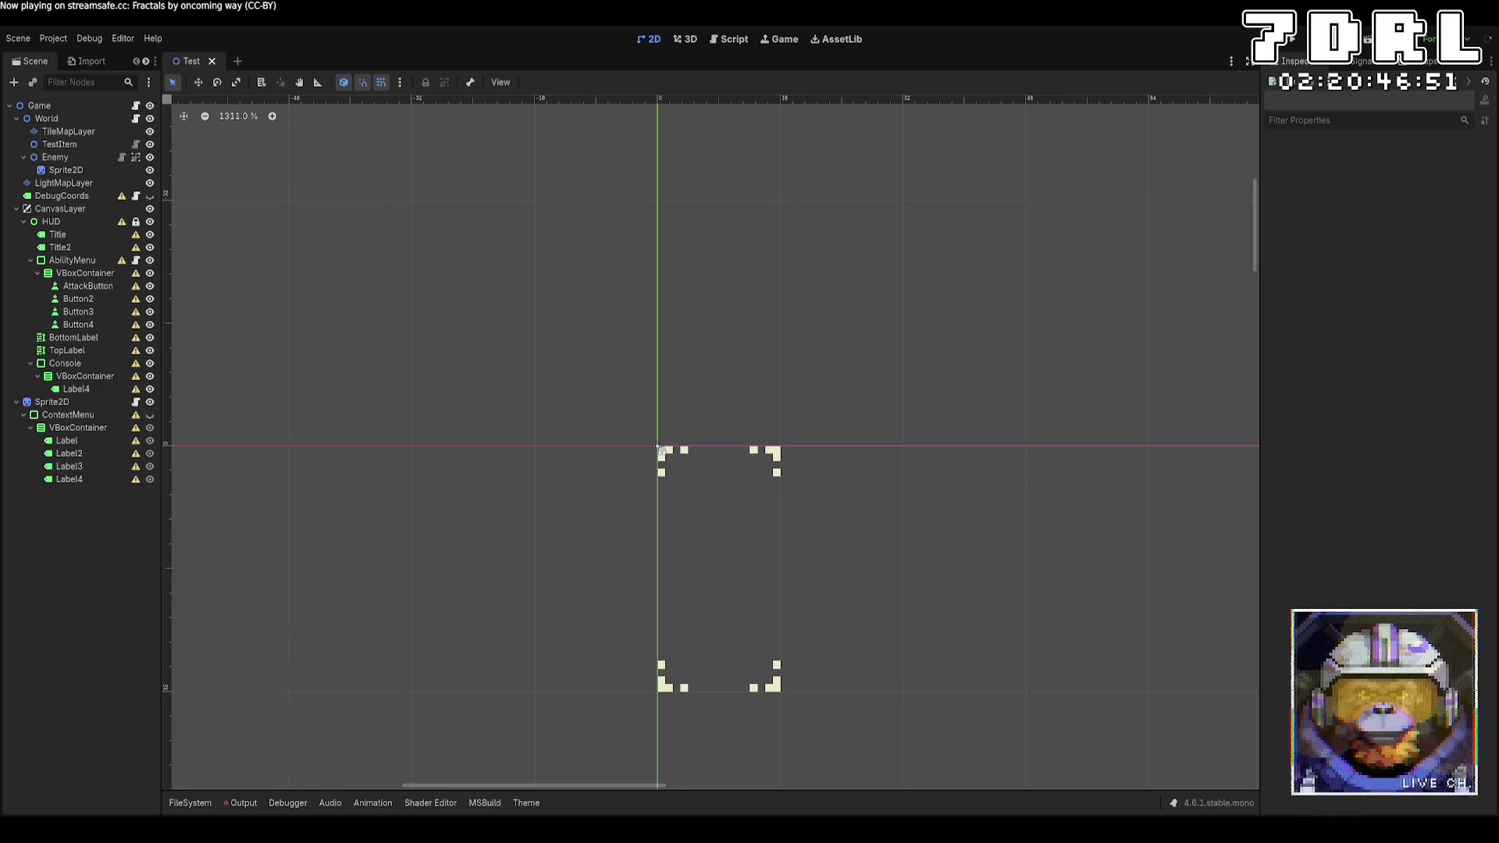
- Zoom out the 2D viewport and run the project to play the dungeon with the Minotaur
{"action": "scroll", "coordinate": [784, 478], "scroll_direction": "down", "scroll_amount": 1}
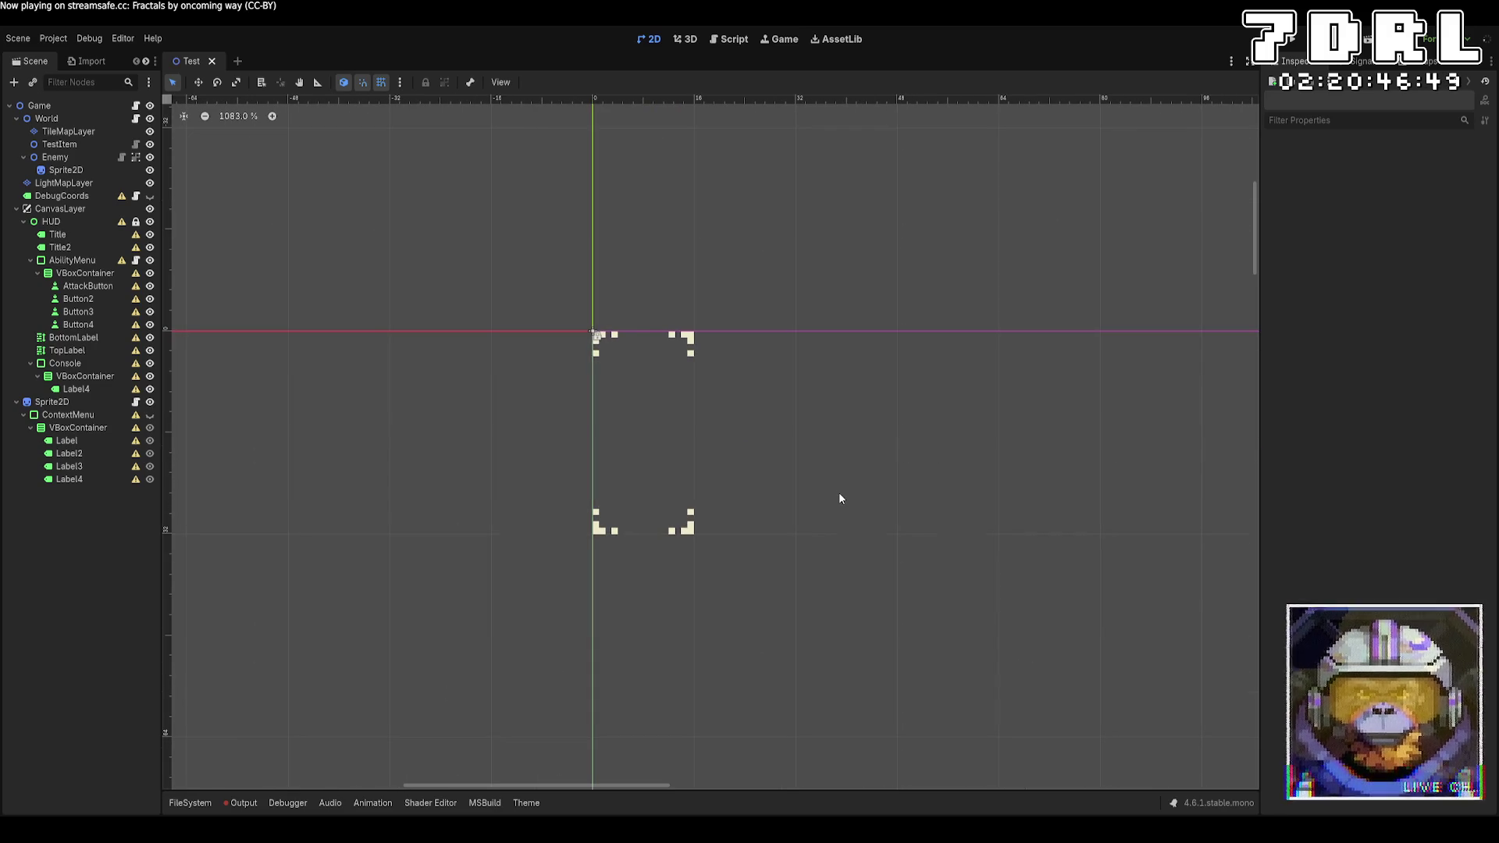
{"action": "left_click", "coordinate": [1298, 36]}
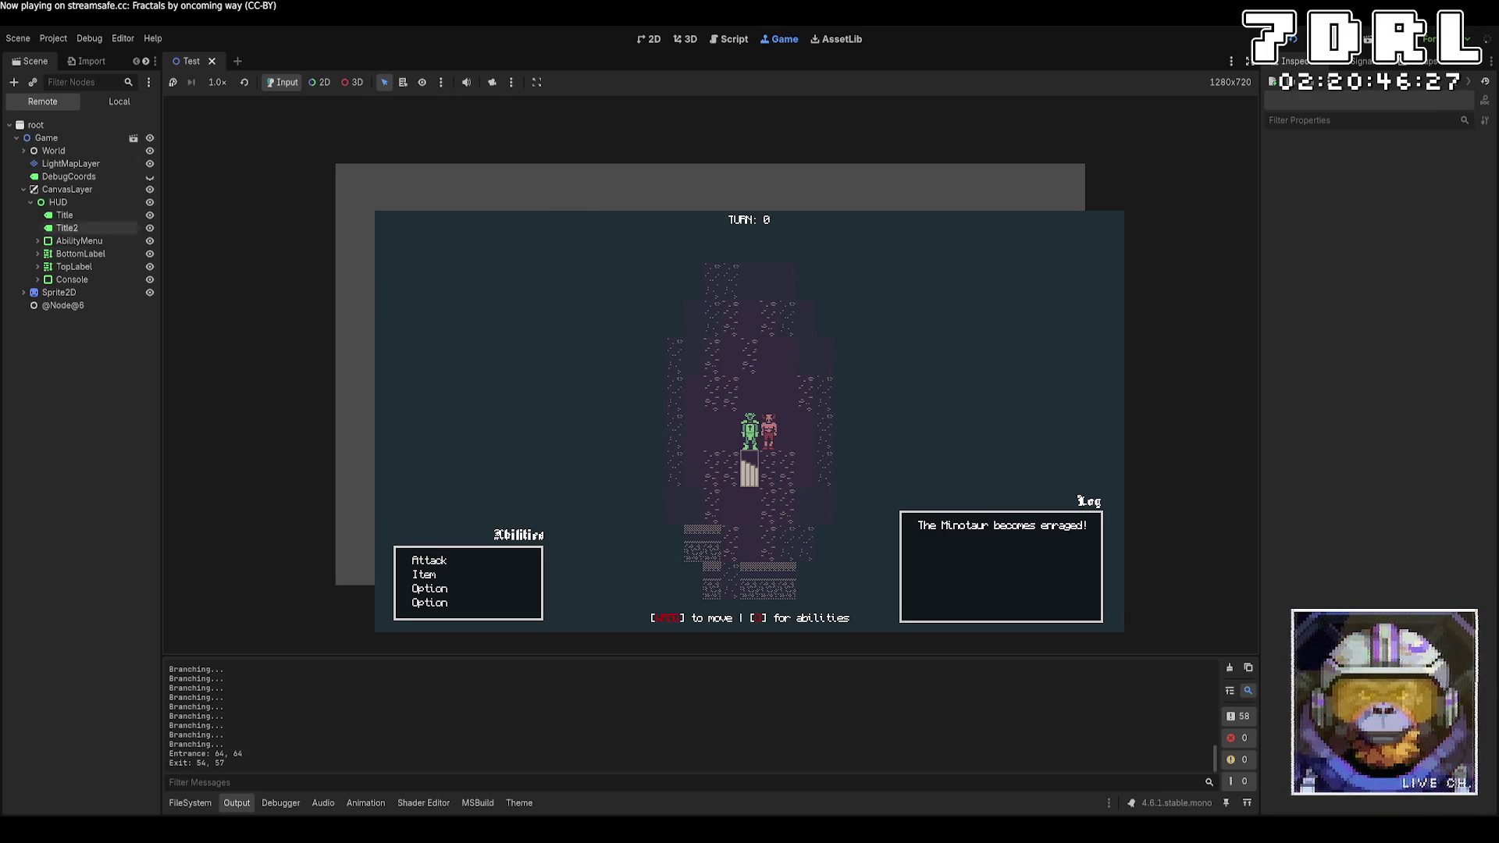
- Expand the live Sprite2D node, toggle its visibility off and on, and inspect it and the Console
{"action": "left_click", "coordinate": [23, 294]}
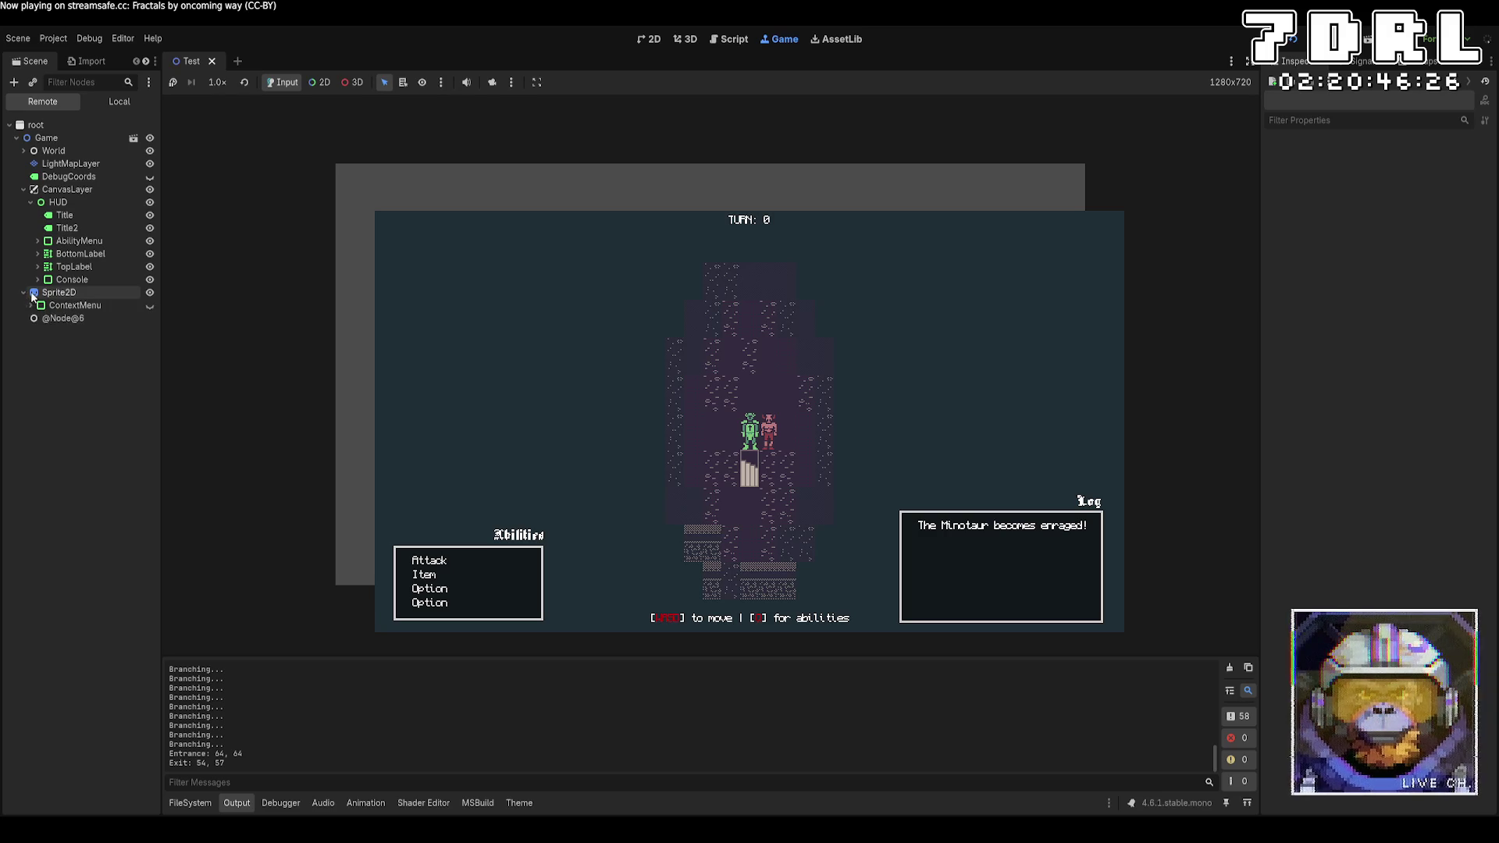
{"action": "left_click", "coordinate": [153, 295]}
{"action": "left_click", "coordinate": [152, 297]}
{"action": "left_click", "coordinate": [30, 306]}
{"action": "left_click", "coordinate": [53, 296]}
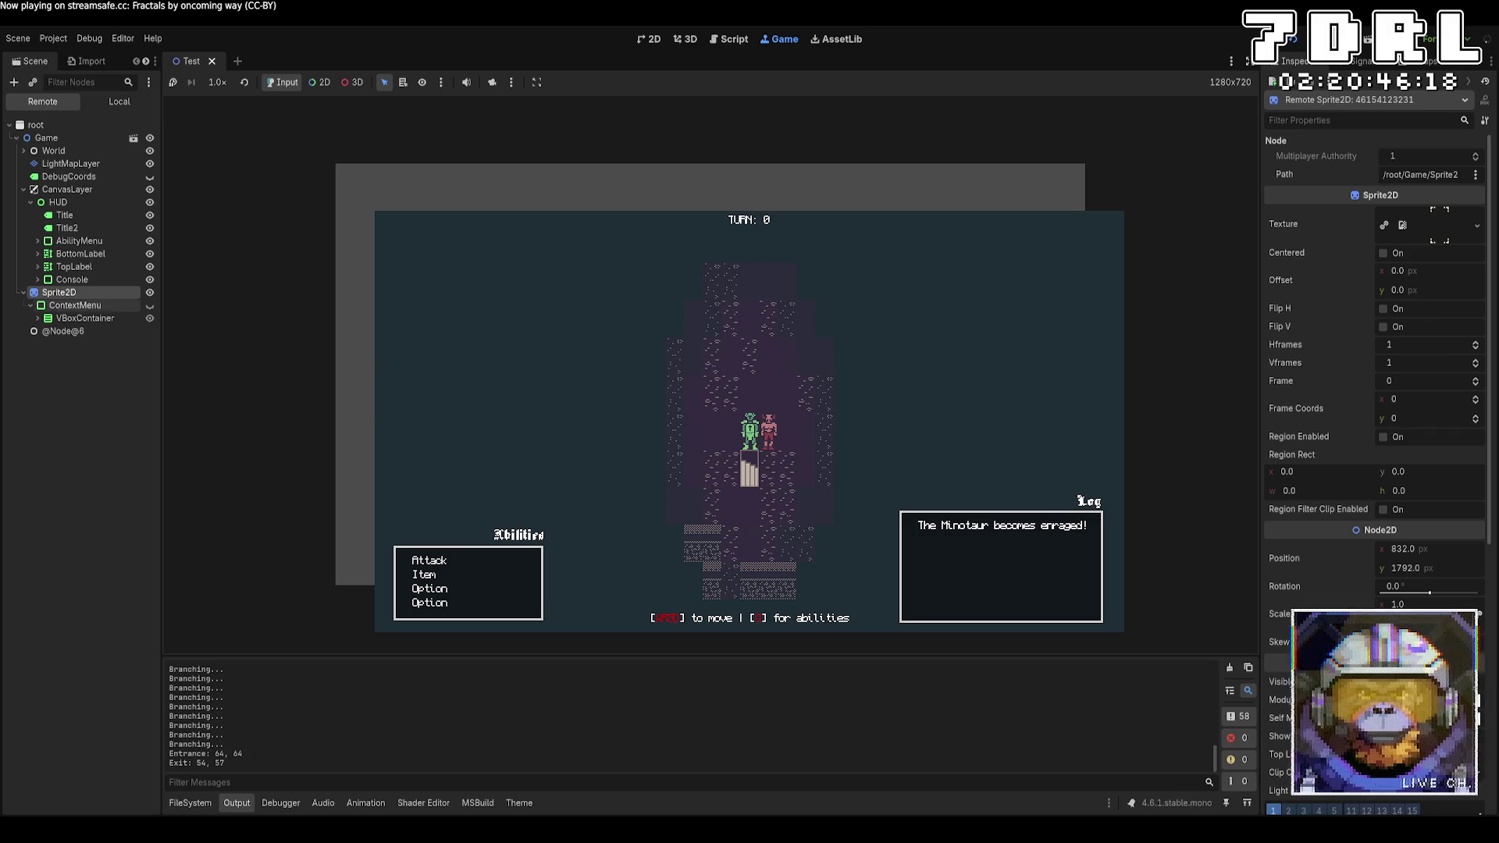
{"action": "double_click", "coordinate": [73, 280]}
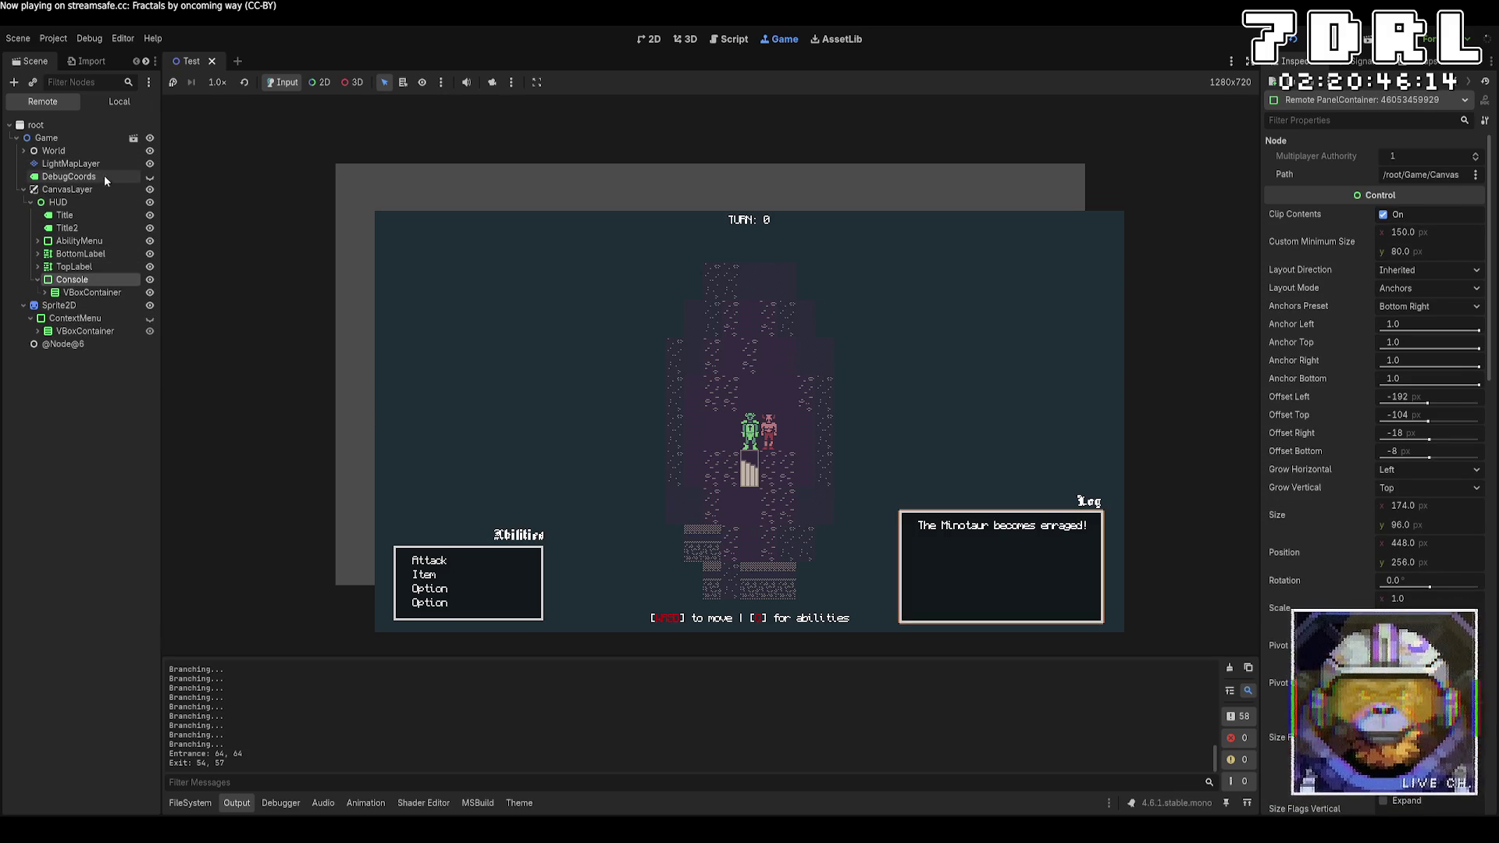
- Inspect the live Enemy (Tile Position 0, 0) and Player nodes under World, then stop the game
{"action": "left_click", "coordinate": [23, 151]}
{"action": "double_click", "coordinate": [59, 191]}
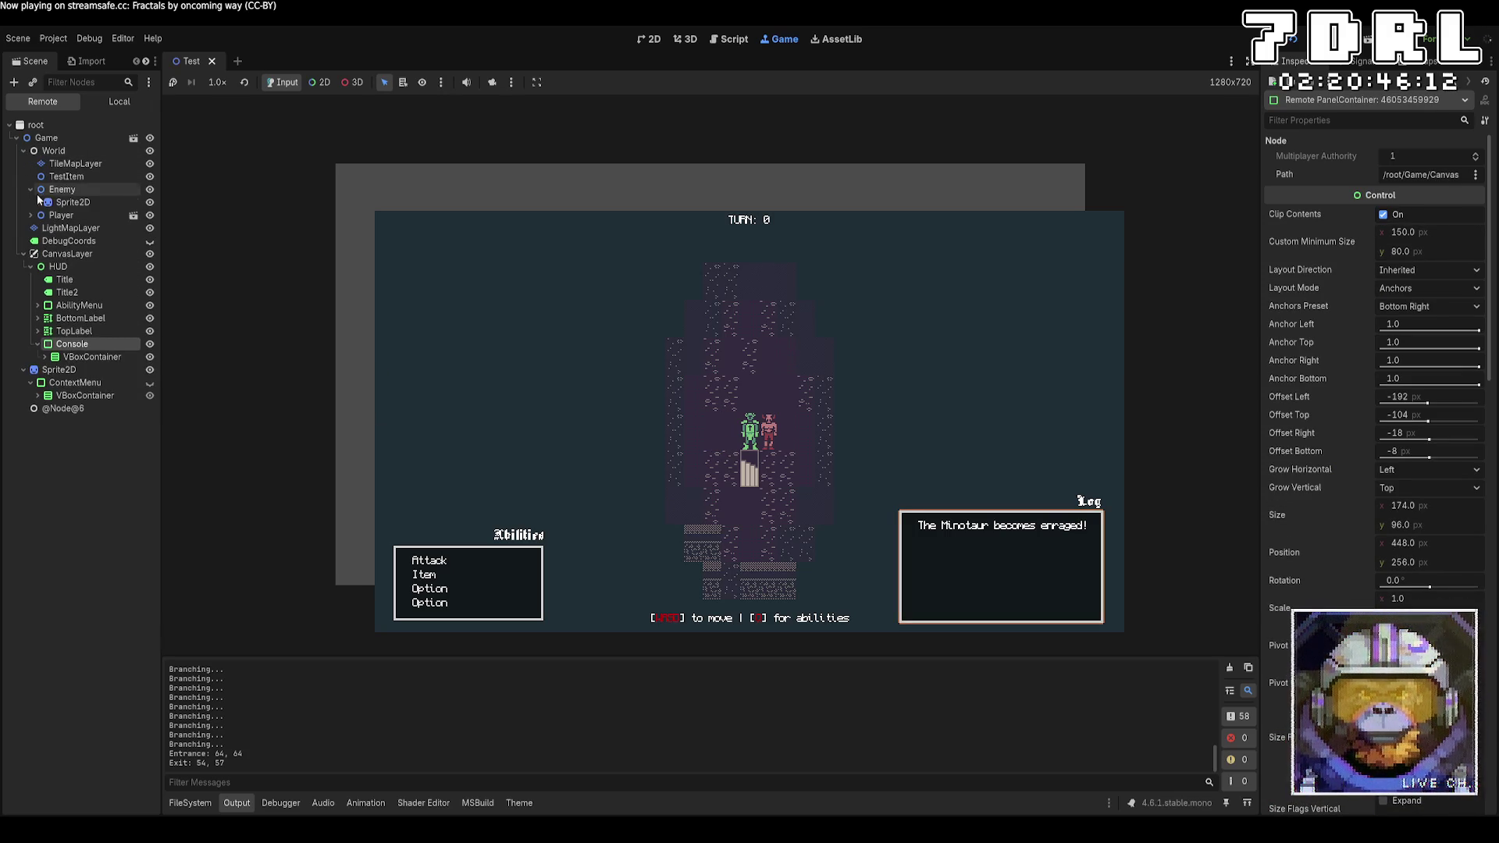
{"action": "double_click", "coordinate": [79, 217]}
{"action": "left_click", "coordinate": [60, 190]}
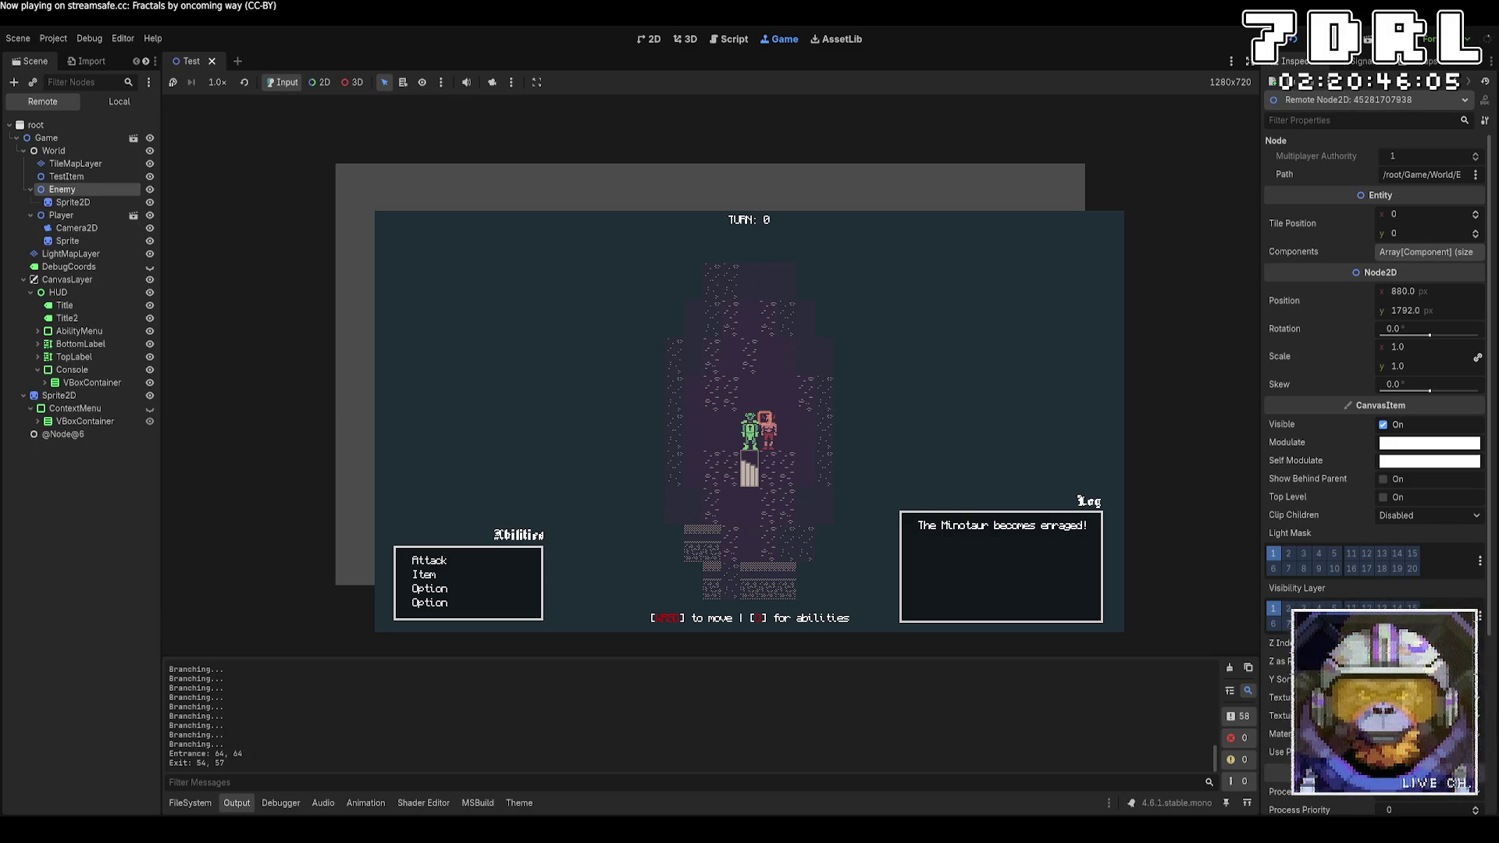
{"action": "key", "text": "F8"}
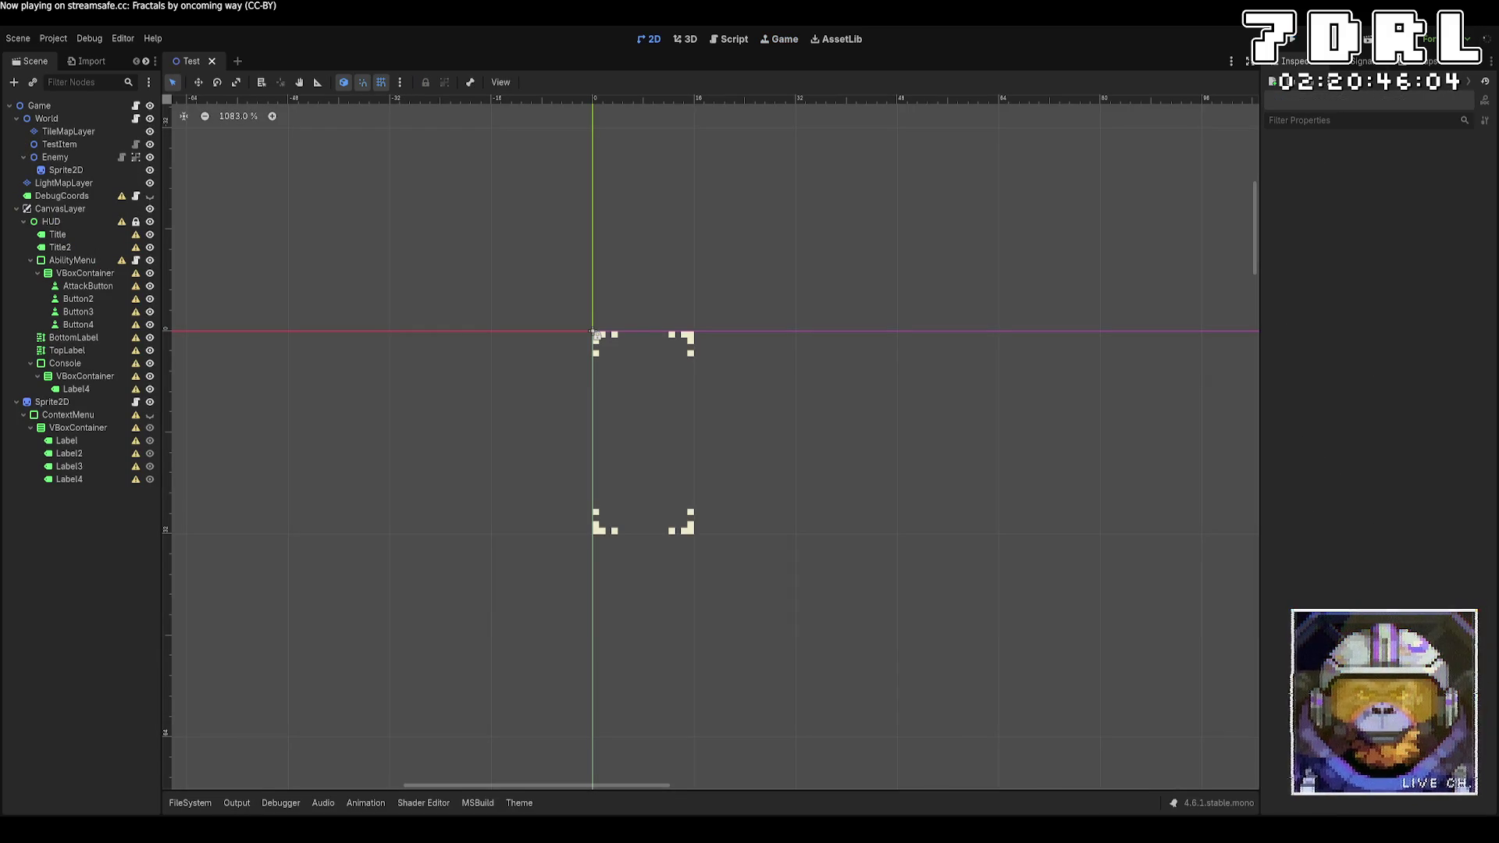
- Bring up Entity.cs in VS Code and locate the _EnterTree method
{"action": "key", "text": "alt+Tab"}
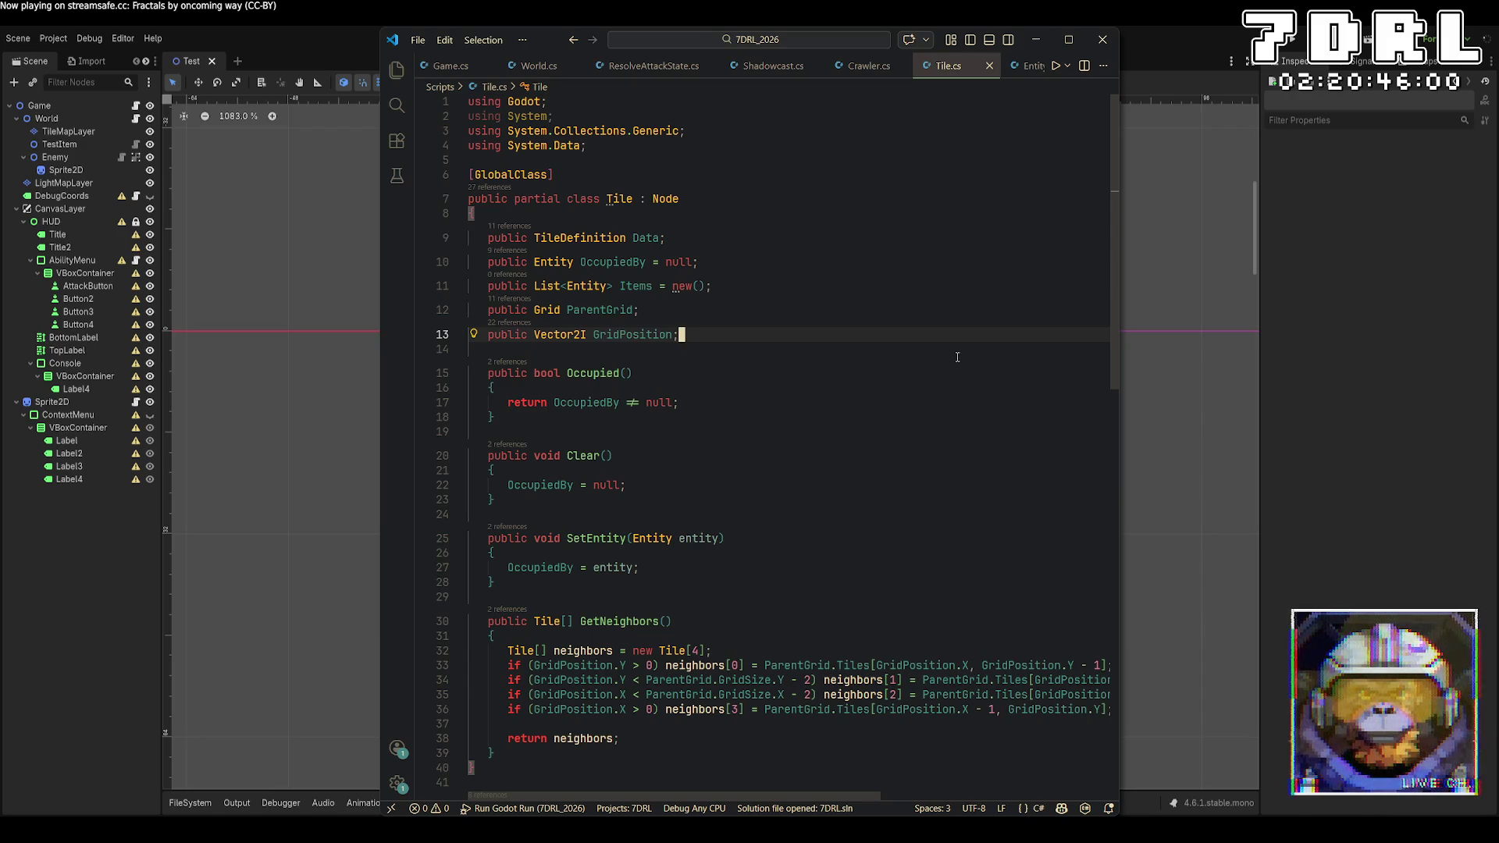
{"action": "left_click", "coordinate": [713, 66]}
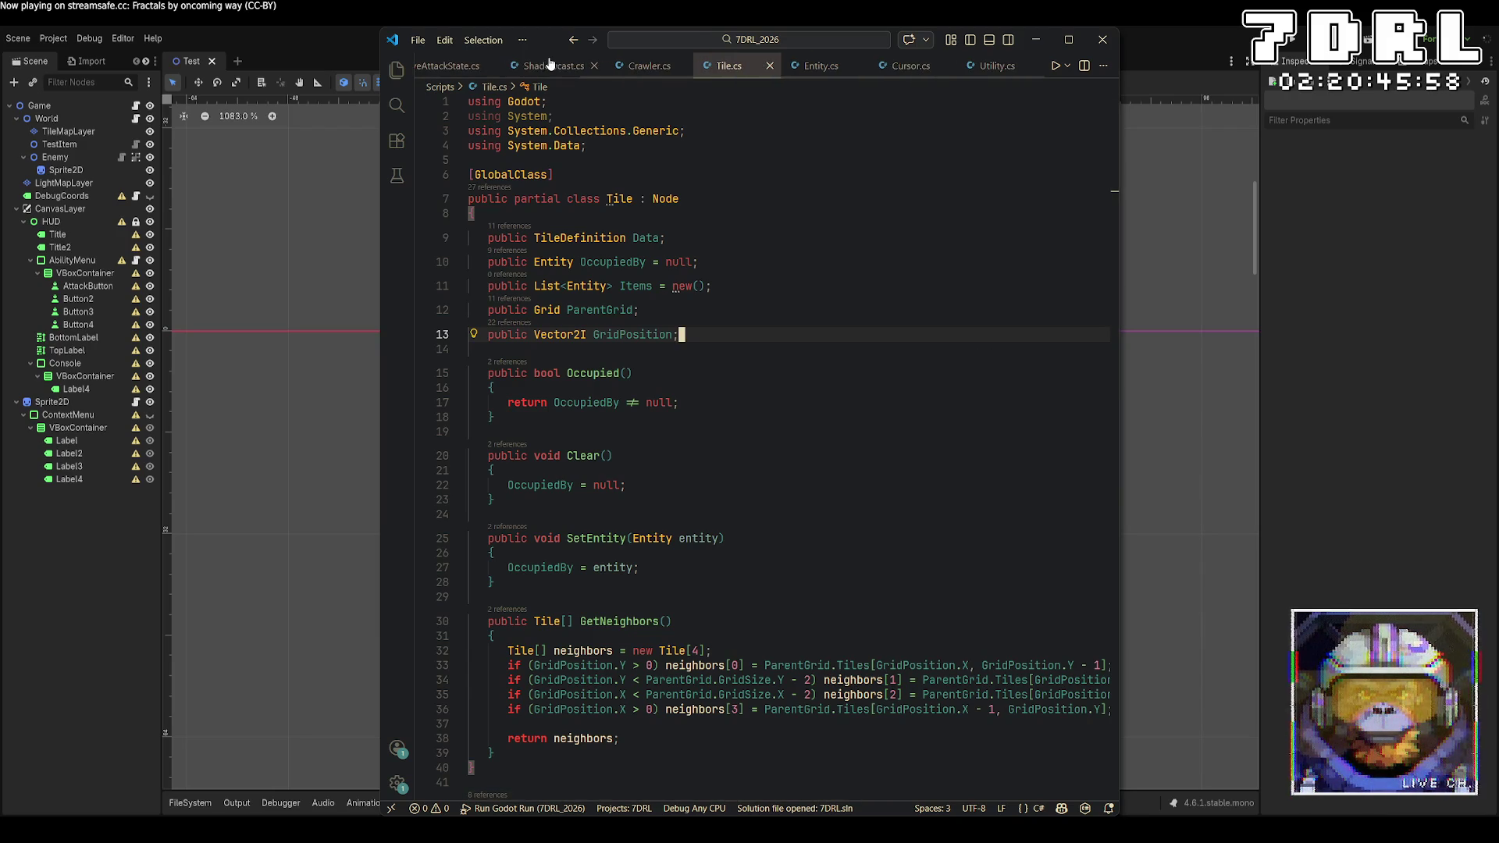
{"action": "key", "text": "alt+Tab"}
{"action": "key", "text": "alt+Tab"}
{"action": "scroll", "coordinate": [905, 271], "scroll_direction": "up", "scroll_amount": 20}
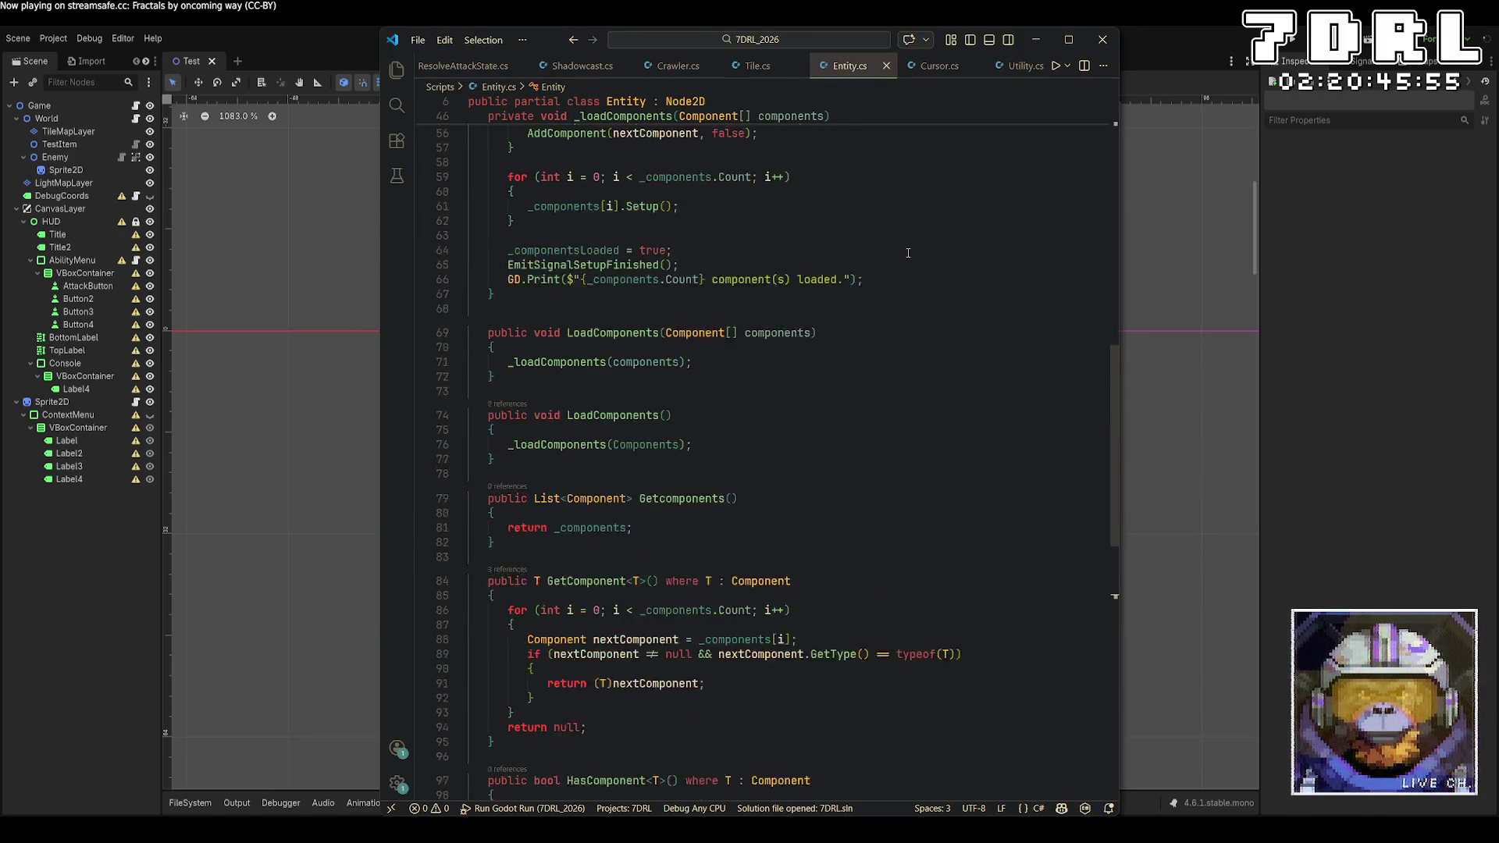
{"action": "scroll", "coordinate": [905, 271], "scroll_direction": "up", "scroll_amount": 5}
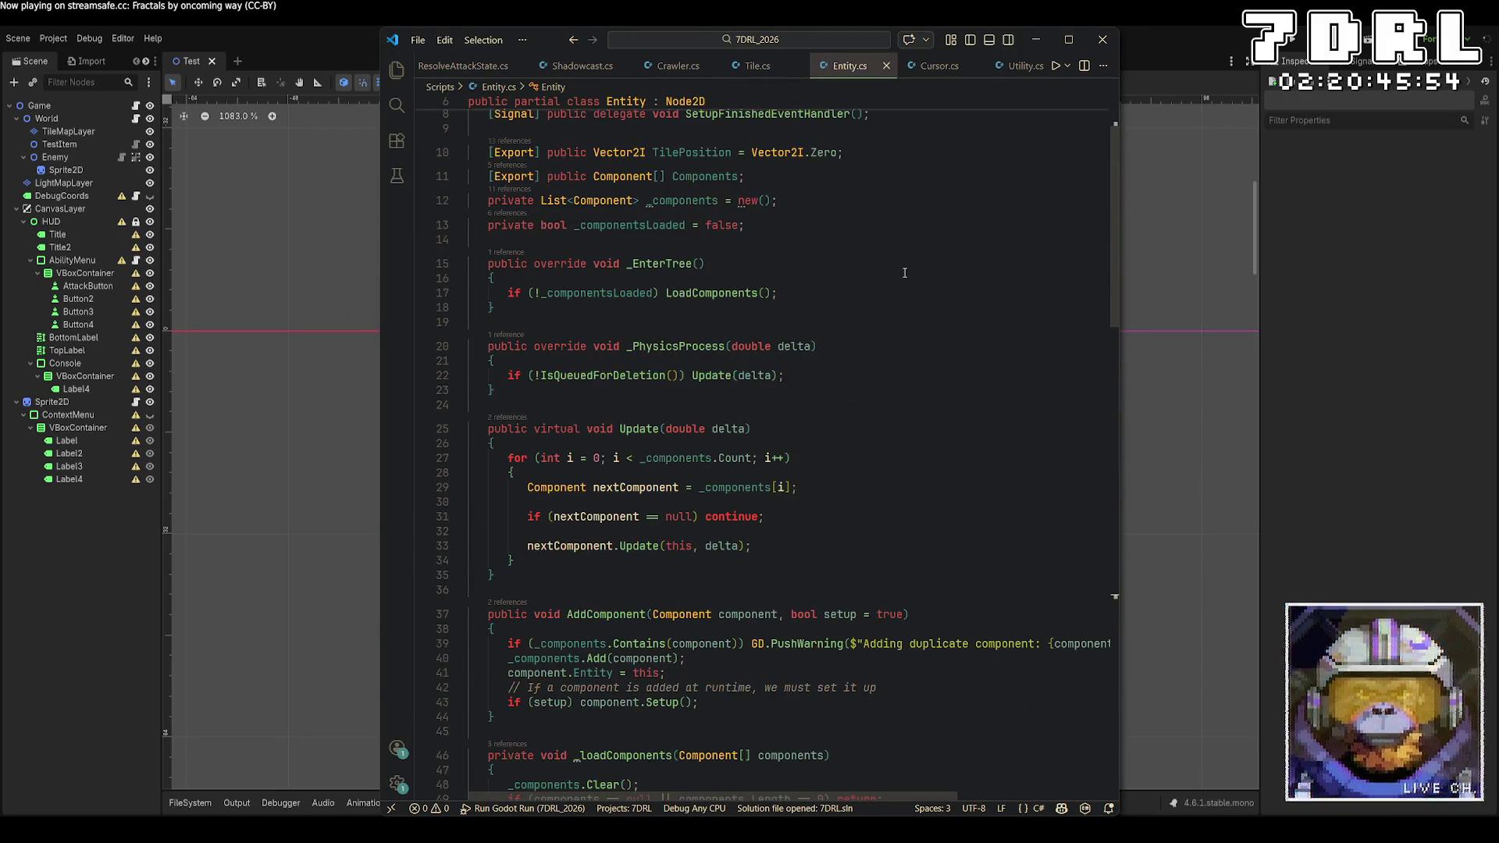
{"action": "scroll", "coordinate": [905, 272], "scroll_direction": "down", "scroll_amount": 17}
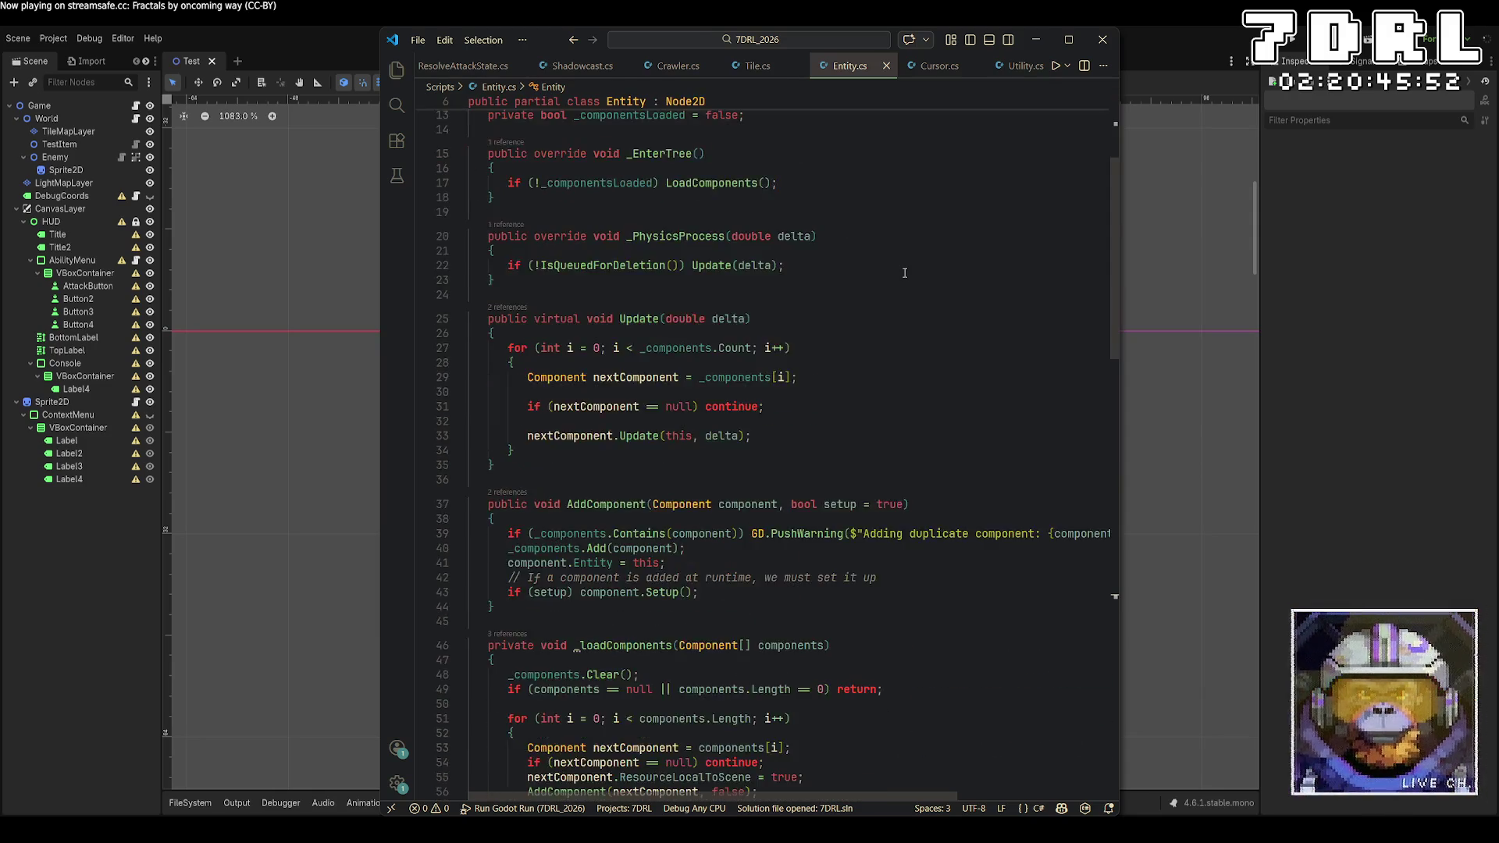
{"action": "scroll", "coordinate": [905, 276], "scroll_direction": "down", "scroll_amount": 6}
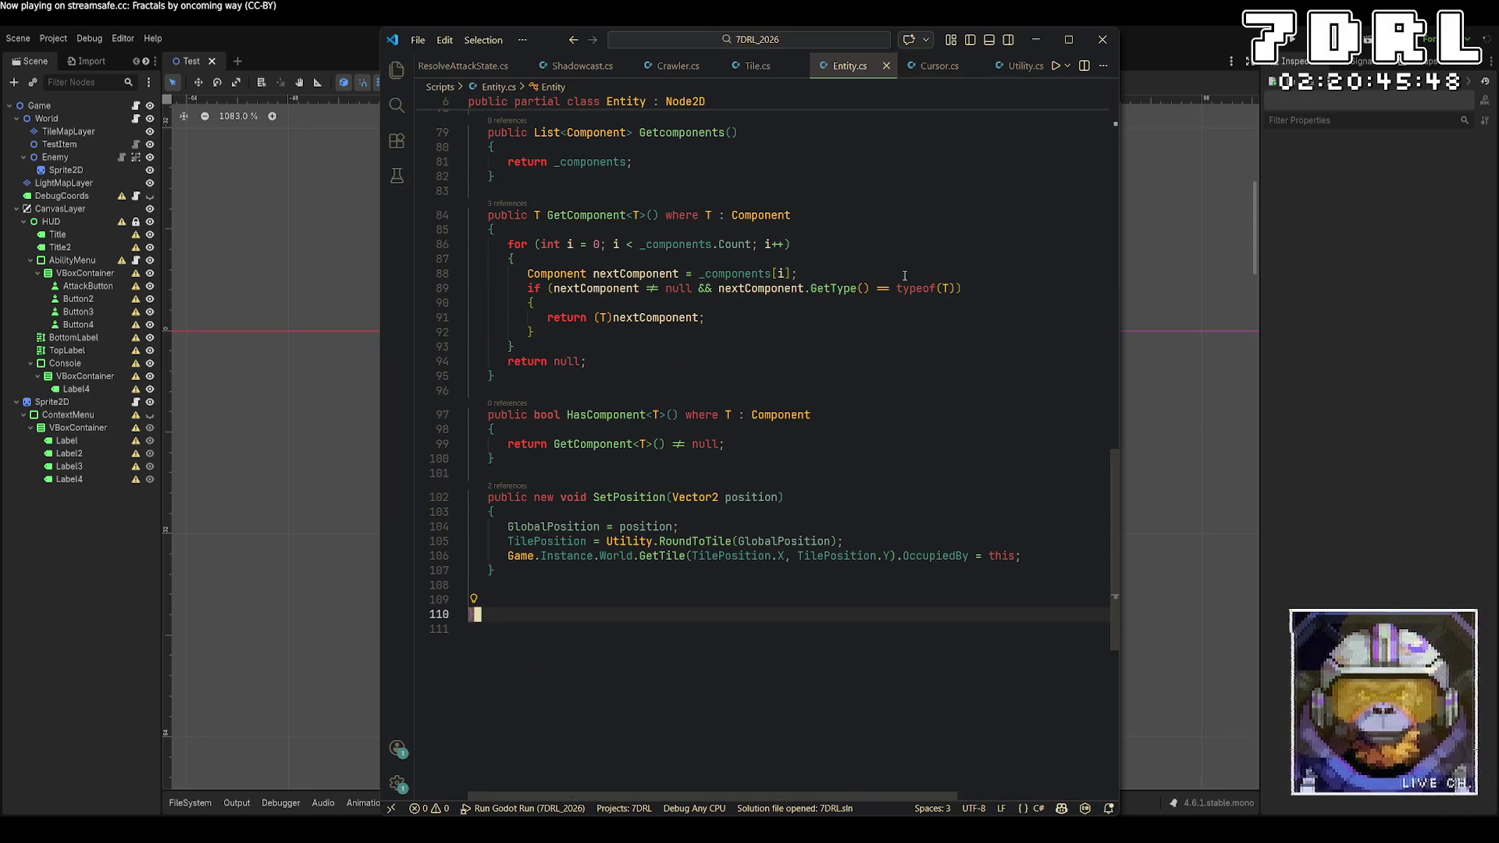
{"action": "scroll", "coordinate": [905, 276], "scroll_direction": "up", "scroll_amount": 13}
{"action": "scroll", "coordinate": [916, 288], "scroll_direction": "up", "scroll_amount": 10}
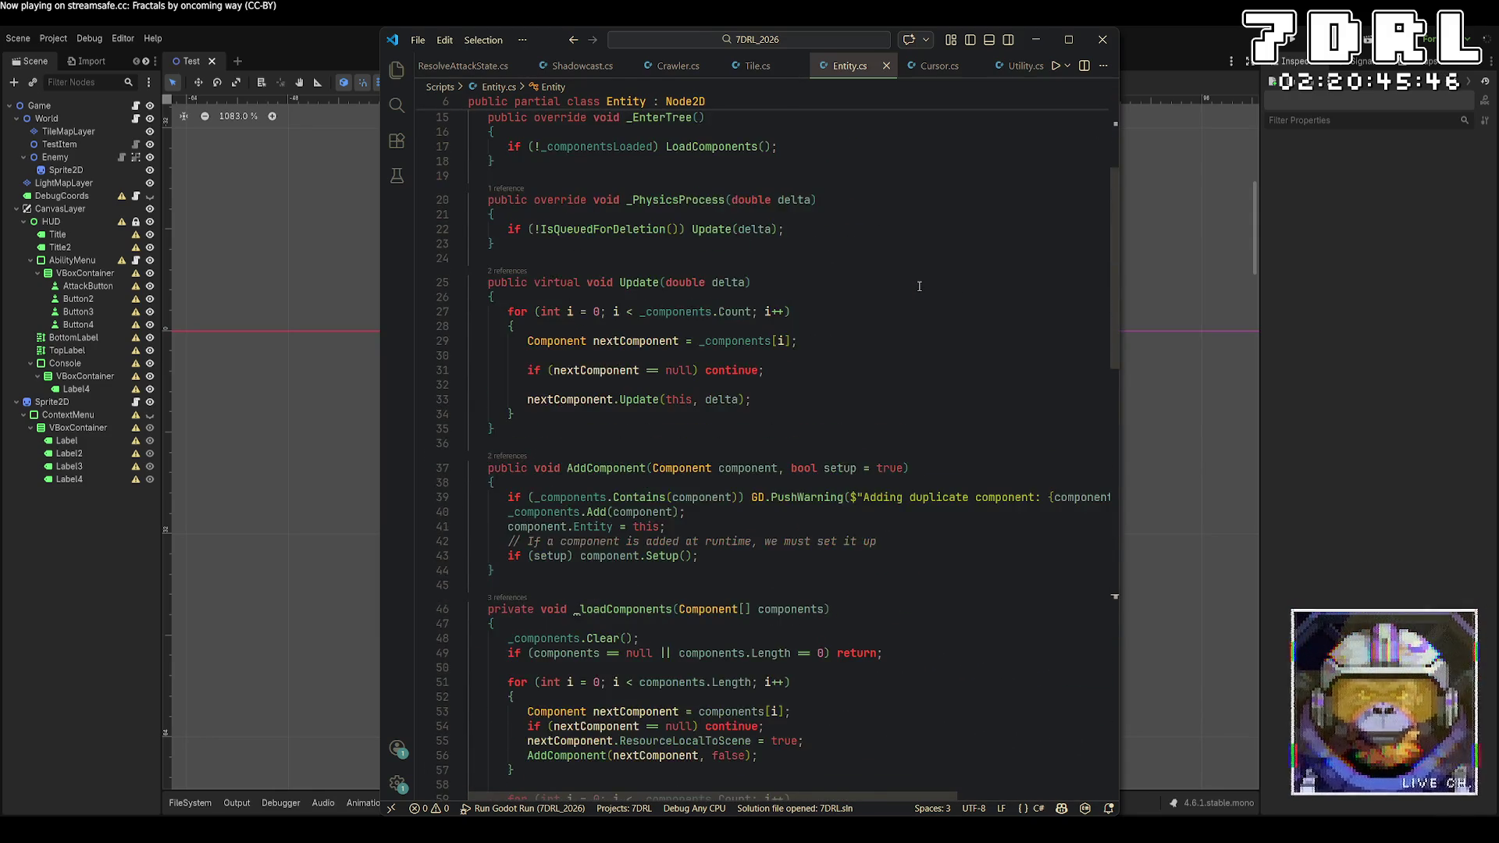
- Add SetPosition(GlobalPosition); after LoadComponents(), save Entity.cs, and rebuild the game in Godot
{"action": "left_click", "coordinate": [920, 289]}
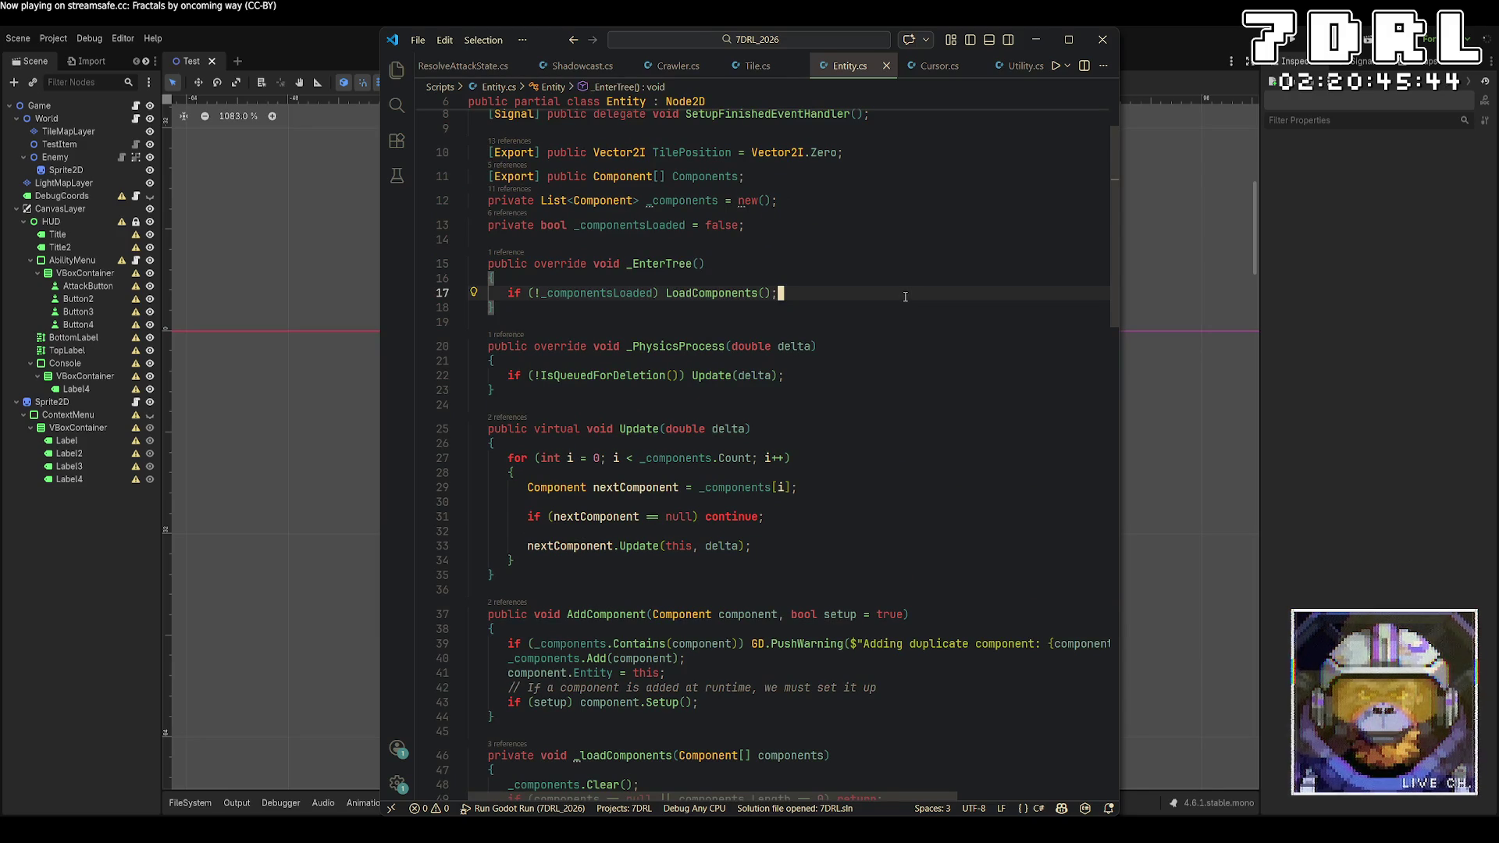
{"action": "key", "text": "Return"}
{"action": "type", "text": "SetPos"}
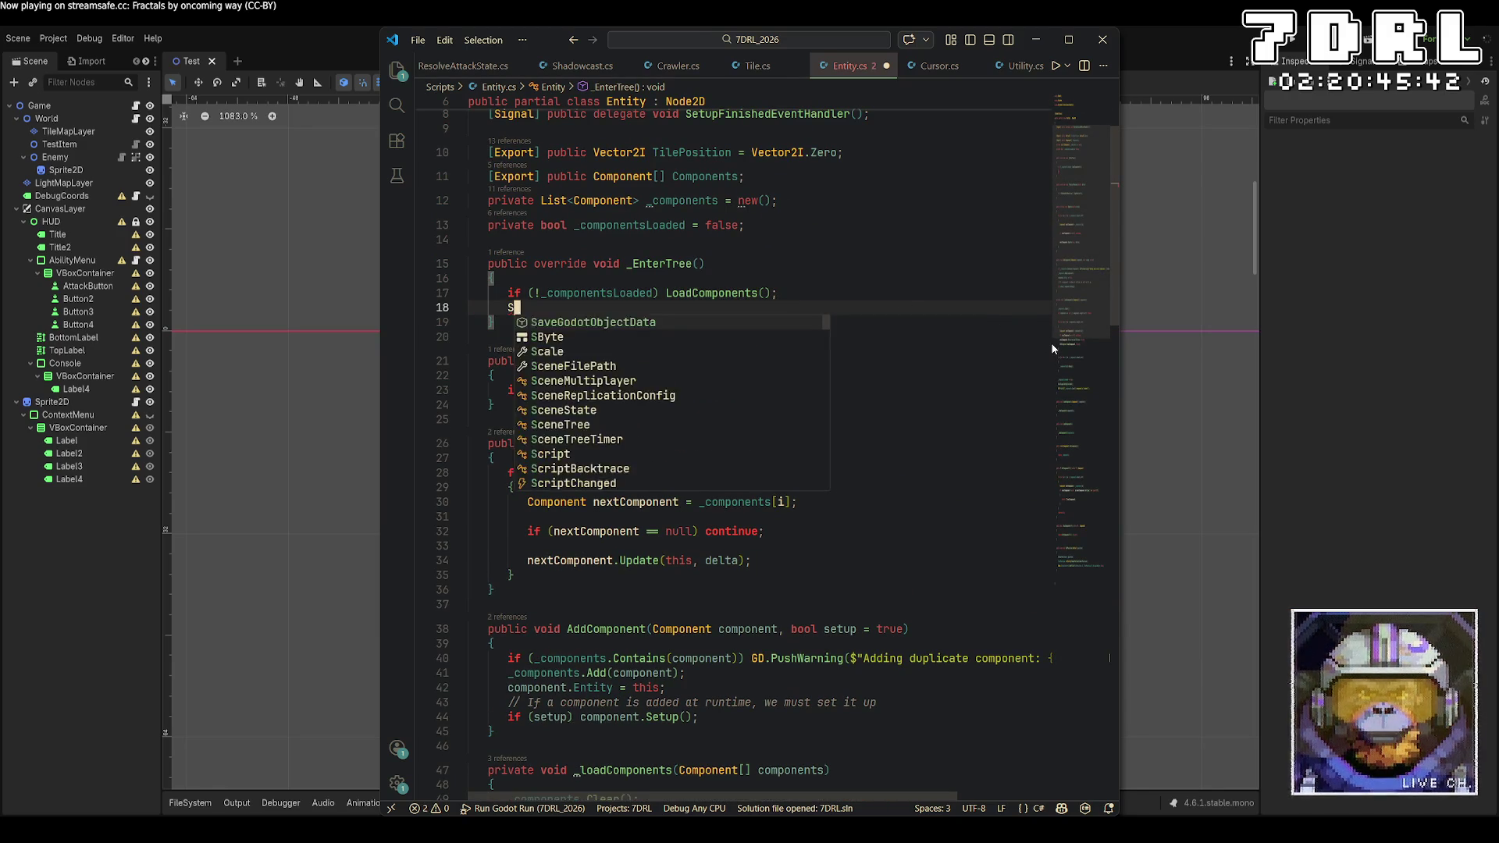
{"action": "key", "text": "Tab"}
{"action": "type", "text": "(Glob"}
{"action": "key", "text": "Tab"}
{"action": "type", "text": ");"}
{"action": "key", "text": "ctrl+s"}
{"action": "scroll", "coordinate": [1053, 350], "scroll_direction": "down", "scroll_amount": 15}
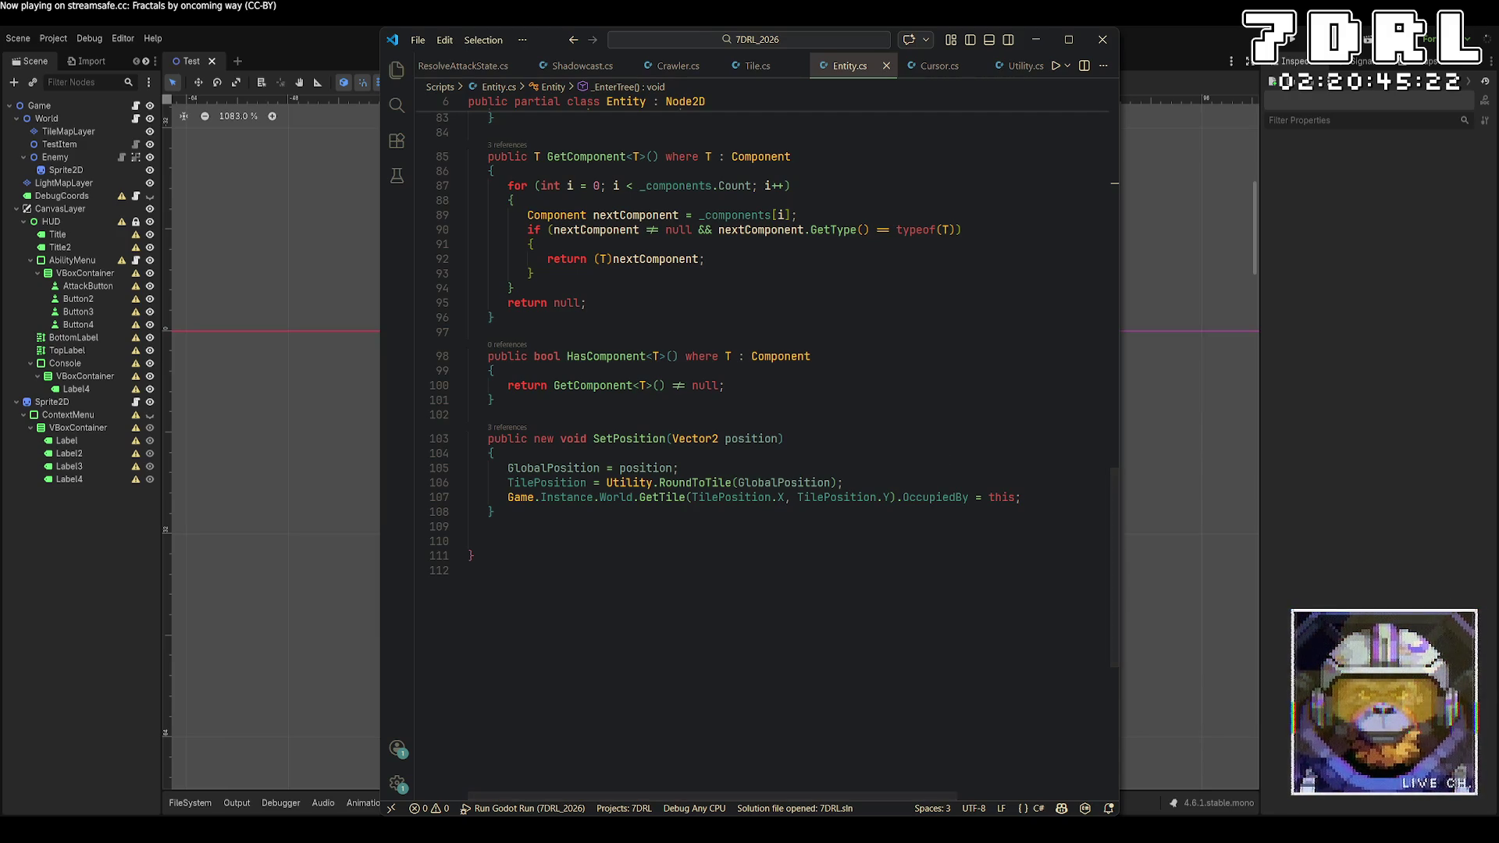
{"action": "left_click", "coordinate": [596, 335]}
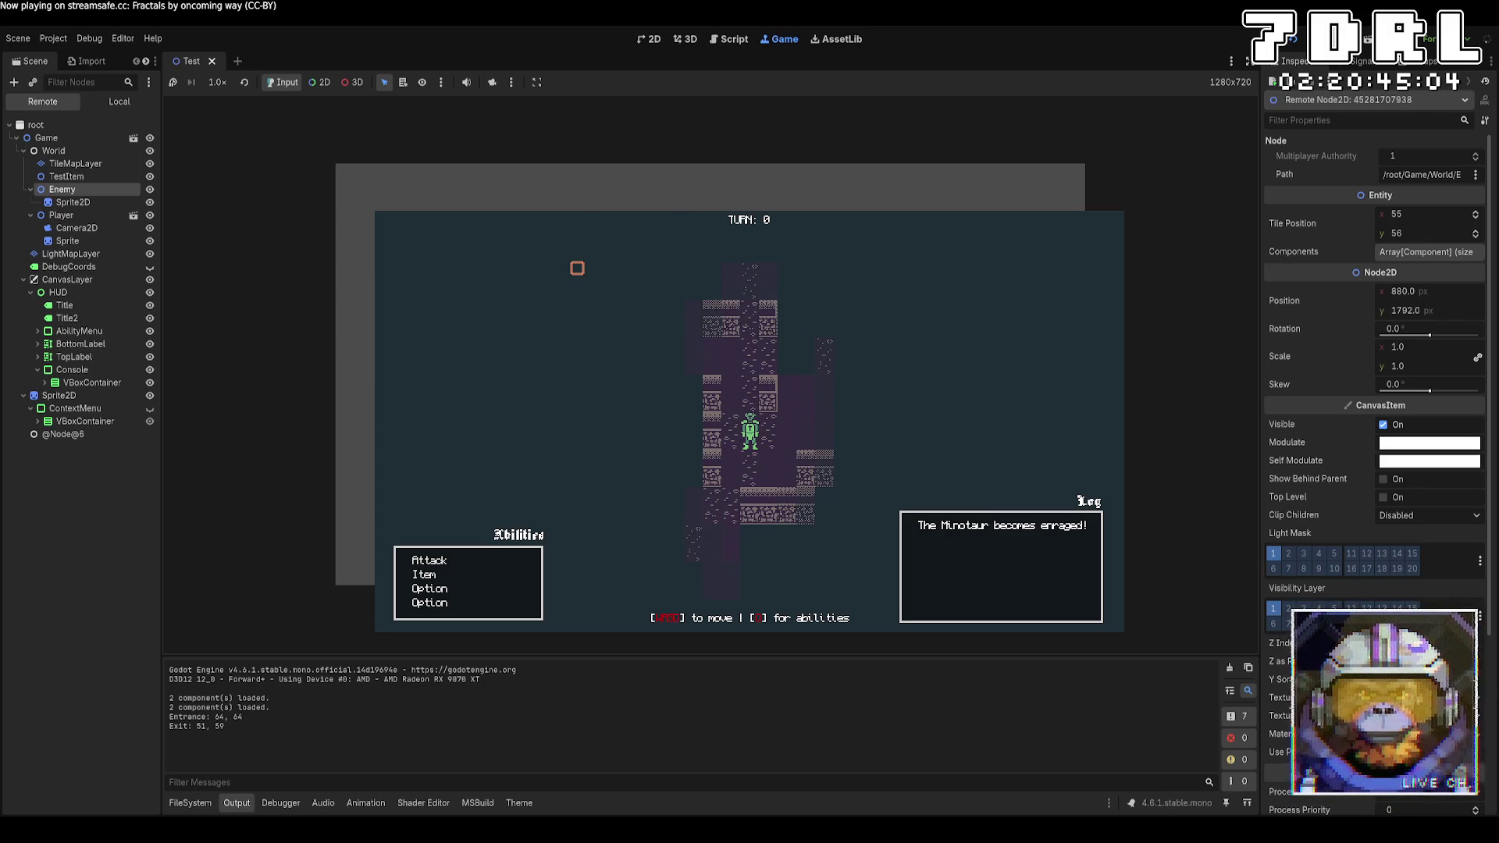
- Relaunch the game several times to generate fresh dungeons, taking a couple of test steps
{"action": "key", "text": "F5"}
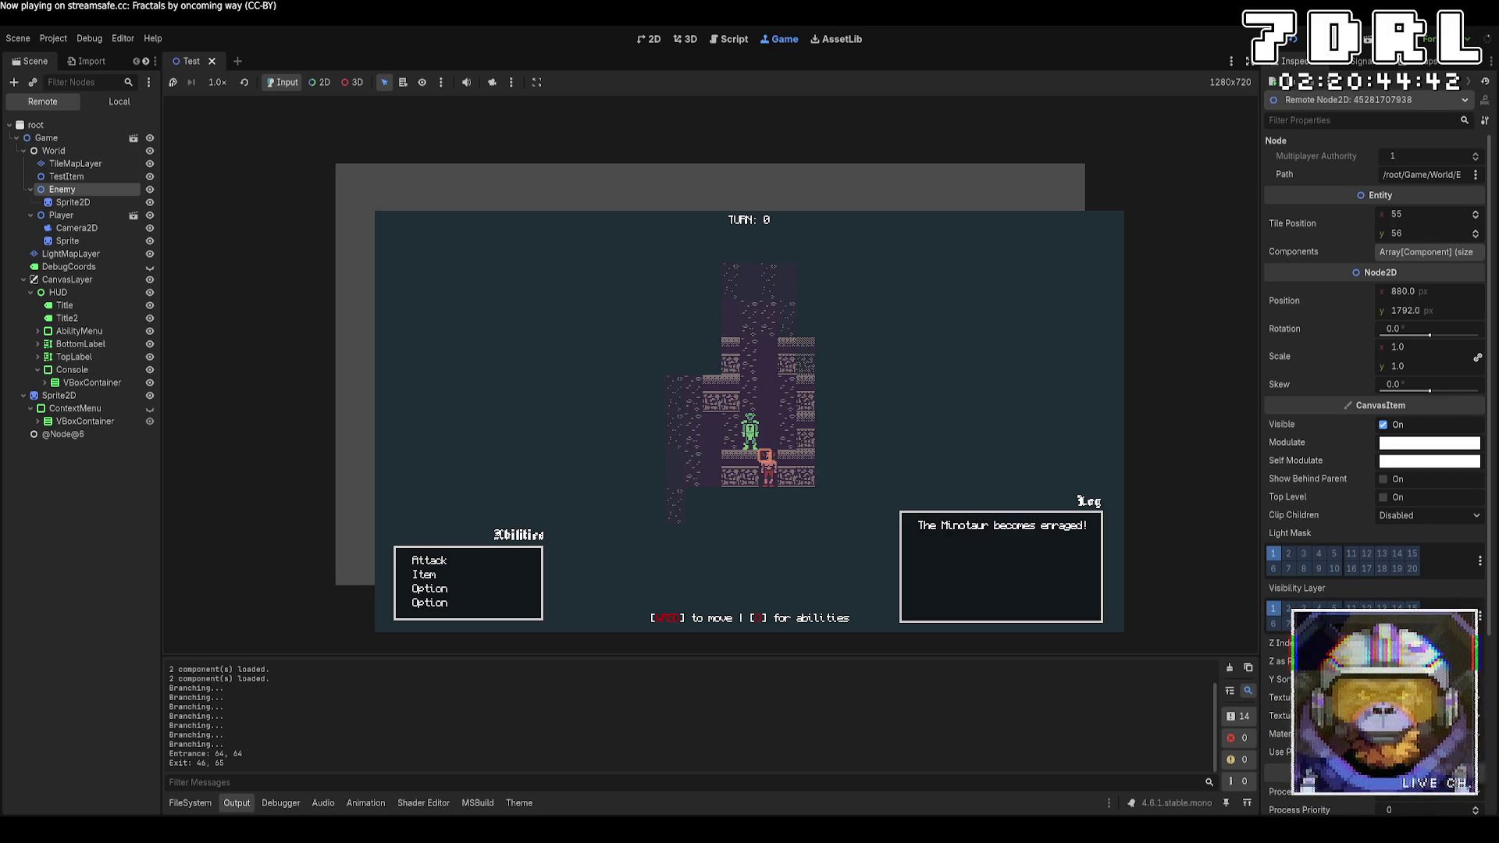
{"action": "key", "text": "F5"}
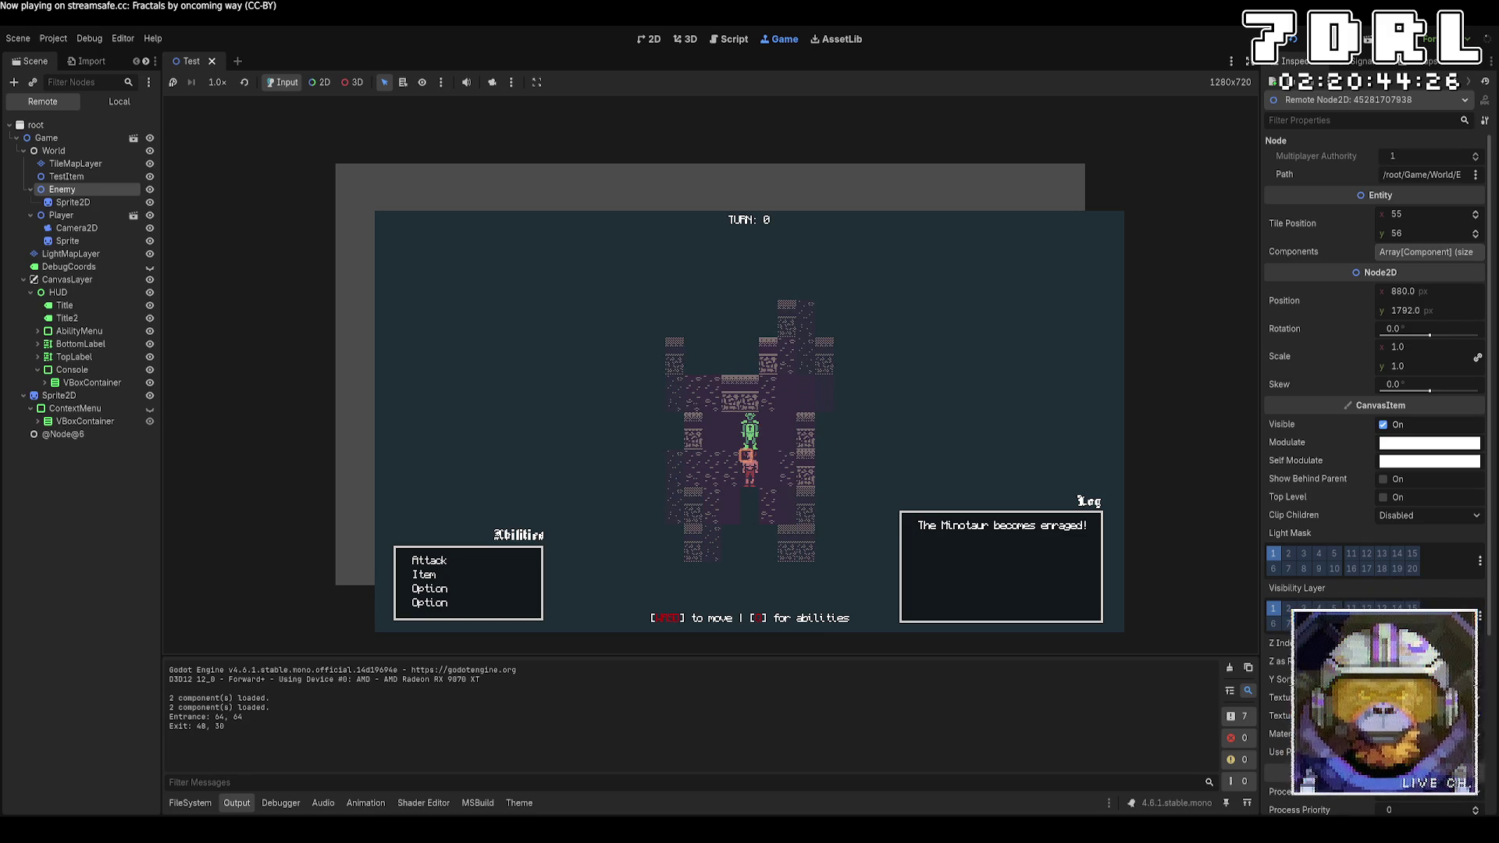
{"action": "key", "text": "s"}
{"action": "key", "text": "d"}
{"action": "left_click", "coordinate": [1294, 39]}
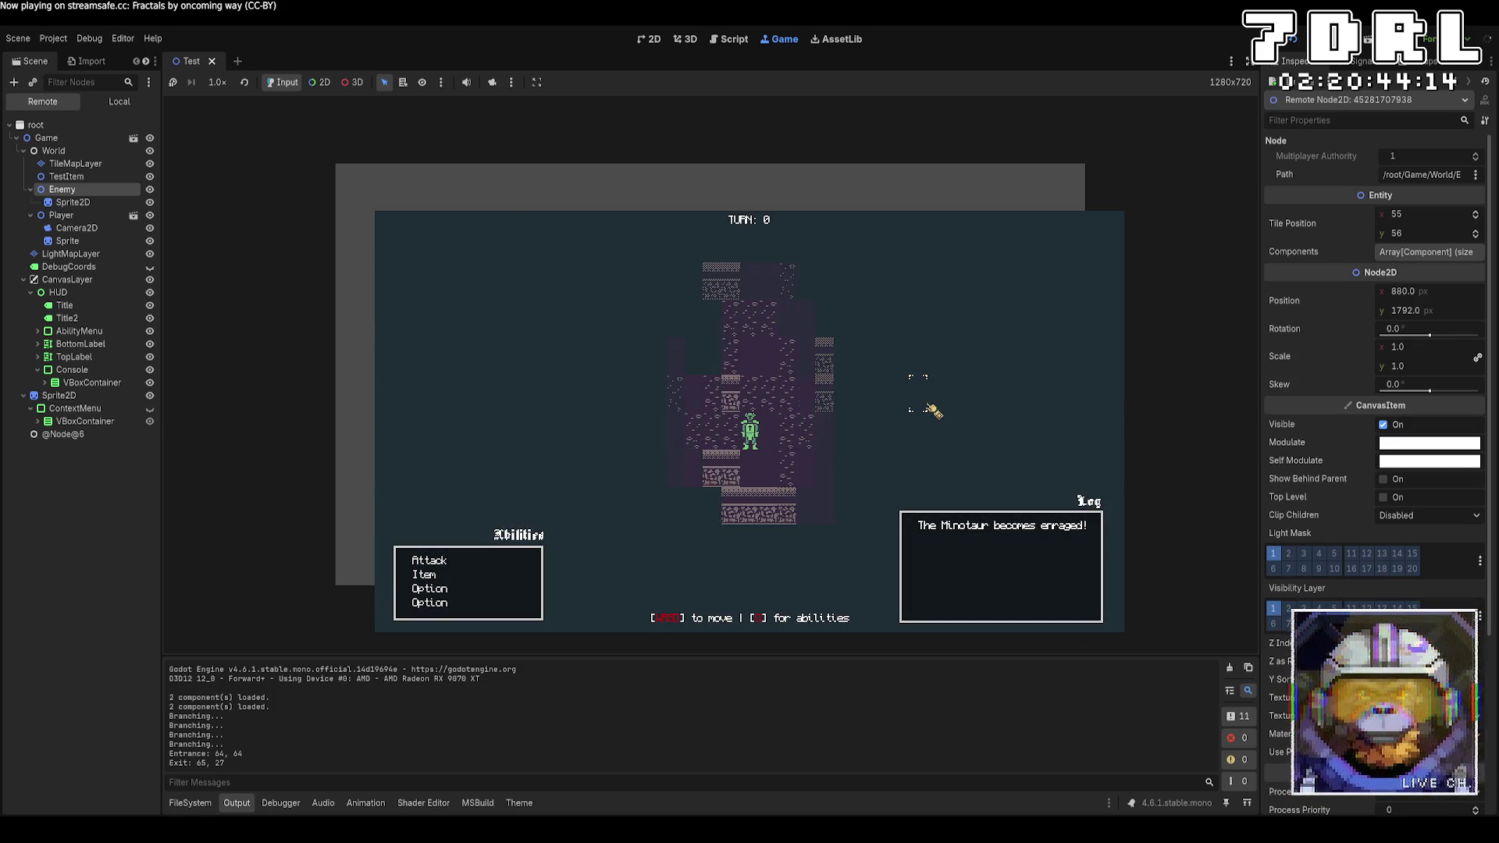
{"action": "left_click", "coordinate": [1290, 45]}
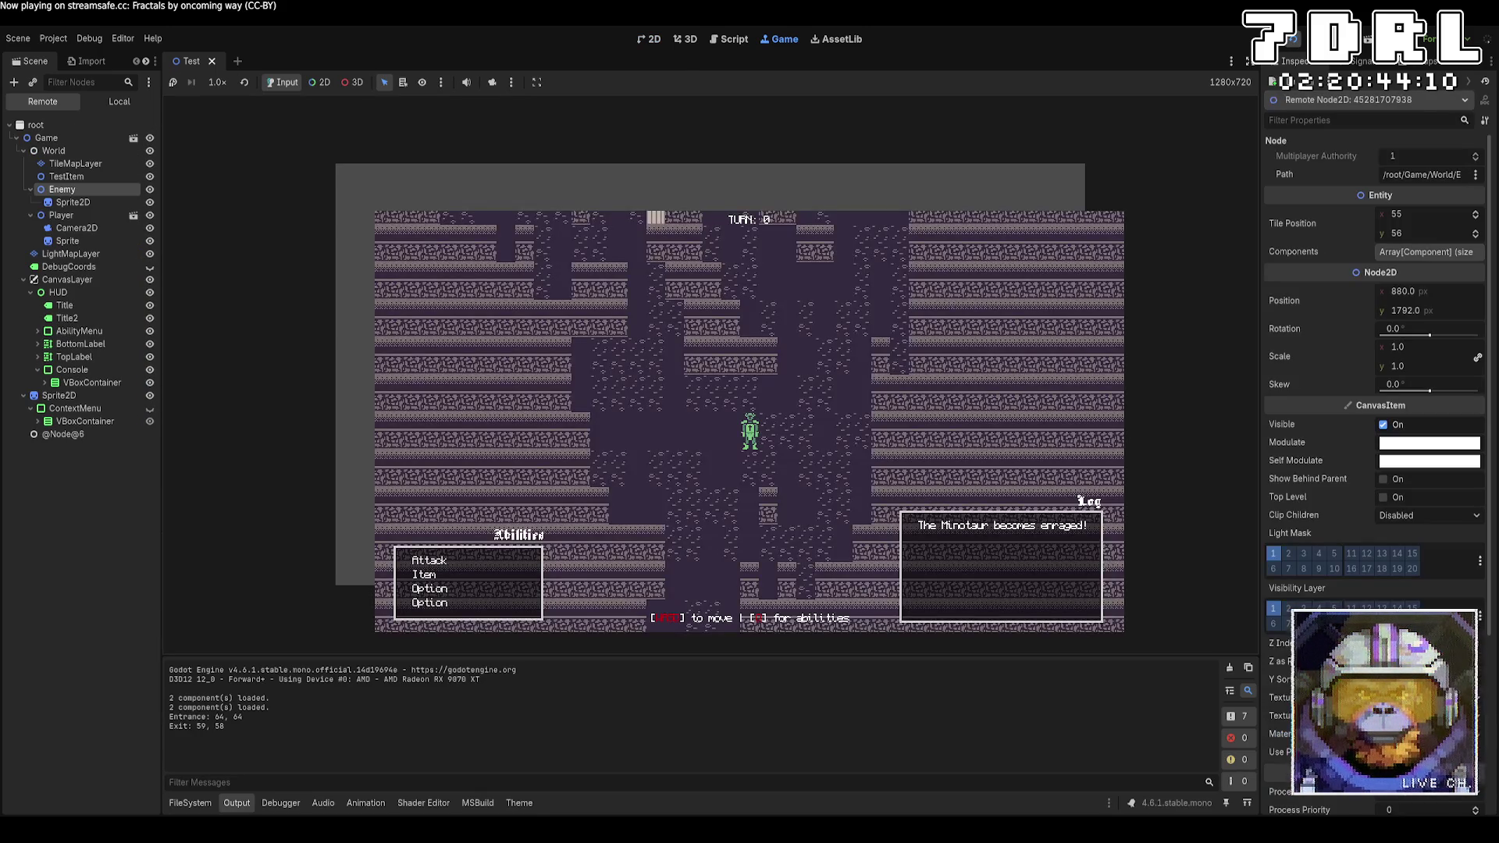
- Walk the player with the W, A and S keys up beside the Minotaur, then stop the game
{"action": "key", "text": "a"}
{"action": "key", "text": "a"}
{"action": "key", "text": "a"}
{"action": "key", "text": "w"}
{"action": "key", "text": "w"}
{"action": "key", "text": "w"}
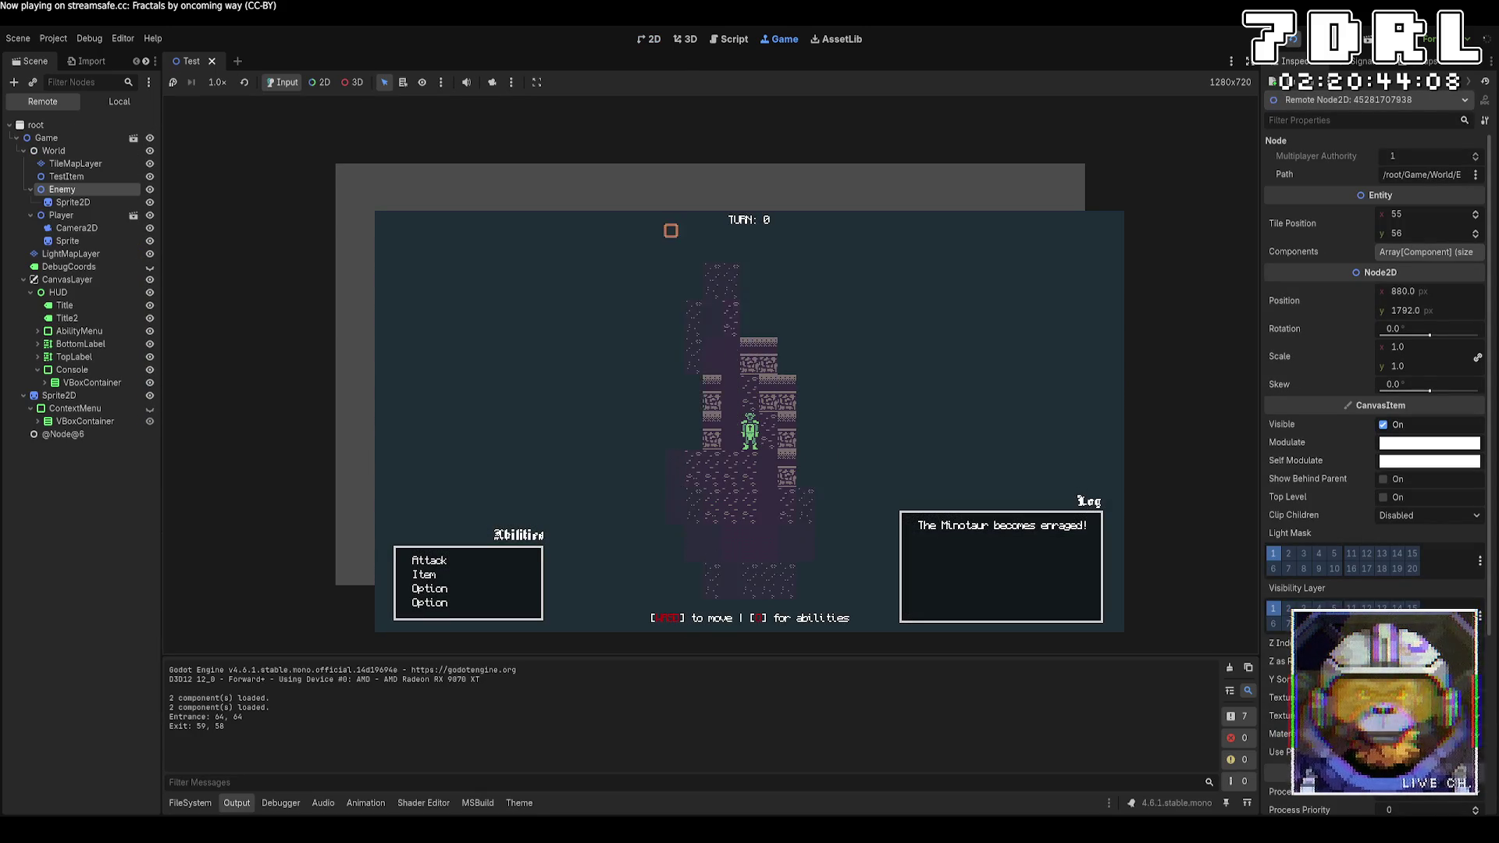
{"action": "key", "text": "w"}
{"action": "key", "text": "w"}
{"action": "key", "text": "a"}
{"action": "key", "text": "a"}
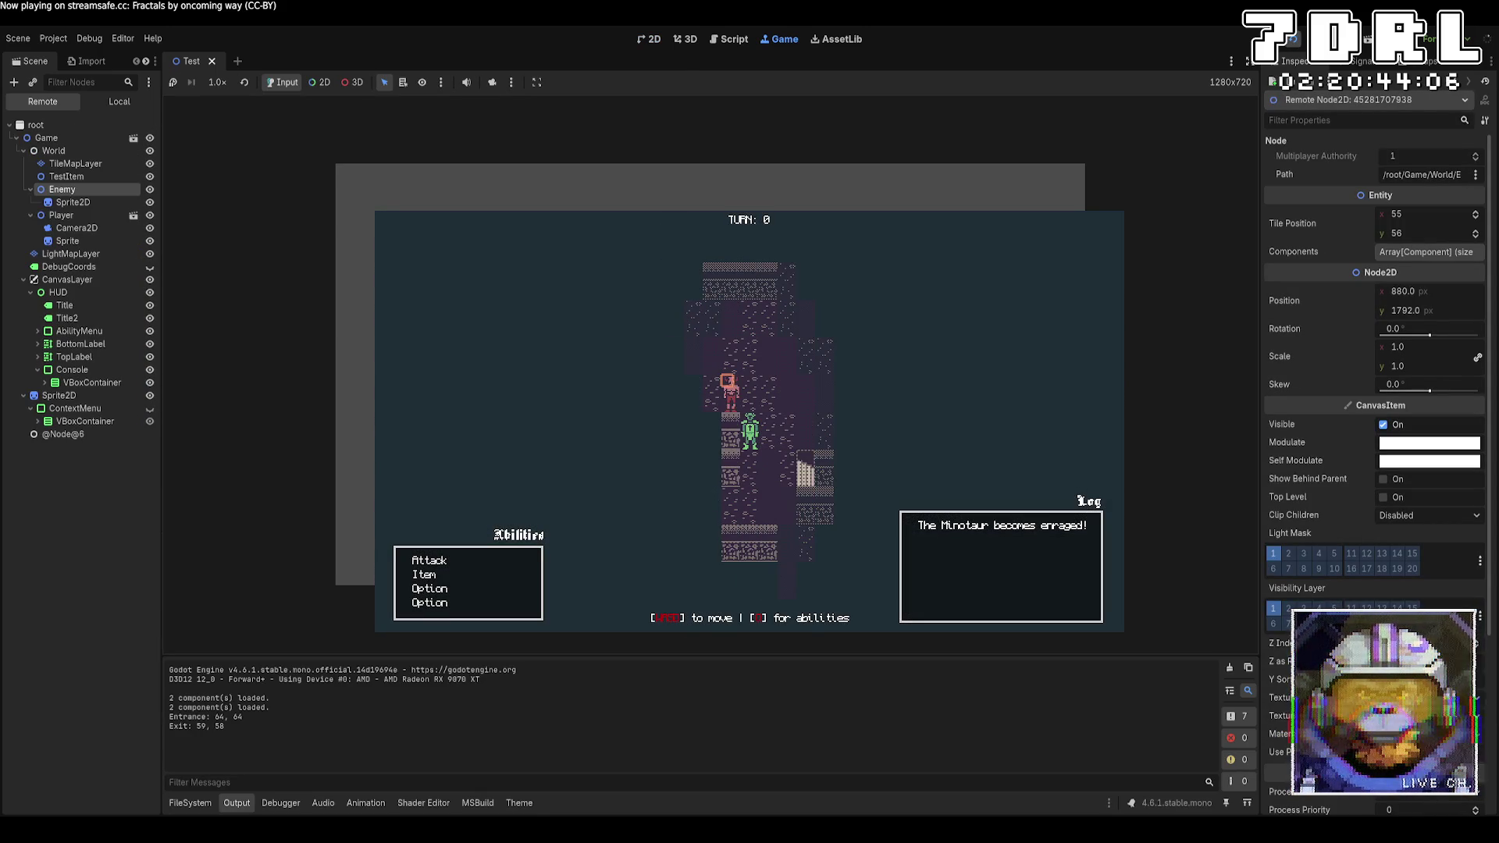
{"action": "key", "text": "w"}
{"action": "key", "text": "a"}
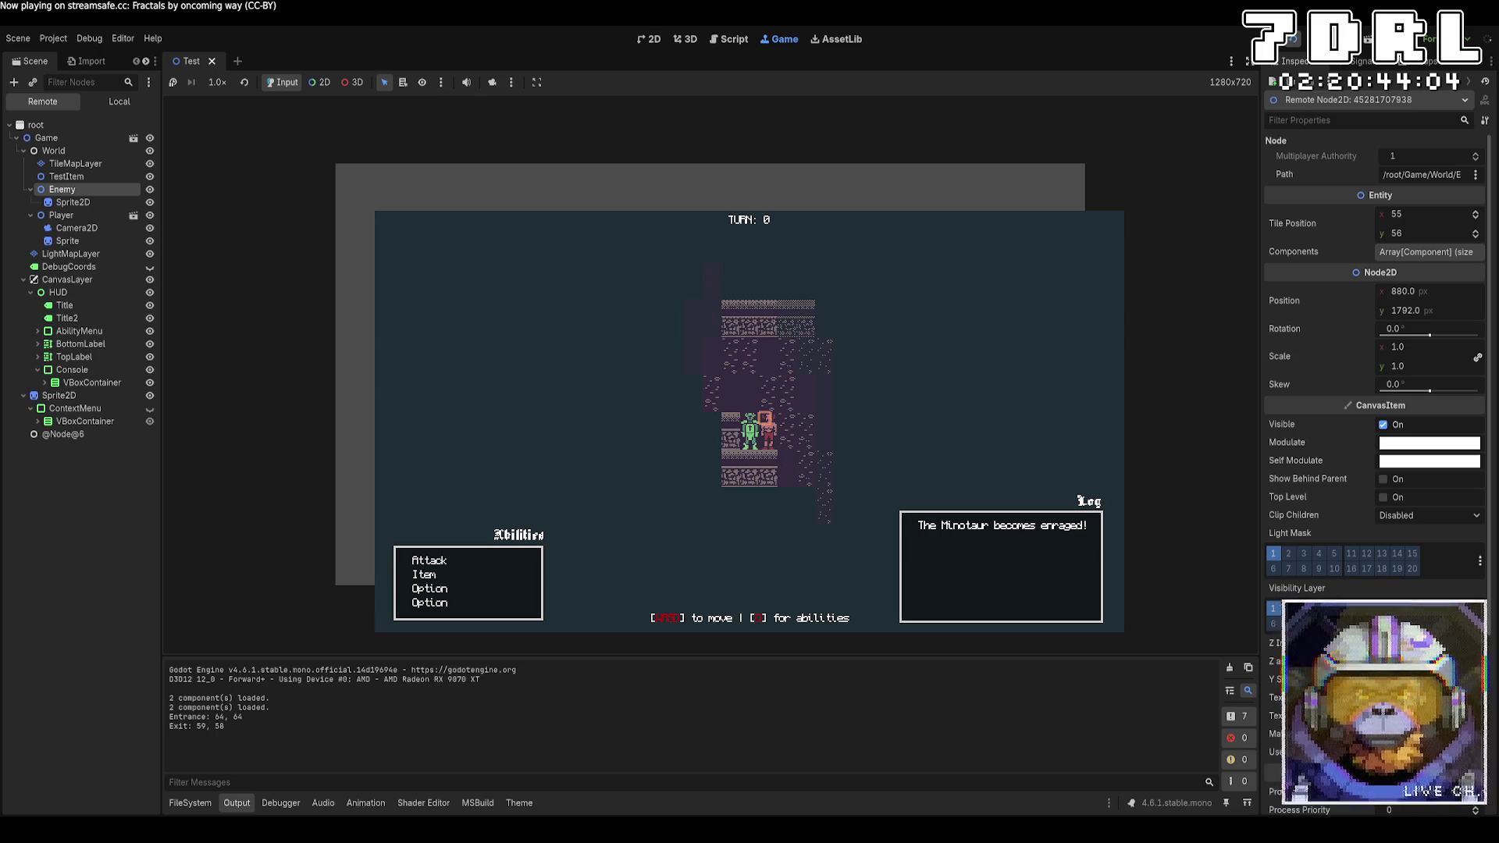
{"action": "key", "text": "w"}
{"action": "key", "text": "s"}
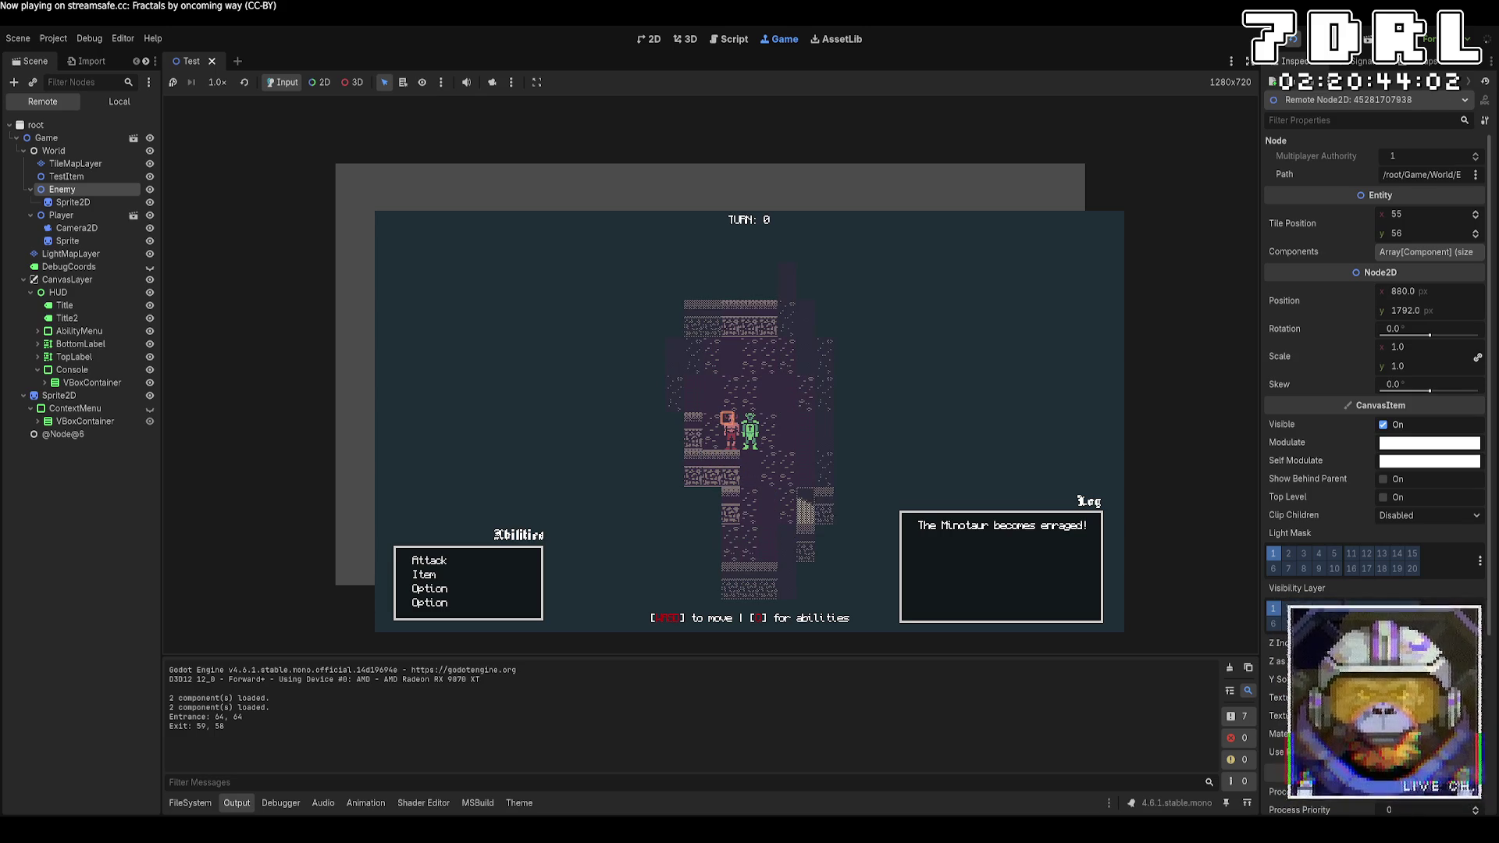
{"action": "key", "text": "a"}
{"action": "key", "text": "F8"}
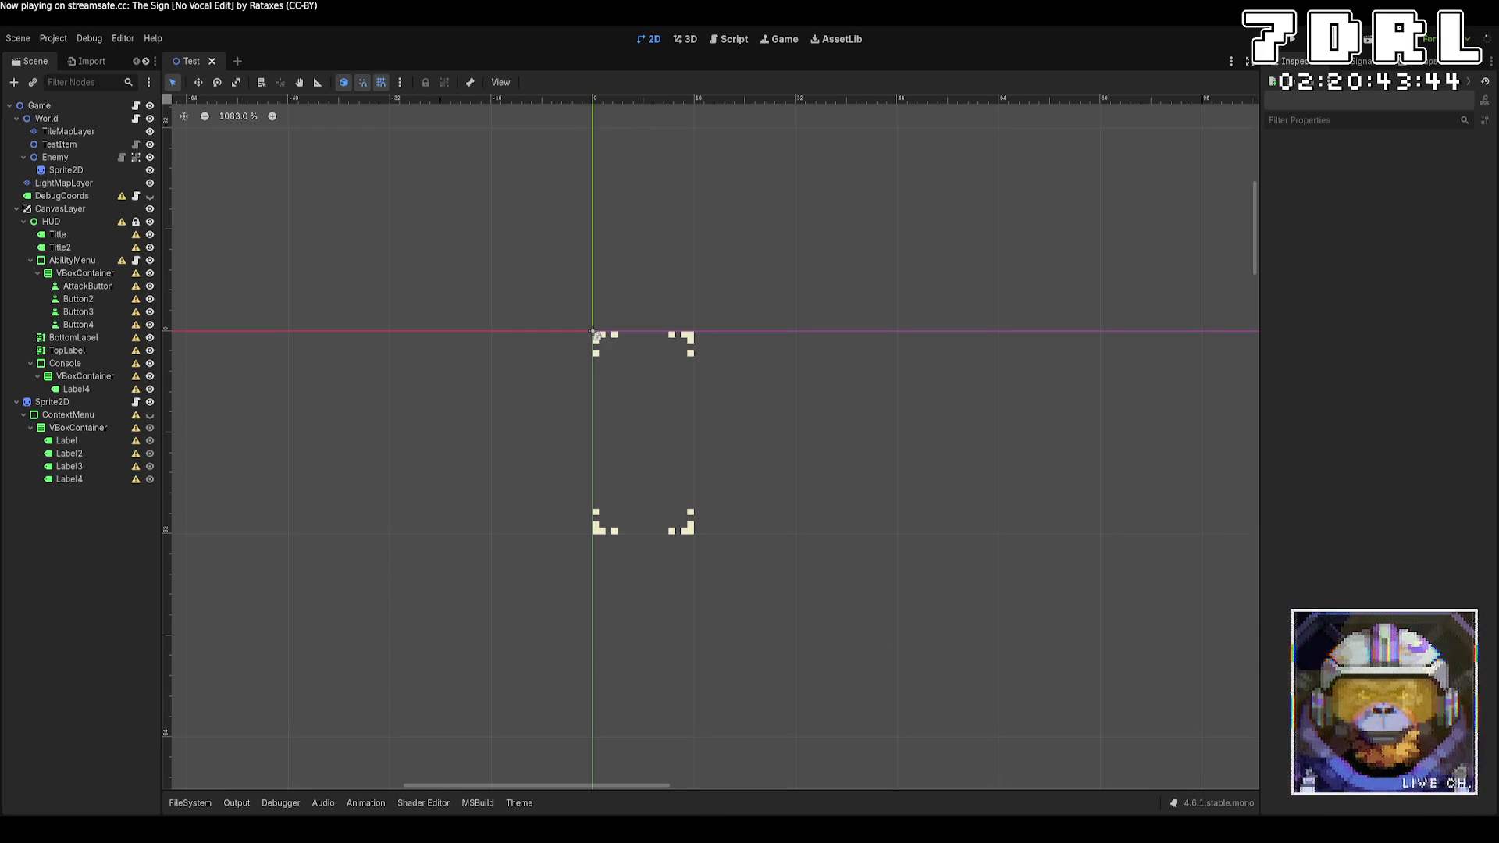
- Glance at Entity.cs and Crawler.cs in VS Code, then switch to the 7DRL tile sheet in Aseprite
{"action": "key", "text": "alt+Tab"}
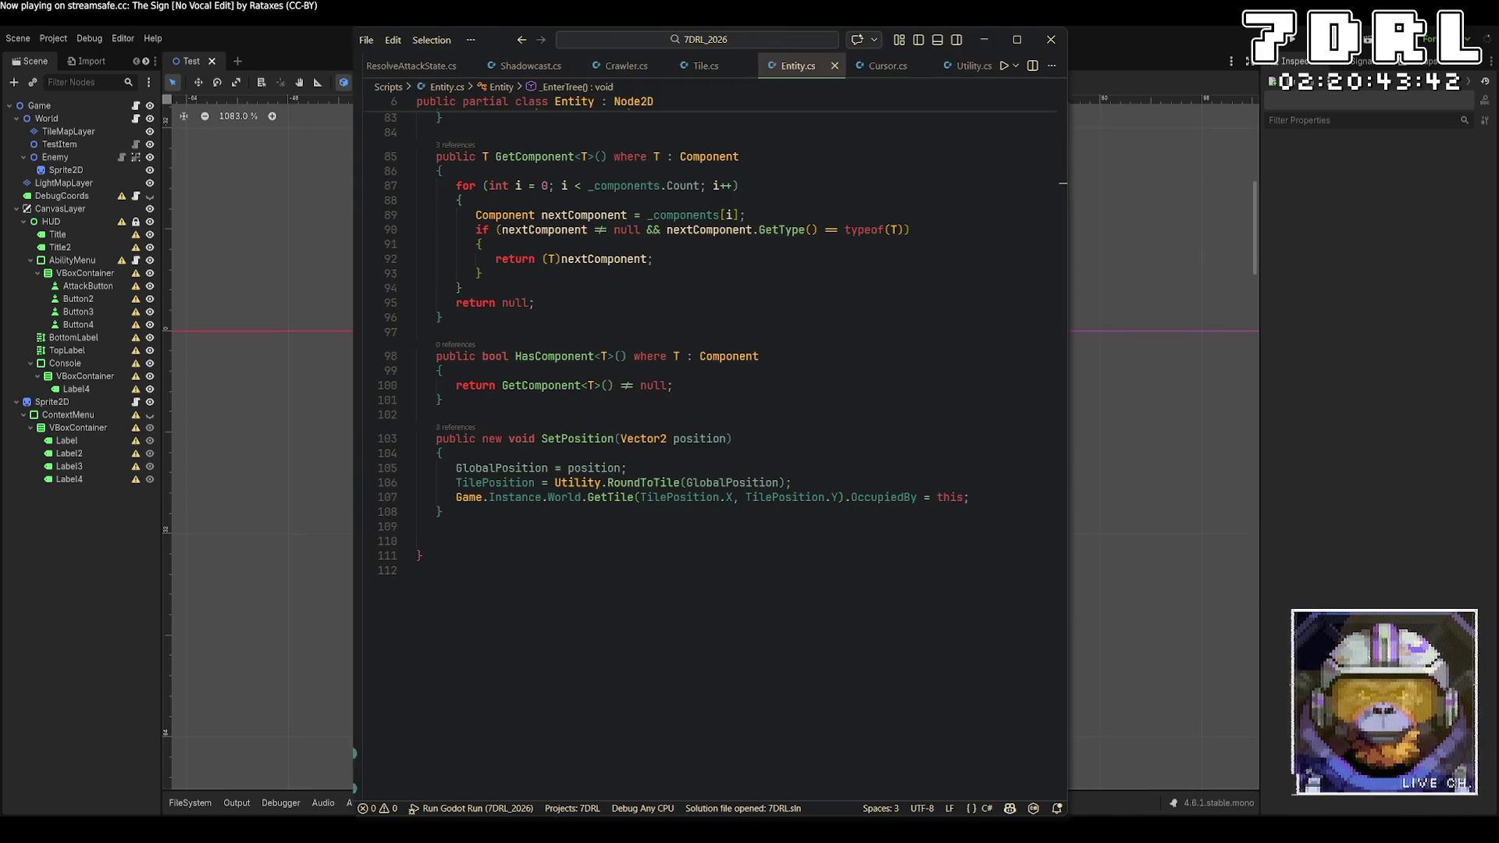
{"action": "left_click", "coordinate": [806, 590]}
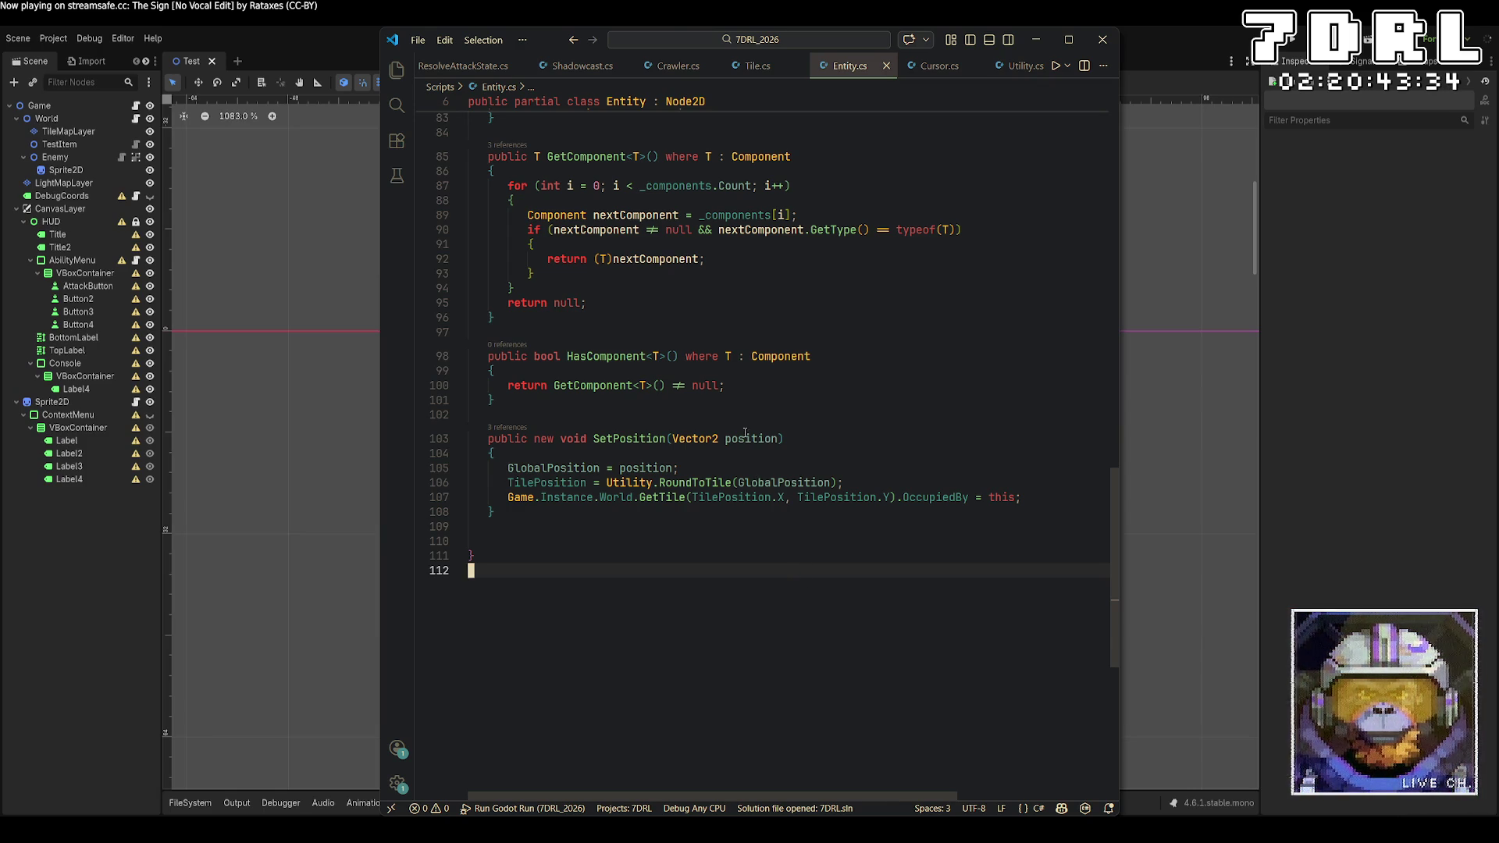
{"action": "left_click", "coordinate": [678, 77]}
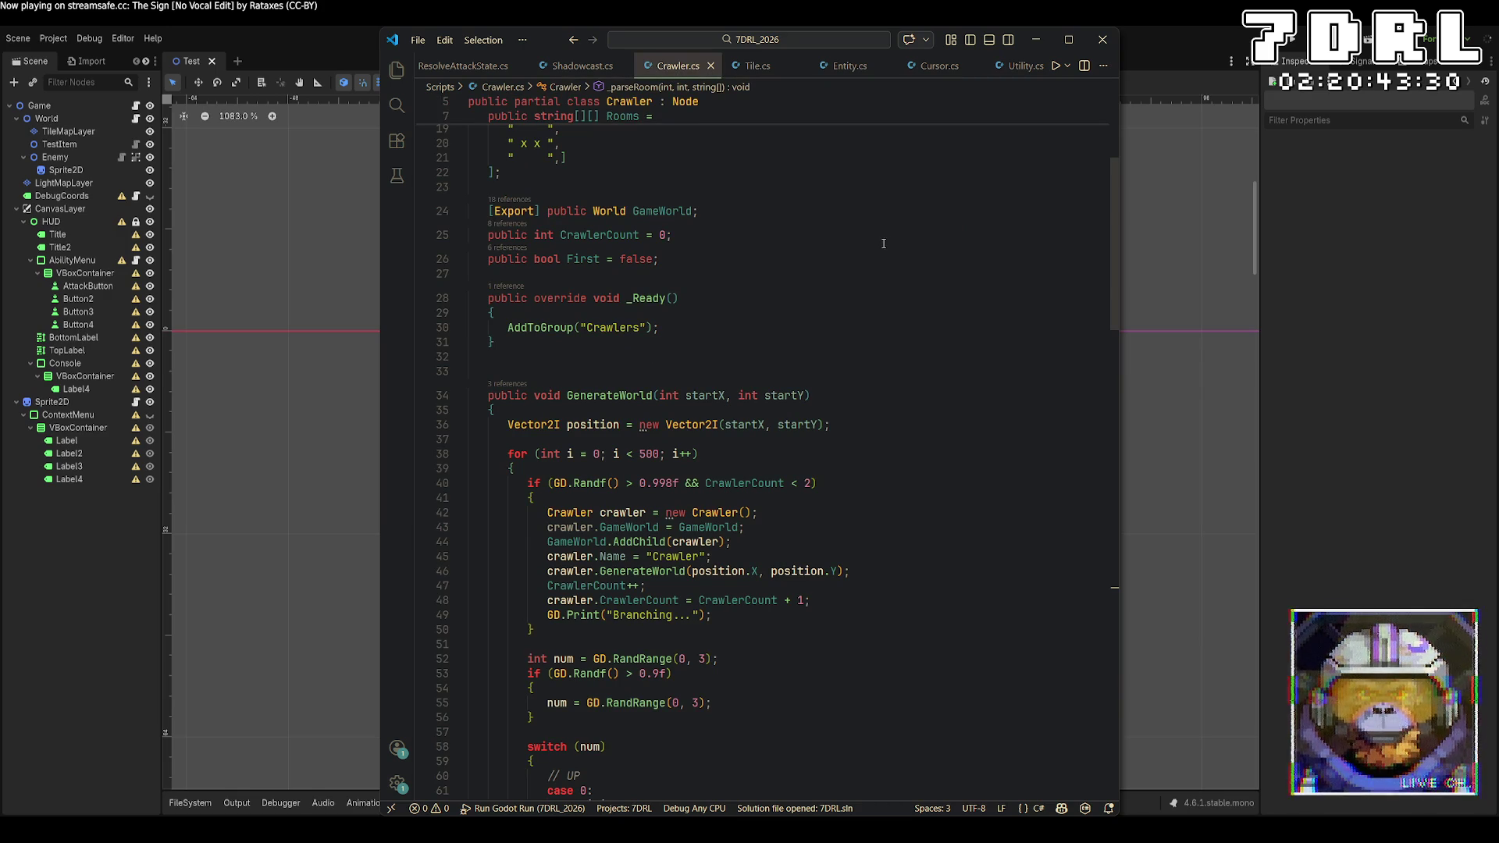
{"action": "key", "text": "alt+Tab"}
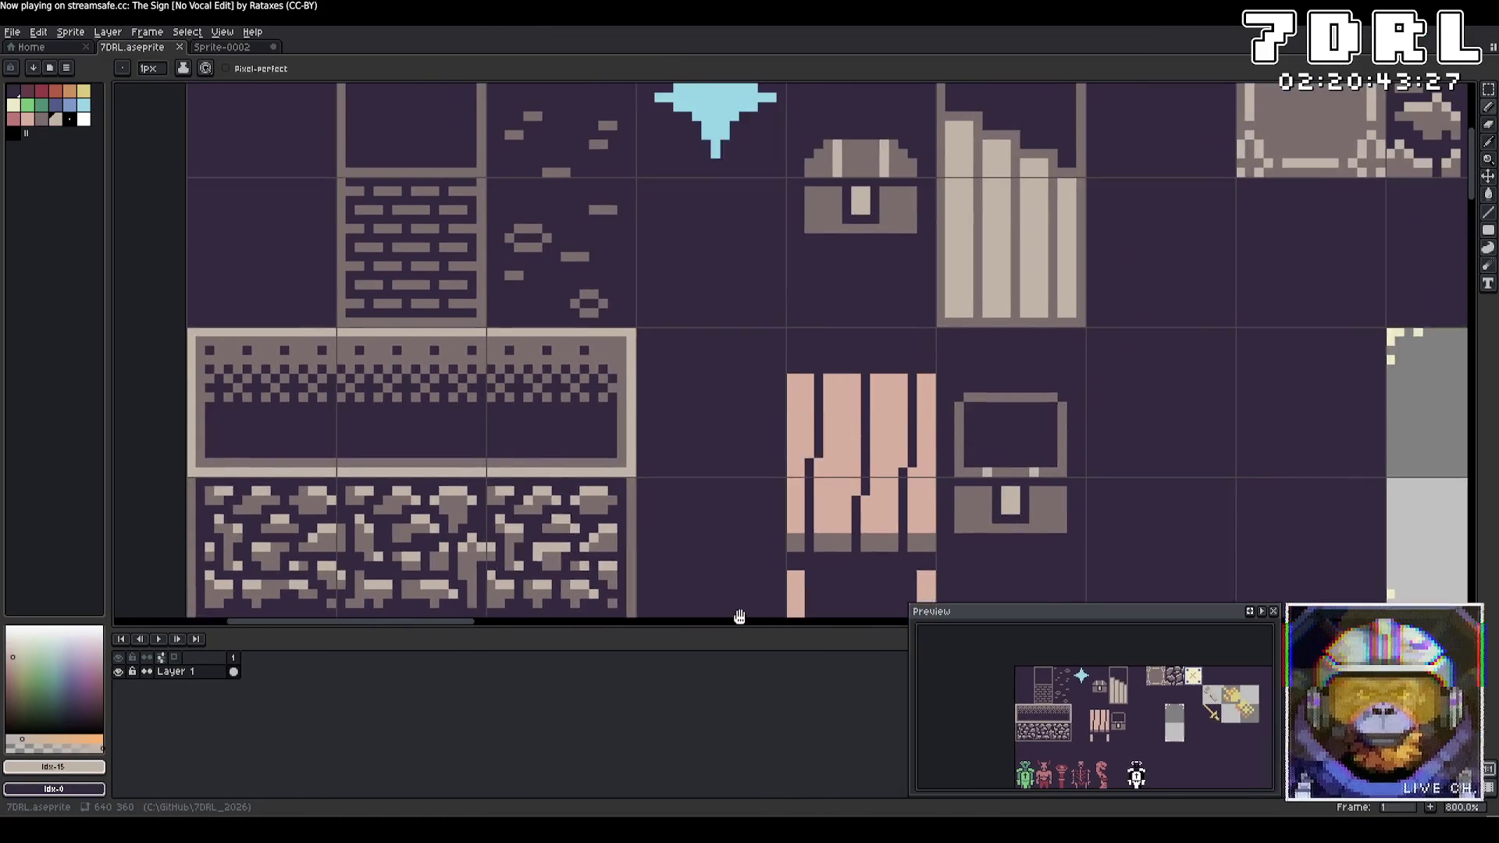
- Pan the 7DRL canvas to reveal the upper tiles with the chest and blue star
{"action": "mouse_move", "coordinate": [740, 617]}
{"action": "left_mouse_down"}
{"action": "mouse_move", "coordinate": [690, 569]}
{"action": "mouse_move", "coordinate": [679, 596]}
{"action": "mouse_move", "coordinate": [610, 454]}
{"action": "left_mouse_up"}
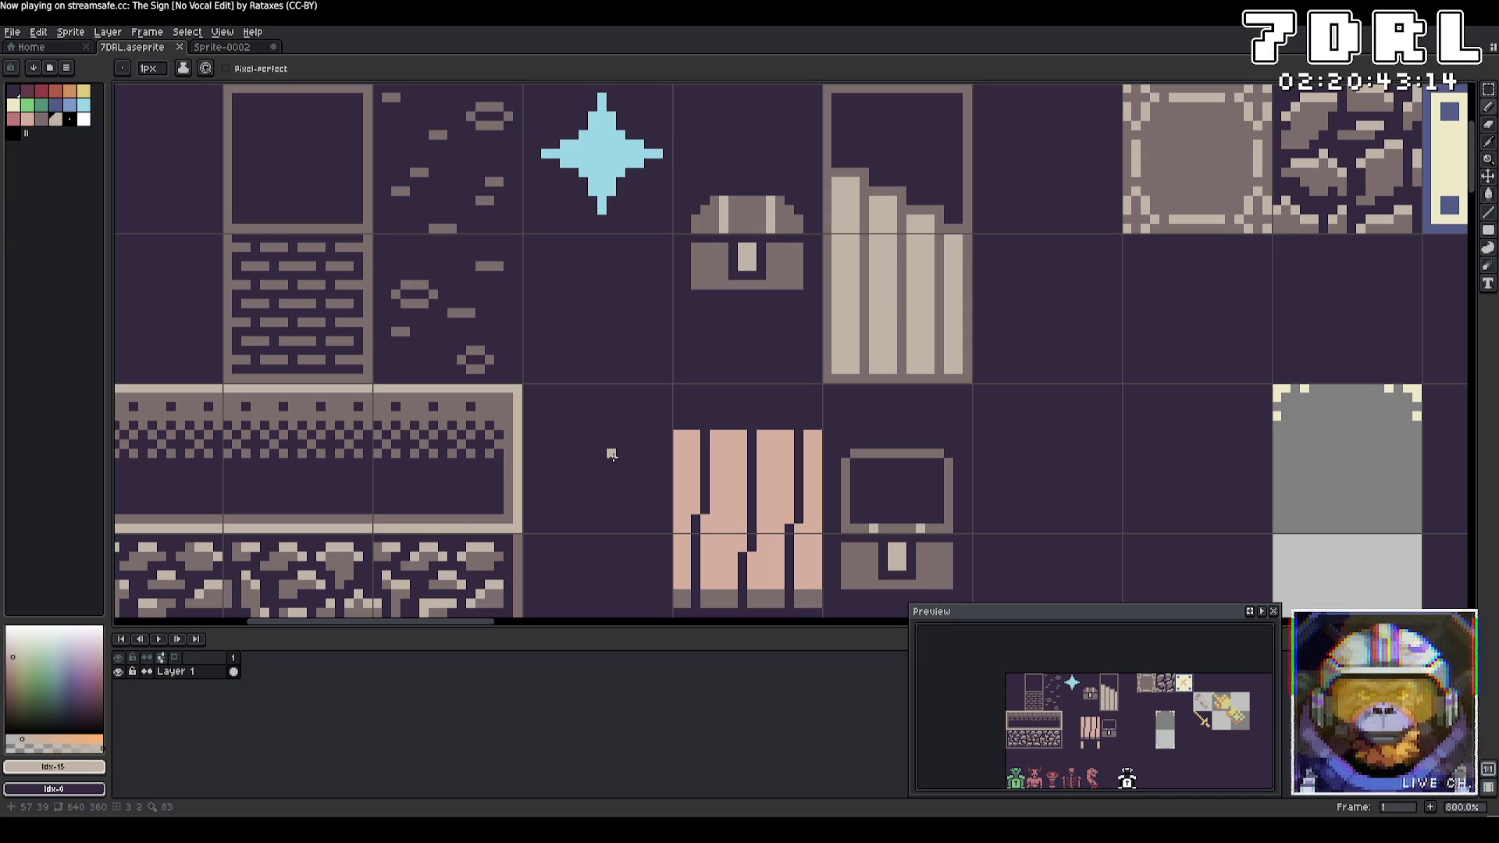
- Browse Godot's FileSystem into res://Scripts/Components to open InteractableComponent.cs
{"action": "key", "text": "alt+Tab"}
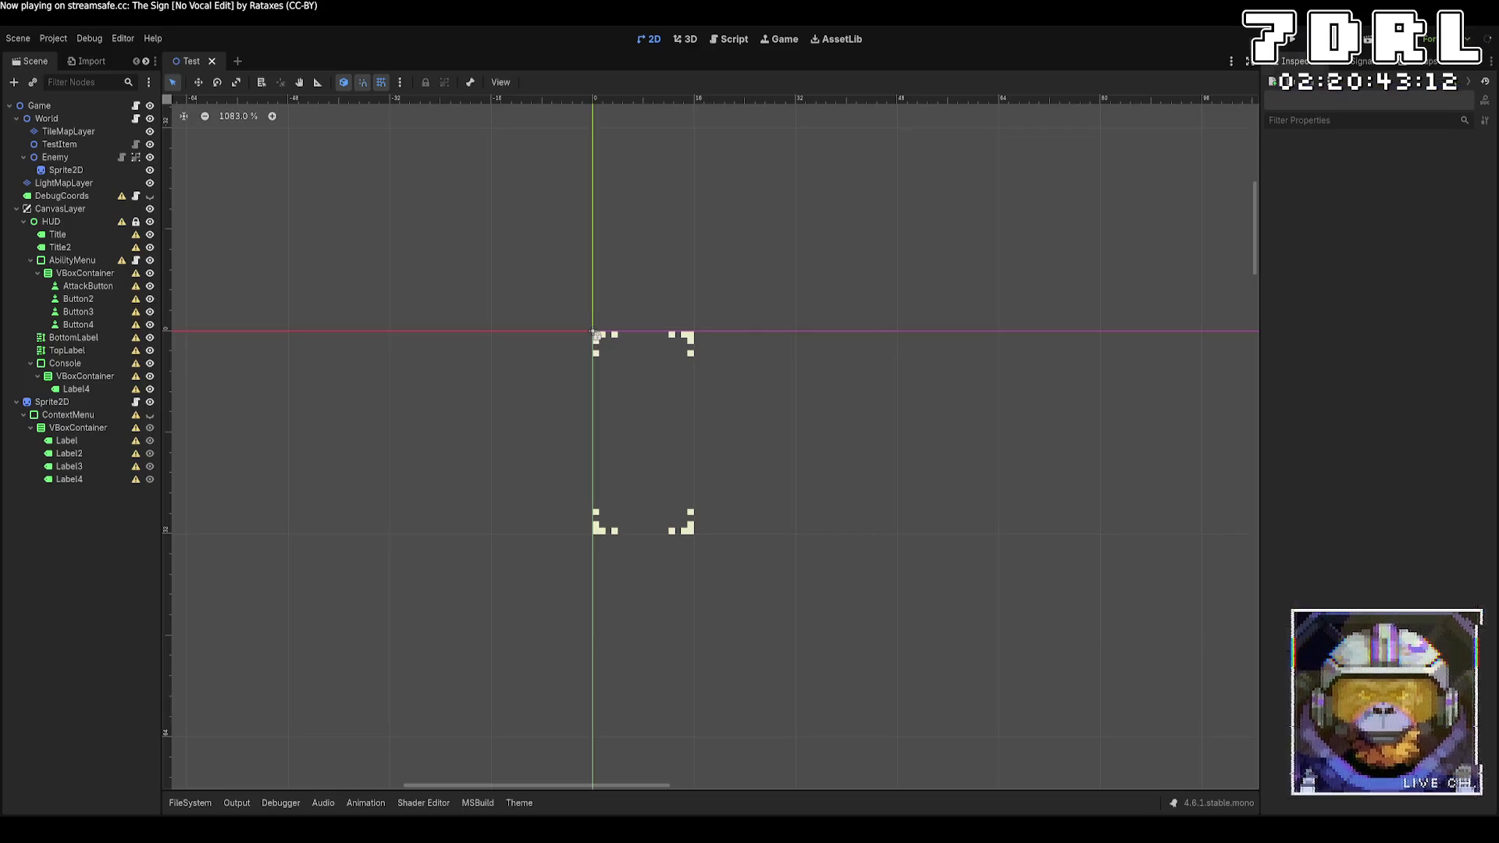
{"action": "left_click", "coordinate": [190, 803]}
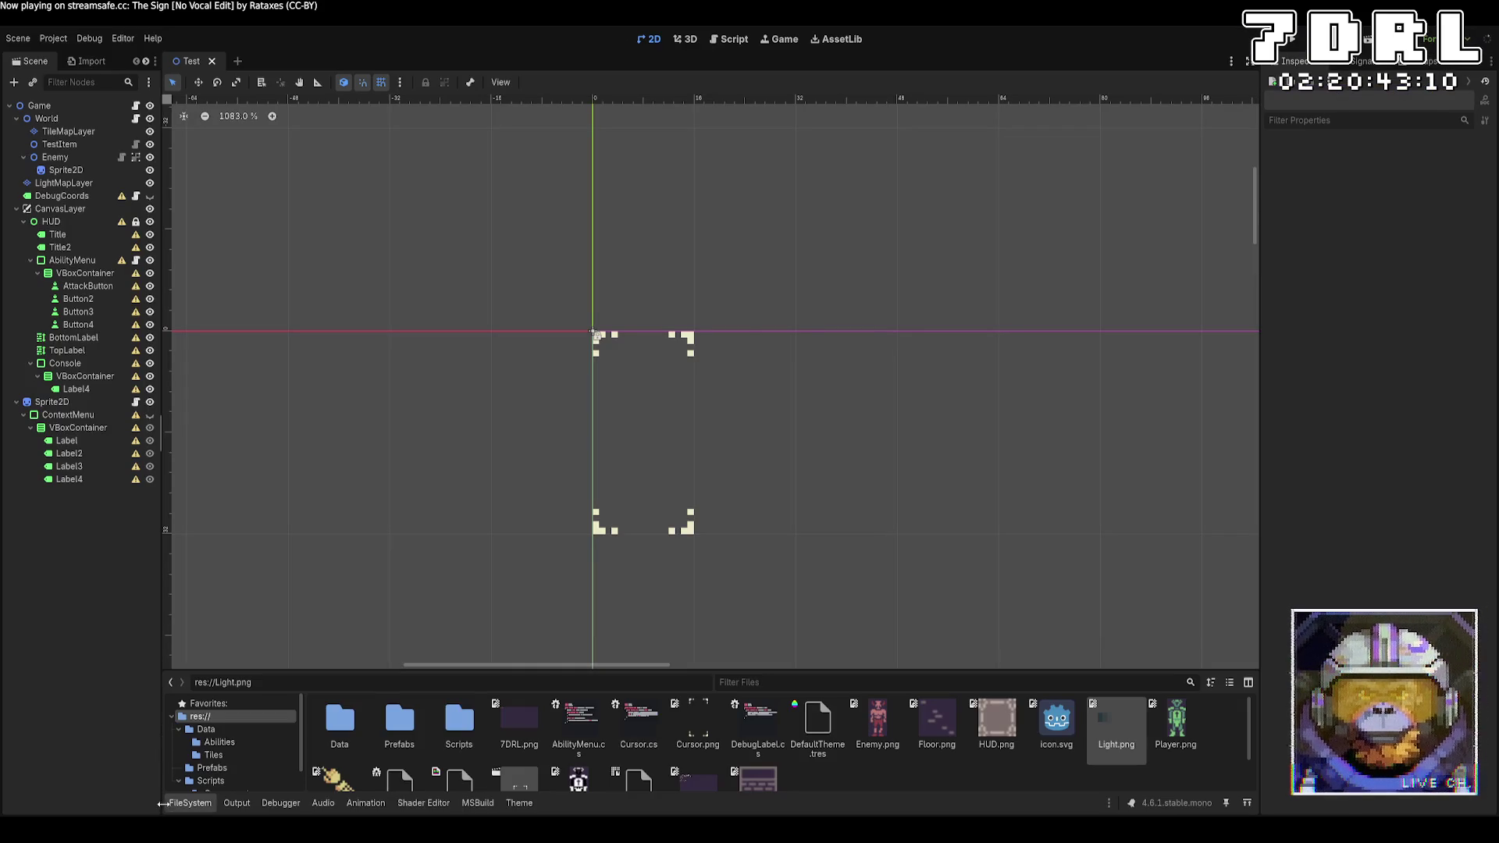
{"action": "double_click", "coordinate": [456, 730]}
{"action": "double_click", "coordinate": [394, 731]}
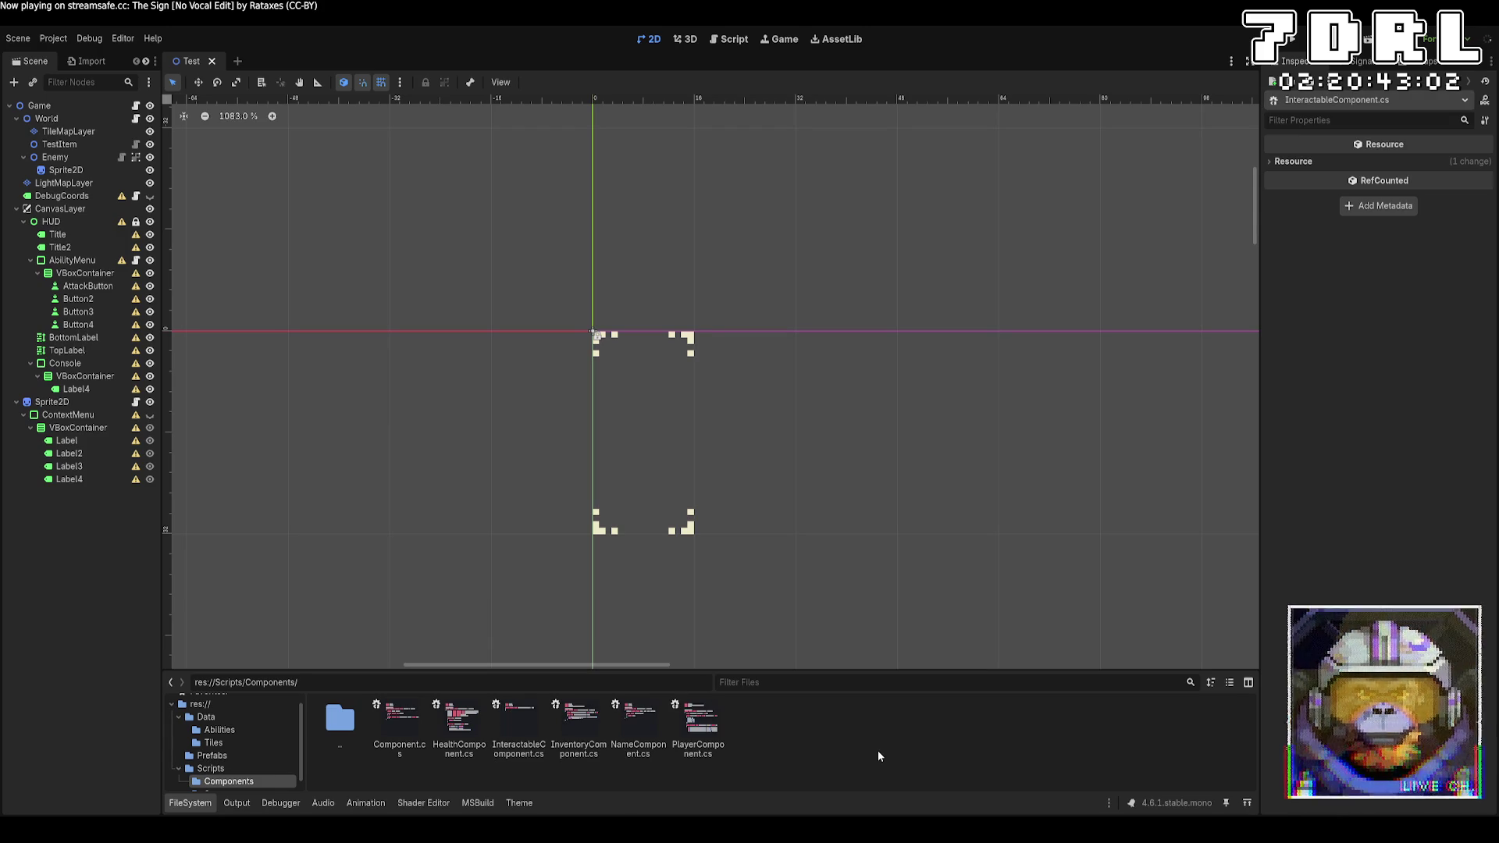
- Make InteractableComponent derive from Component and add [Export] public bool Toggleable = false;
{"action": "type", "text": "Component : Component"}
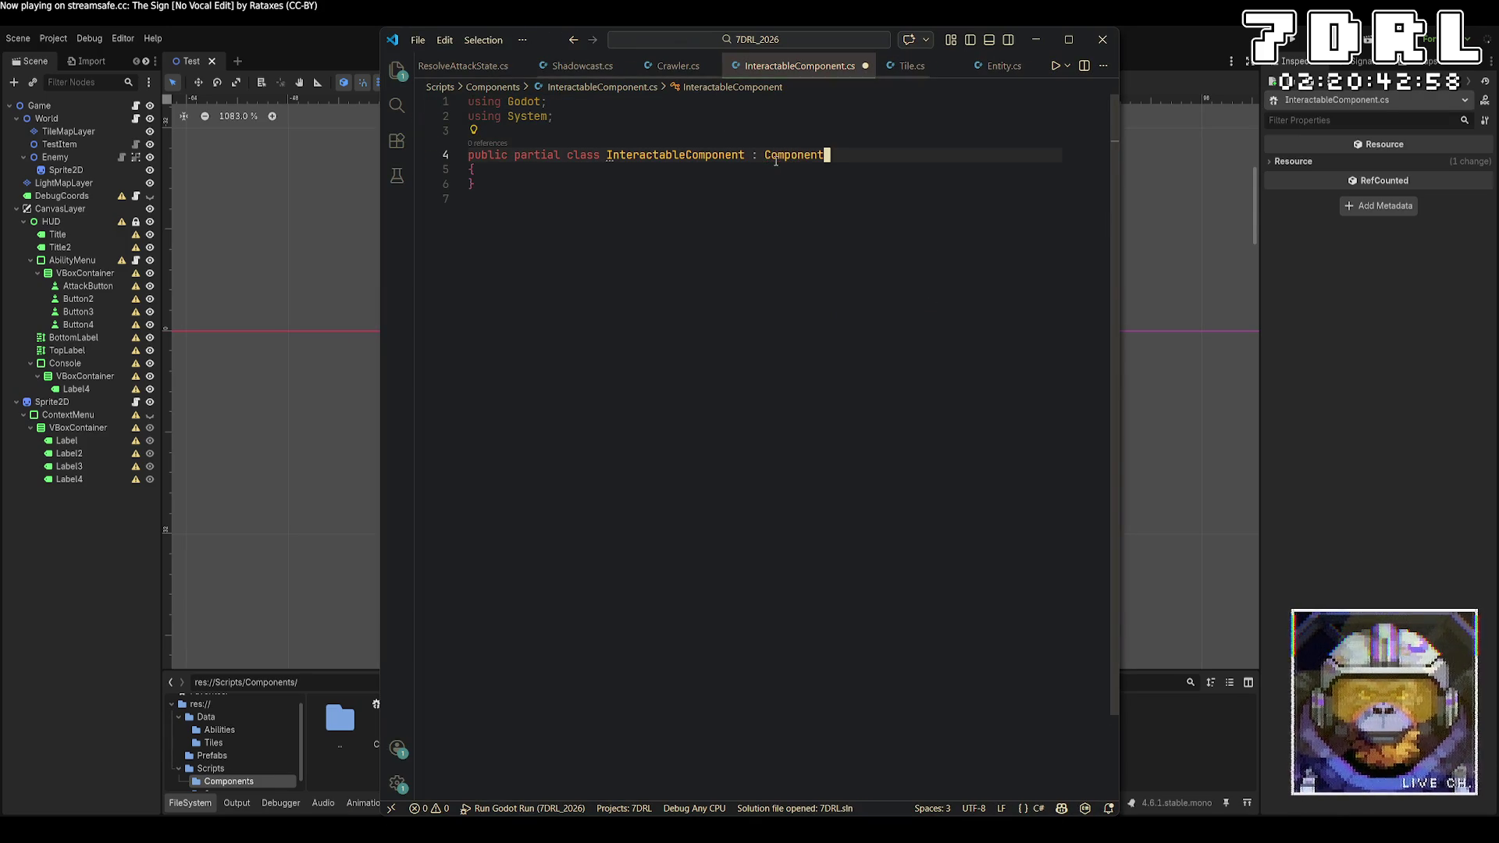
{"action": "key", "text": "Down"}
{"action": "key", "text": "Return"}
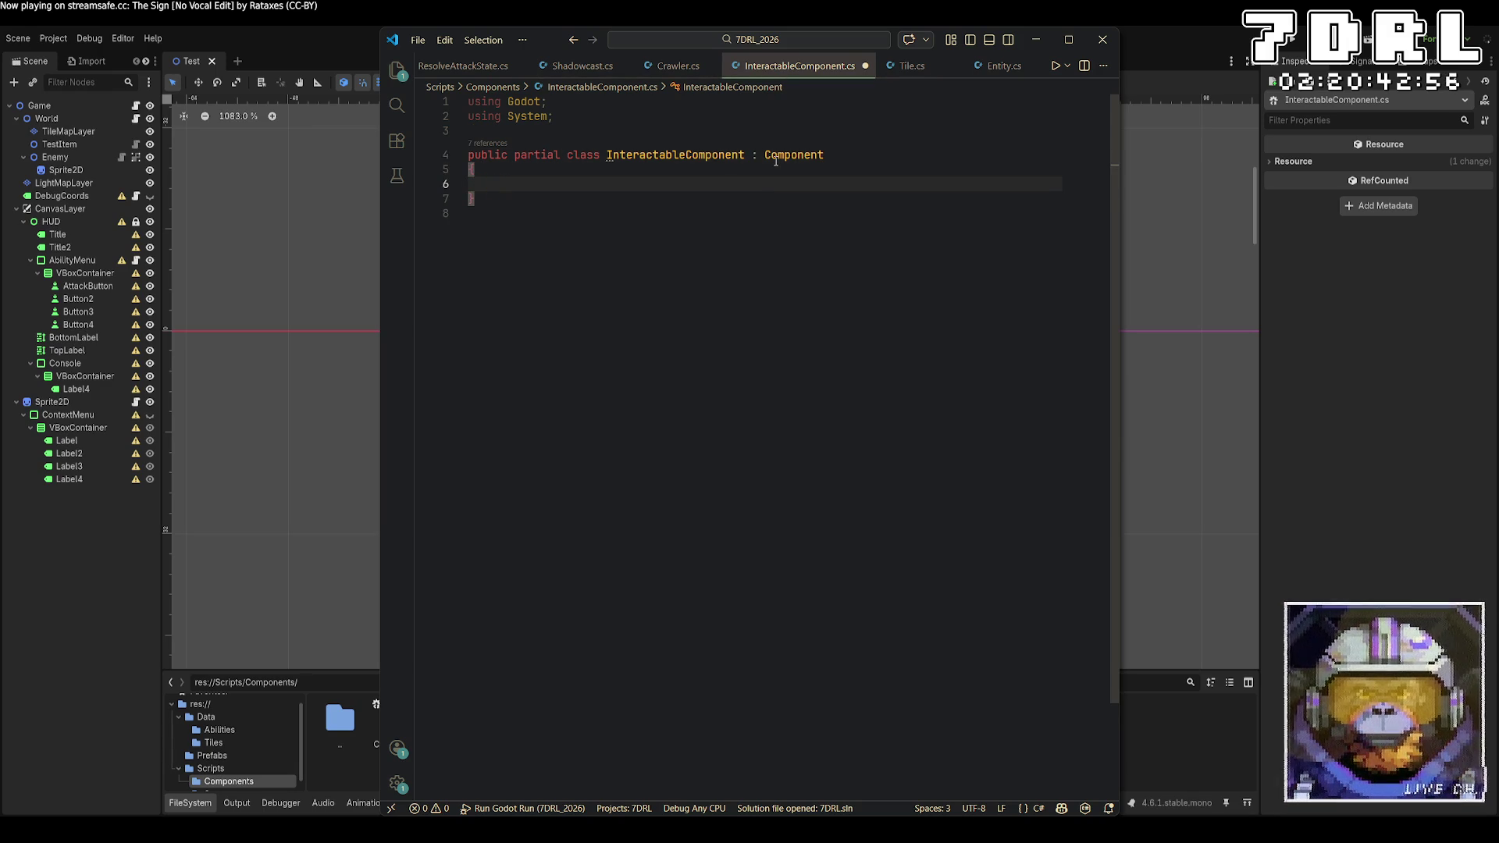
{"action": "type", "text": "[Export]"}
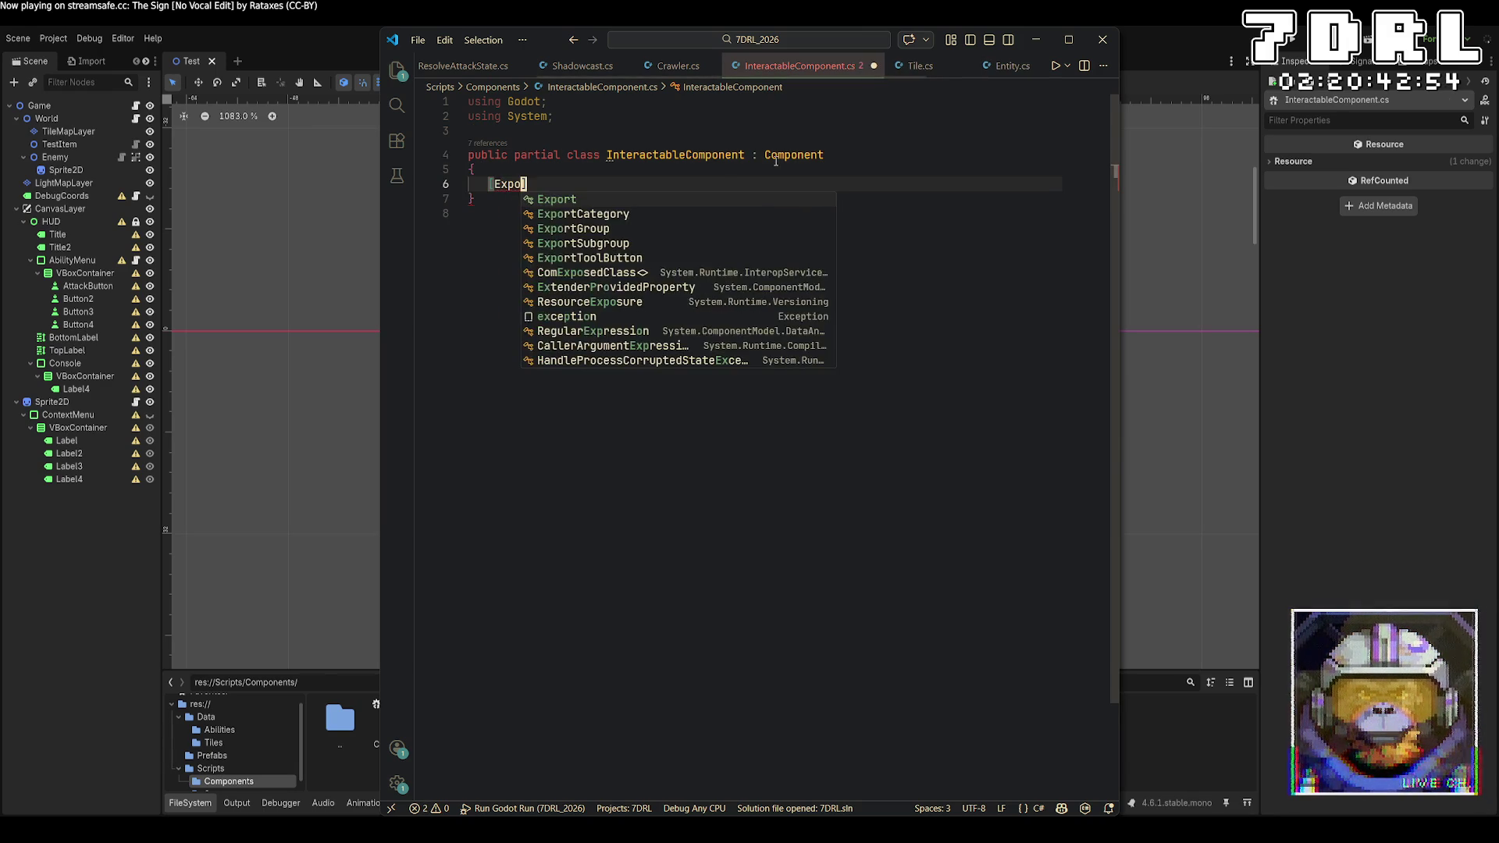
{"action": "type", "text": " public bool "}
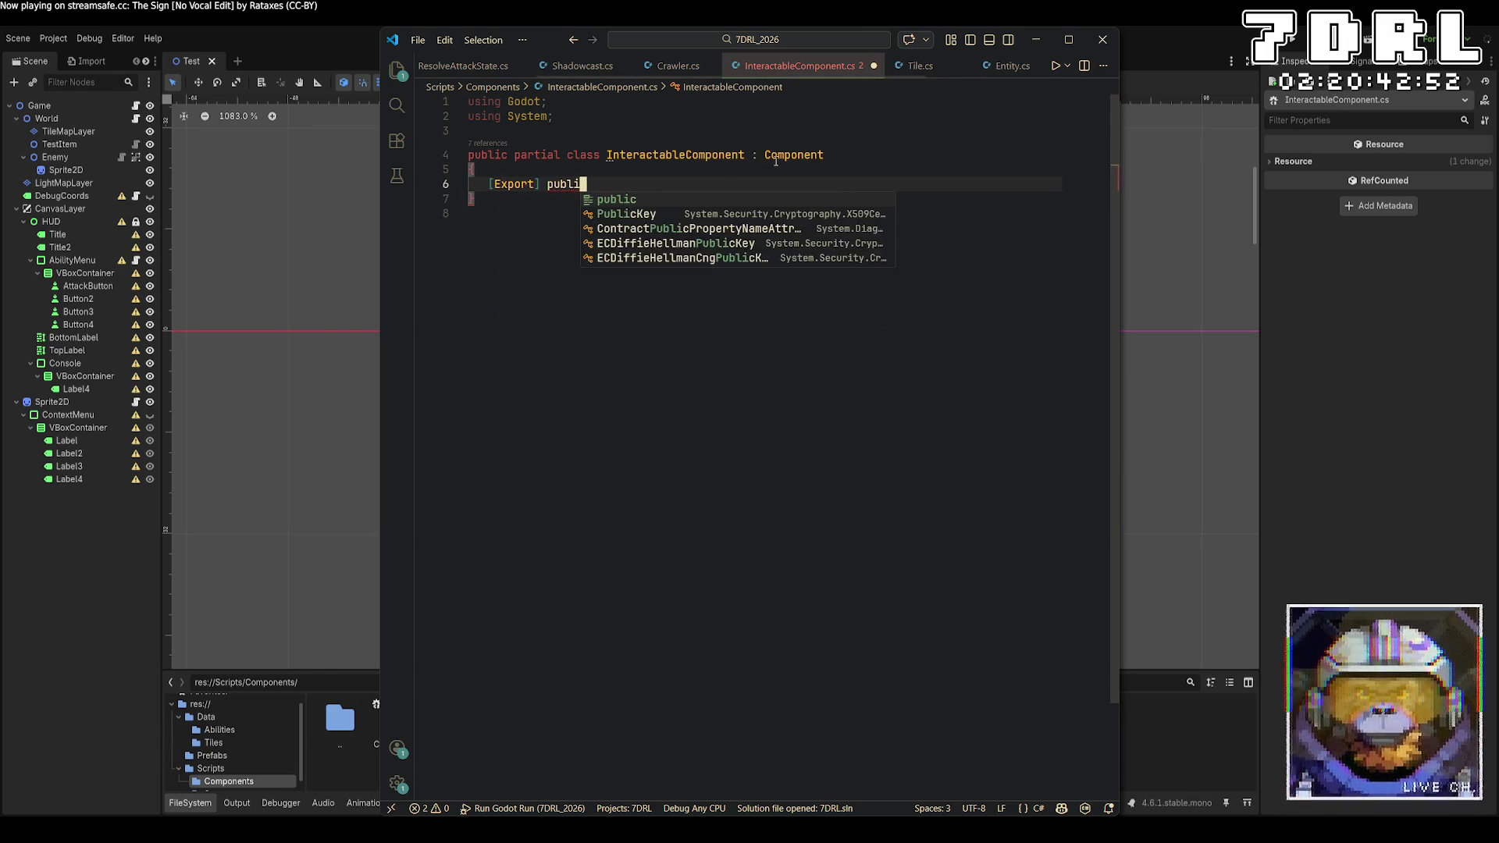
{"action": "type", "text": "Toggleabl"}
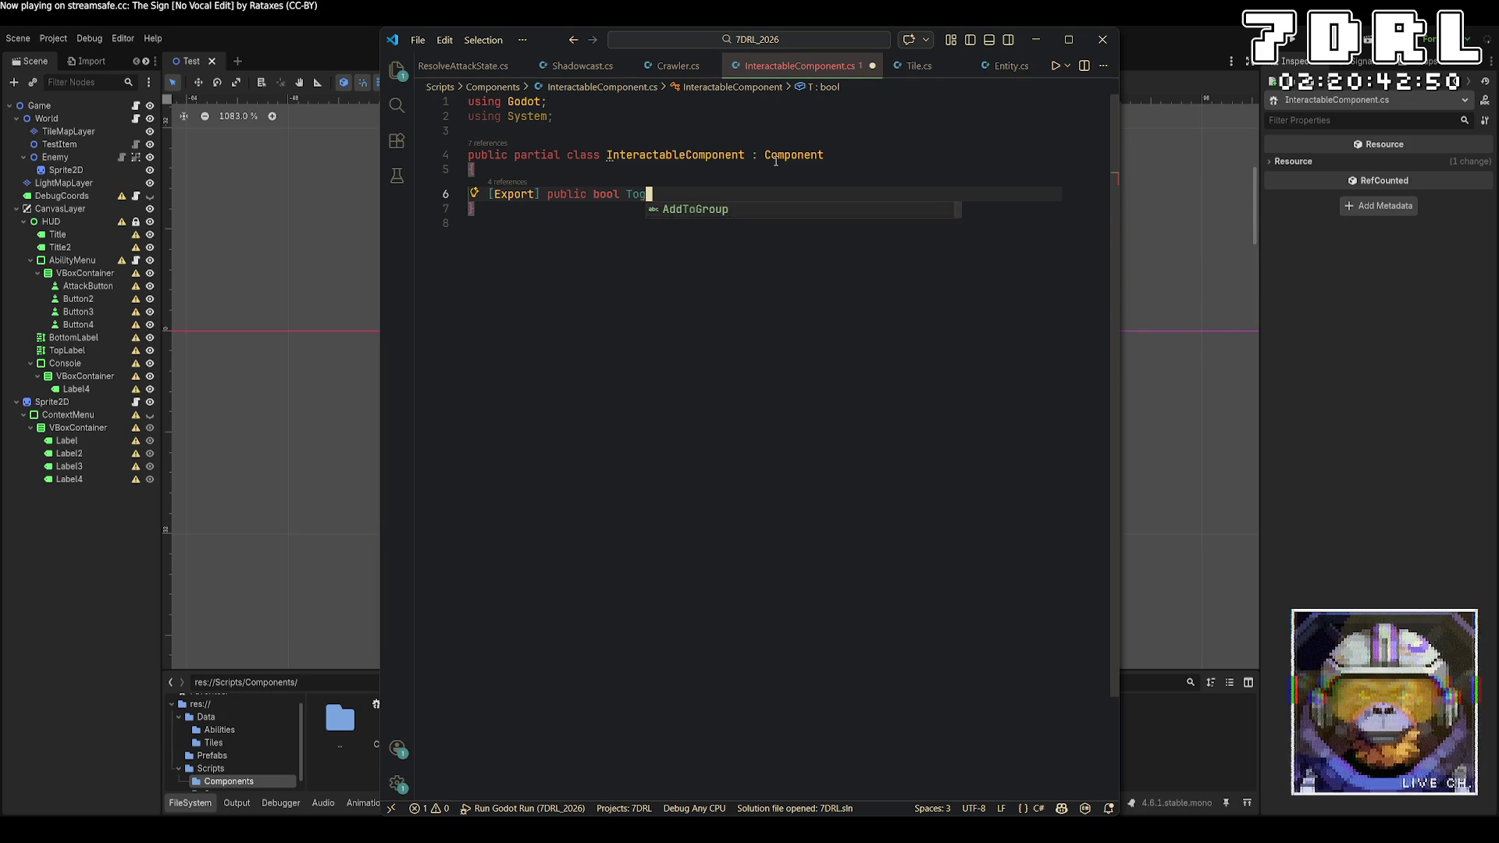
{"action": "type", "text": "e = false;"}
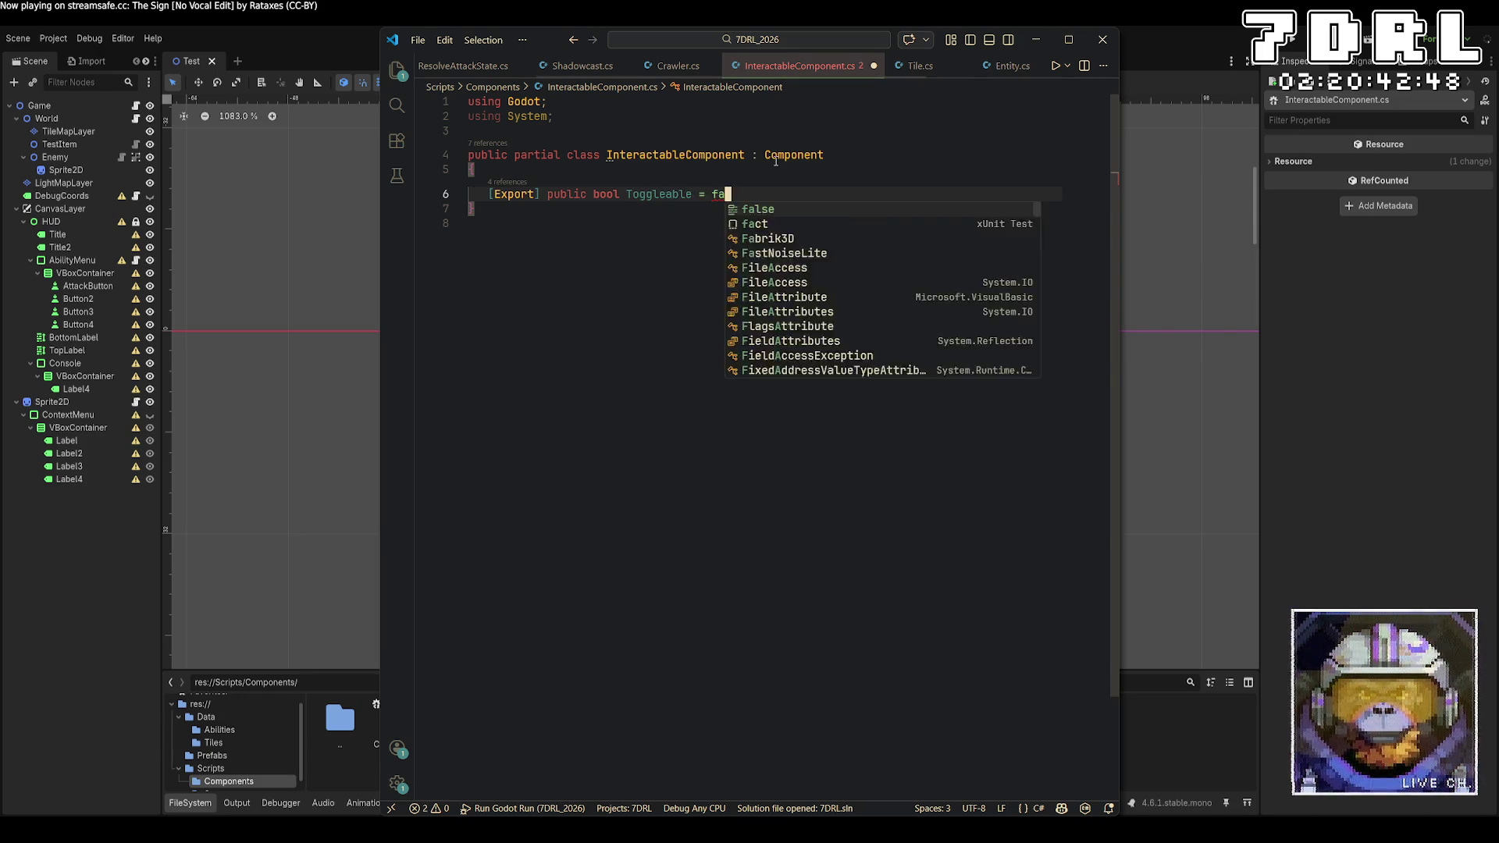
{"action": "key", "text": "Return"}
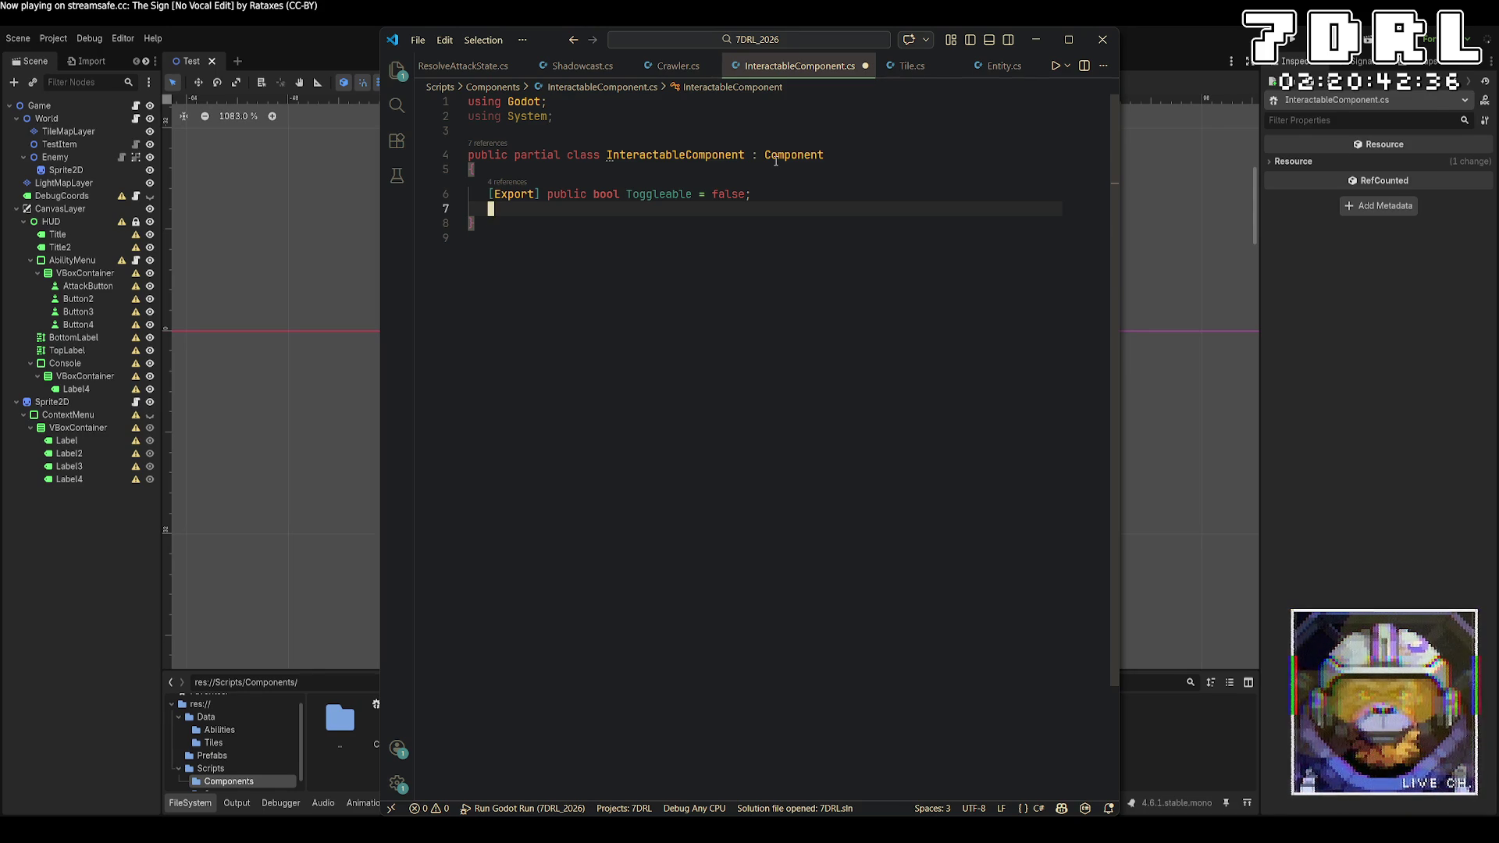
- Add an empty public void OnInteract() method and save the script
{"action": "key", "text": "Return"}
{"action": "type", "text": "publi"}
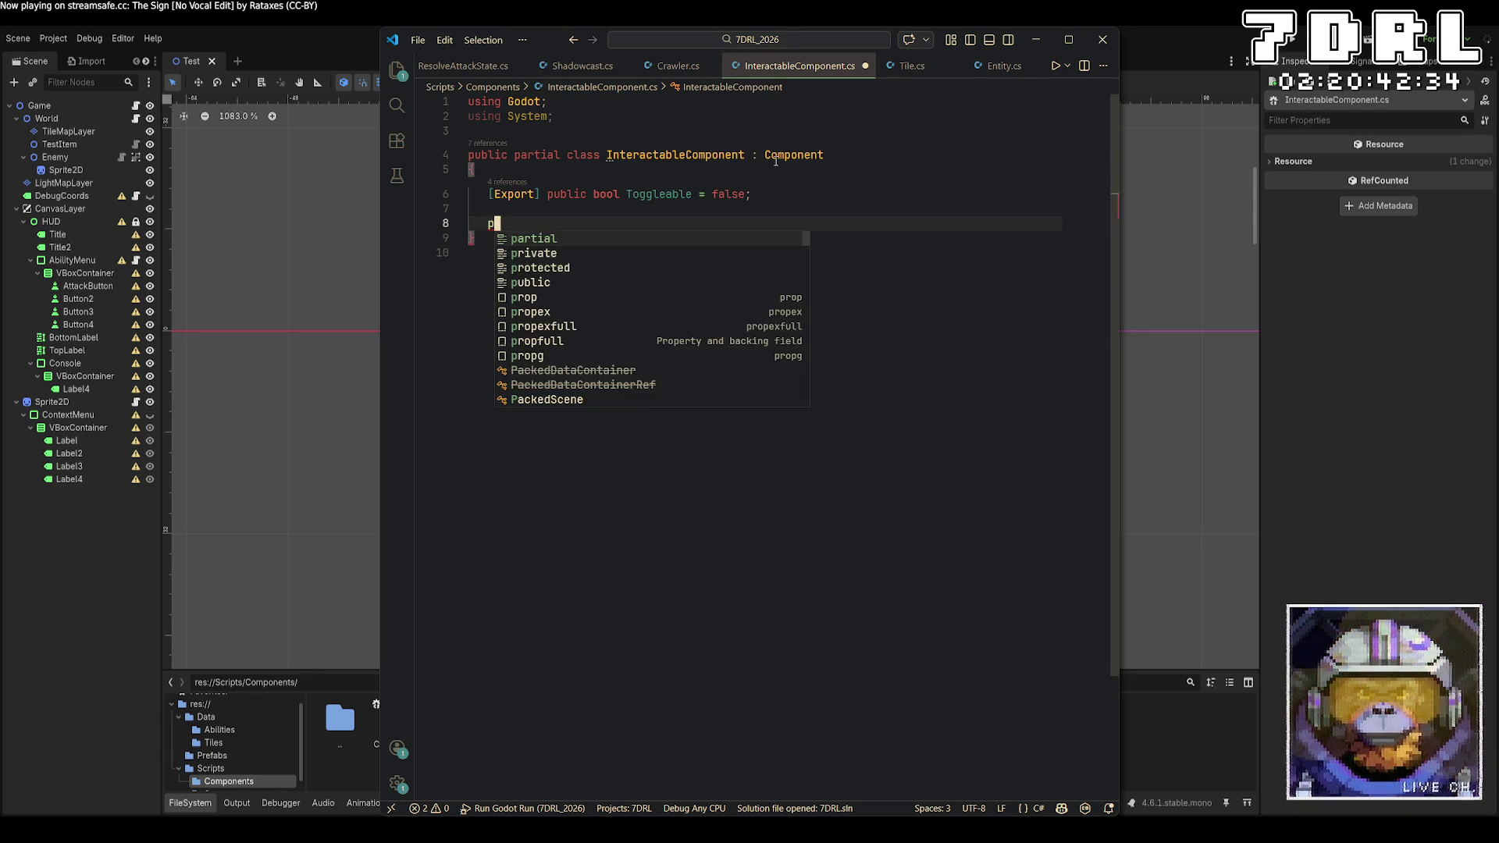
{"action": "type", "text": "c"}
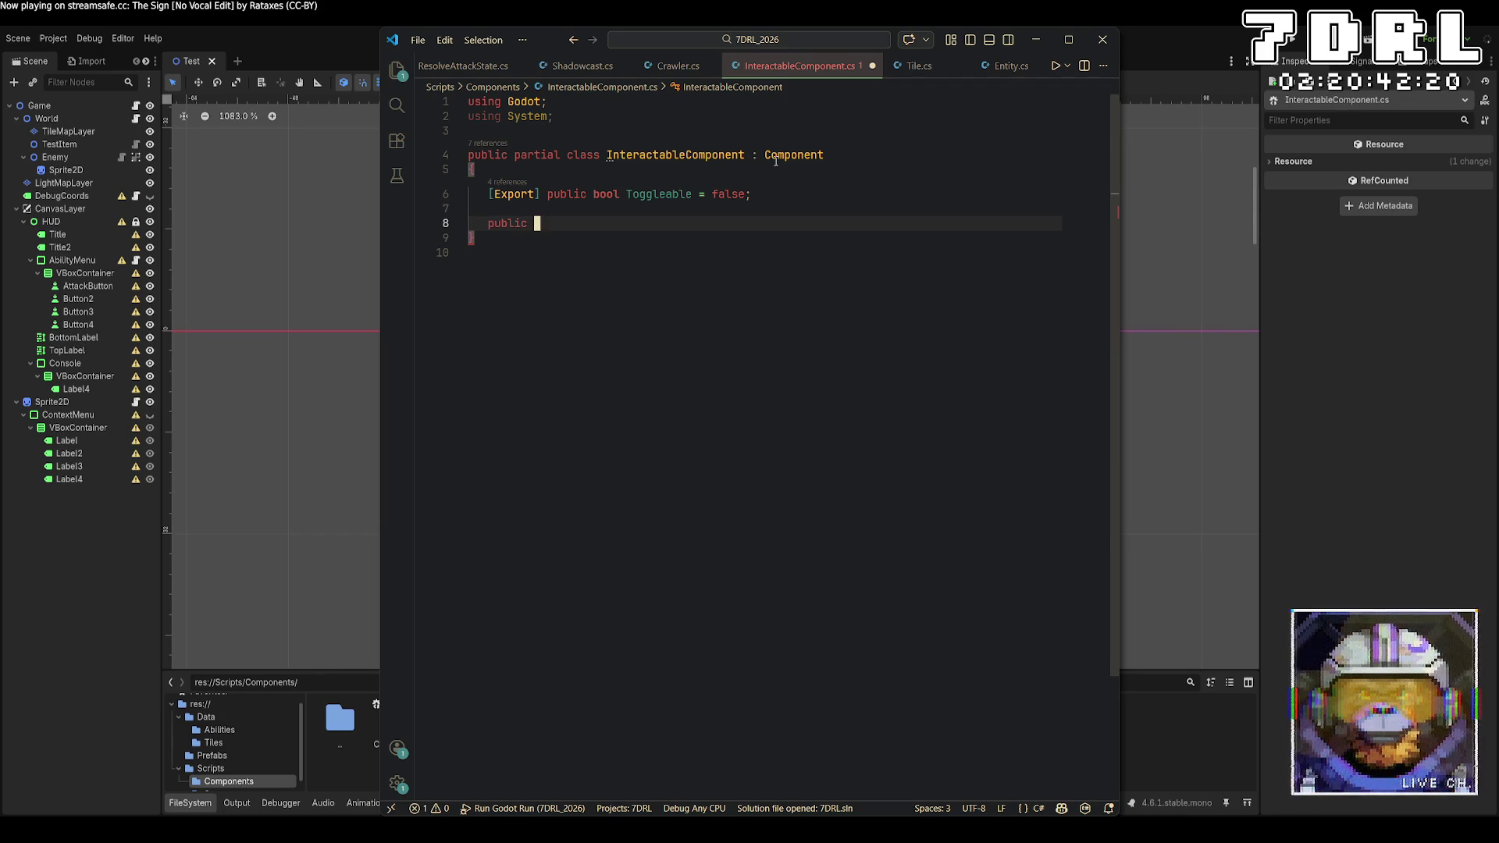
{"action": "type", "text": "void "}
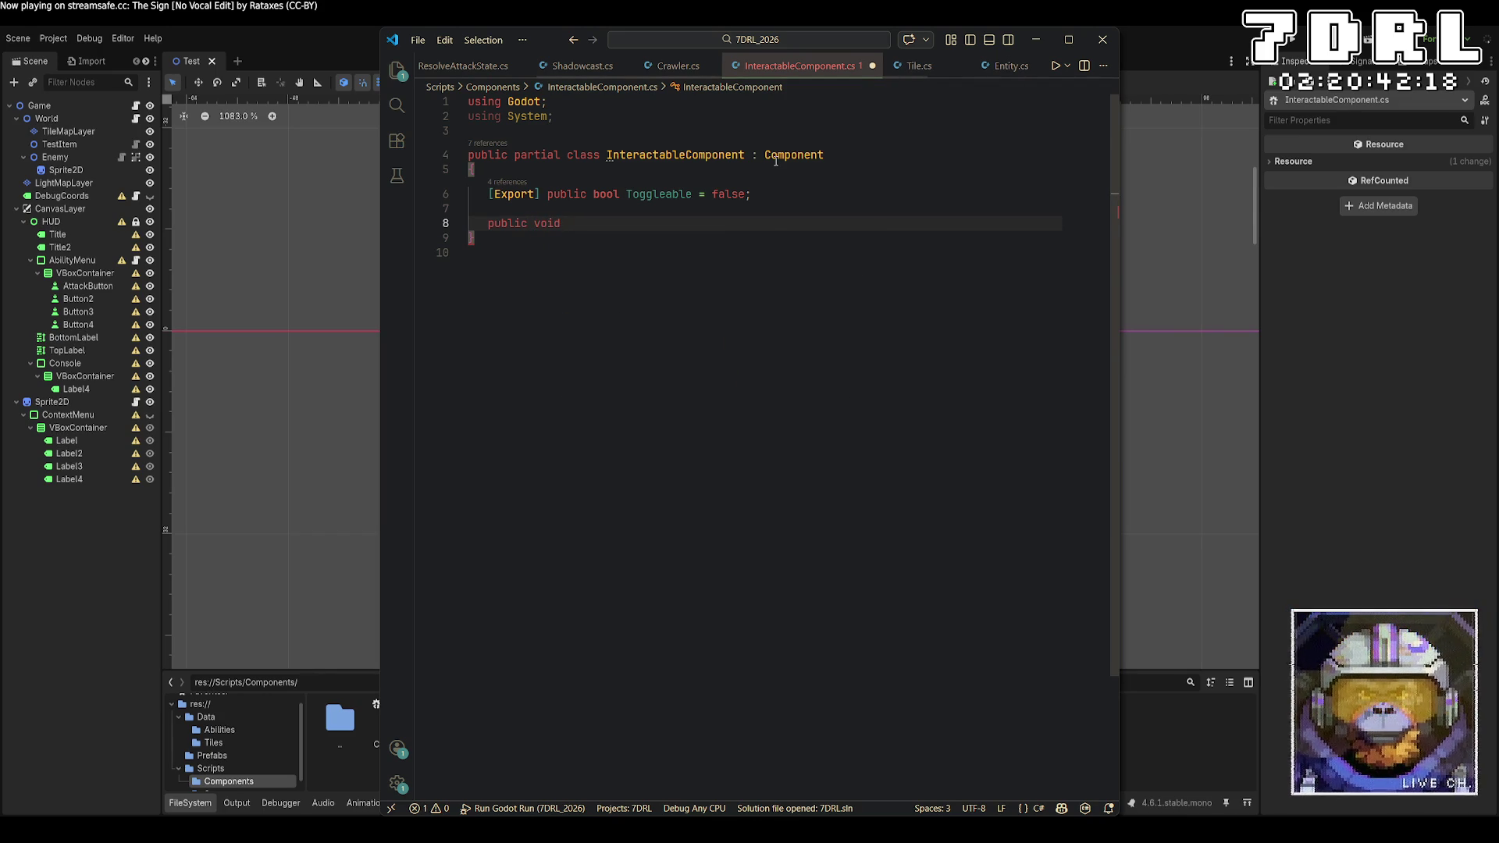
{"action": "type", "text": "OnInteract()"}
{"action": "key", "text": "Return"}
{"action": "type", "text": "{"}
{"action": "key", "text": "ctrl+s"}
{"action": "key", "text": "Return"}
{"action": "key", "text": "Up"}
{"action": "key", "text": "Up"}
{"action": "key", "text": "Up"}
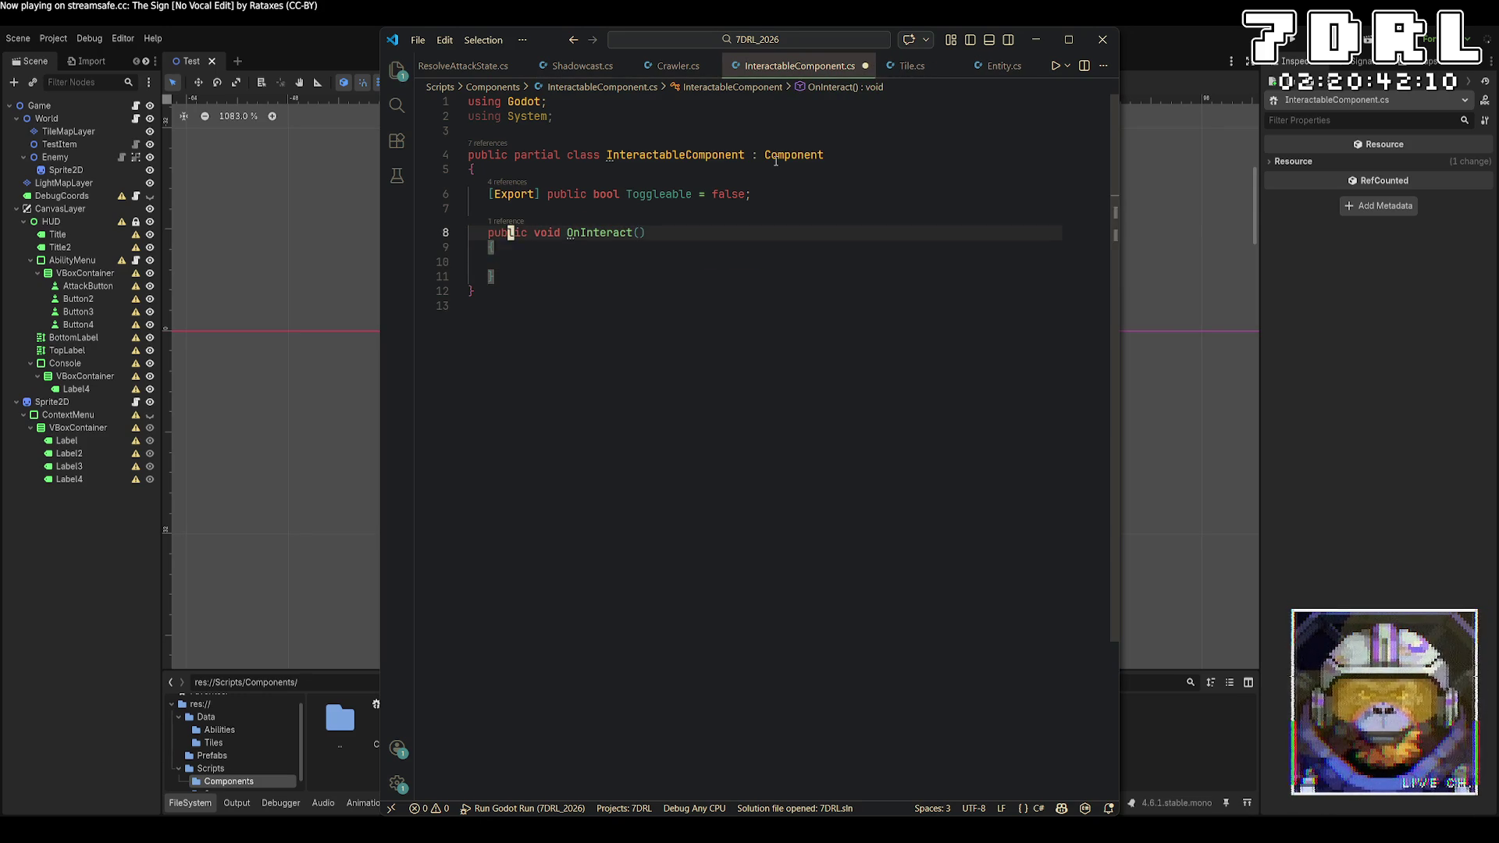
- Add a public bool Used = false; field below Toggleable and save
{"action": "key", "text": "Return"}
{"action": "key", "text": "Up"}
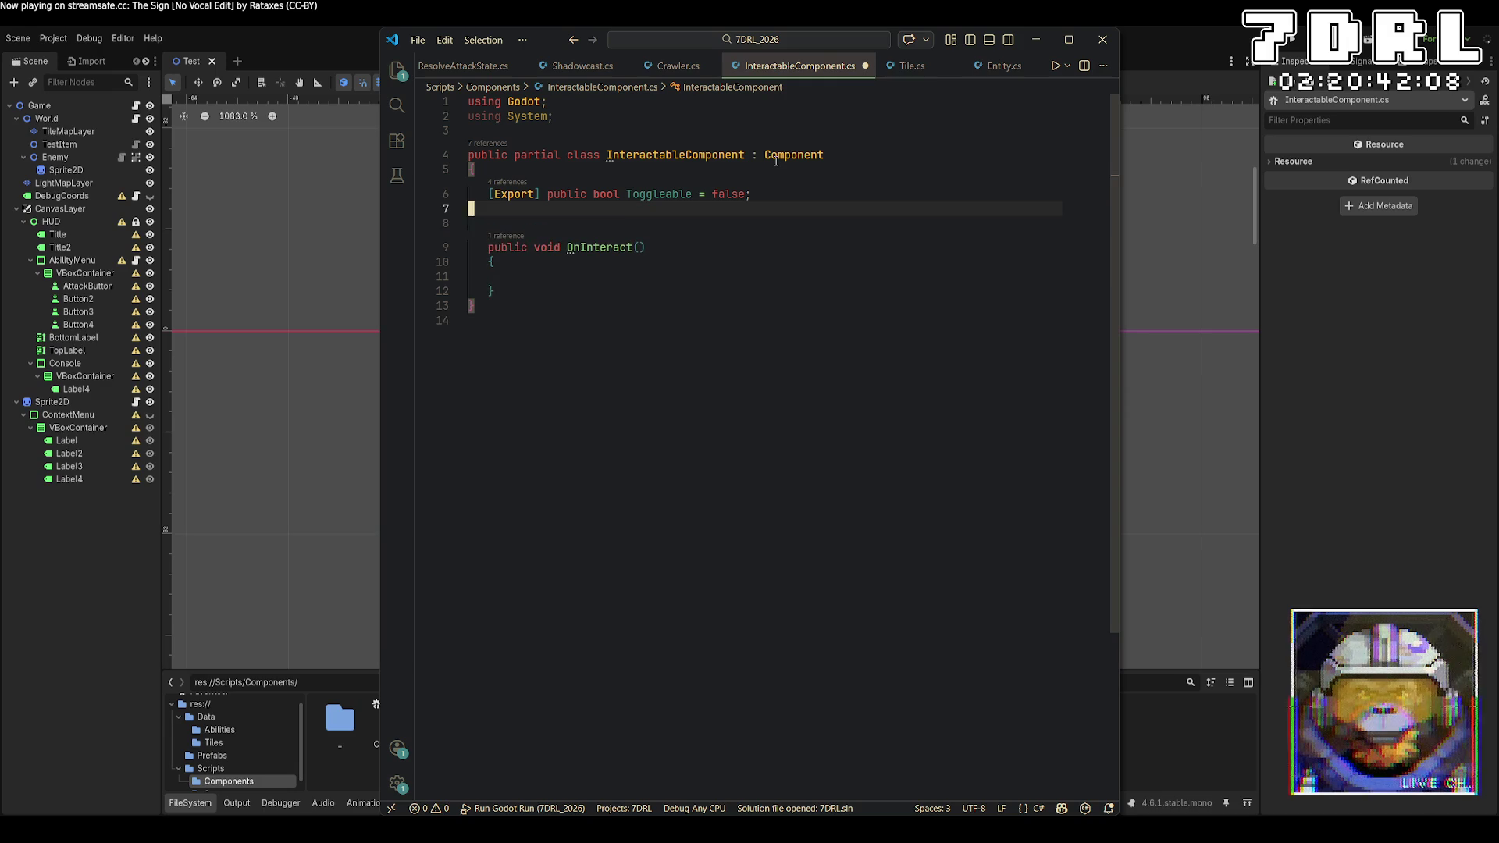
{"action": "type", "text": "public bool "}
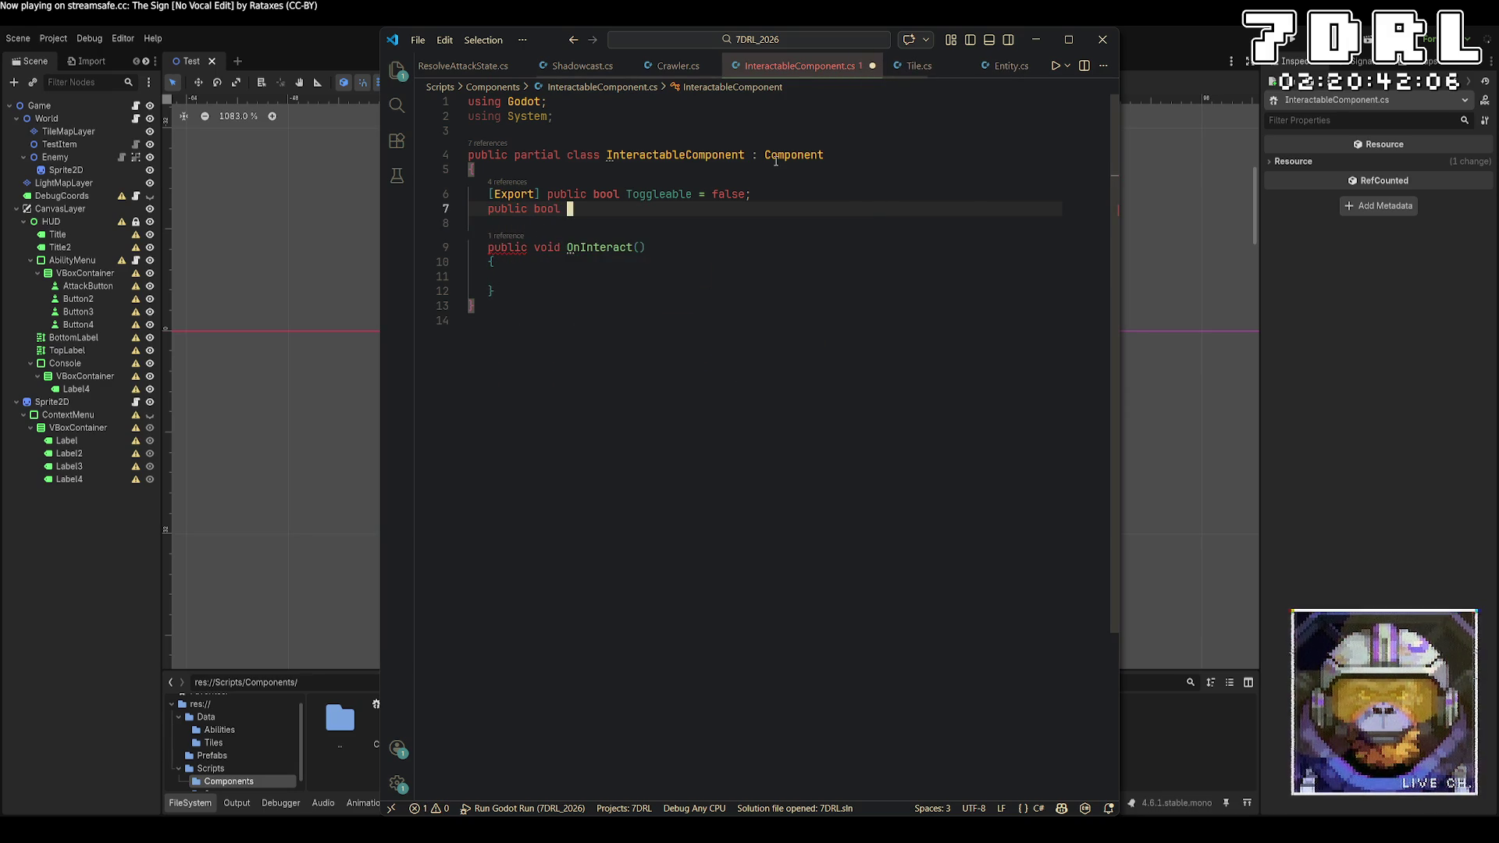
{"action": "type", "text": "Used = false"}
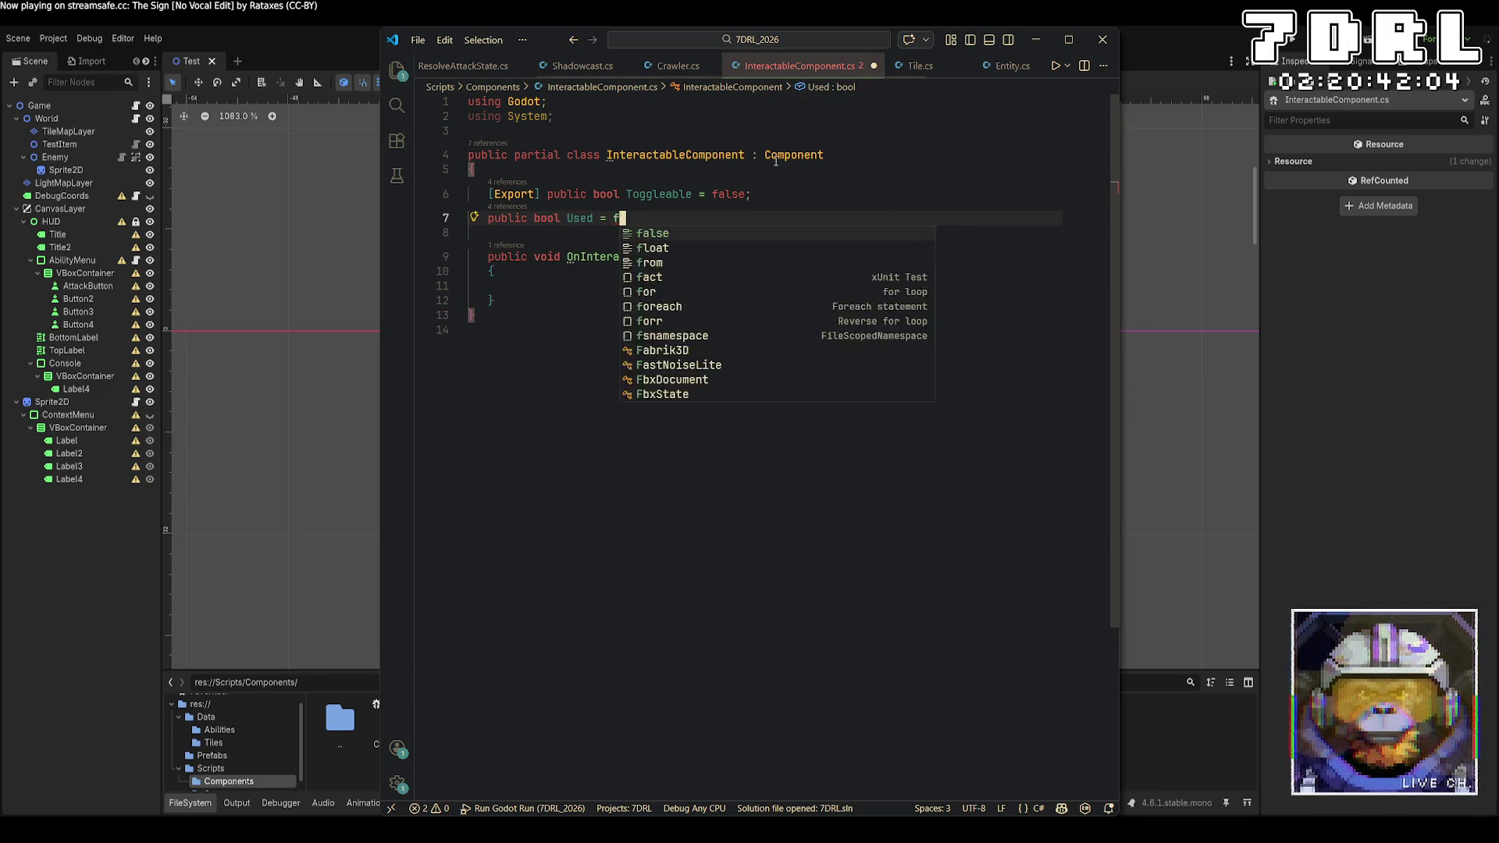
{"action": "type", "text": ";"}
{"action": "key", "text": "ctrl+s"}
{"action": "key", "text": "Down"}
{"action": "key", "text": "Down"}
{"action": "key", "text": "Down"}
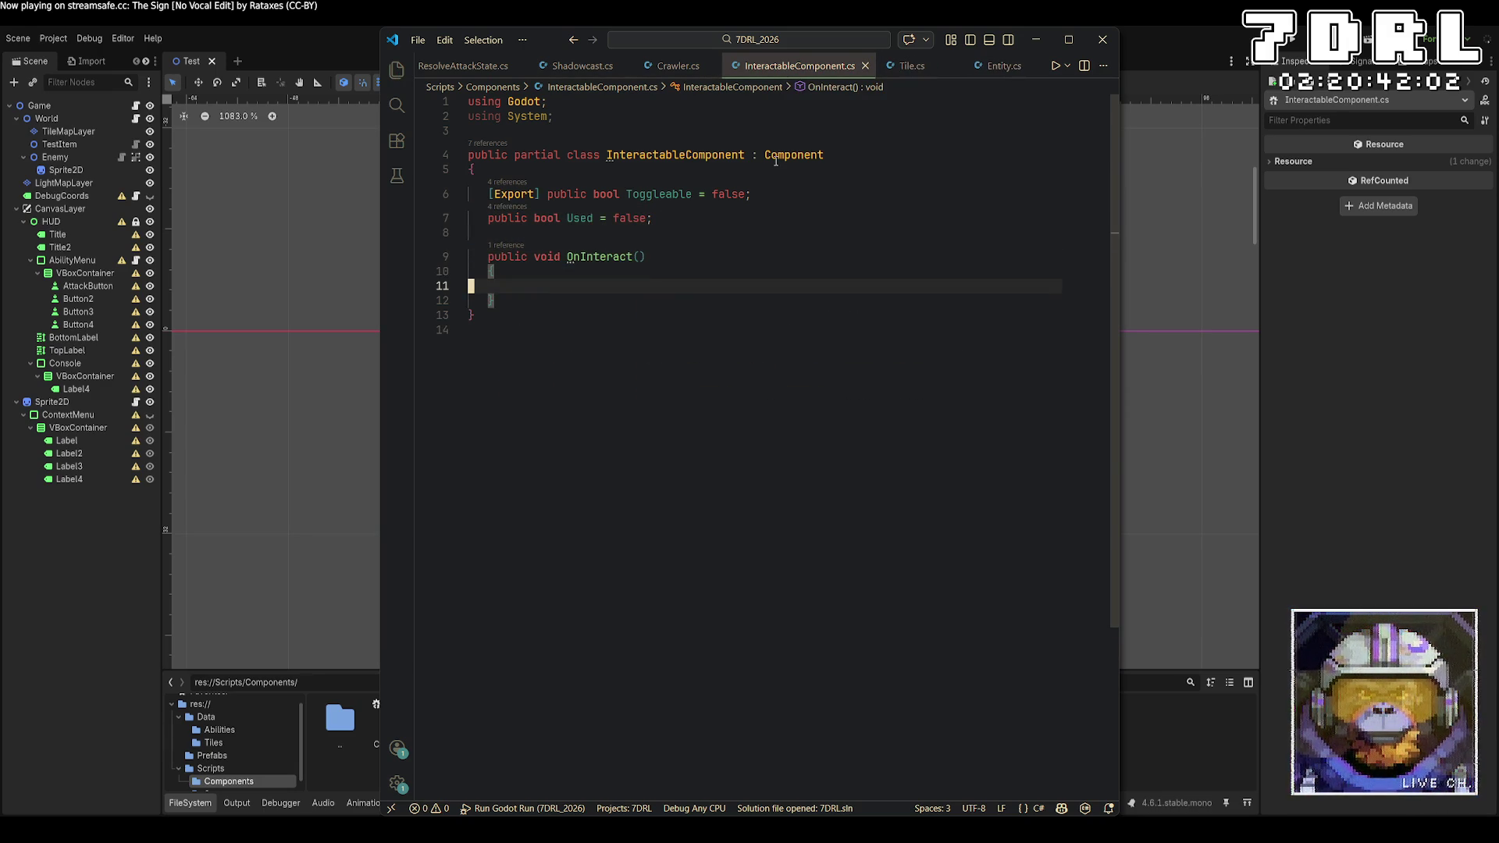
{"action": "key", "text": "Tab"}
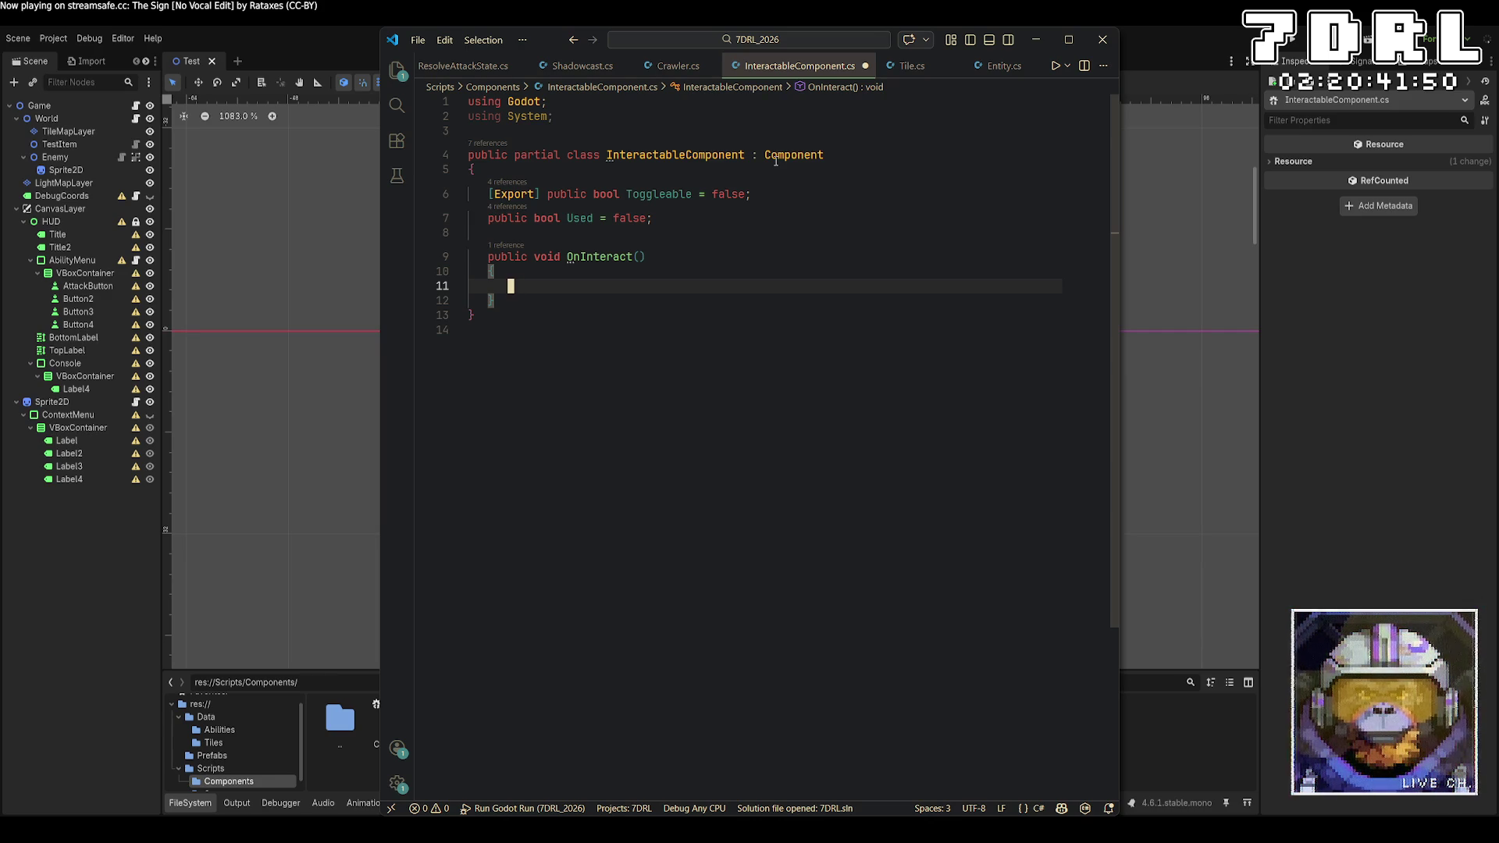
- Inside OnInteract, write if (Toggleable) Used = !Used;
{"action": "type", "text": "Used = false;"}
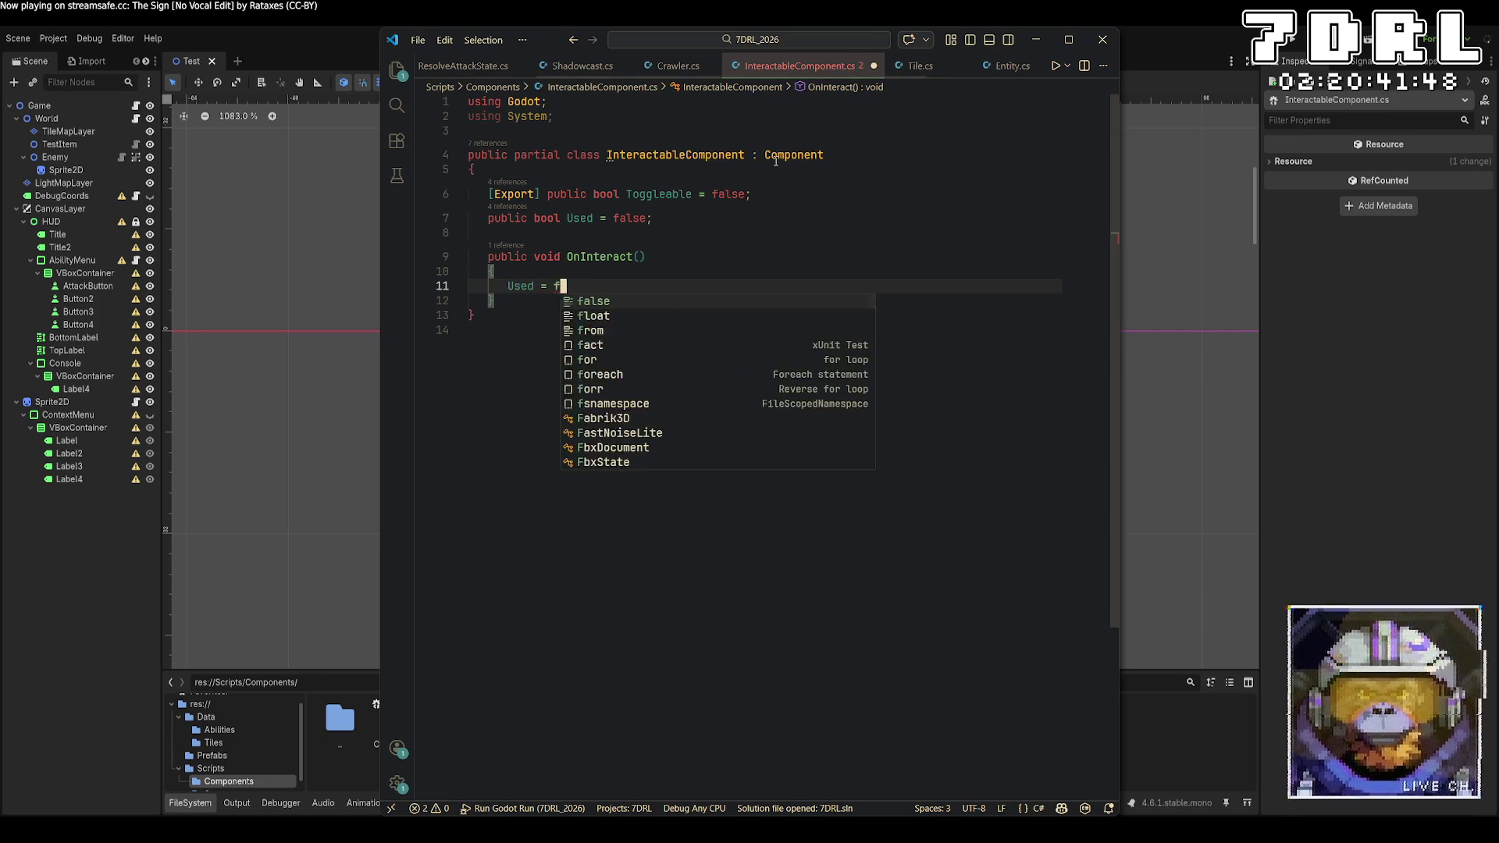
{"action": "key", "text": "BackSpace"}
{"action": "key", "text": "BackSpace"}
{"action": "key", "text": "BackSpace"}
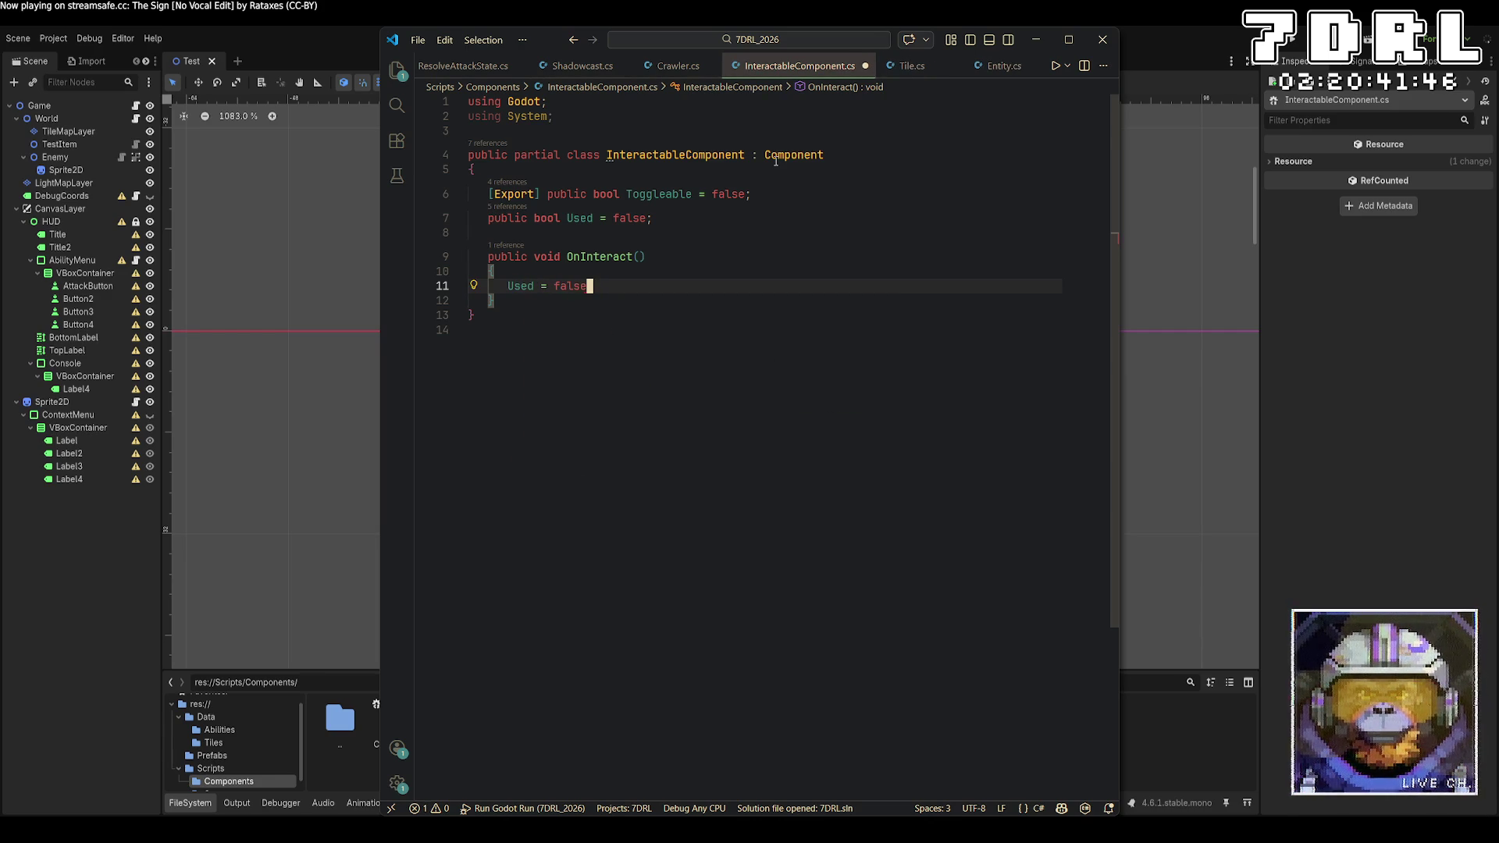
{"action": "key", "text": "BackSpace"}
{"action": "key", "text": "BackSpace"}
{"action": "key", "text": "BackSpace"}
{"action": "type", "text": "if ("}
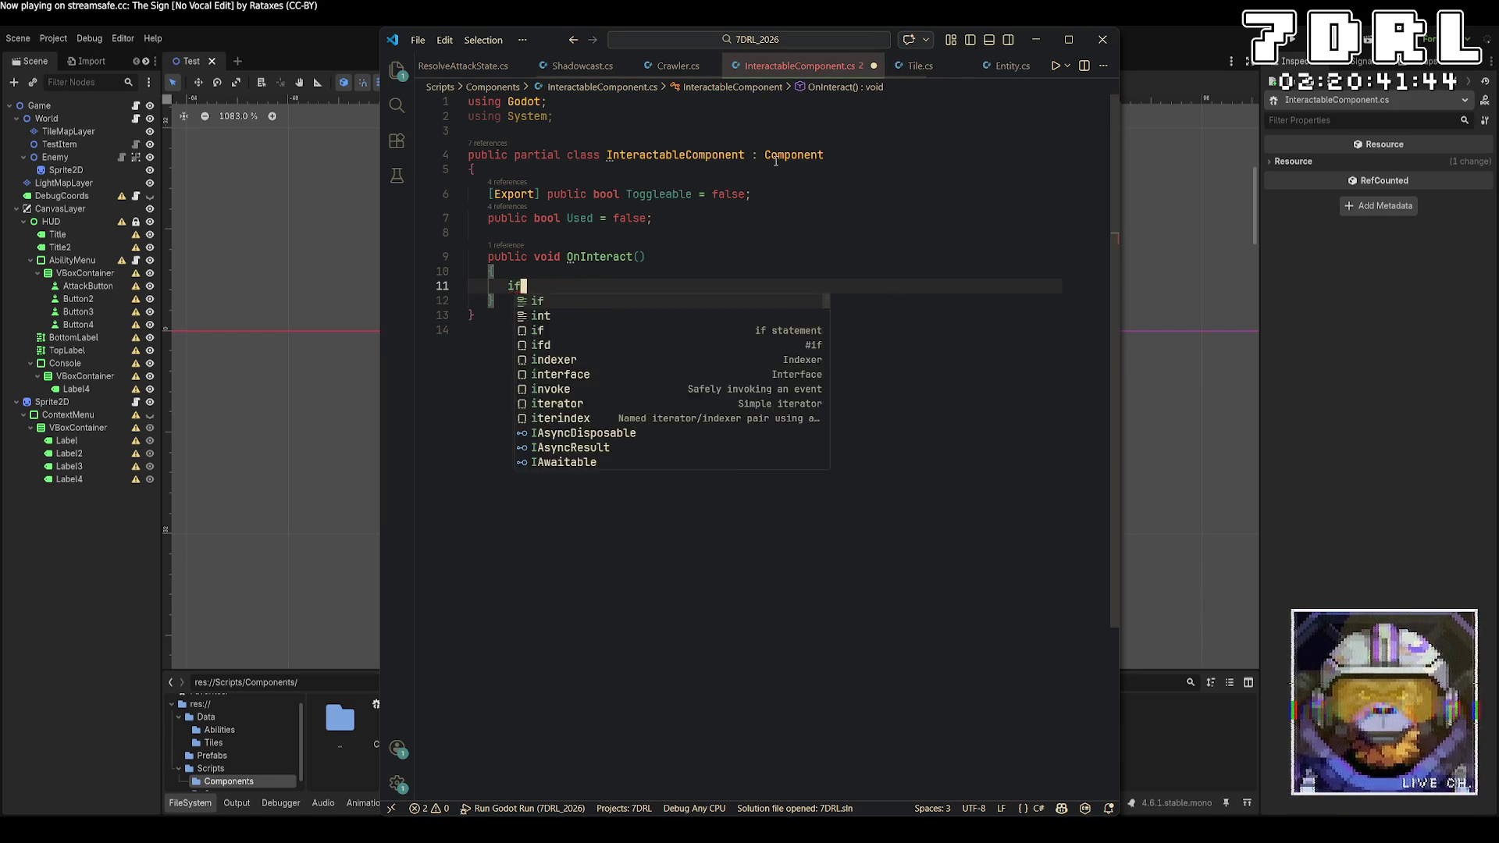
{"action": "type", "text": "Togg"}
{"action": "key", "text": "Tab"}
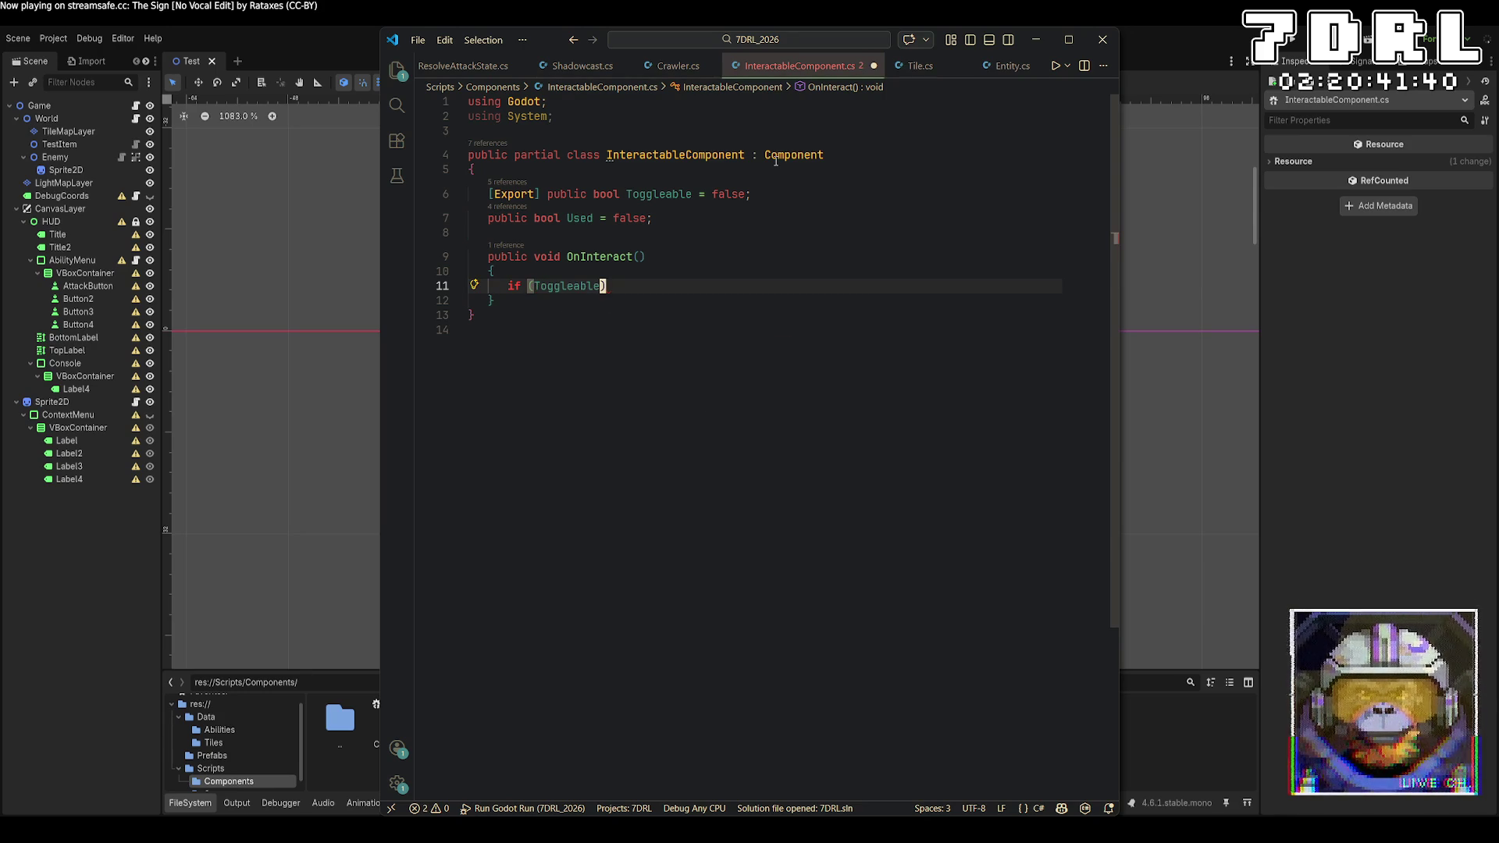
{"action": "type", "text": ") Used = !"}
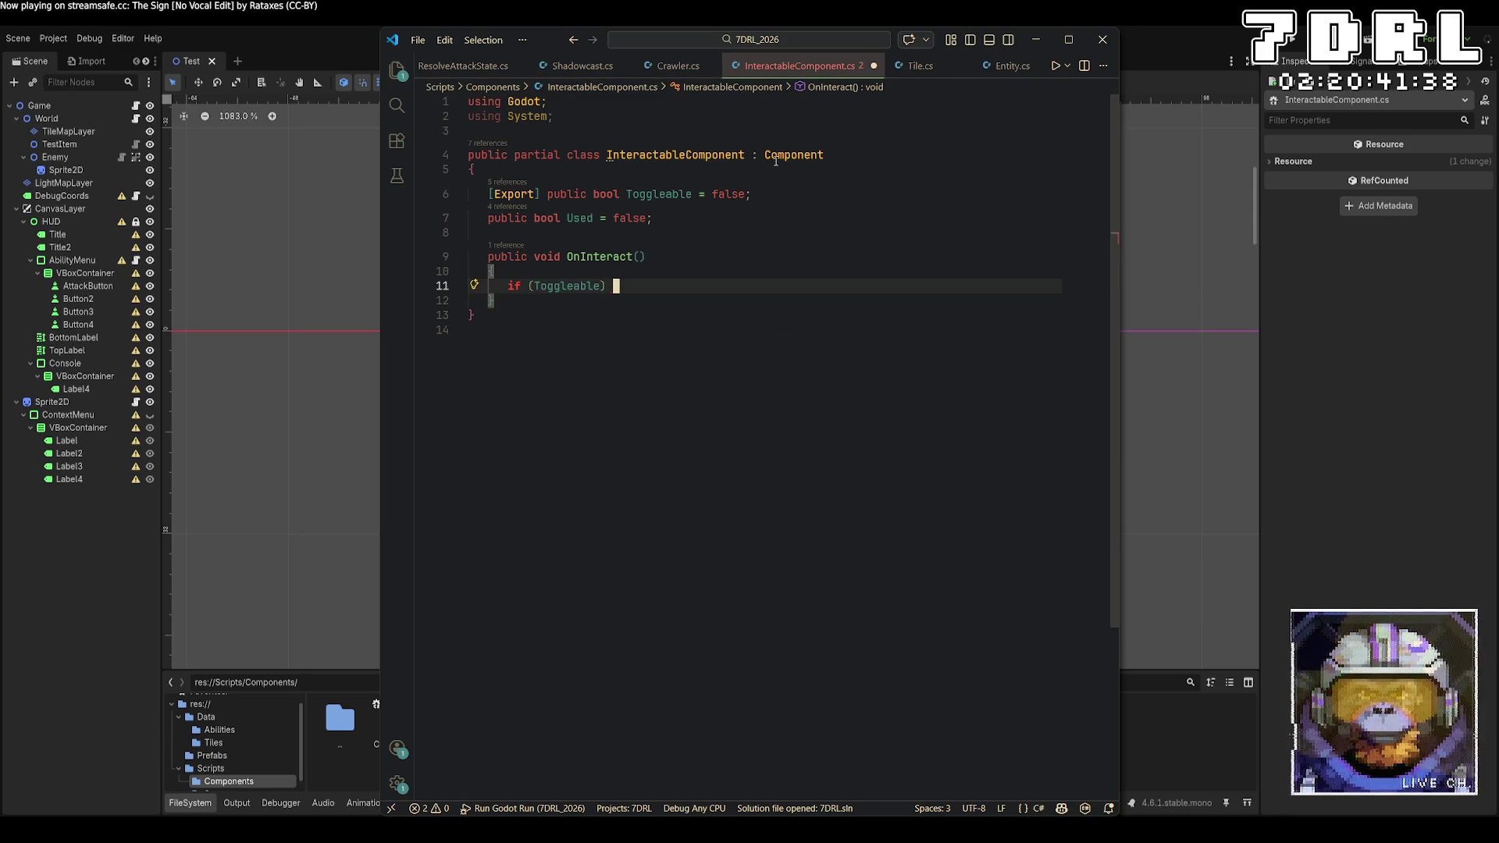
{"action": "type", "text": "Used;"}
- Add else if (!Used) Used = true; below the toggle statement
{"action": "key", "text": "Return"}
{"action": "key", "text": "Return"}
{"action": "type", "text": "else"}
{"action": "key", "text": "BackSpace"}
{"action": "key", "text": "BackSpace"}
{"action": "key", "text": "BackSpace"}
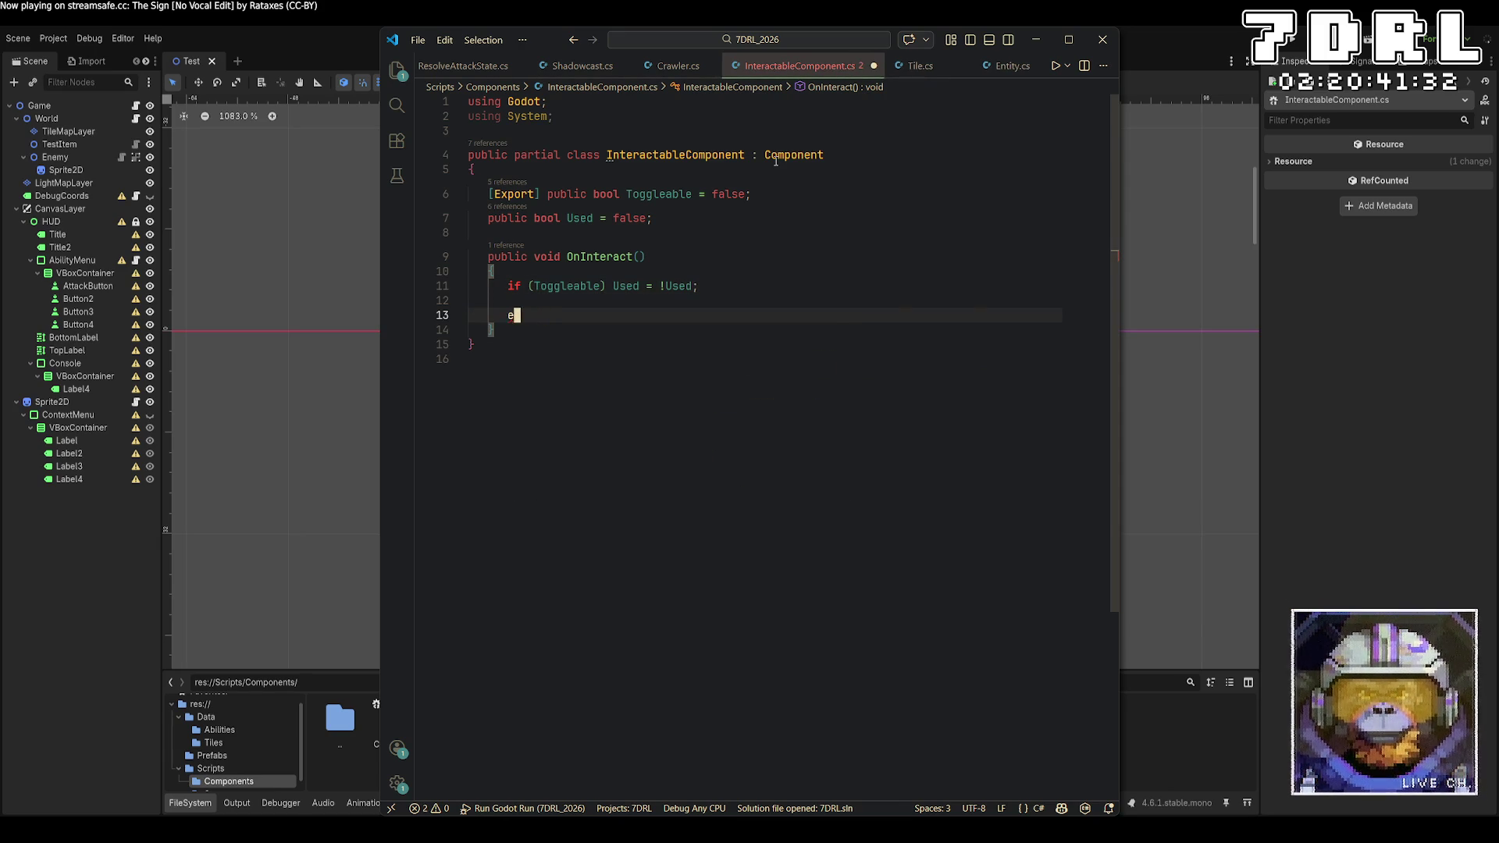
{"action": "type", "text": "else if ("}
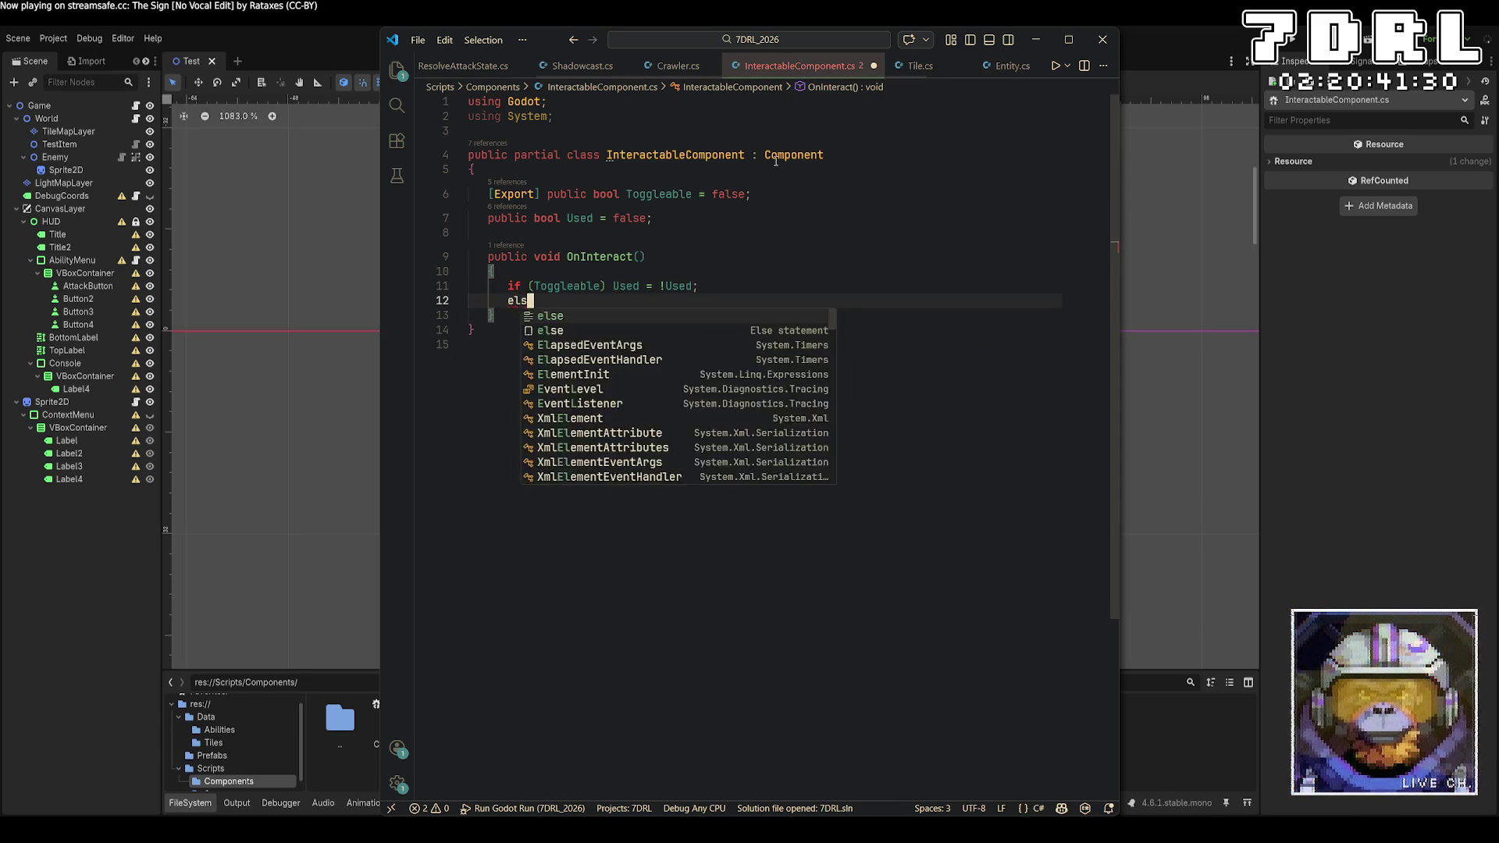
{"action": "type", "text": "!"}
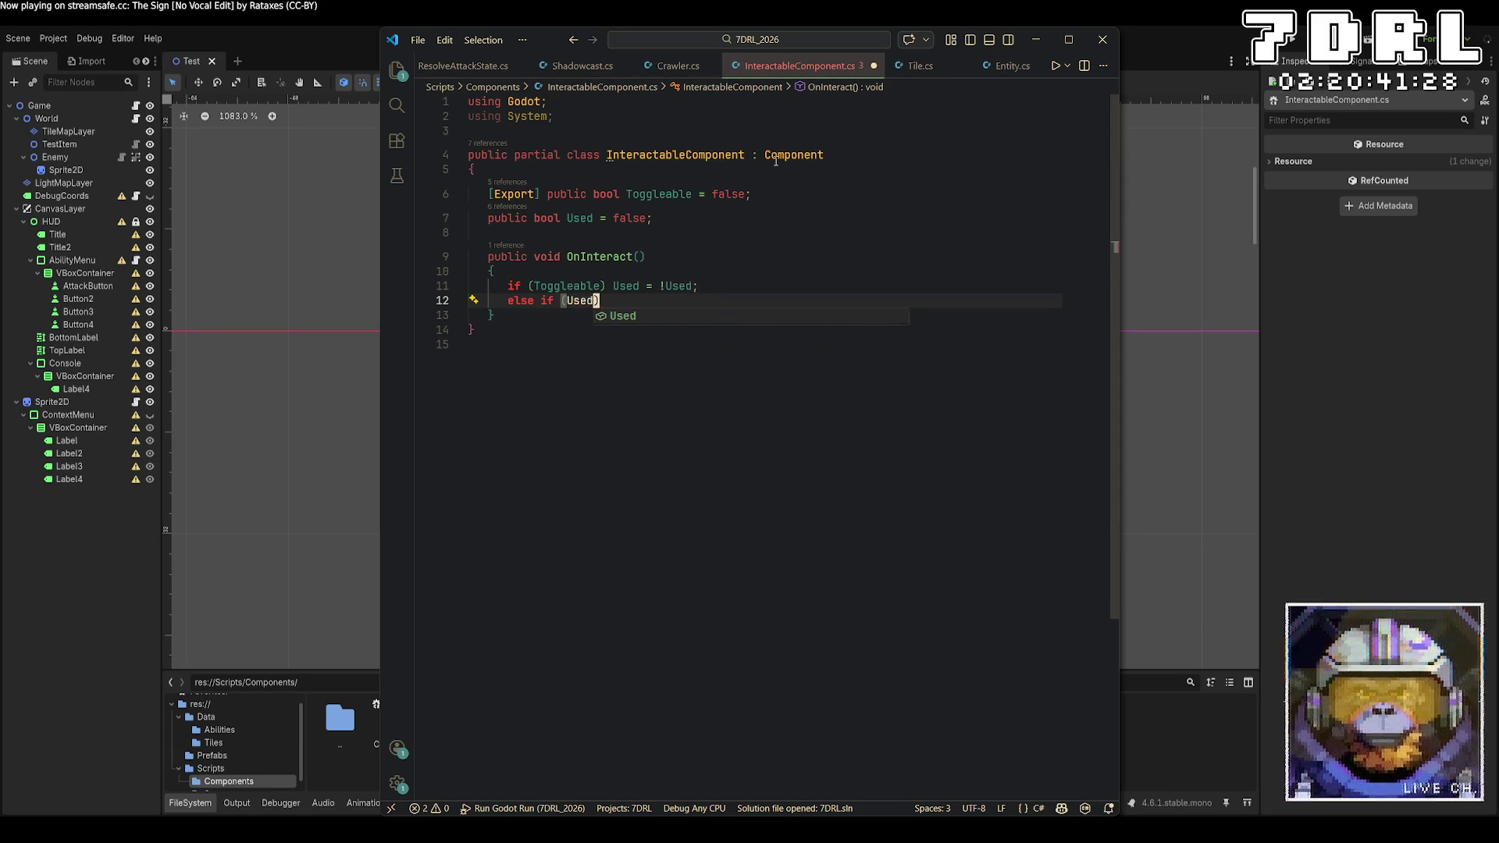
{"action": "type", "text": "used"}
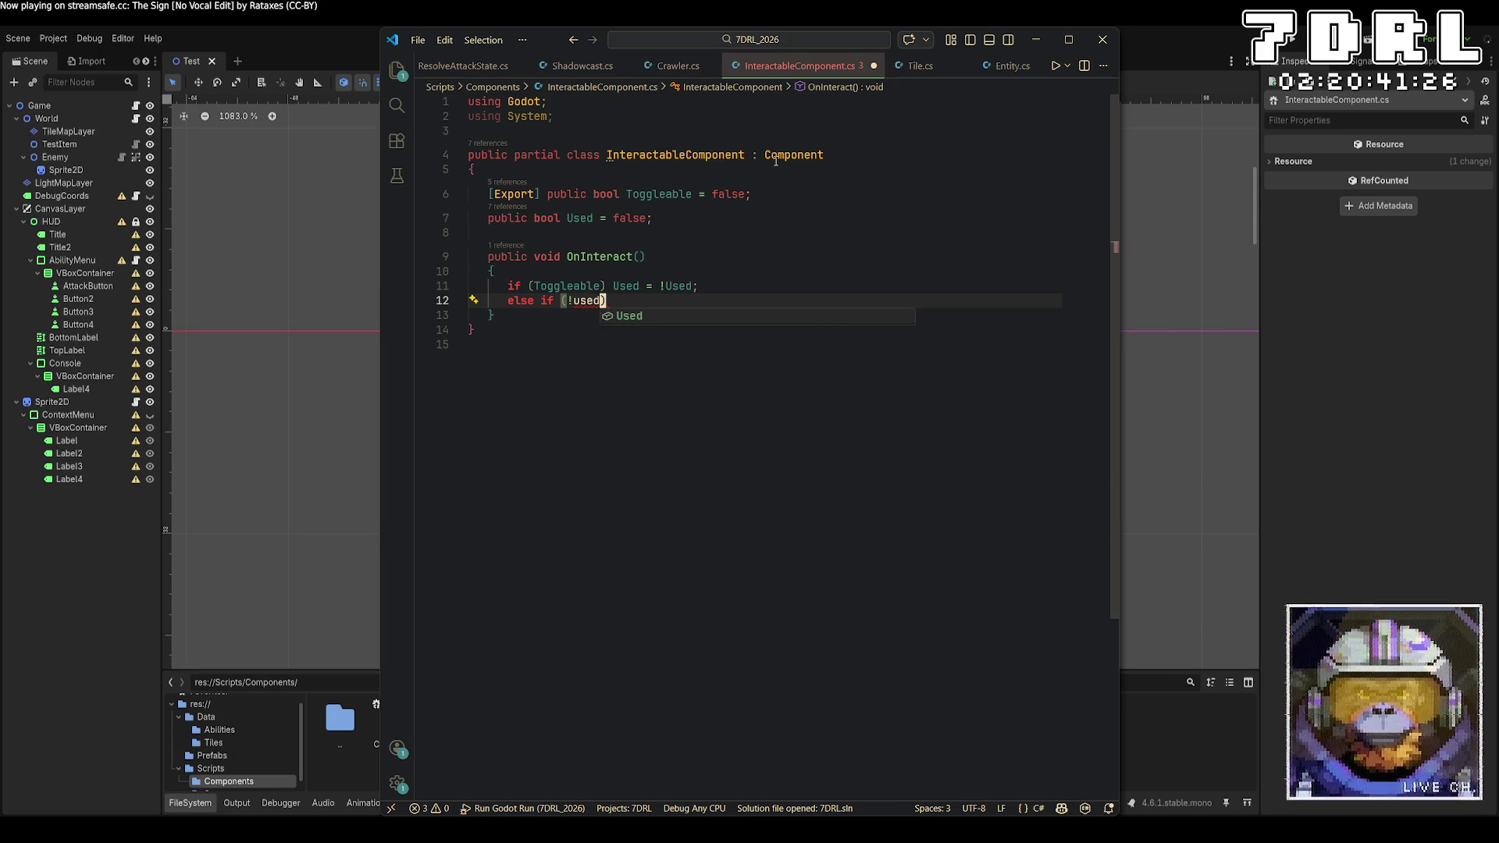
{"action": "key", "text": "Tab"}
{"action": "key", "text": "End"}
{"action": "type", "text": "Used = "}
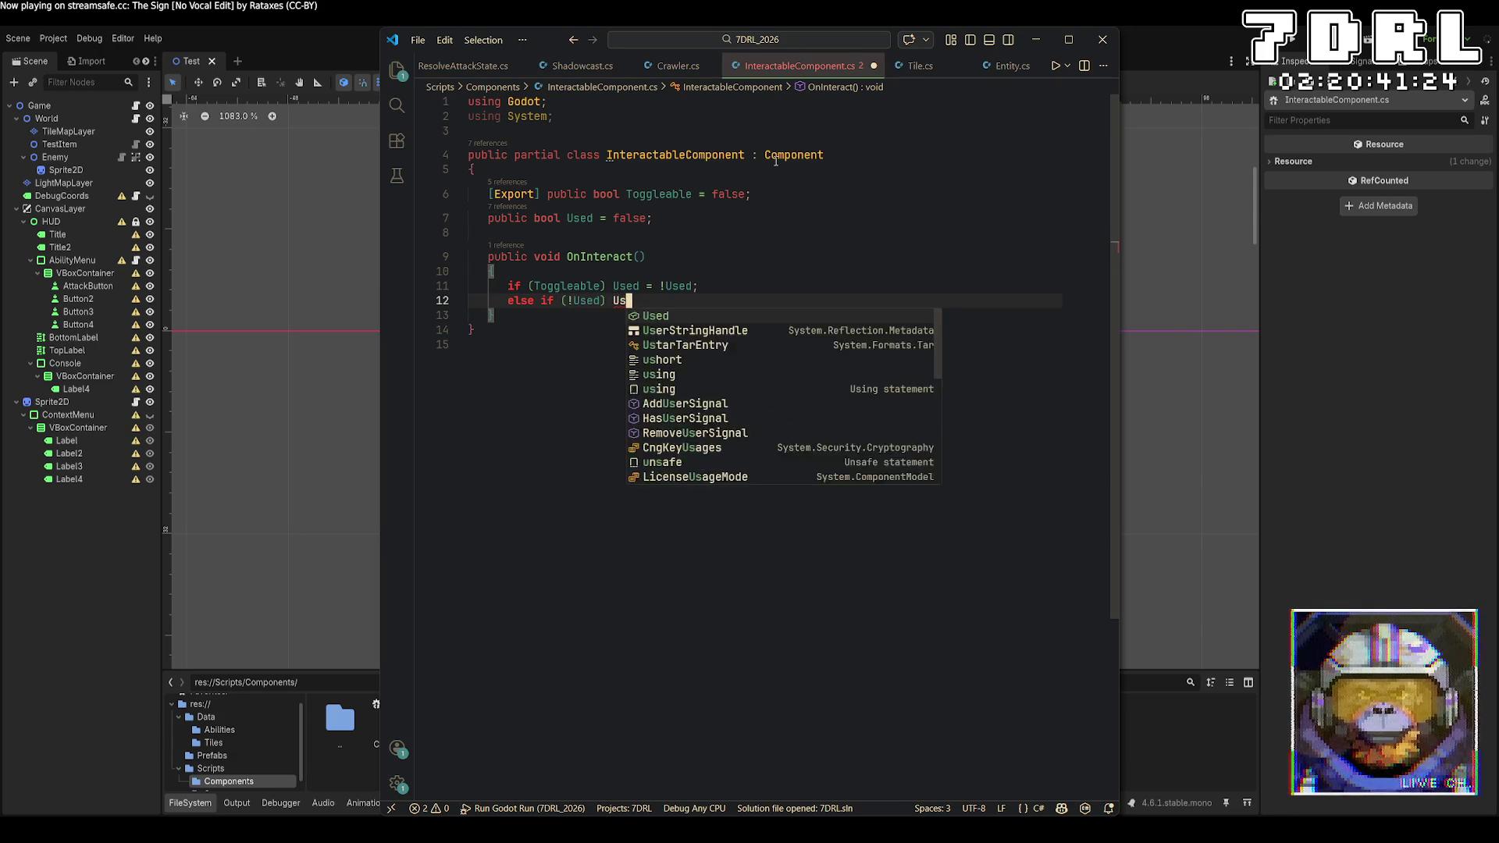
{"action": "type", "text": "t"}
{"action": "key", "text": "Tab"}
{"action": "type", "text": ";"}
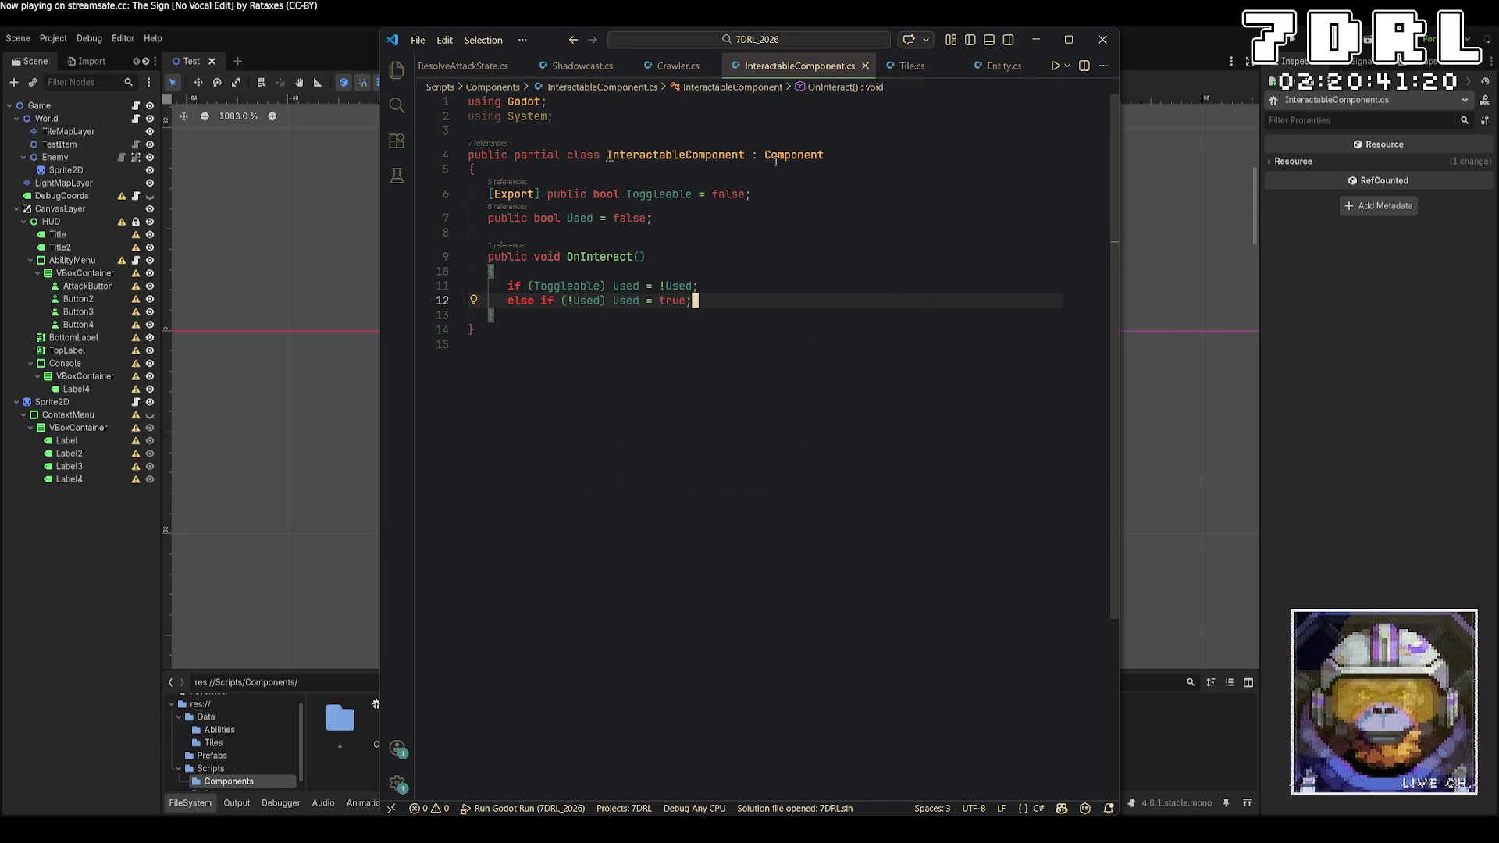
- Return to the end of the Used field and open a new line after it
{"action": "key", "text": "Up"}
{"action": "key", "text": "Up"}
{"action": "key", "text": "Up"}
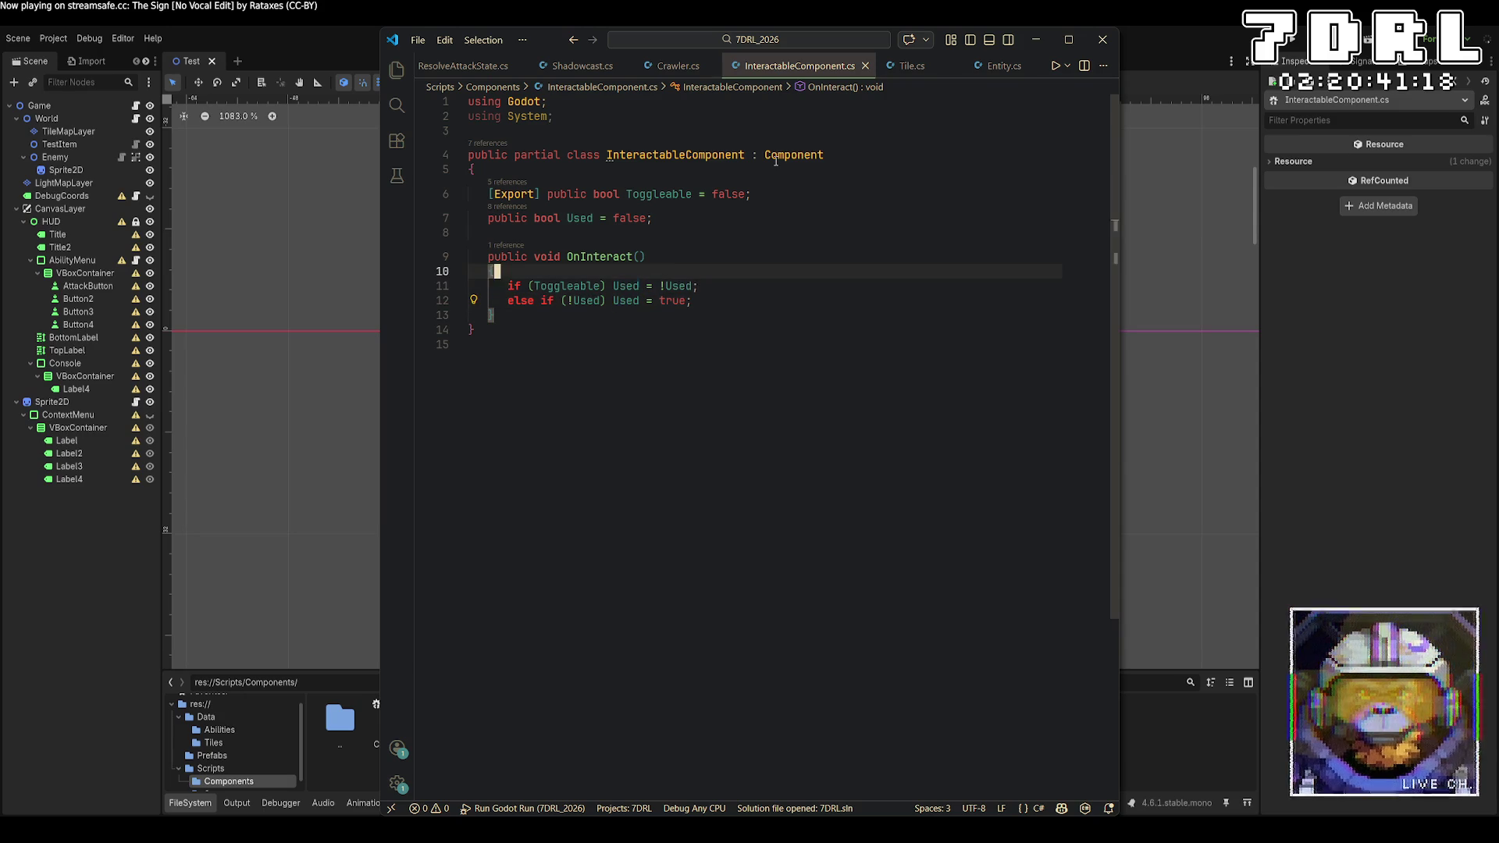
{"action": "key", "text": "Down"}
{"action": "key", "text": "Down"}
{"action": "key", "text": "Down"}
{"action": "key", "text": "Down"}
{"action": "key", "text": "Down"}
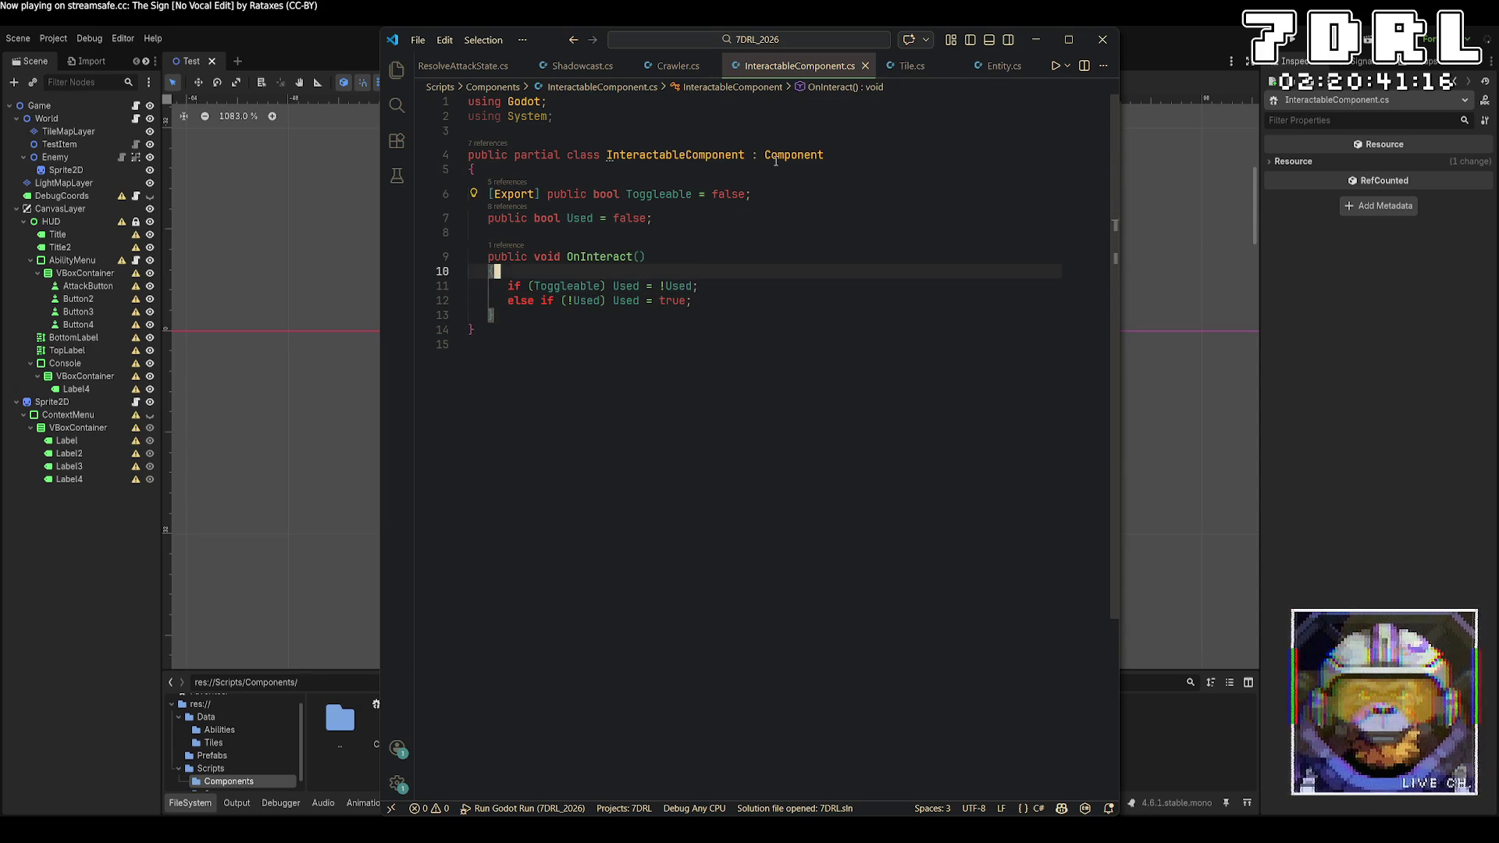
{"action": "key", "text": "Up"}
{"action": "key", "text": "Up"}
{"action": "key", "text": "Up"}
{"action": "key", "text": "Return"}
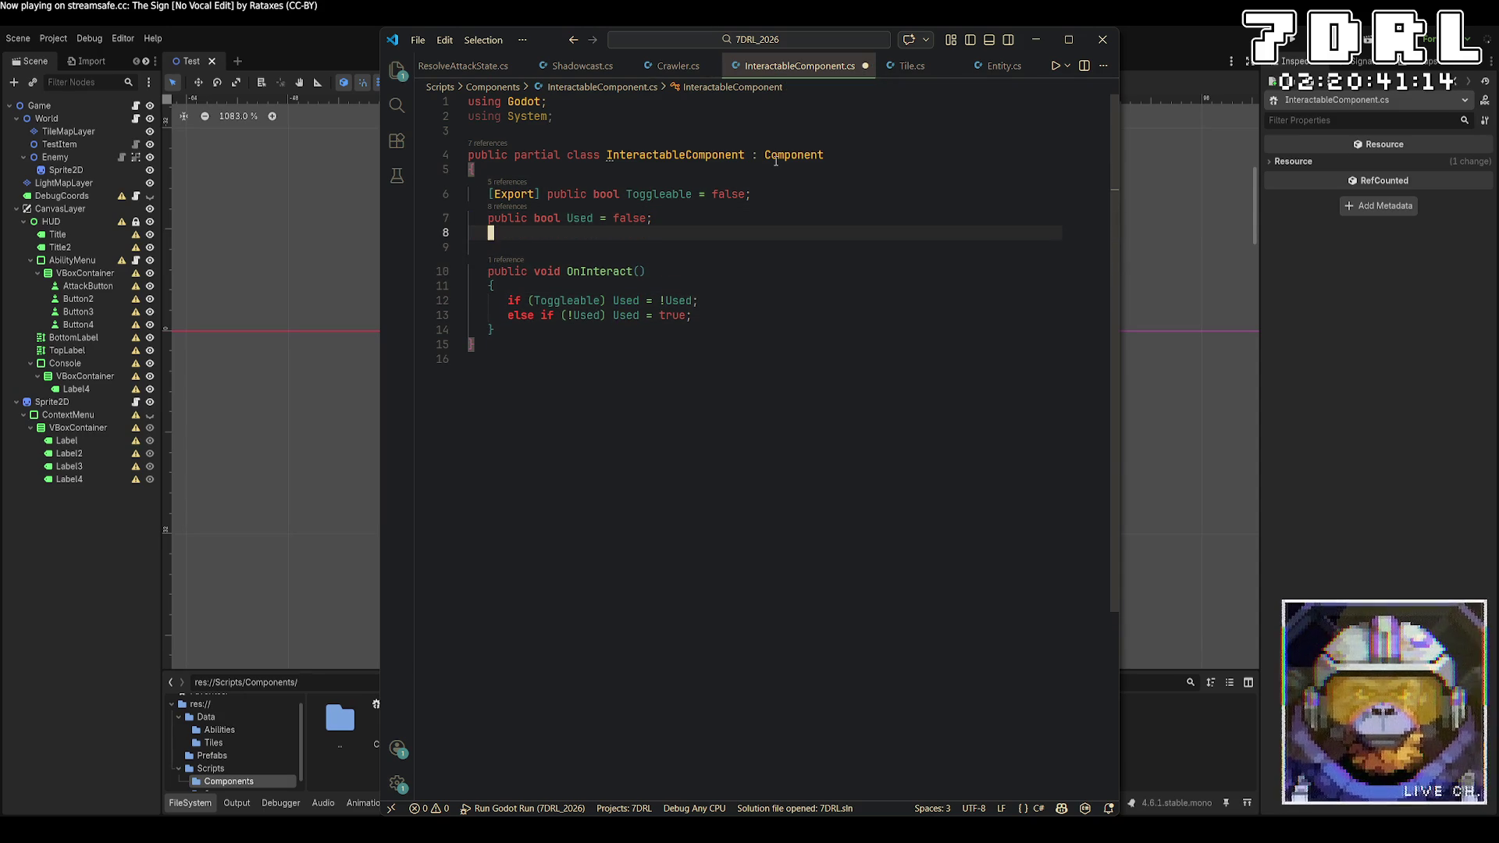
- Add a public Sprite2D UsedSprite; field after Used and save the script
{"action": "key", "text": "Return"}
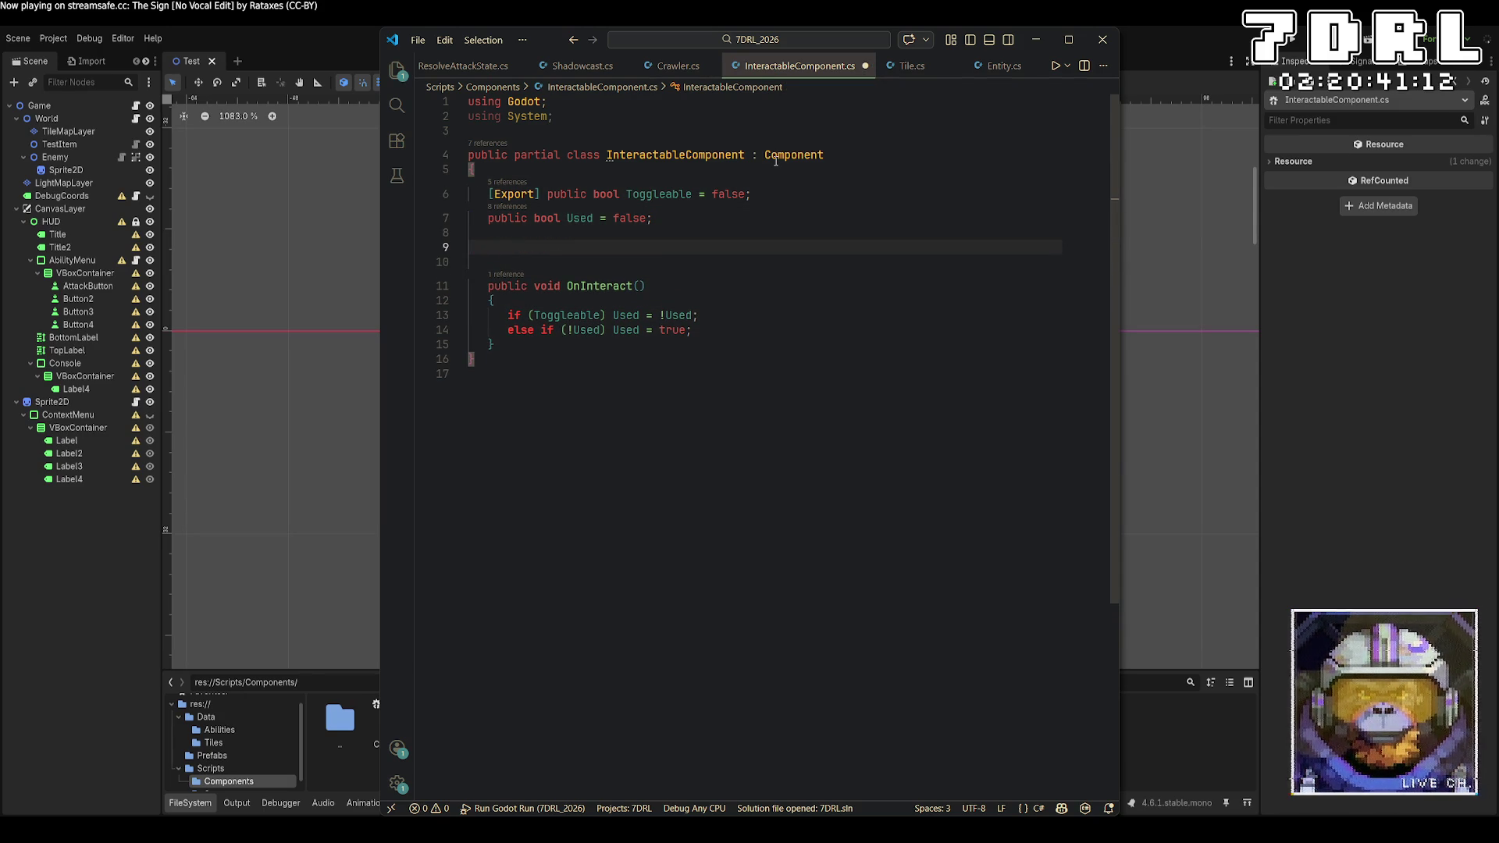
{"action": "type", "text": "public sprite2"}
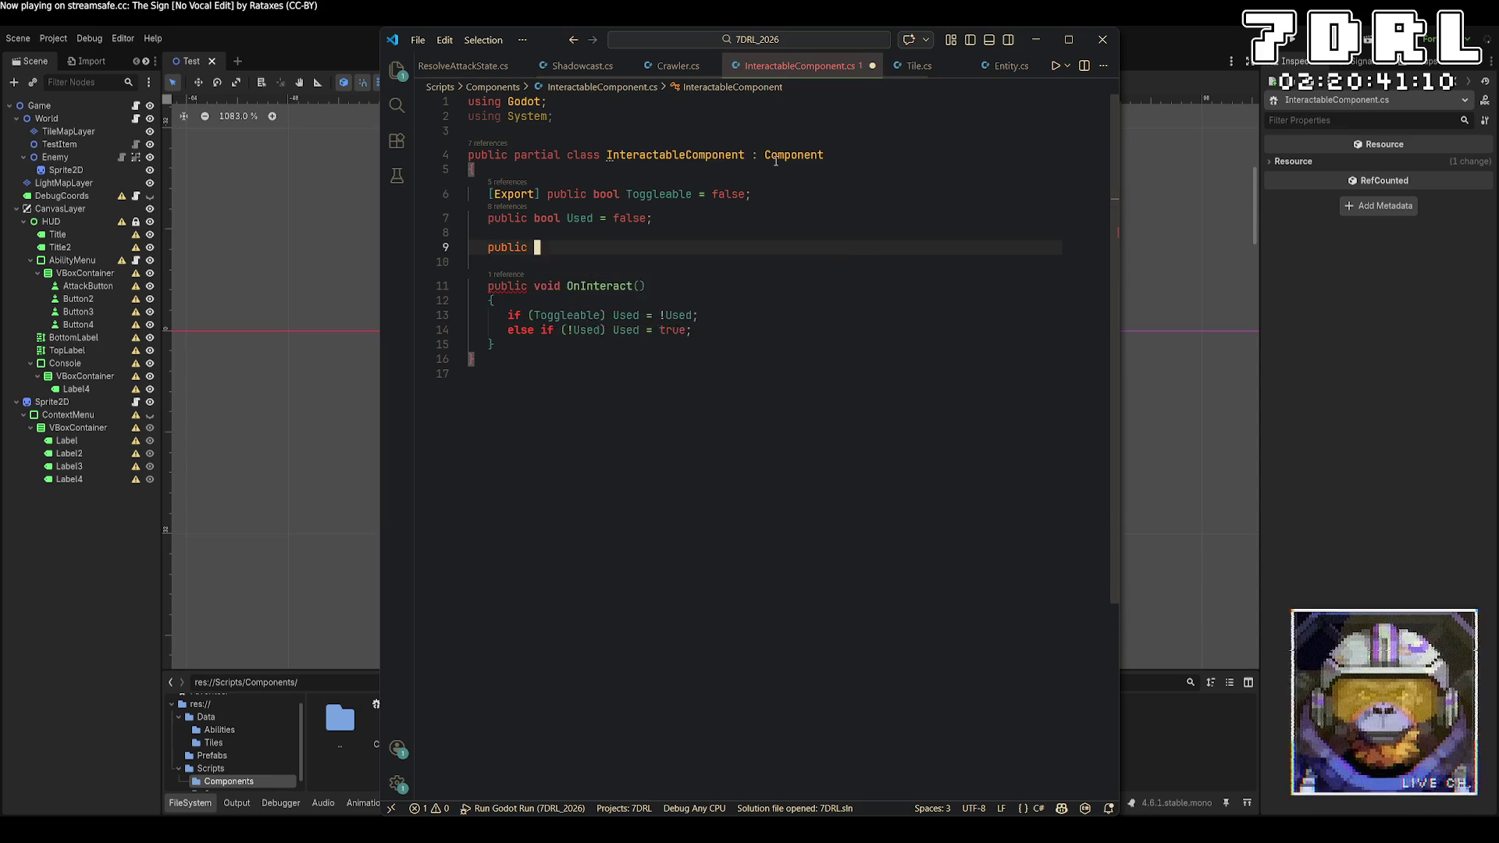
{"action": "key", "text": "Tab"}
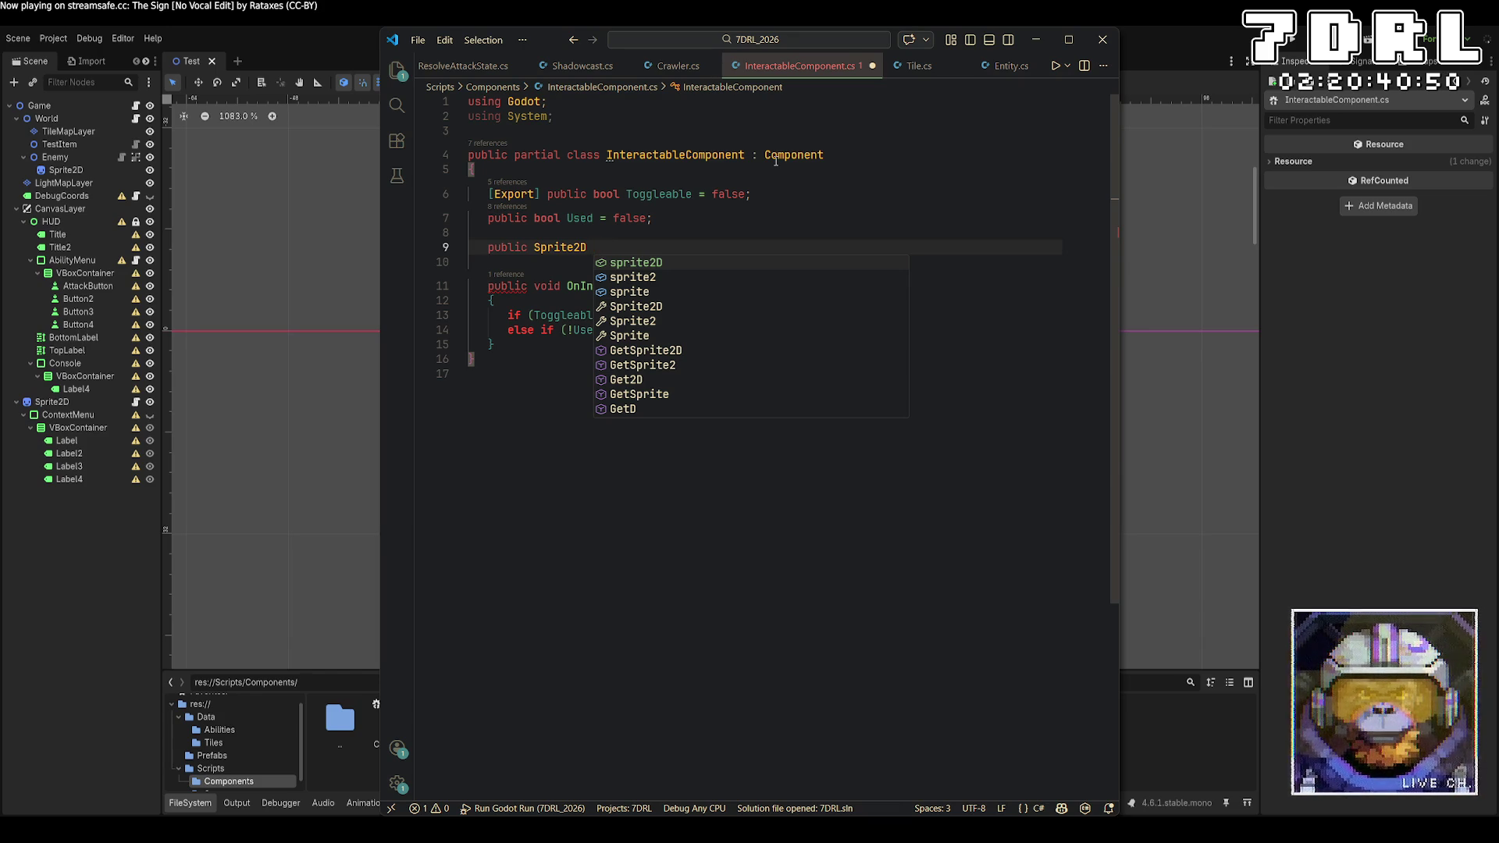
{"action": "type", "text": "Used"}
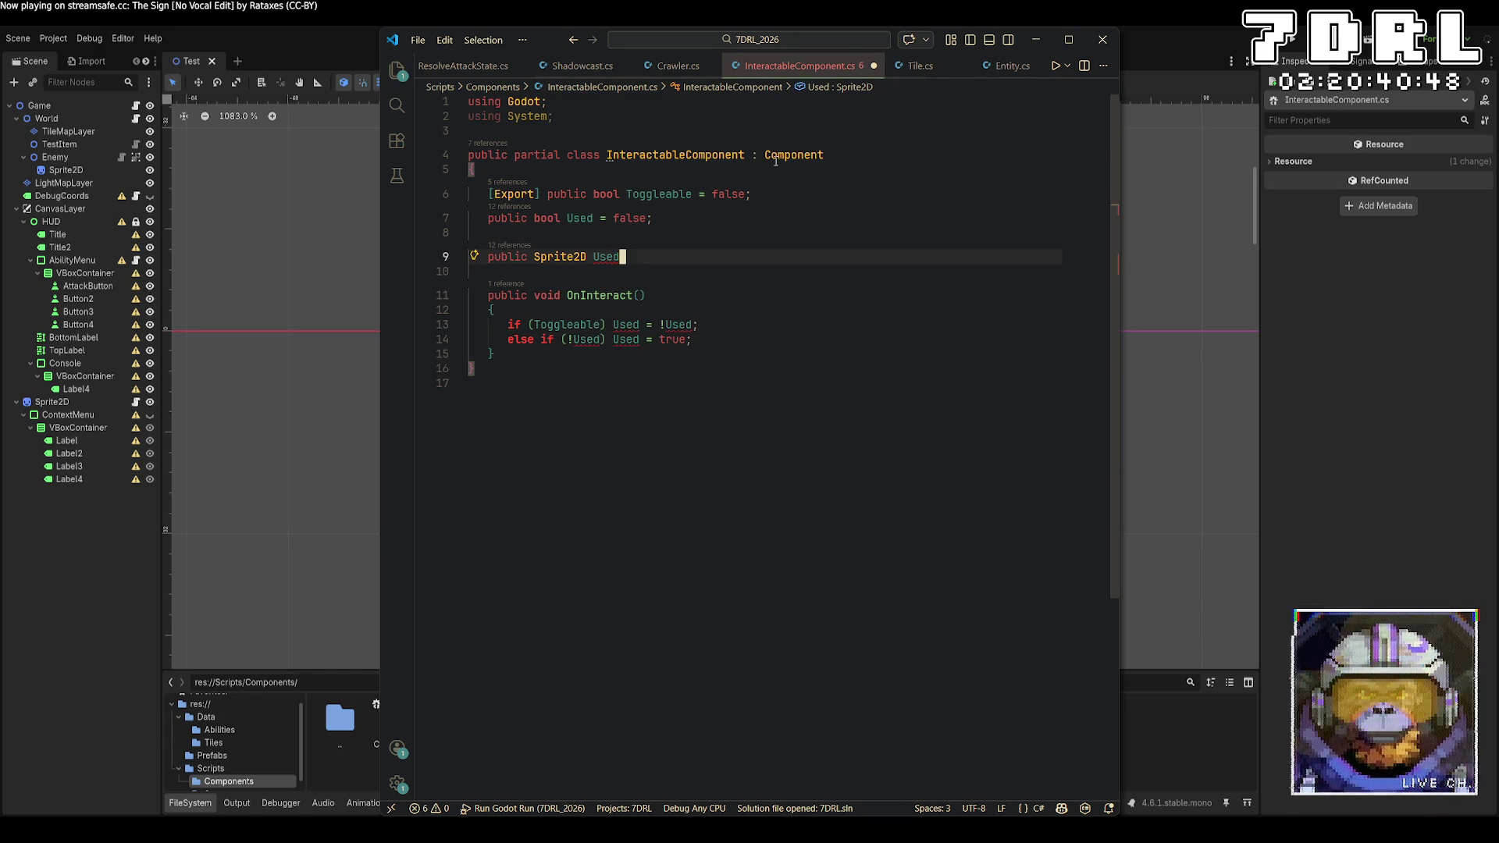
{"action": "type", "text": "Spriot"}
{"action": "key", "text": "BackSpace"}
{"action": "key", "text": "BackSpace"}
{"action": "type", "text": "te;"}
{"action": "key", "text": "ctrl+s"}
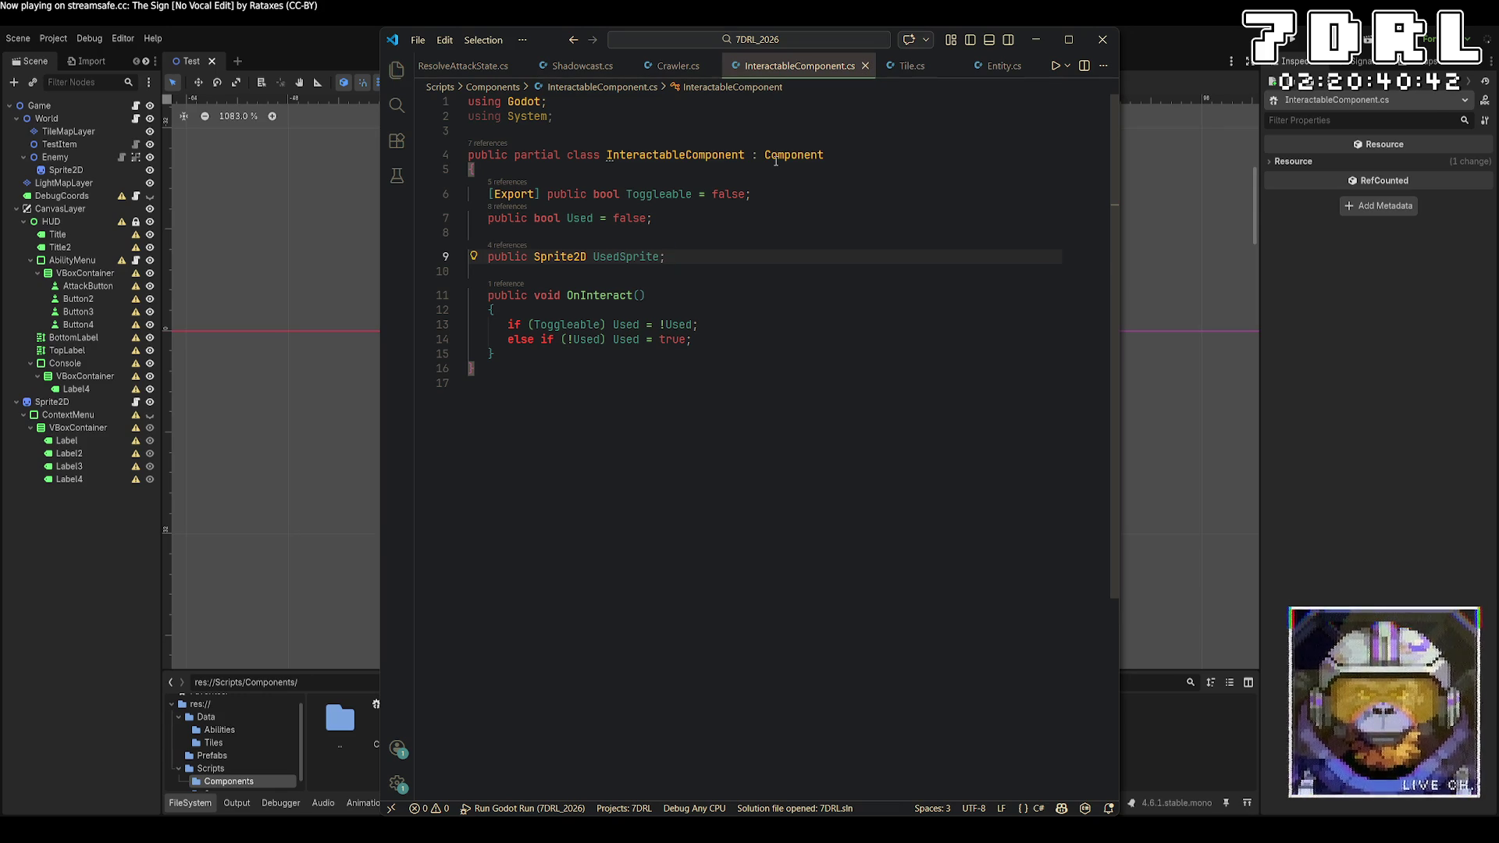
- Try an if (Used) line below the Used assignments, delete it again, and return to Godot
{"action": "key", "text": "Down"}
{"action": "key", "text": "Down"}
{"action": "key", "text": "Down"}
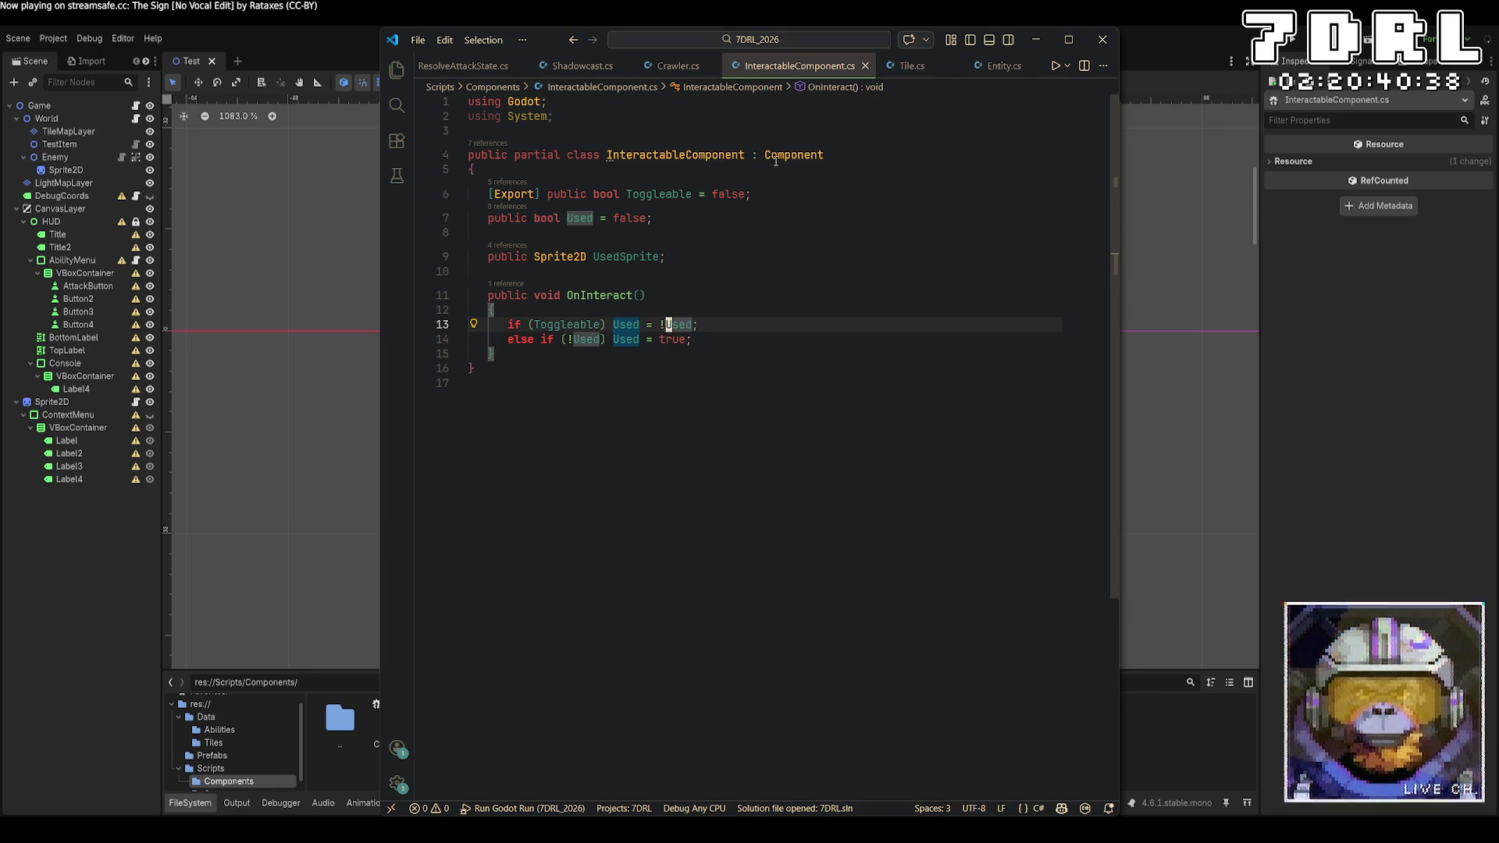
{"action": "key", "text": "Down"}
{"action": "key", "text": "Left"}
{"action": "key", "text": "Left"}
{"action": "key", "text": "Left"}
{"action": "key", "text": "Left"}
{"action": "key", "text": "Left"}
{"action": "key", "text": "Left"}
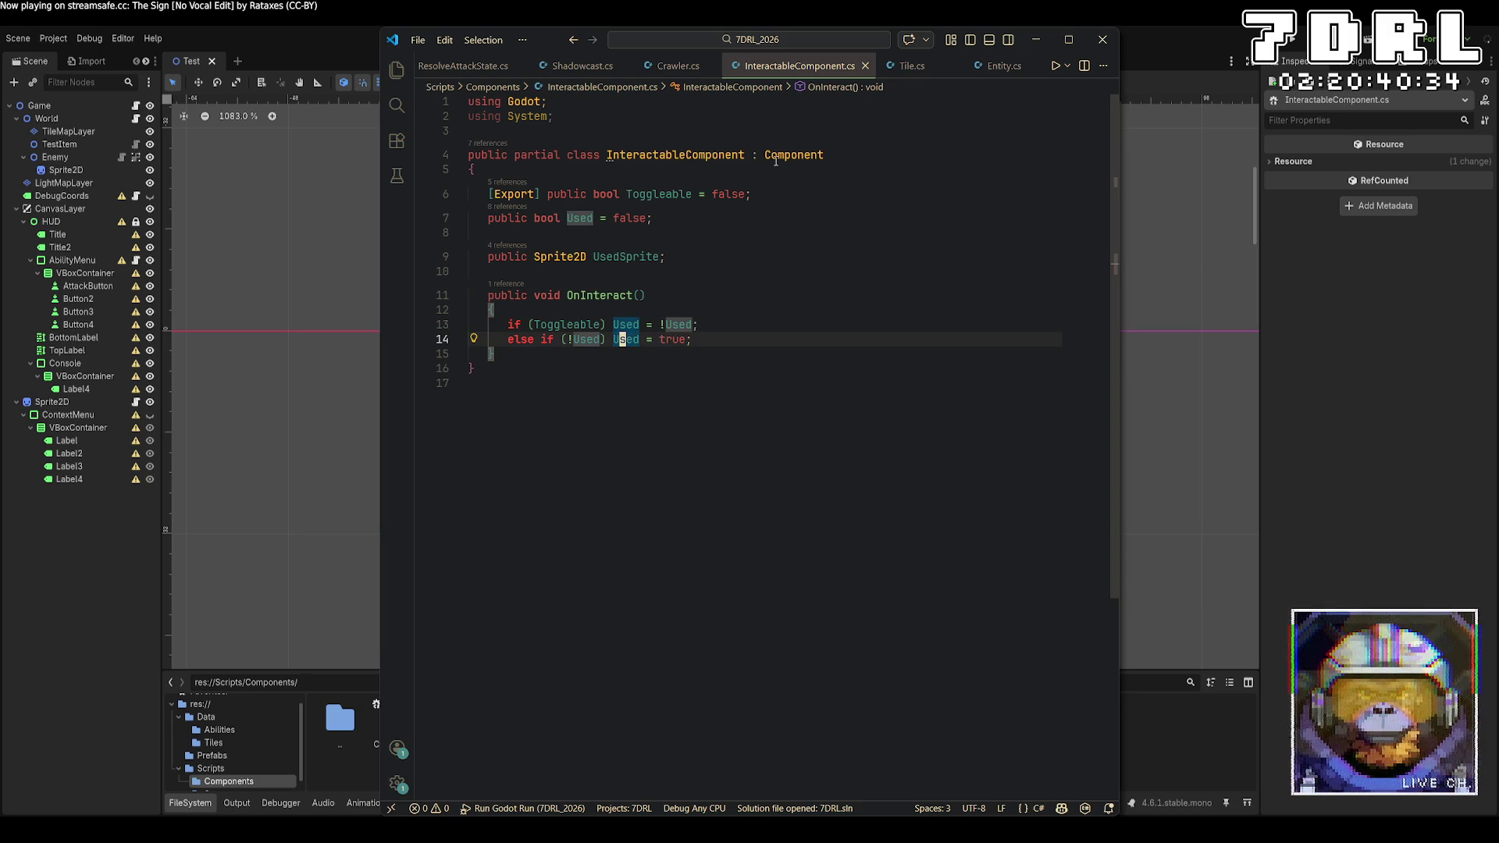
{"action": "key", "text": "Right"}
{"action": "key", "text": "Right"}
{"action": "key", "text": "Right"}
{"action": "key", "text": "Return"}
{"action": "key", "text": "Return"}
{"action": "type", "text": "if (used)"}
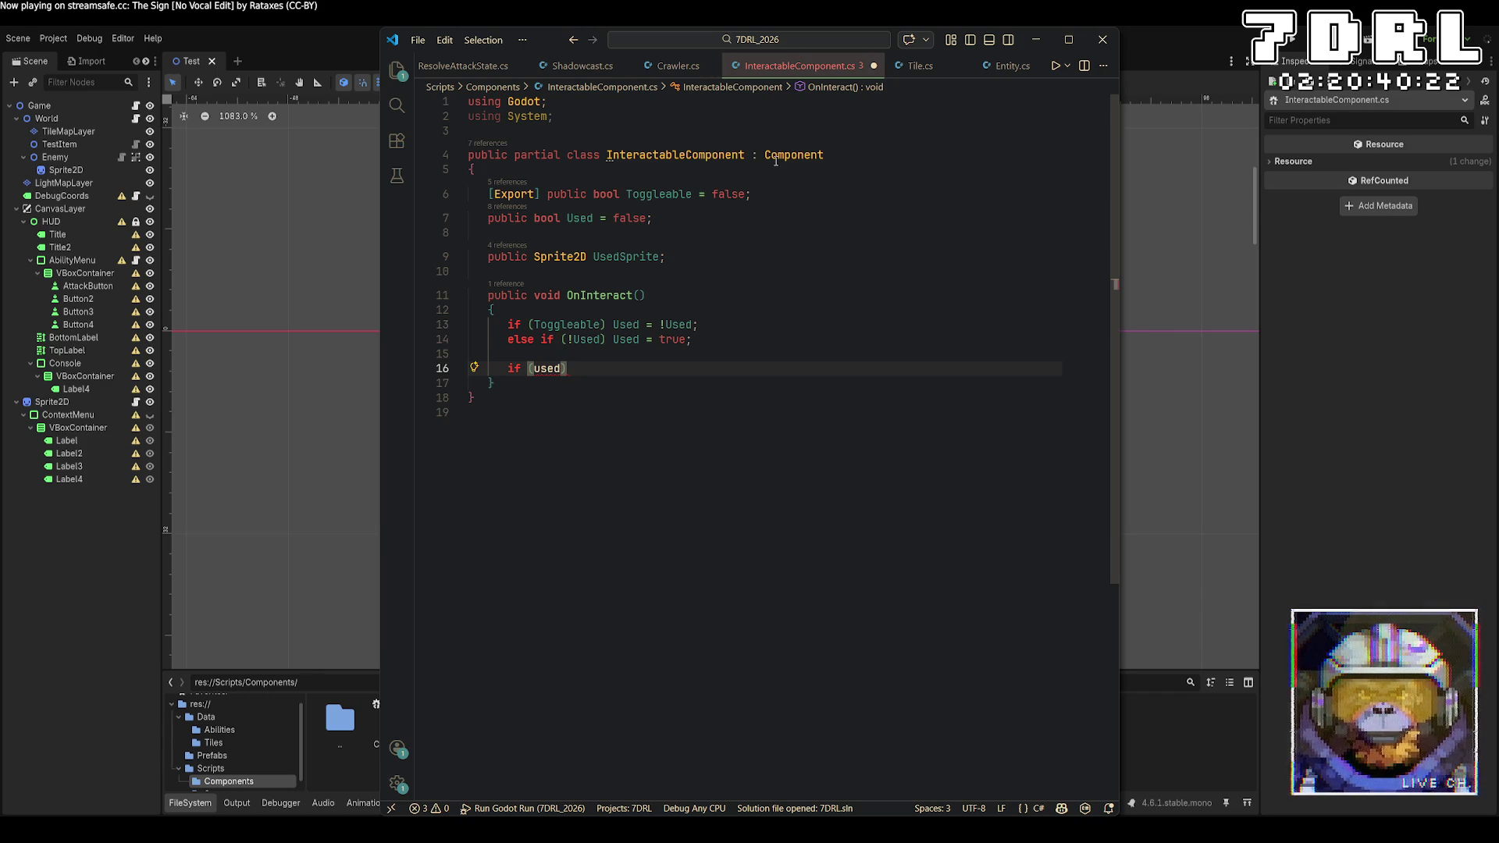
{"action": "key", "text": "BackSpace"}
{"action": "key", "text": "BackSpace"}
{"action": "key", "text": "BackSpace"}
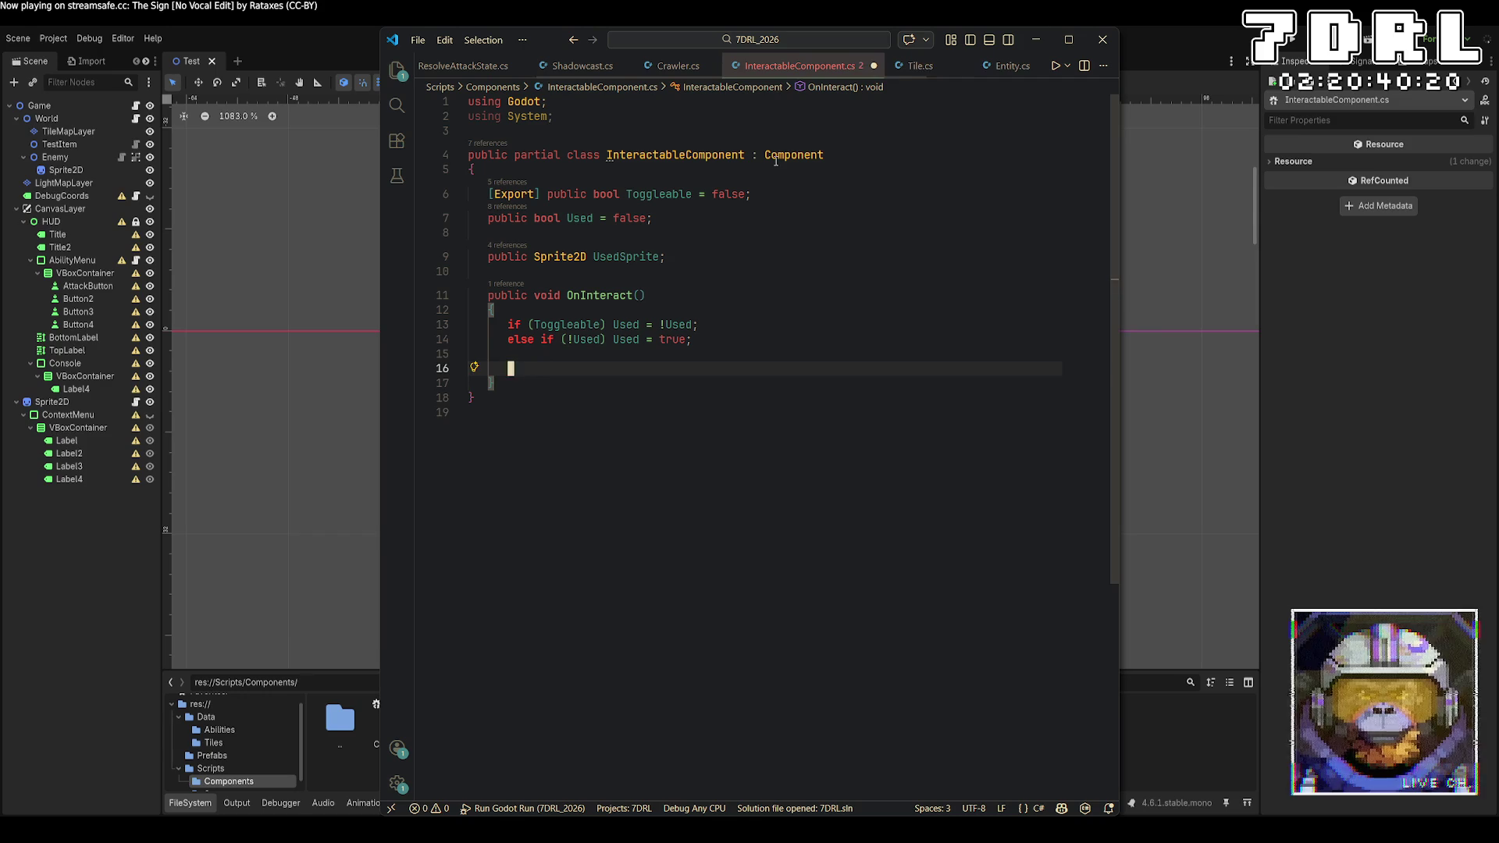
{"action": "key", "text": "BackSpace"}
{"action": "key", "text": "BackSpace"}
{"action": "key", "text": "BackSpace"}
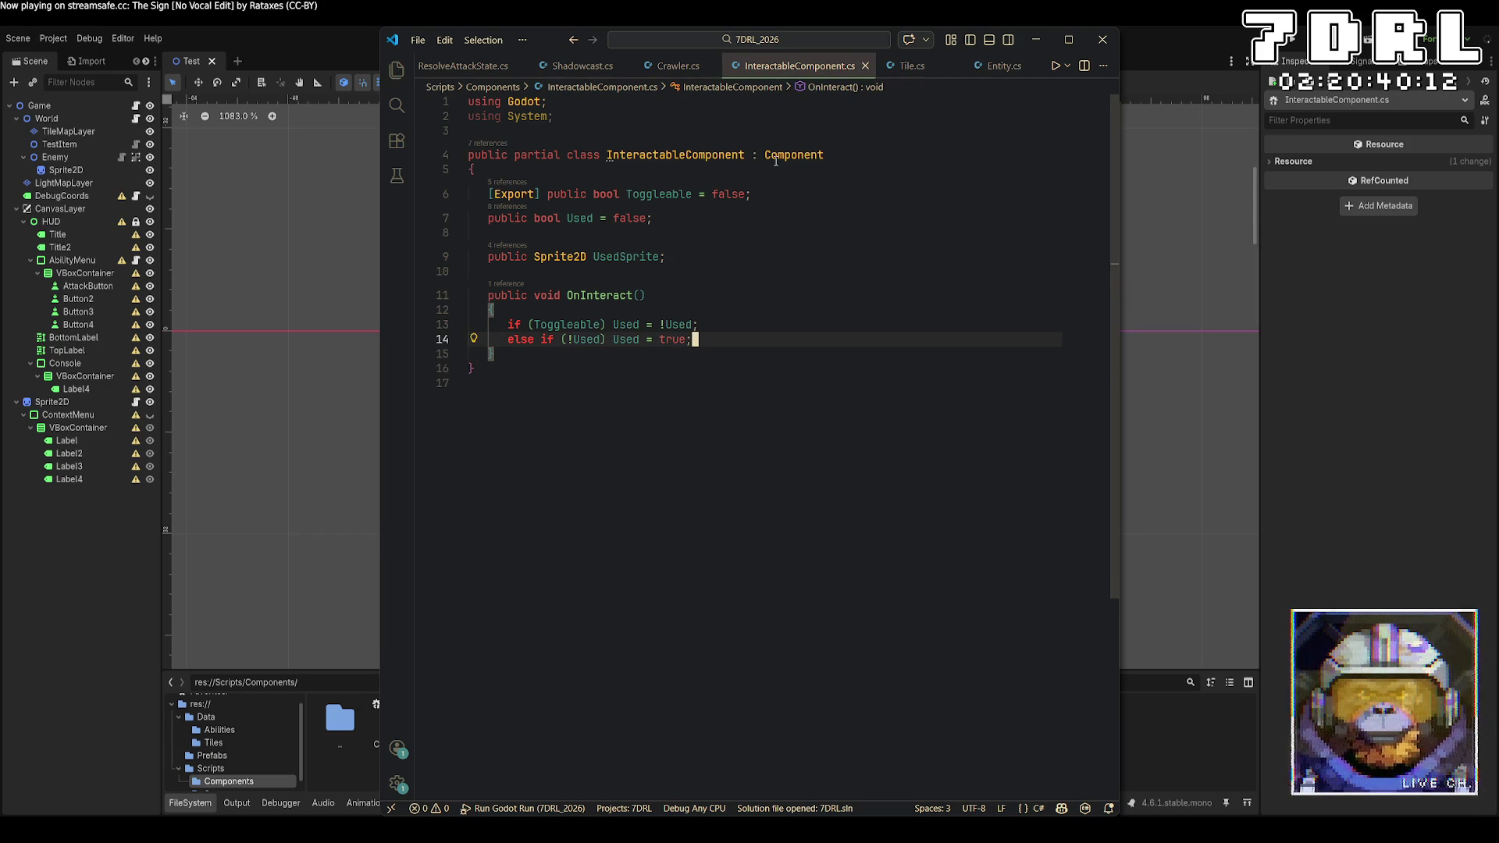
{"action": "key", "text": "alt+Tab"}
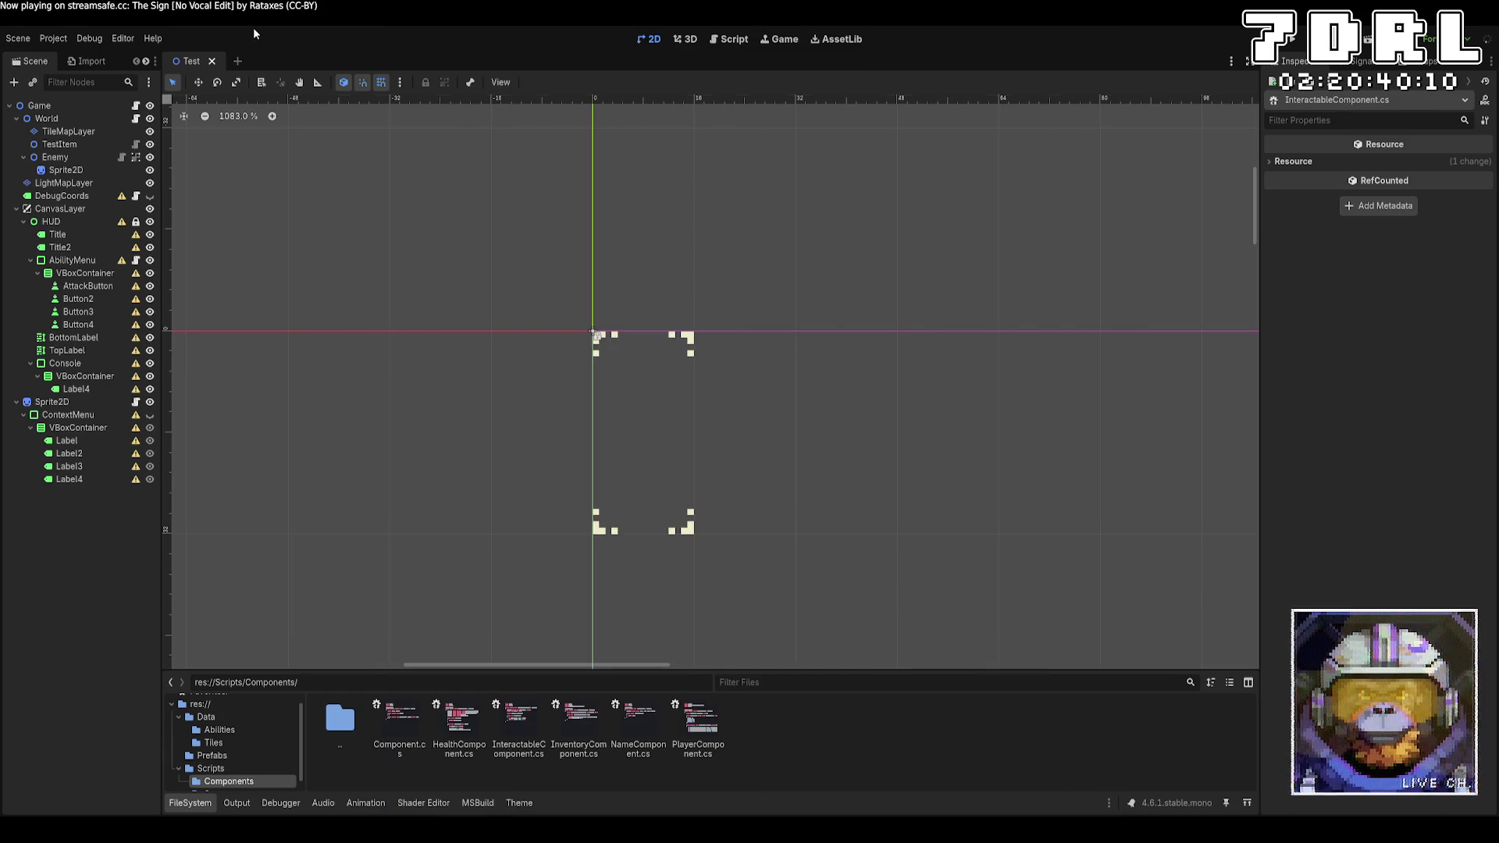
- Select the closed chest tile on the 7DRL sheet and export the selection as ChestClosed.png
{"action": "key", "text": "alt+Tab"}
{"action": "left_click", "coordinate": [1490, 92]}
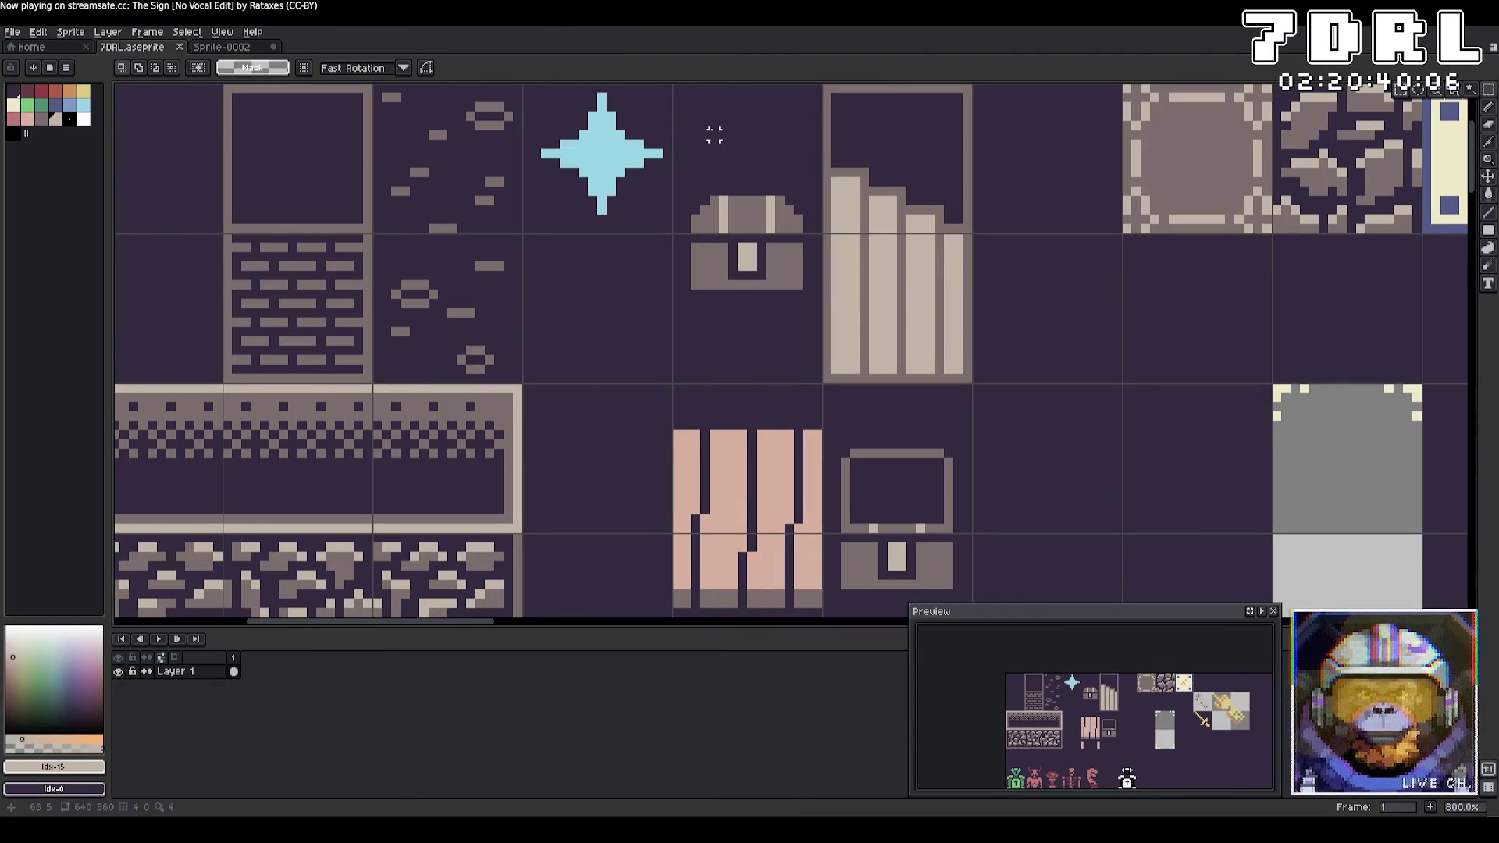
{"action": "left_click_drag", "start_coordinate": [678, 89], "coordinate": [816, 381]}
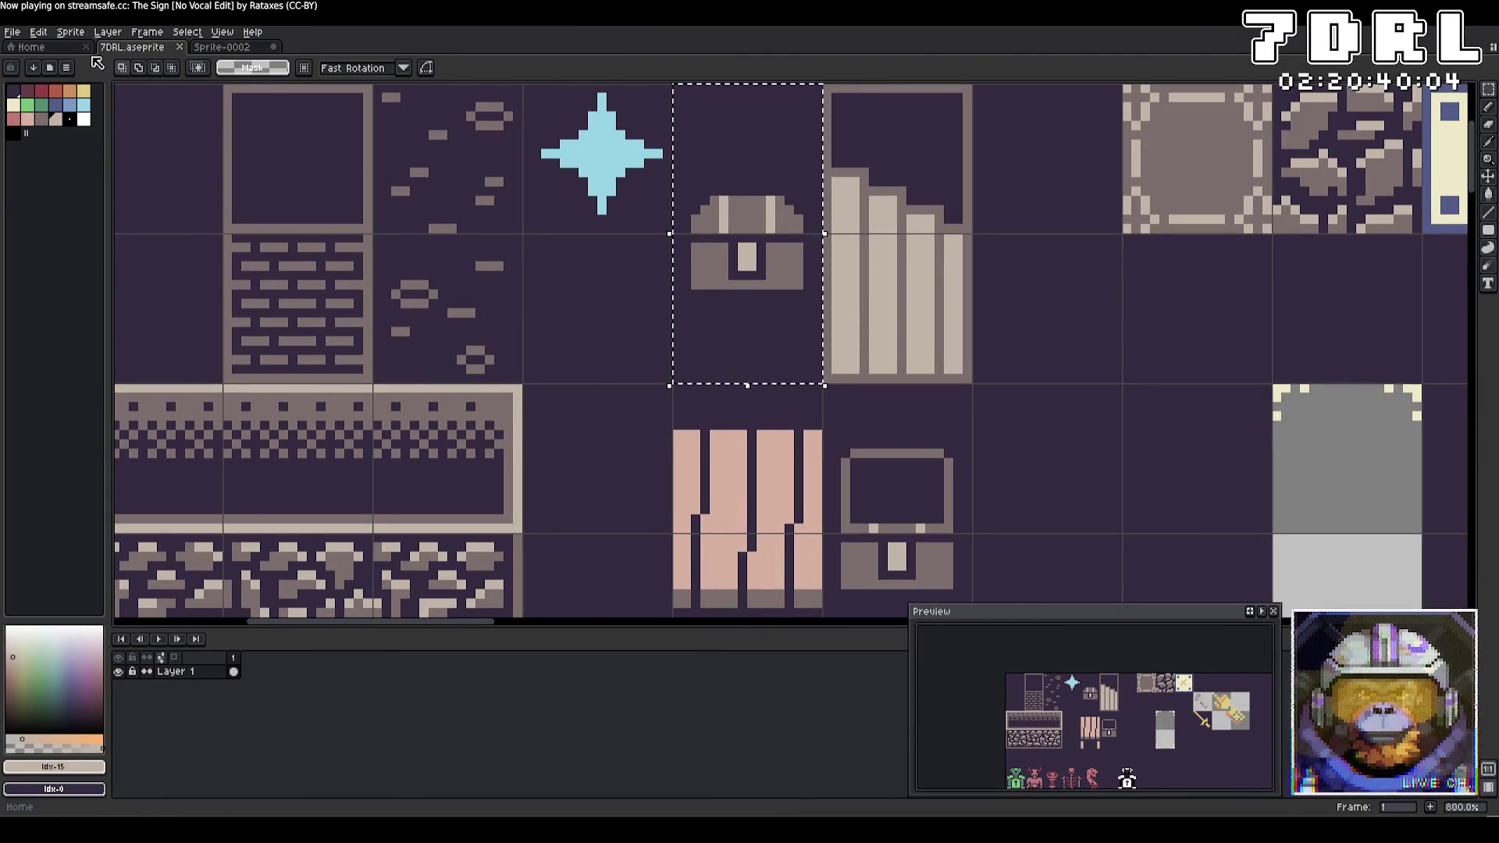
{"action": "left_click", "coordinate": [12, 32]}
{"action": "mouse_move", "coordinate": [70, 148]}
{"action": "left_click", "coordinate": [164, 149]}
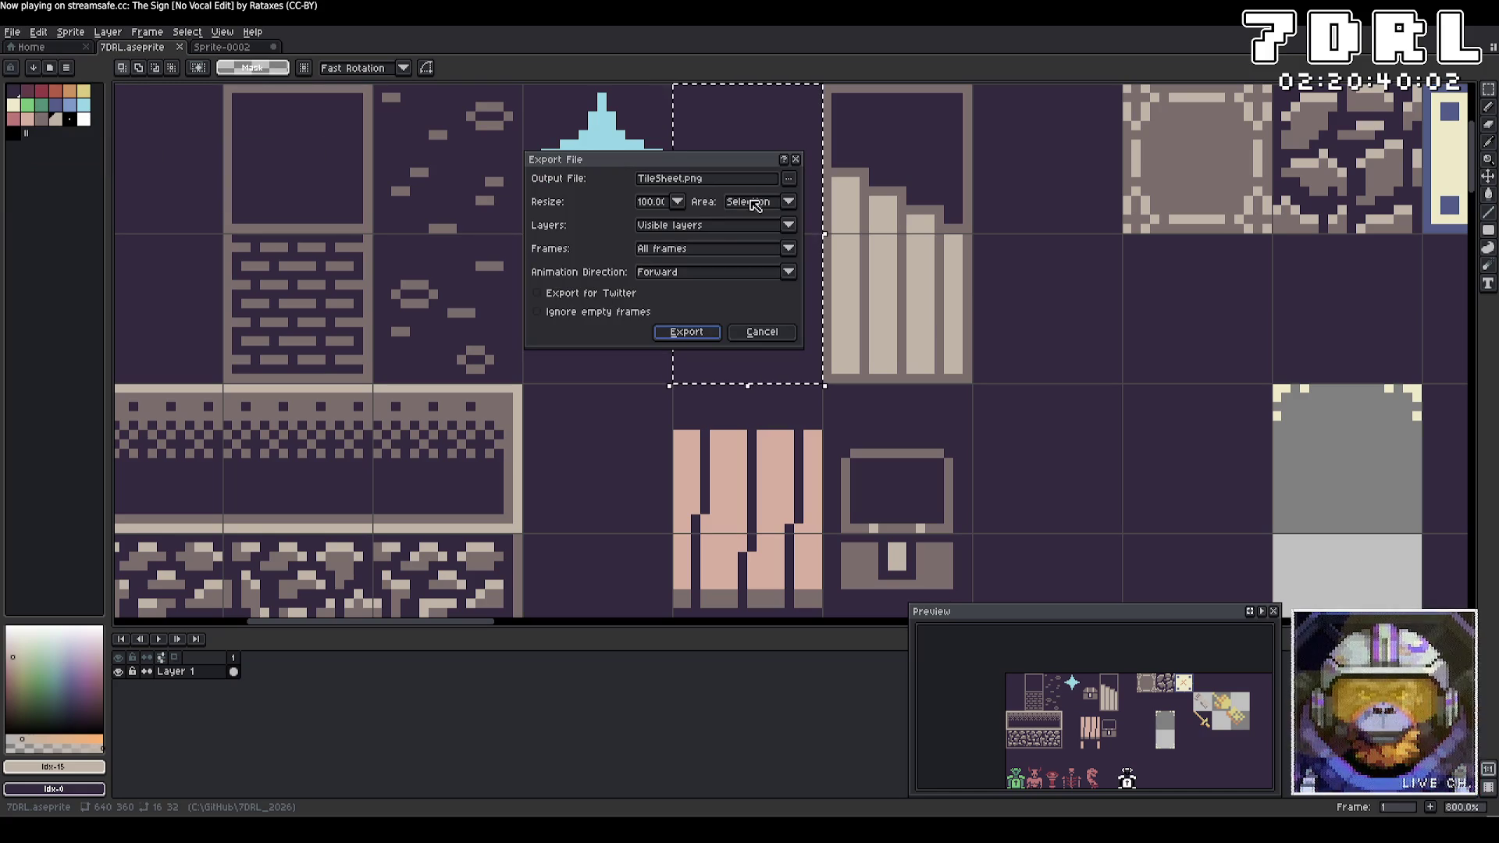
{"action": "left_click", "coordinate": [789, 178]}
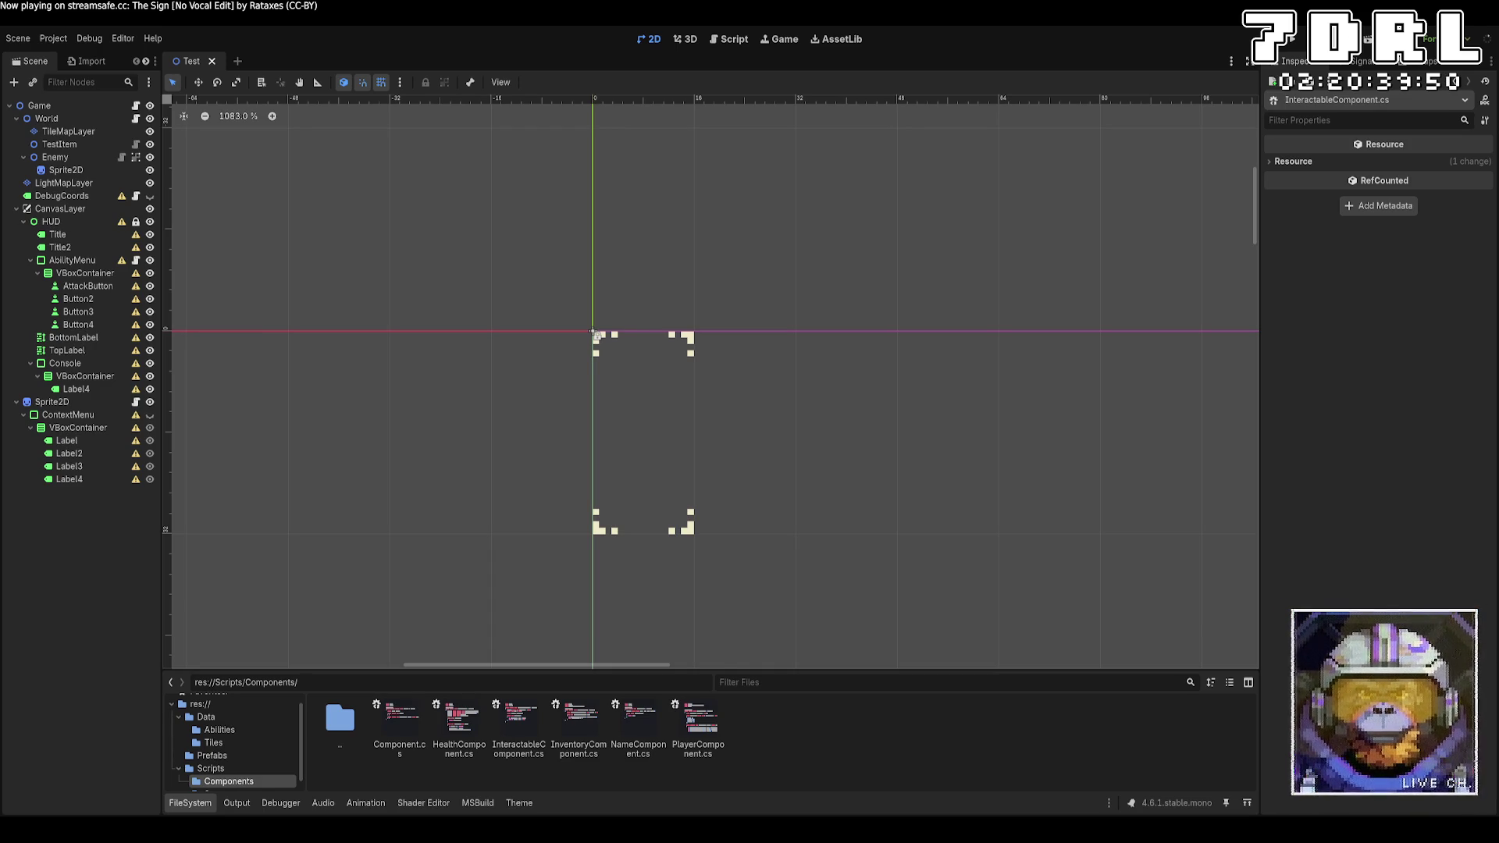
{"action": "key", "text": "alt+Tab"}
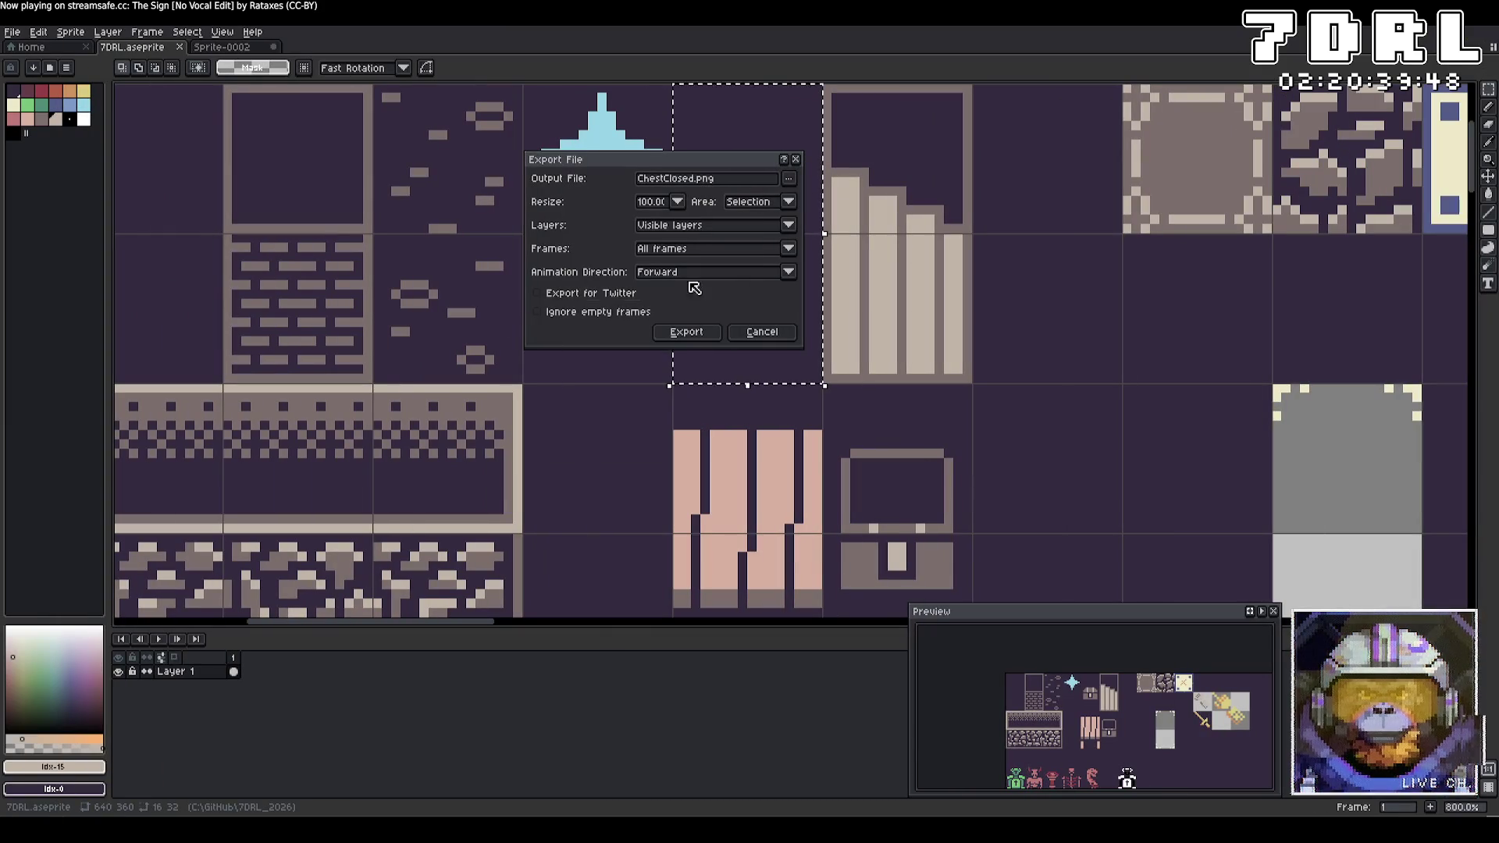
{"action": "left_click", "coordinate": [687, 333]}
- Select the open chest tile and export it as ChestOpen.png
{"action": "scroll", "coordinate": [1088, 438], "scroll_direction": "down", "scroll_amount": 5}
{"action": "scroll", "coordinate": [1087, 438], "scroll_direction": "right", "scroll_amount": 5}
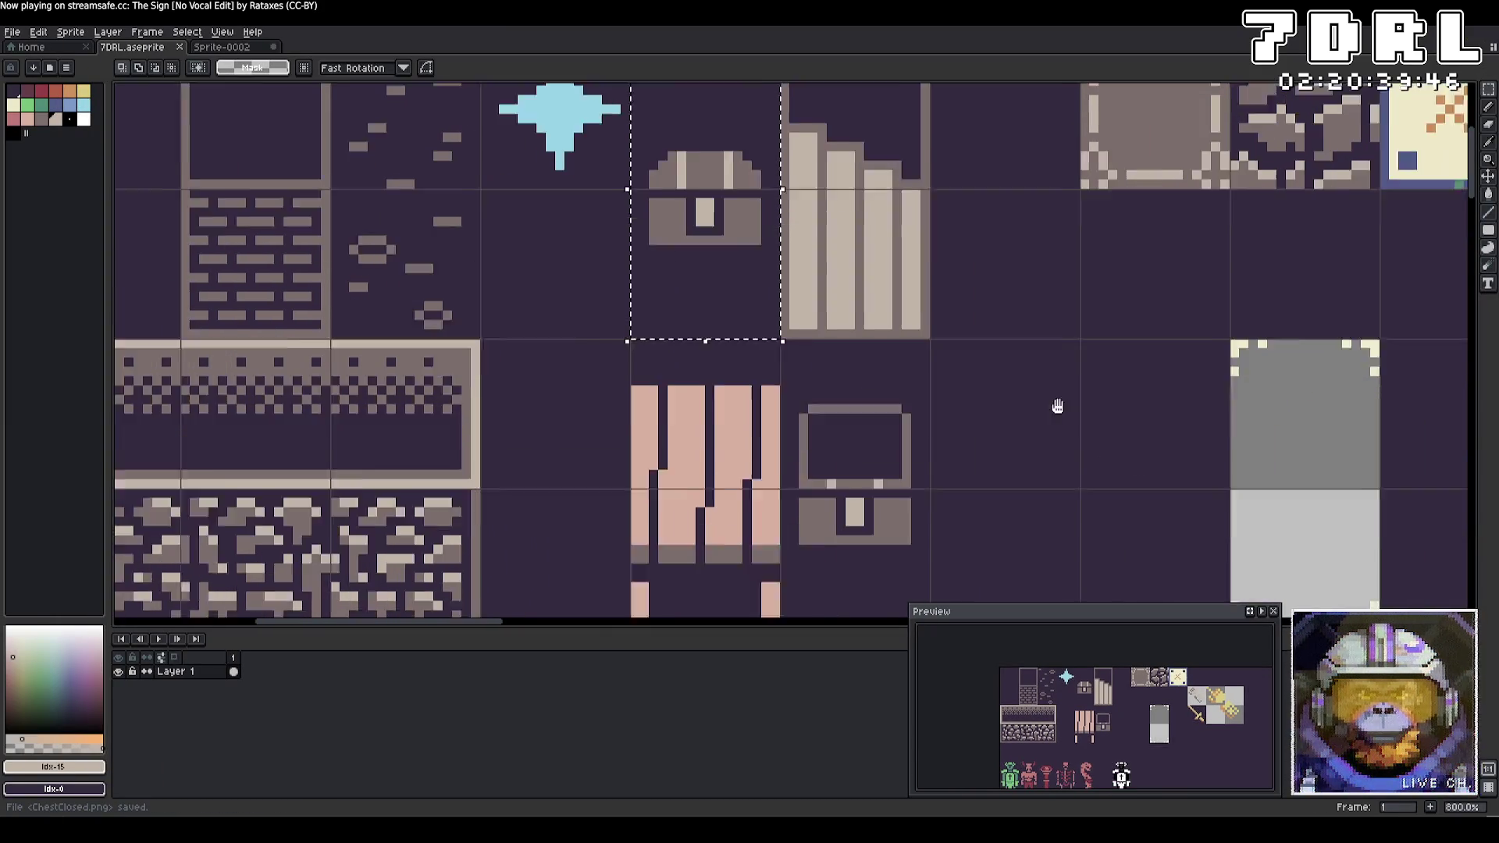
{"action": "left_click_drag", "start_coordinate": [817, 525], "coordinate": [671, 228]}
{"action": "left_click", "coordinate": [12, 32]}
{"action": "mouse_move", "coordinate": [31, 147]}
{"action": "left_click", "coordinate": [180, 149]}
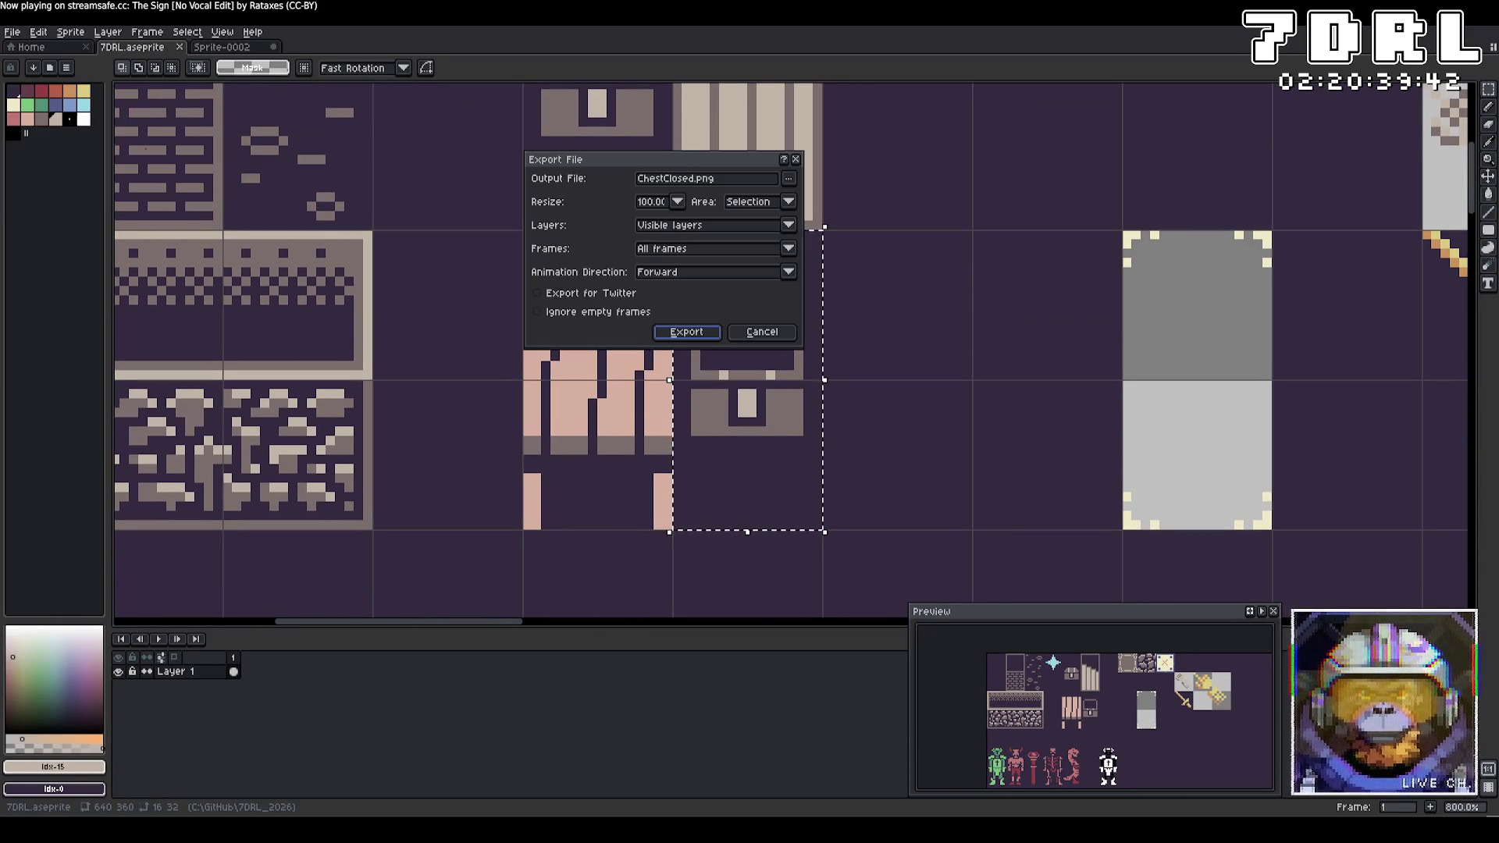
{"action": "left_click", "coordinate": [656, 179]}
{"action": "double_click", "coordinate": [656, 179]}
{"action": "type", "text": "ChestOpen"}
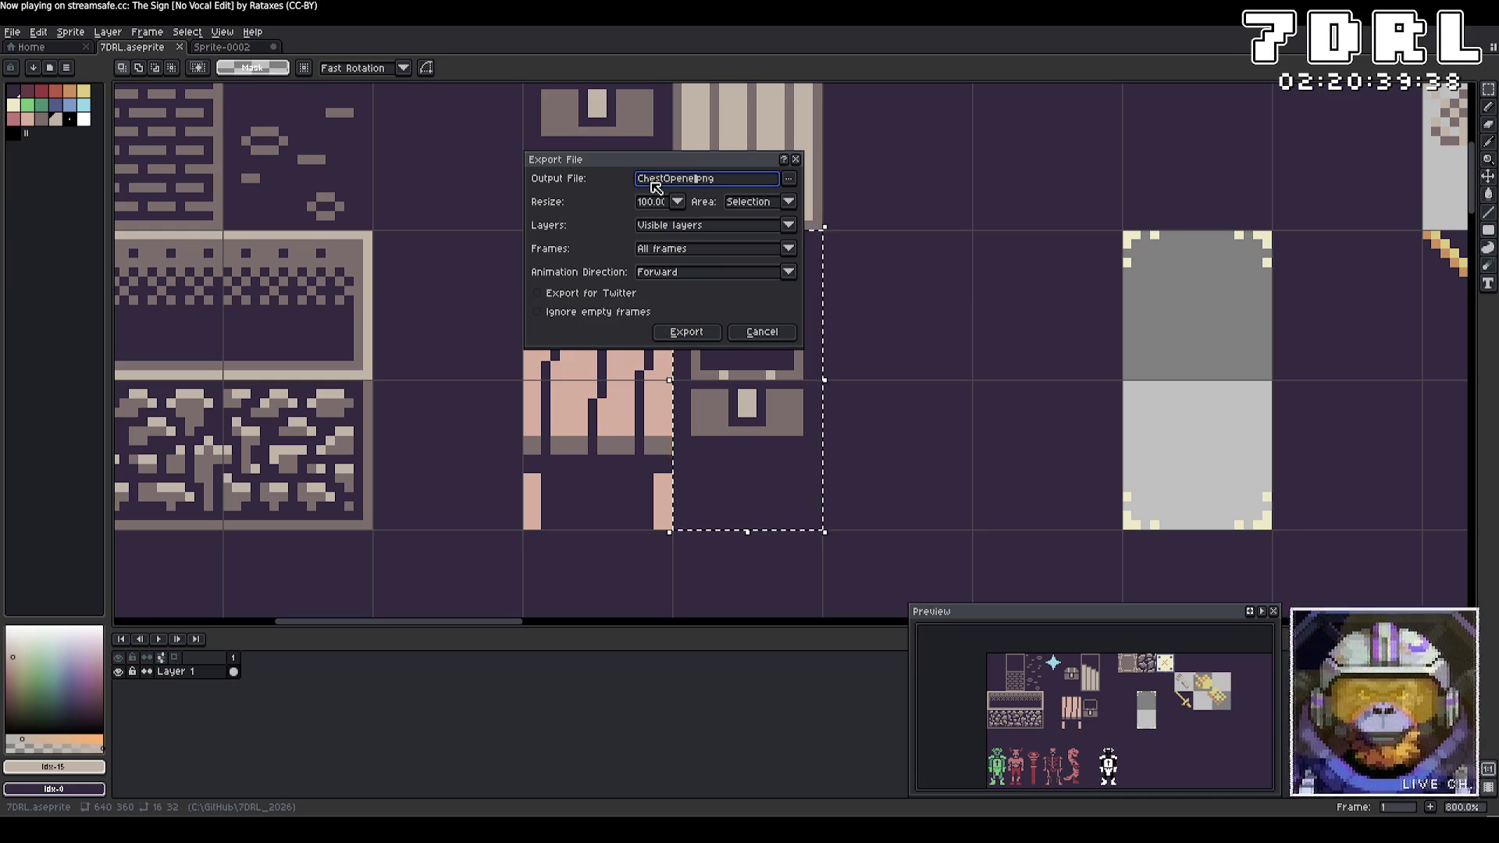
{"action": "left_click", "coordinate": [687, 332]}
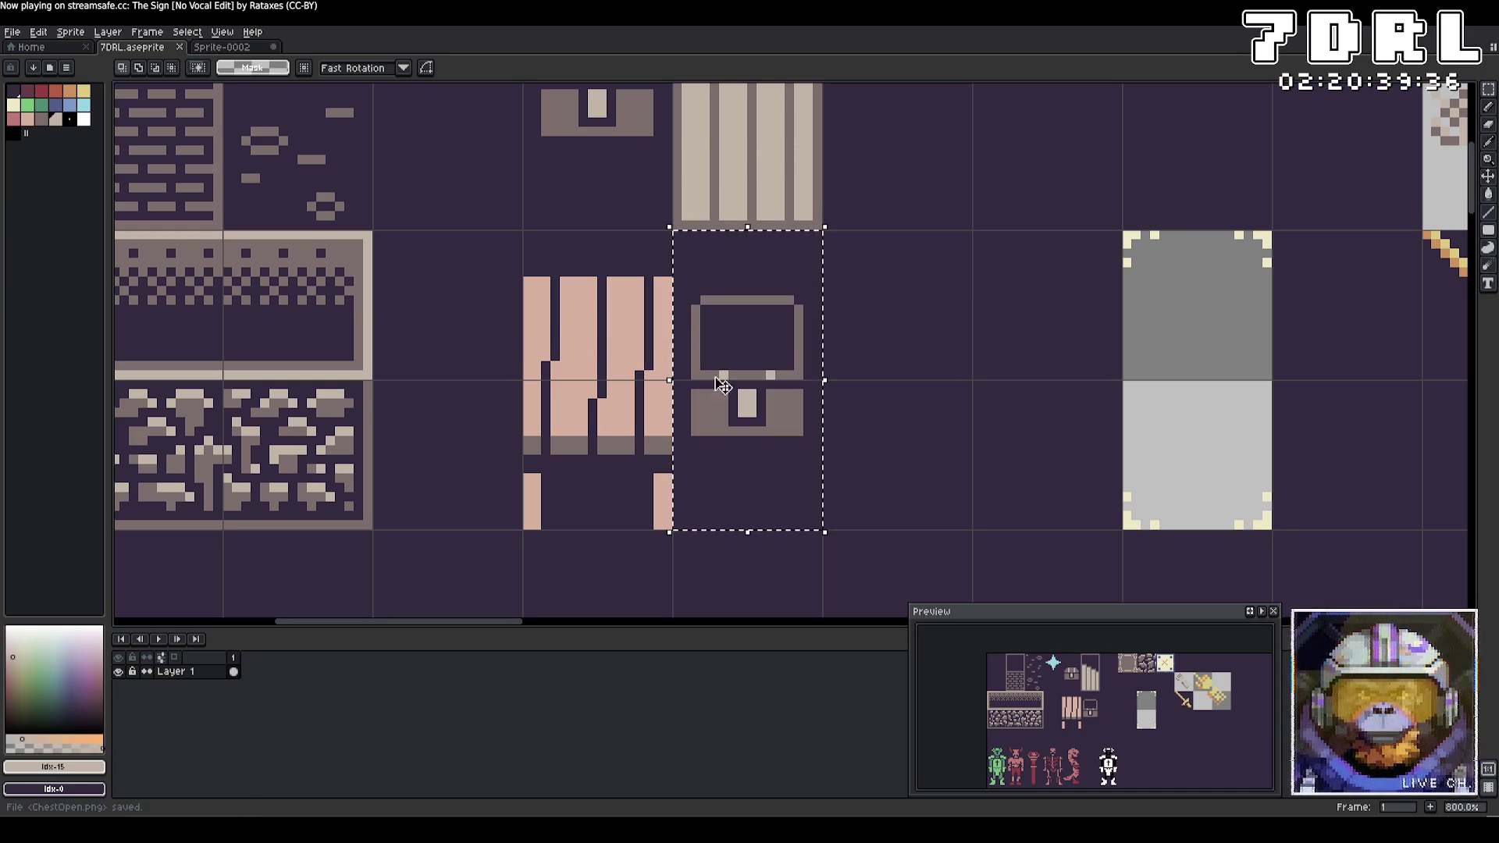
- Add an Entity with a child sprite showing the closed chest texture, not centered
{"action": "key", "text": "alt+Tab"}
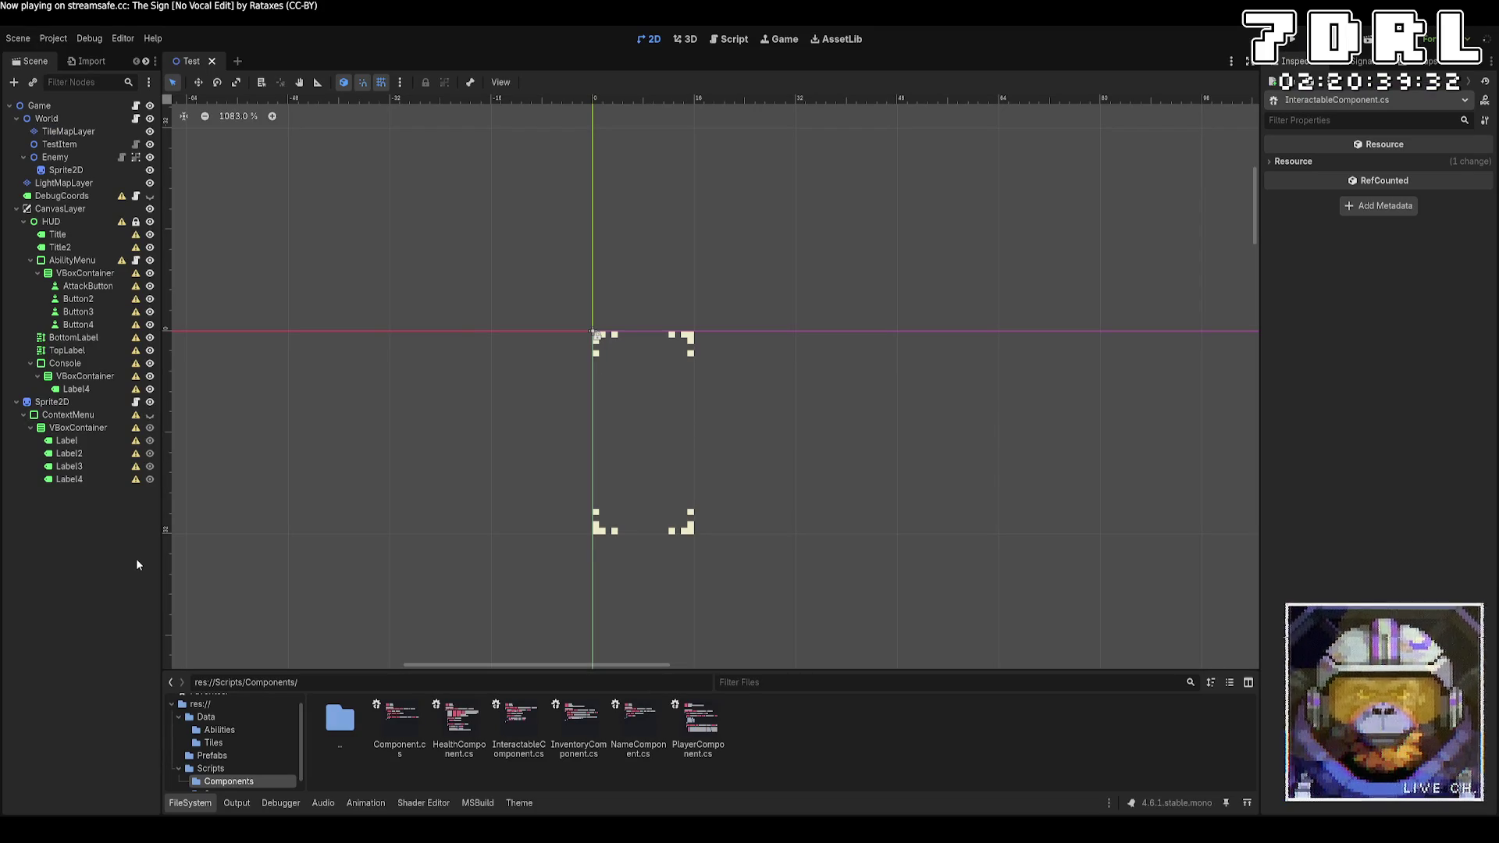
{"action": "key", "text": "ctrl+v"}
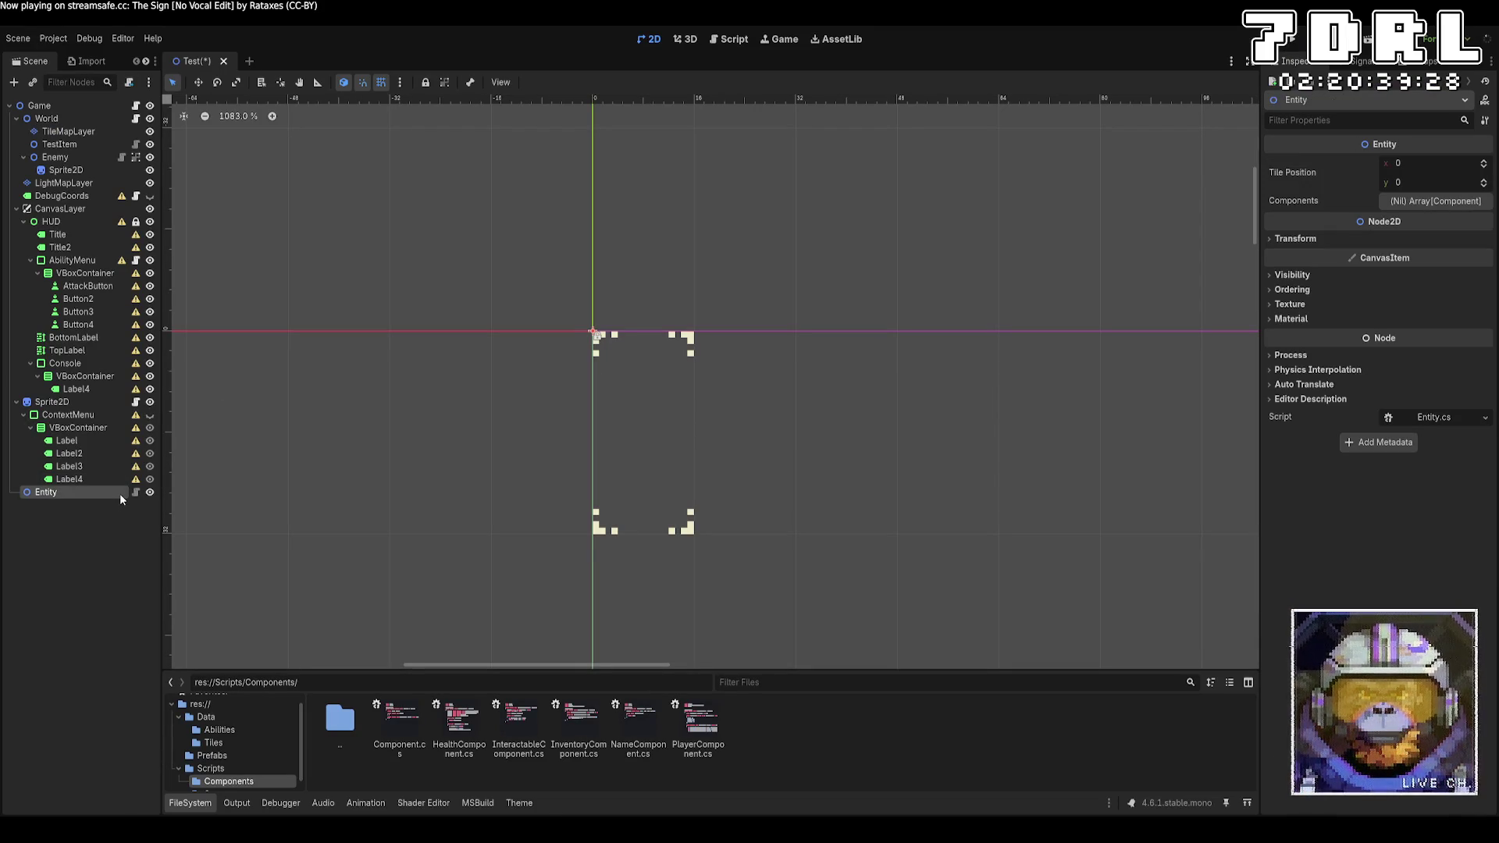
{"action": "key", "text": "ctrl+v"}
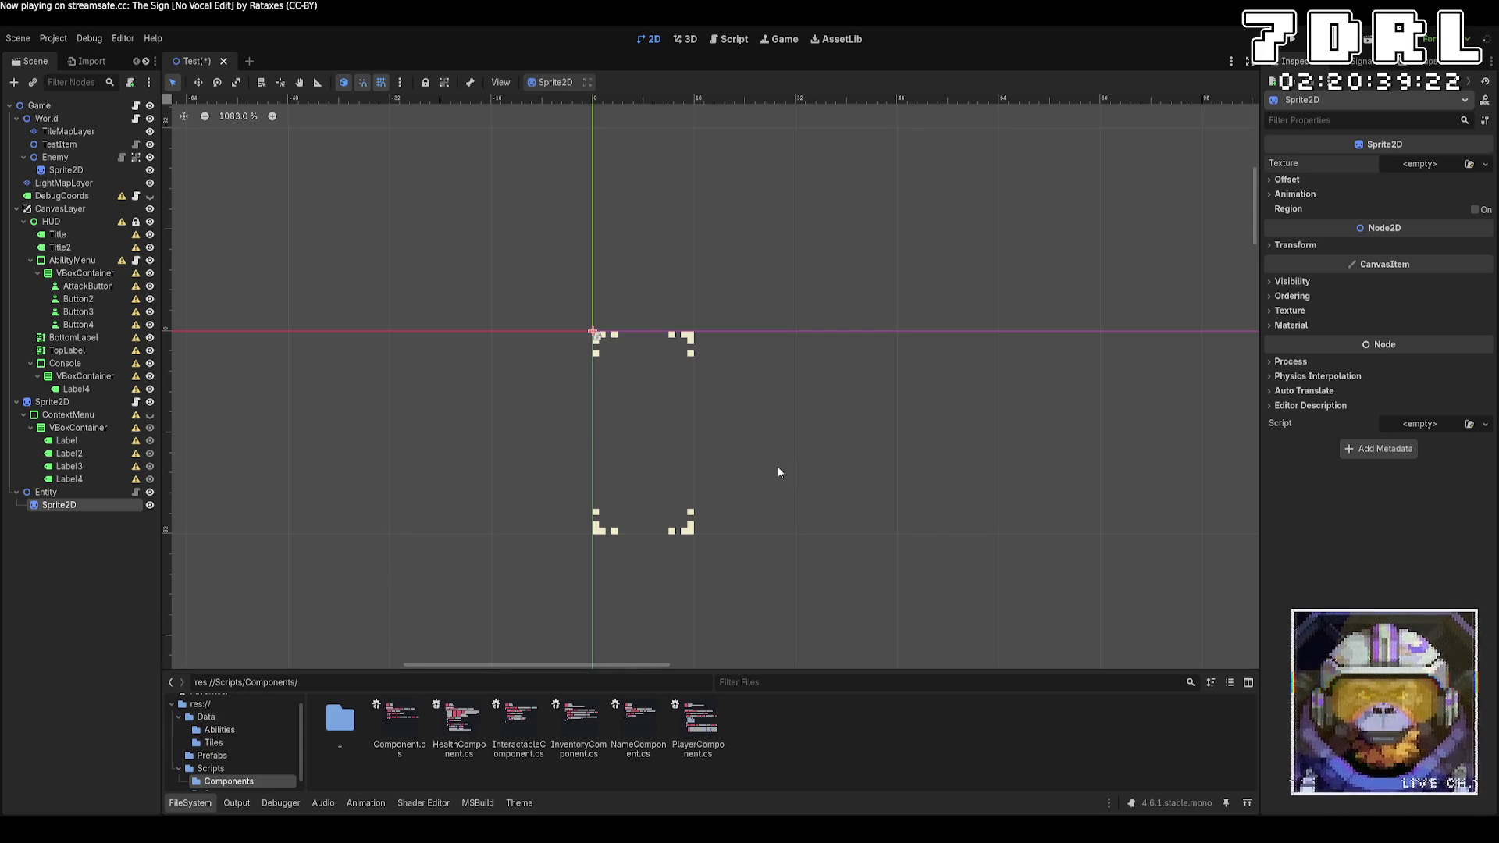
{"action": "key", "text": "ctrl+z"}
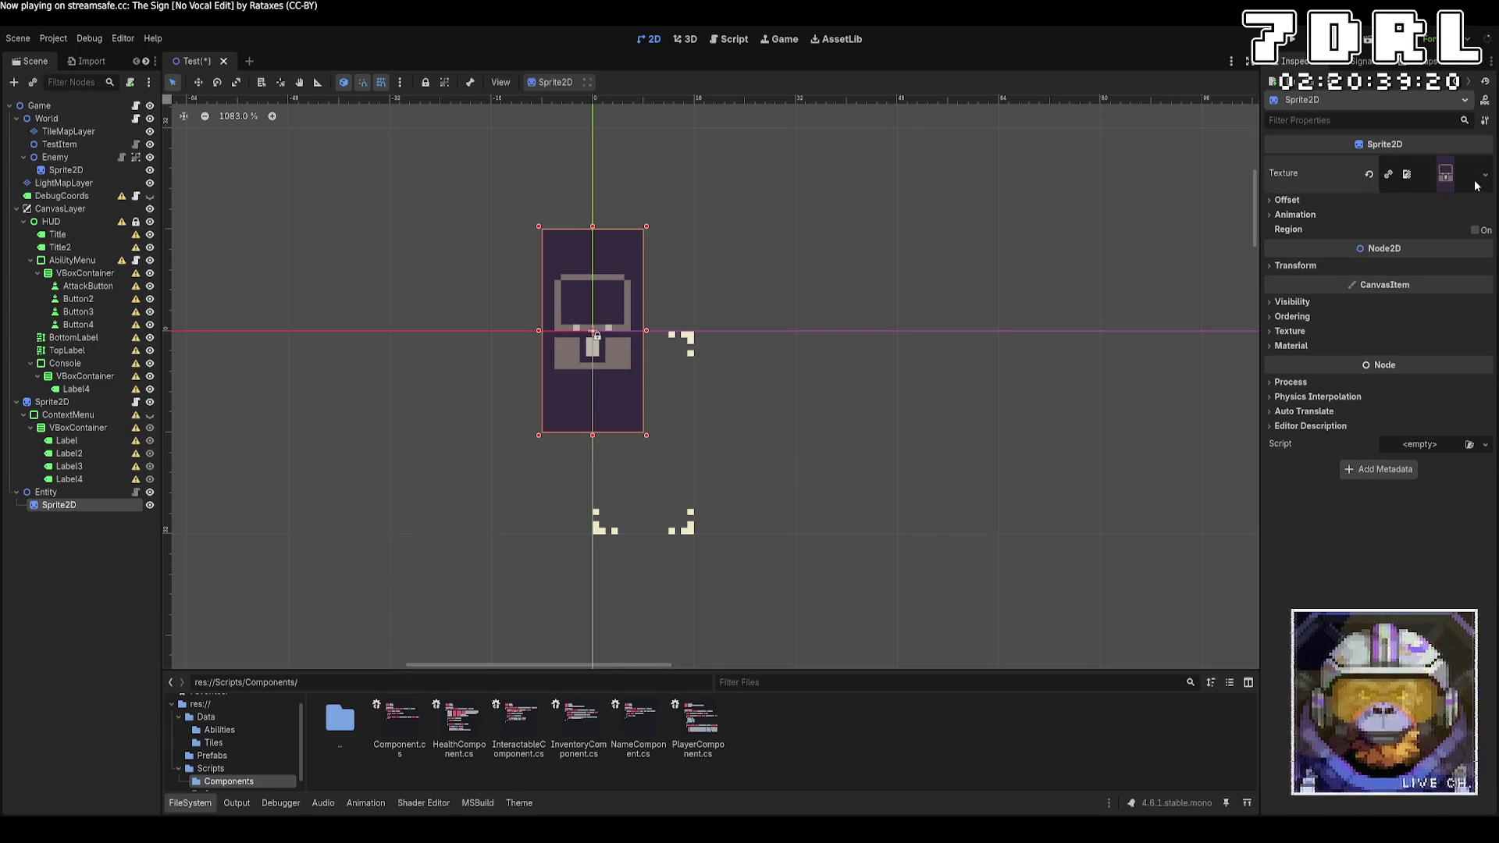
{"action": "key", "text": "ctrl+z"}
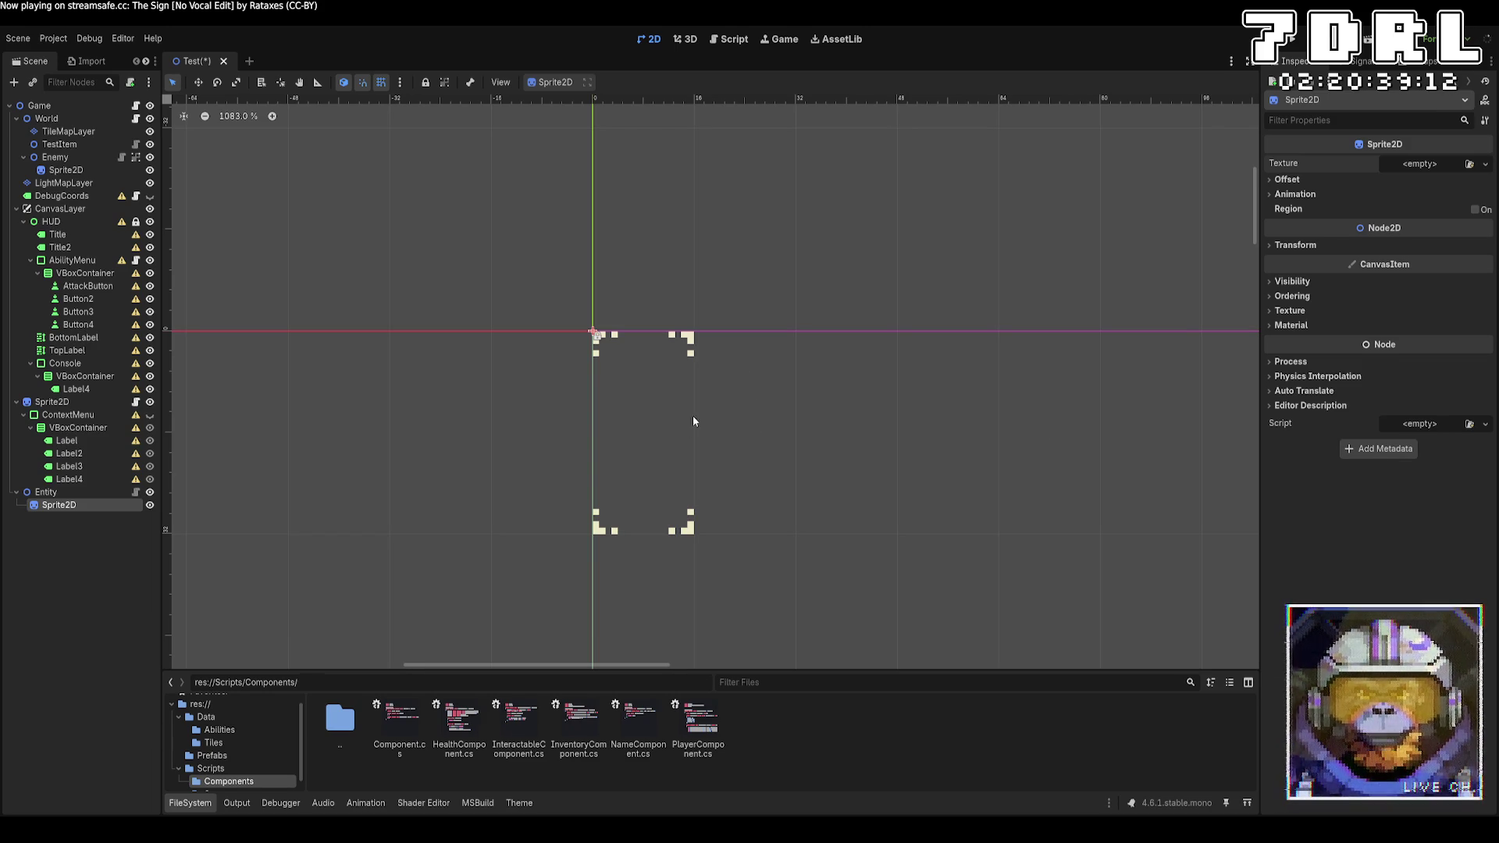
{"action": "key", "text": "ctrl+z"}
{"action": "left_click", "coordinate": [1328, 200]}
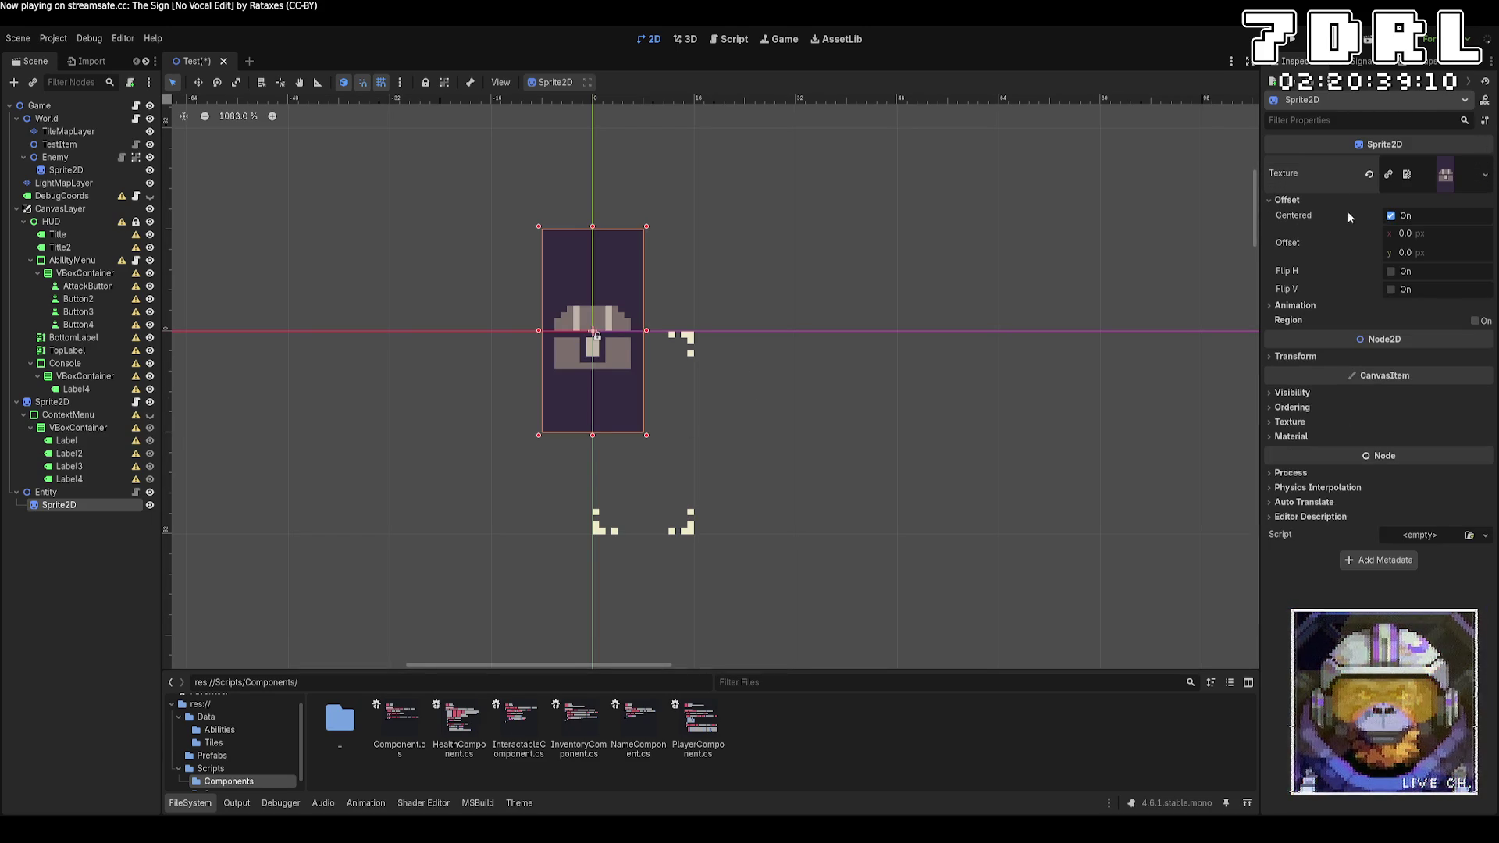
{"action": "left_click", "coordinate": [1391, 216]}
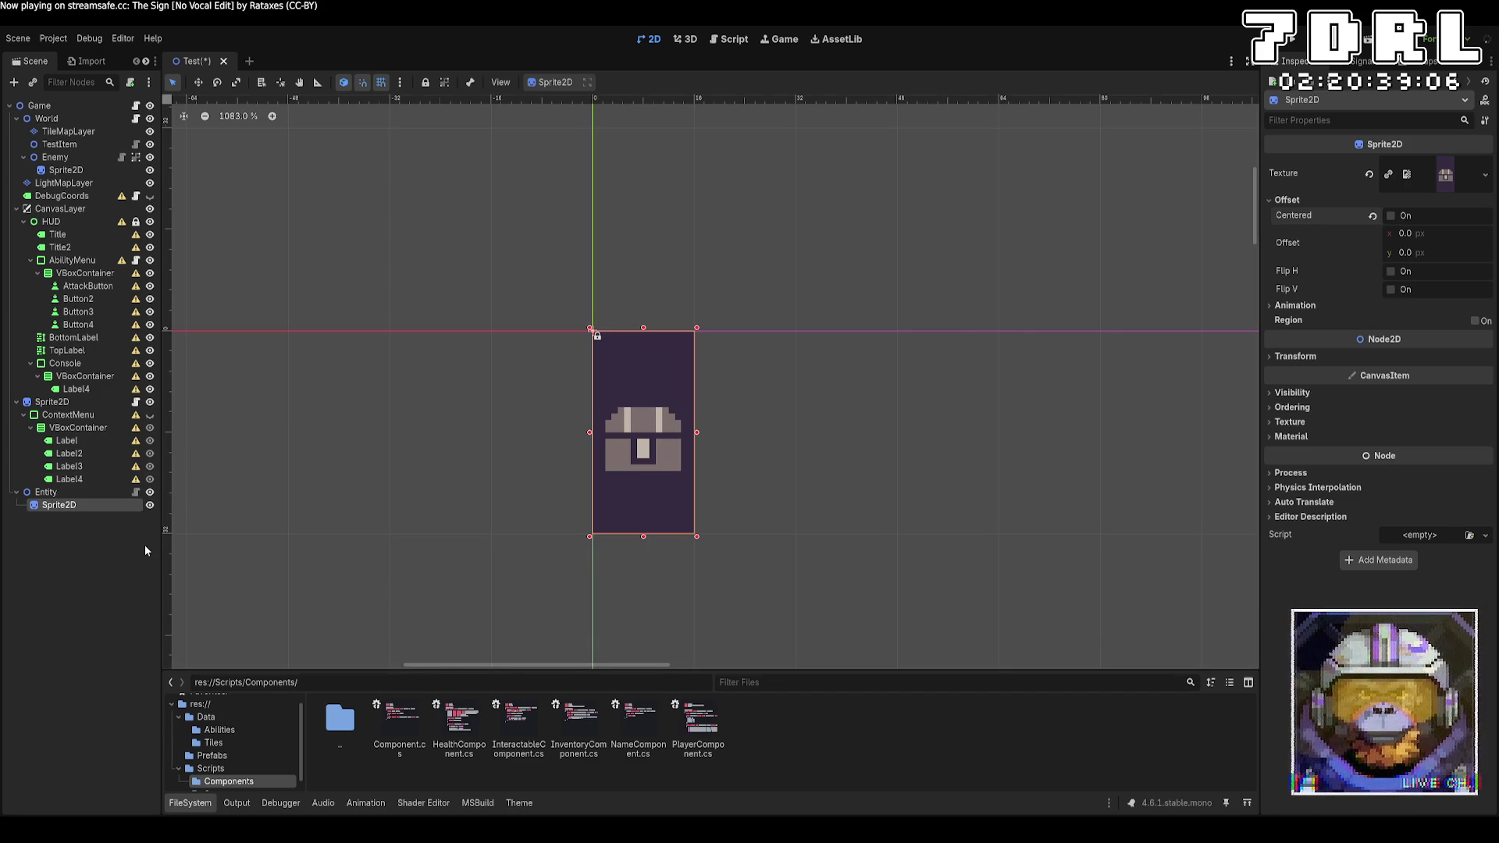
- Rename the sprite child to Sprite, then expand the Entity's Components list
{"action": "key", "text": "F2"}
{"action": "type", "text": "Sprite"}
{"action": "key", "text": "Return"}
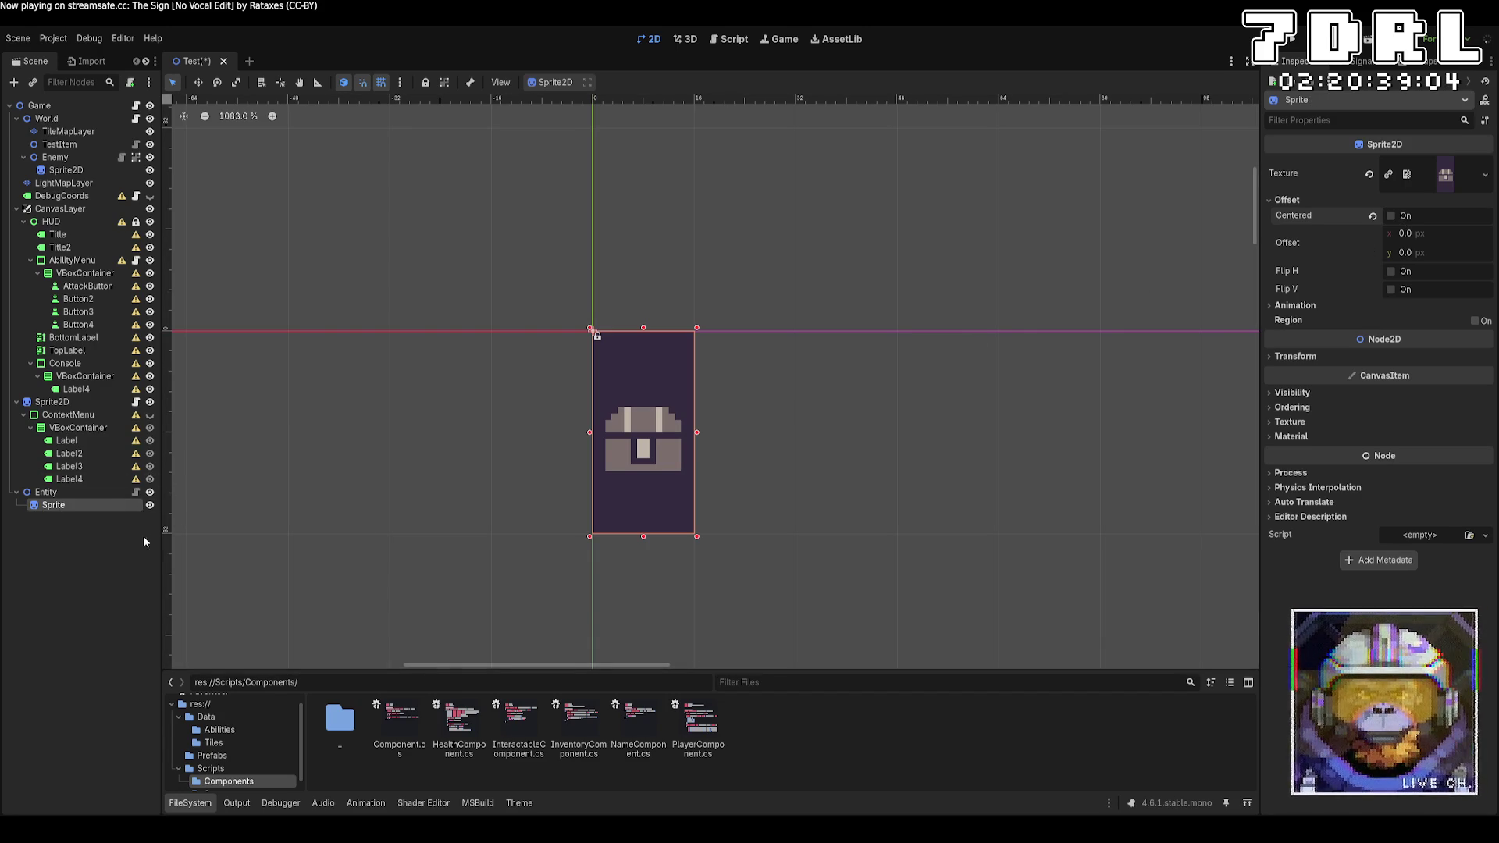
{"action": "left_click", "coordinate": [105, 491]}
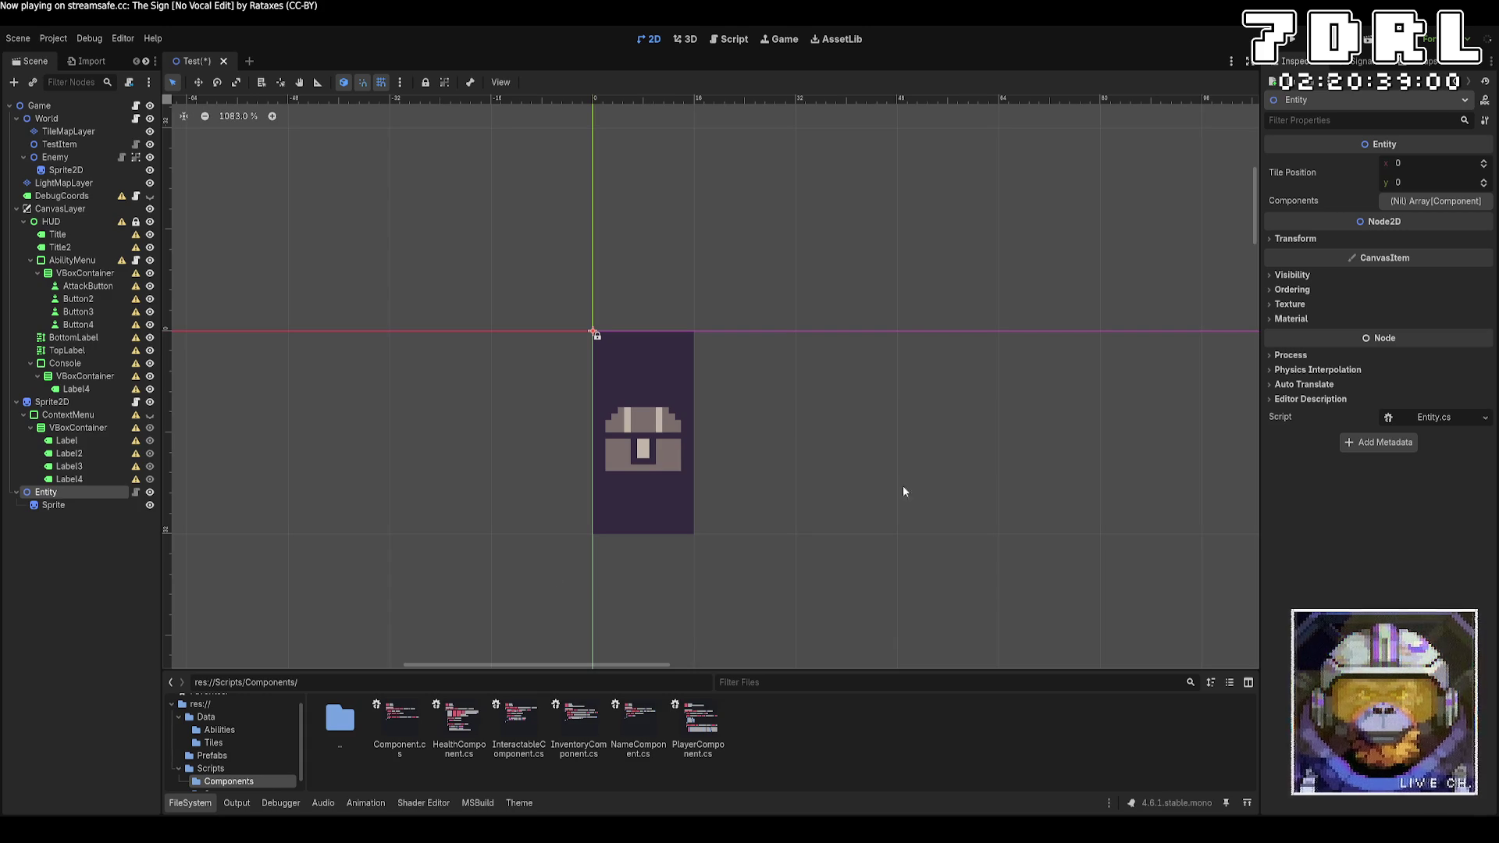
{"action": "left_click", "coordinate": [1457, 203]}
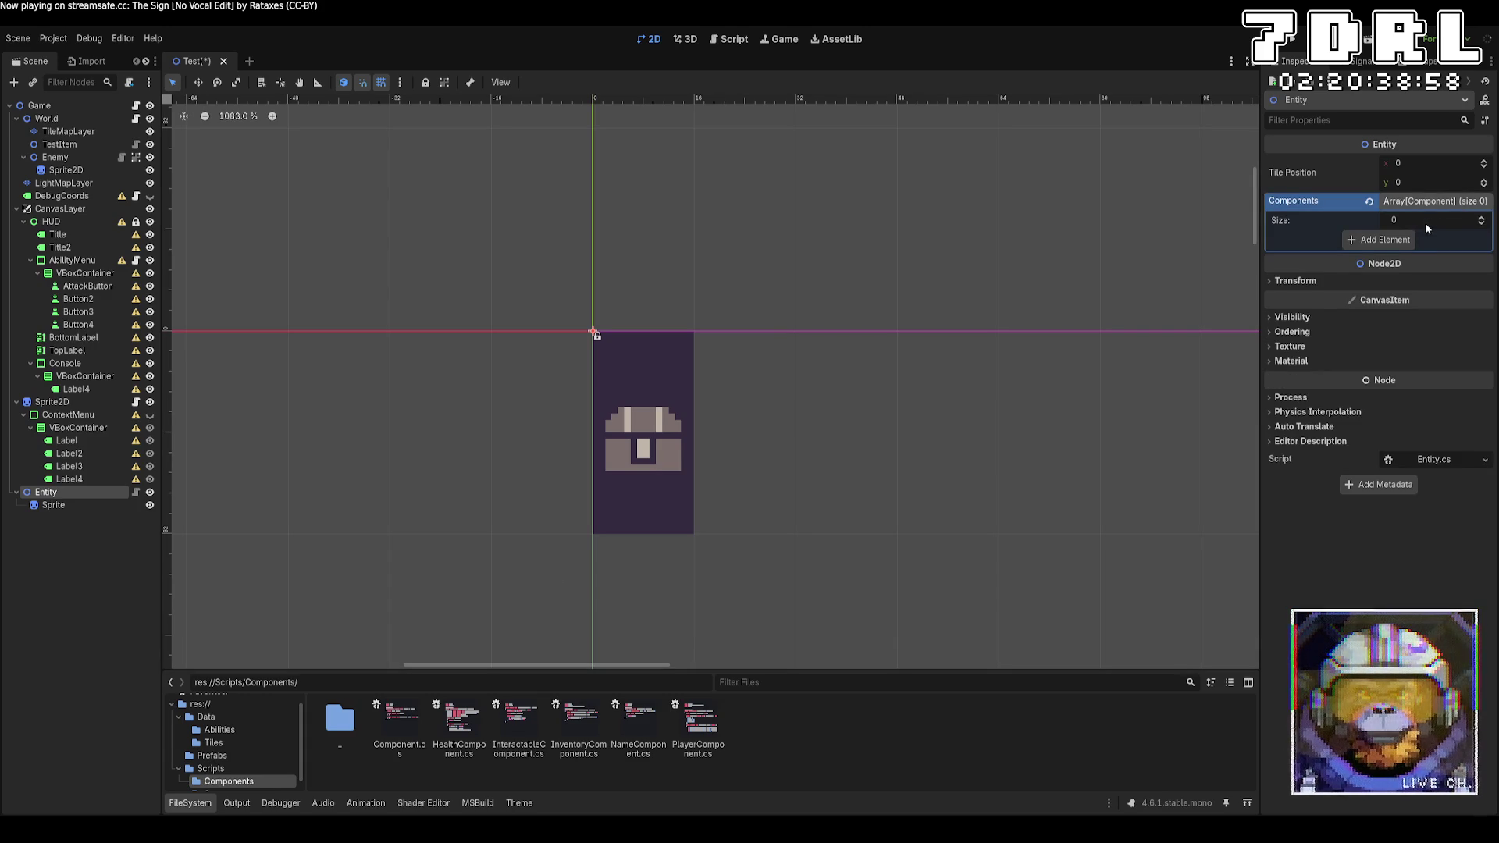
- Add an empty Components slot and mark InteractableComponent.cs with [GlobalClass]
{"action": "left_click", "coordinate": [1379, 239]}
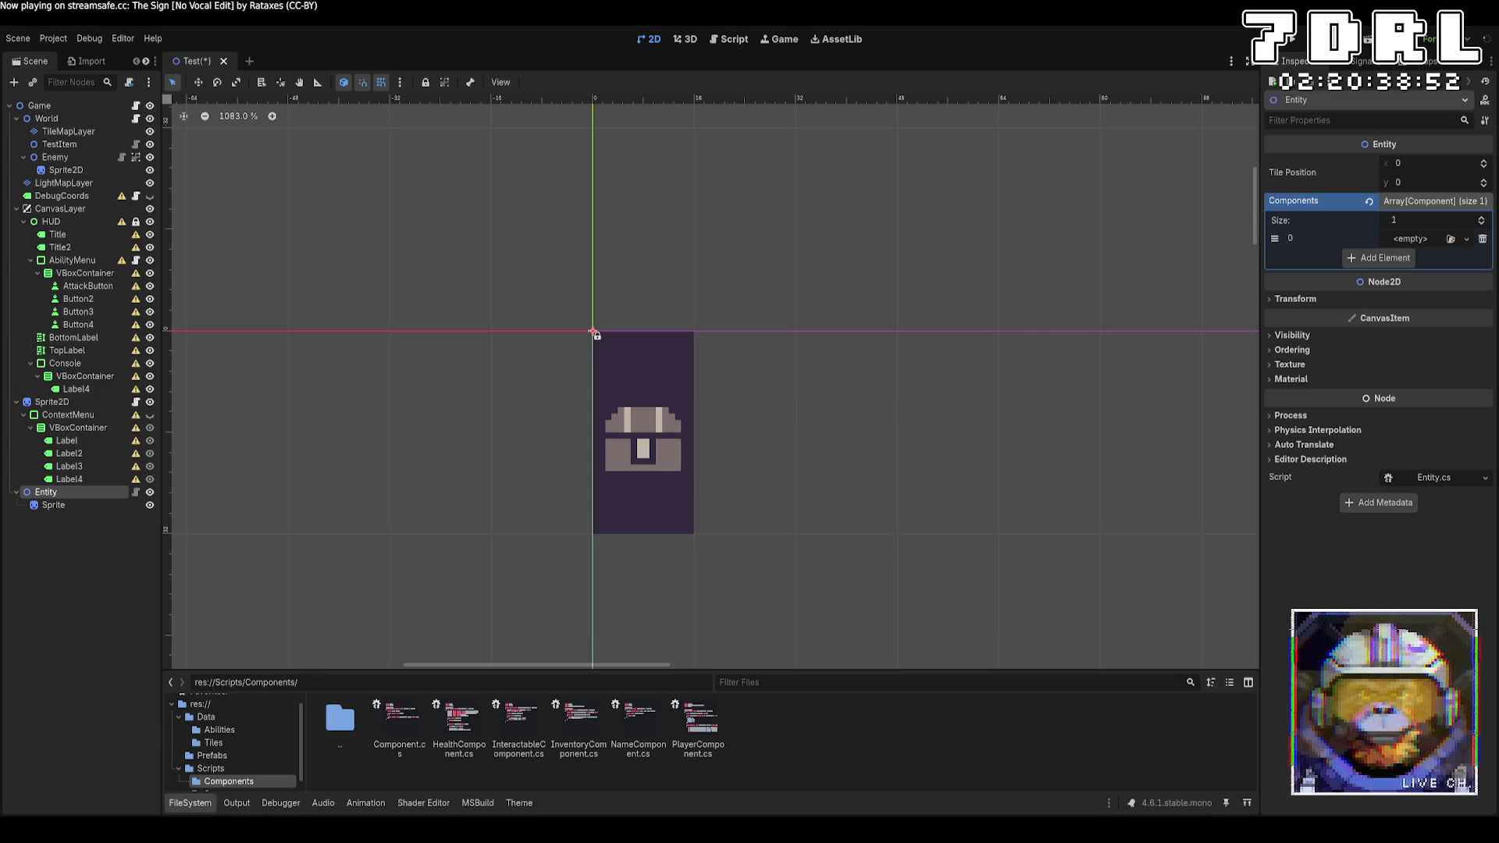
{"action": "double_click", "coordinate": [518, 718]}
{"action": "left_click", "coordinate": [606, 134]}
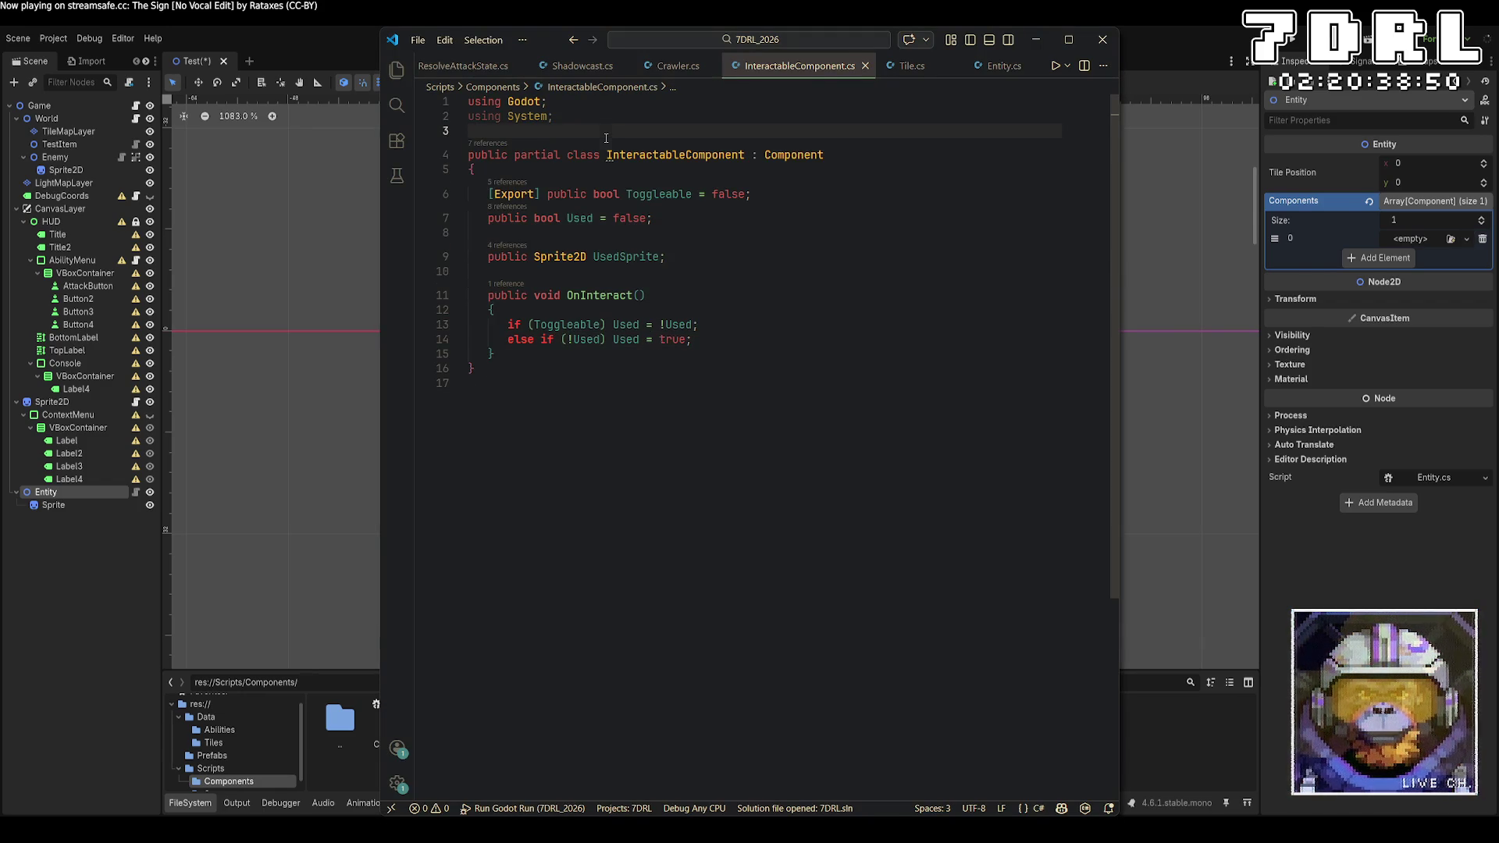
{"action": "key", "text": "Return"}
{"action": "type", "text": "pGlob"}
{"action": "key", "text": "BackSpace"}
{"action": "key", "text": "BackSpace"}
{"action": "key", "text": "BackSpace"}
{"action": "type", "text": "[GlobalClass]"}
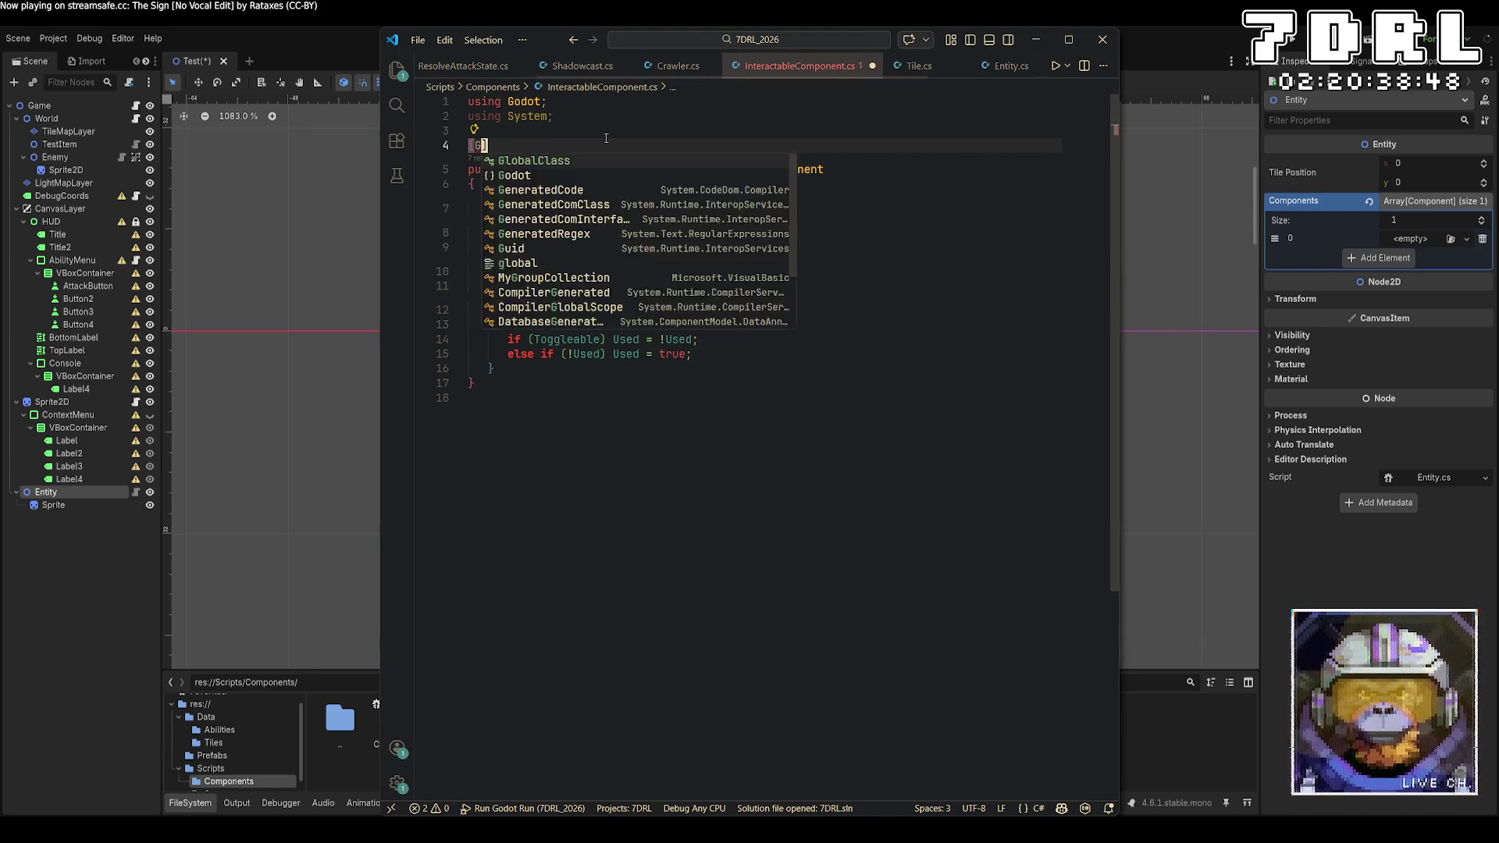
{"action": "key", "text": "alt+Tab"}
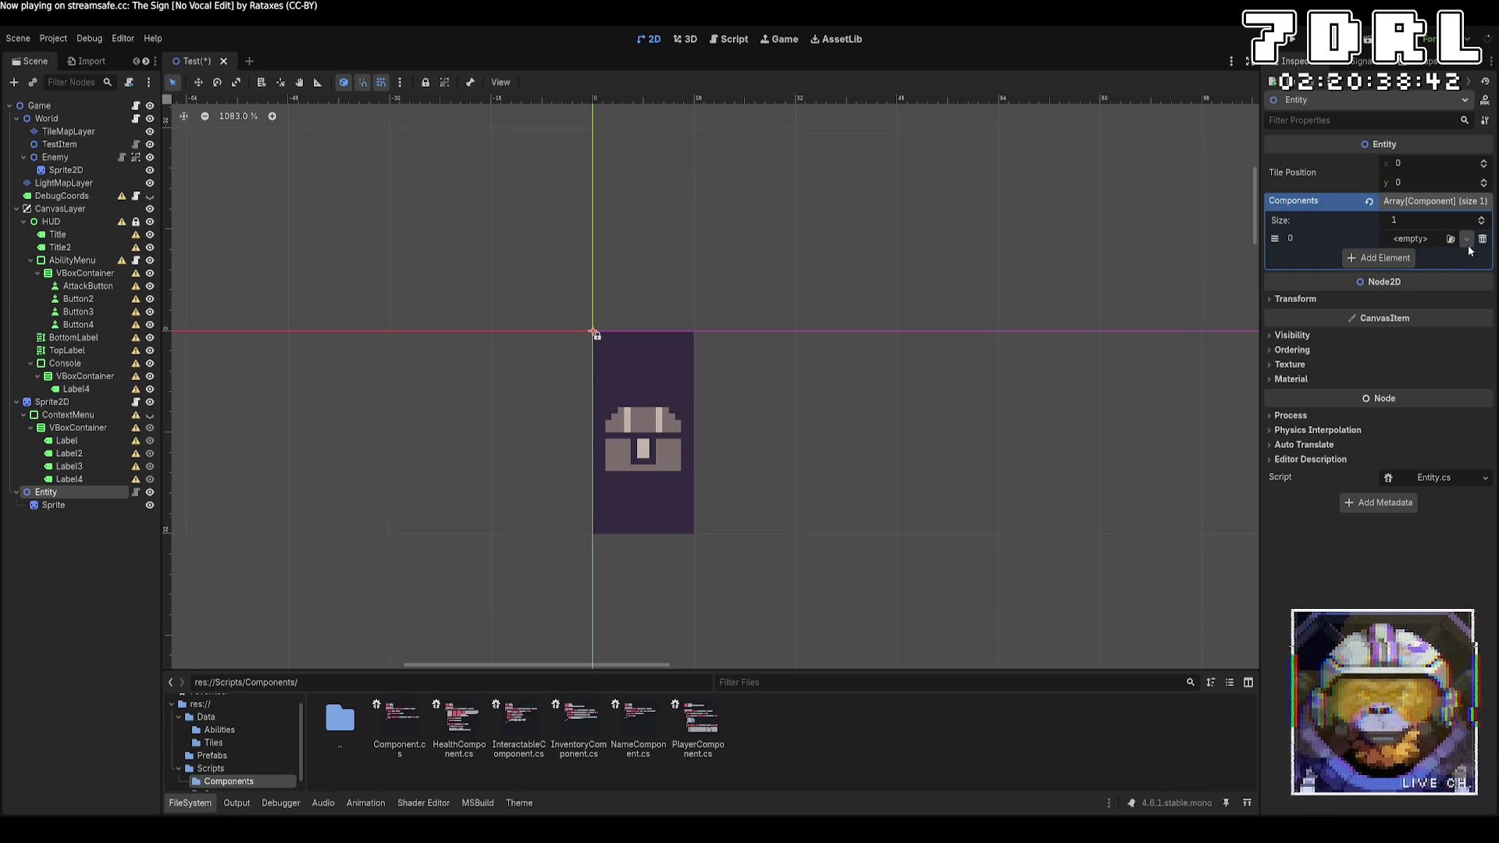
- Fill slot 0 with a new InteractableComponent and switch Toggleable on
{"action": "left_click", "coordinate": [1434, 238]}
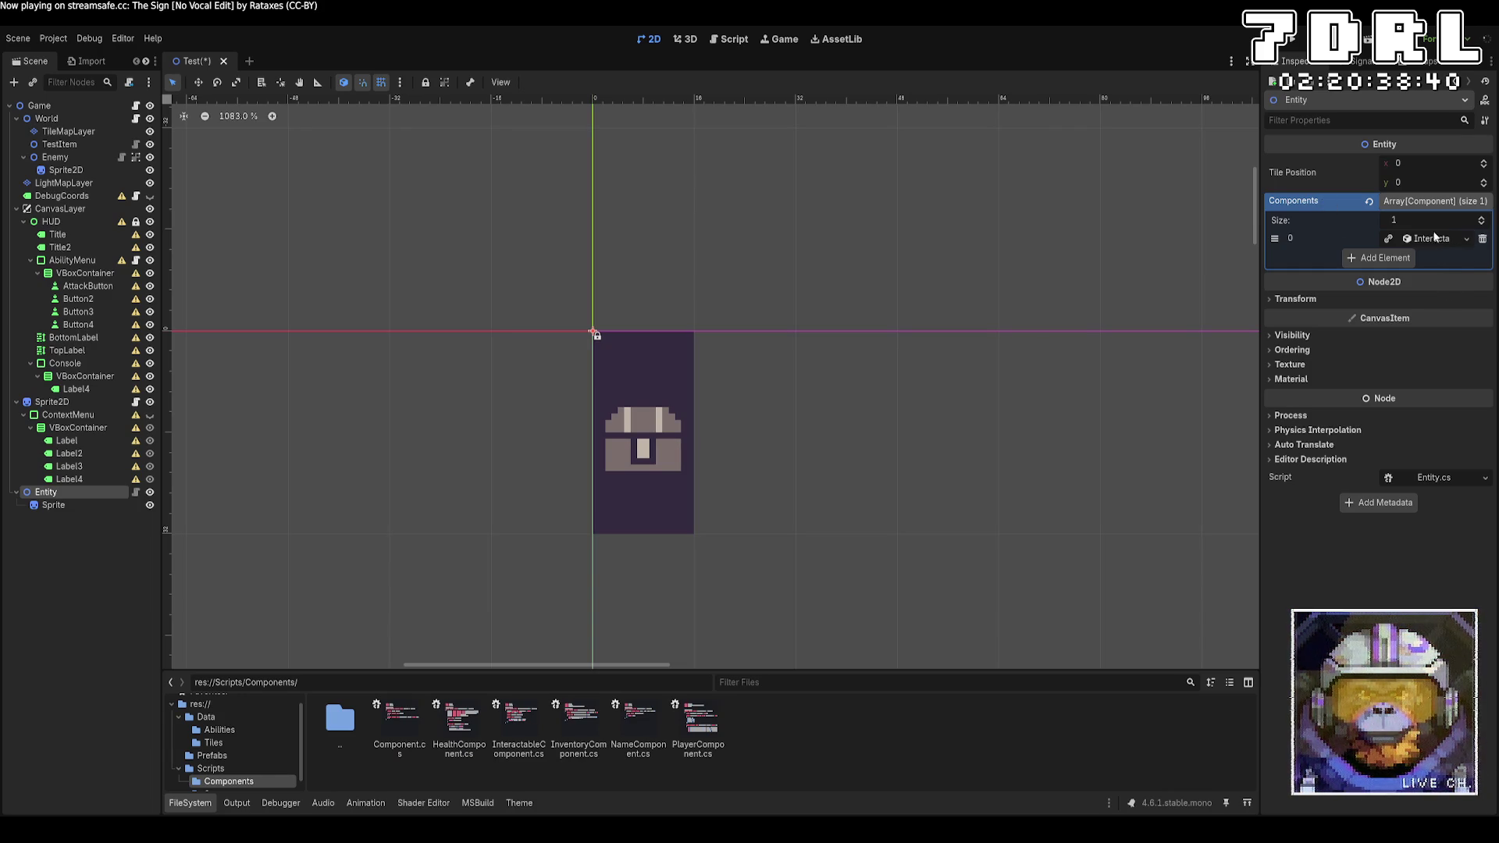
{"action": "left_click", "coordinate": [1343, 274]}
{"action": "left_click", "coordinate": [1343, 274]}
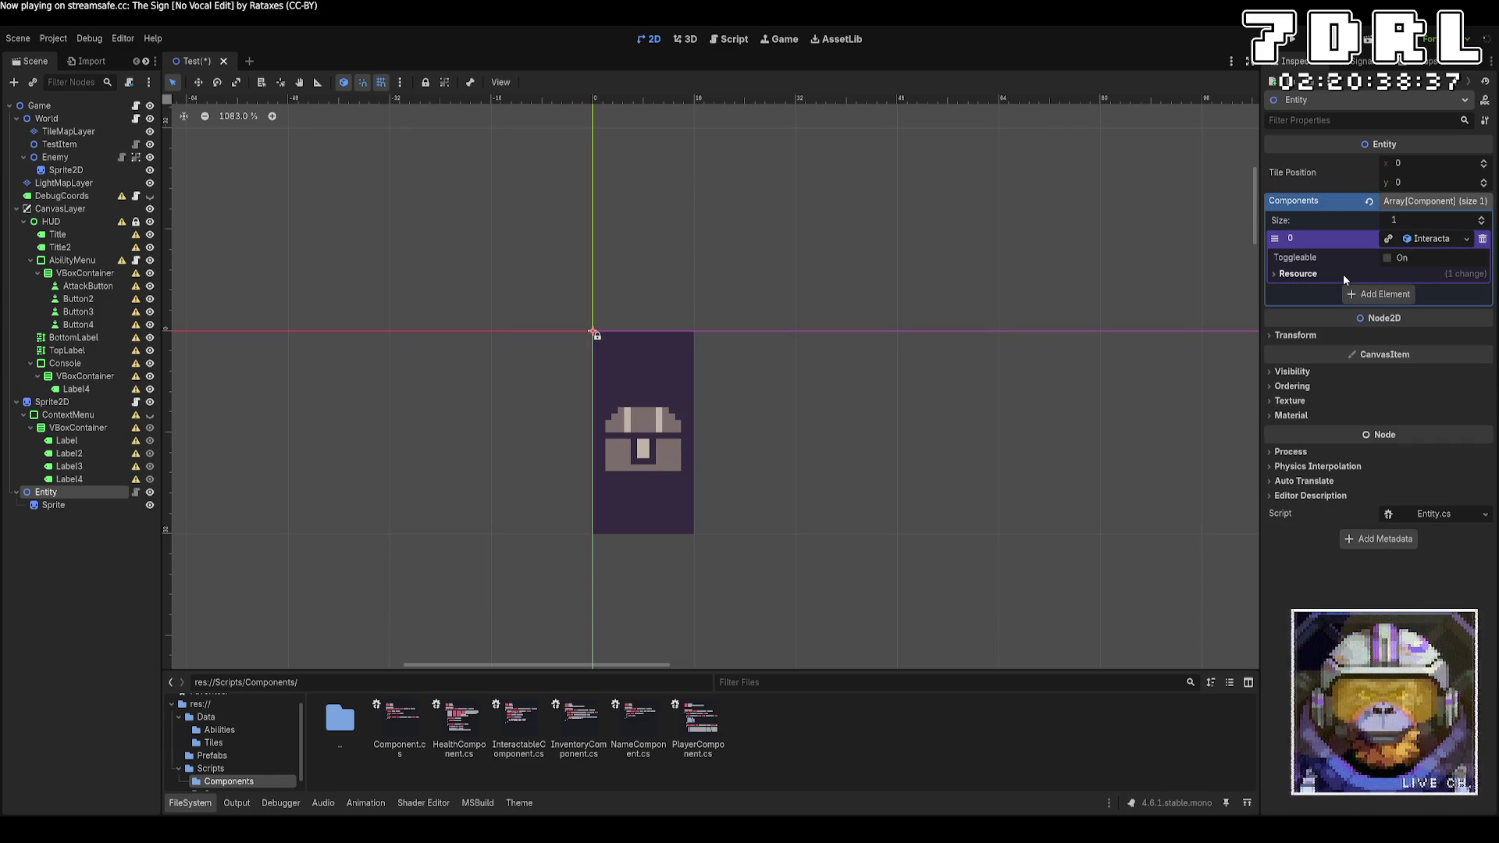
{"action": "left_click", "coordinate": [1384, 259]}
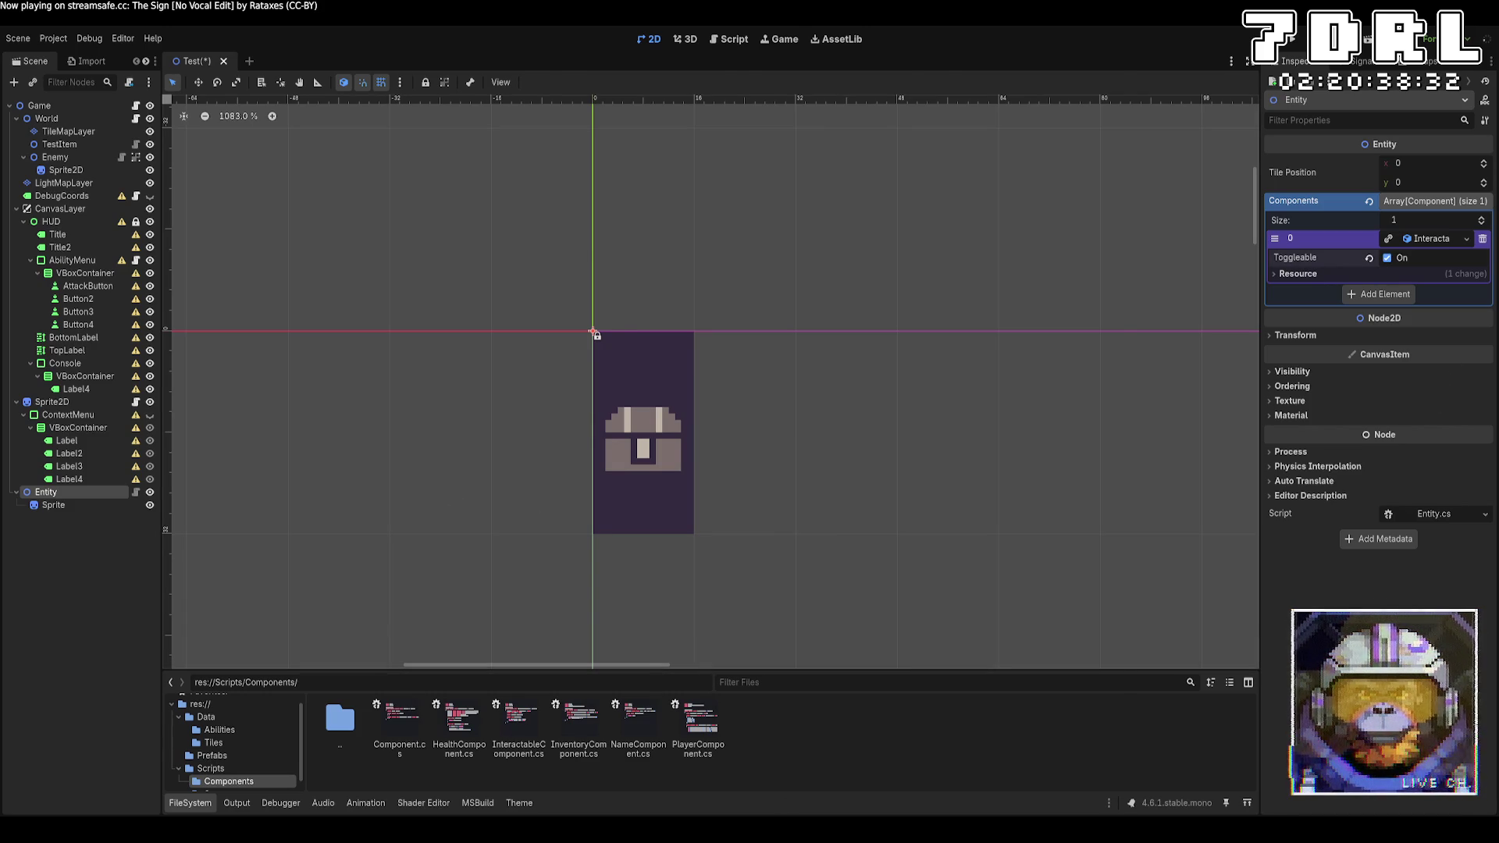
{"action": "key", "text": "alt+Tab"}
{"action": "left_click", "coordinate": [521, 274]}
- Add the [Export] attribute to the UsedSprite field and save
{"action": "type", "text": "[Exte"}
{"action": "key", "text": "Tab"}
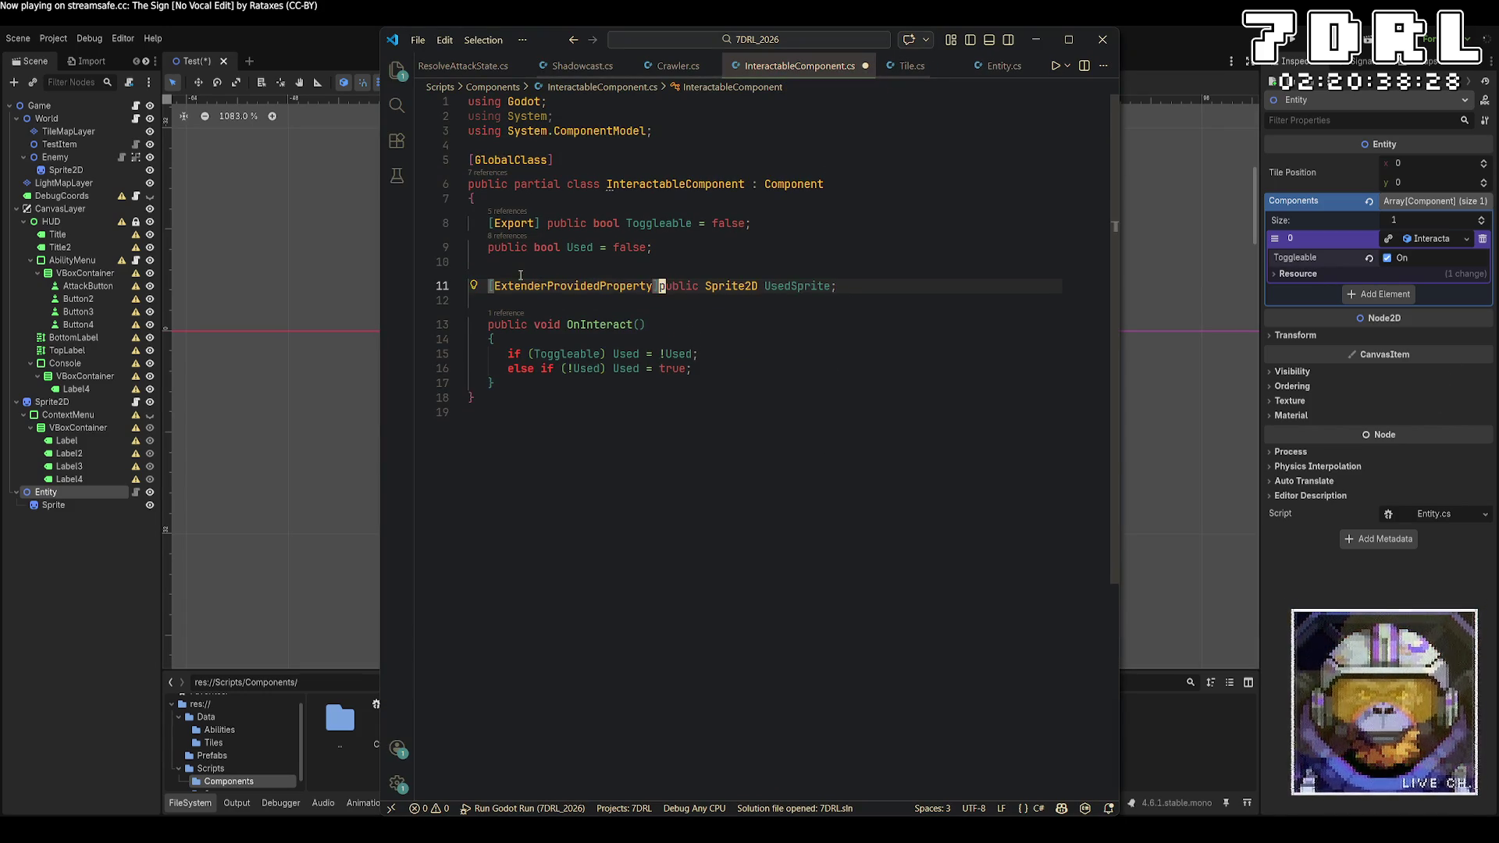
{"action": "key", "text": "ctrl+z"}
{"action": "key", "text": "BackSpace"}
{"action": "key", "text": "BackSpace"}
{"action": "type", "text": "port]"}
{"action": "key", "text": "ctrl+s"}
{"action": "mouse_move", "coordinate": [684, 277]}
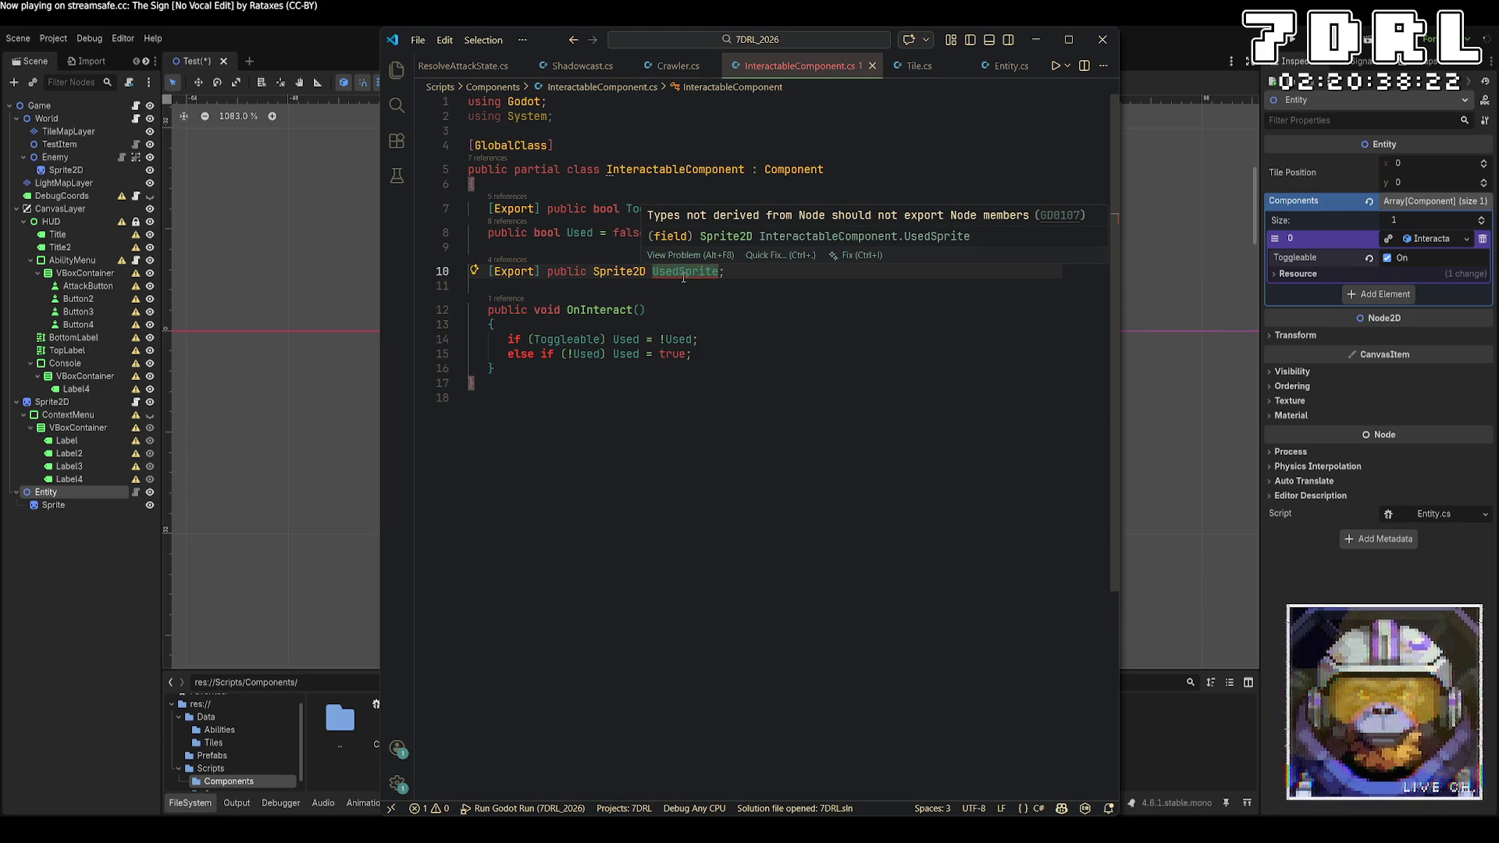
- Change UsedSprite's type from Sprite2D to Texture2D, save, and return to Godot
{"action": "left_click", "coordinate": [634, 271]}
{"action": "type", "text": "T"}
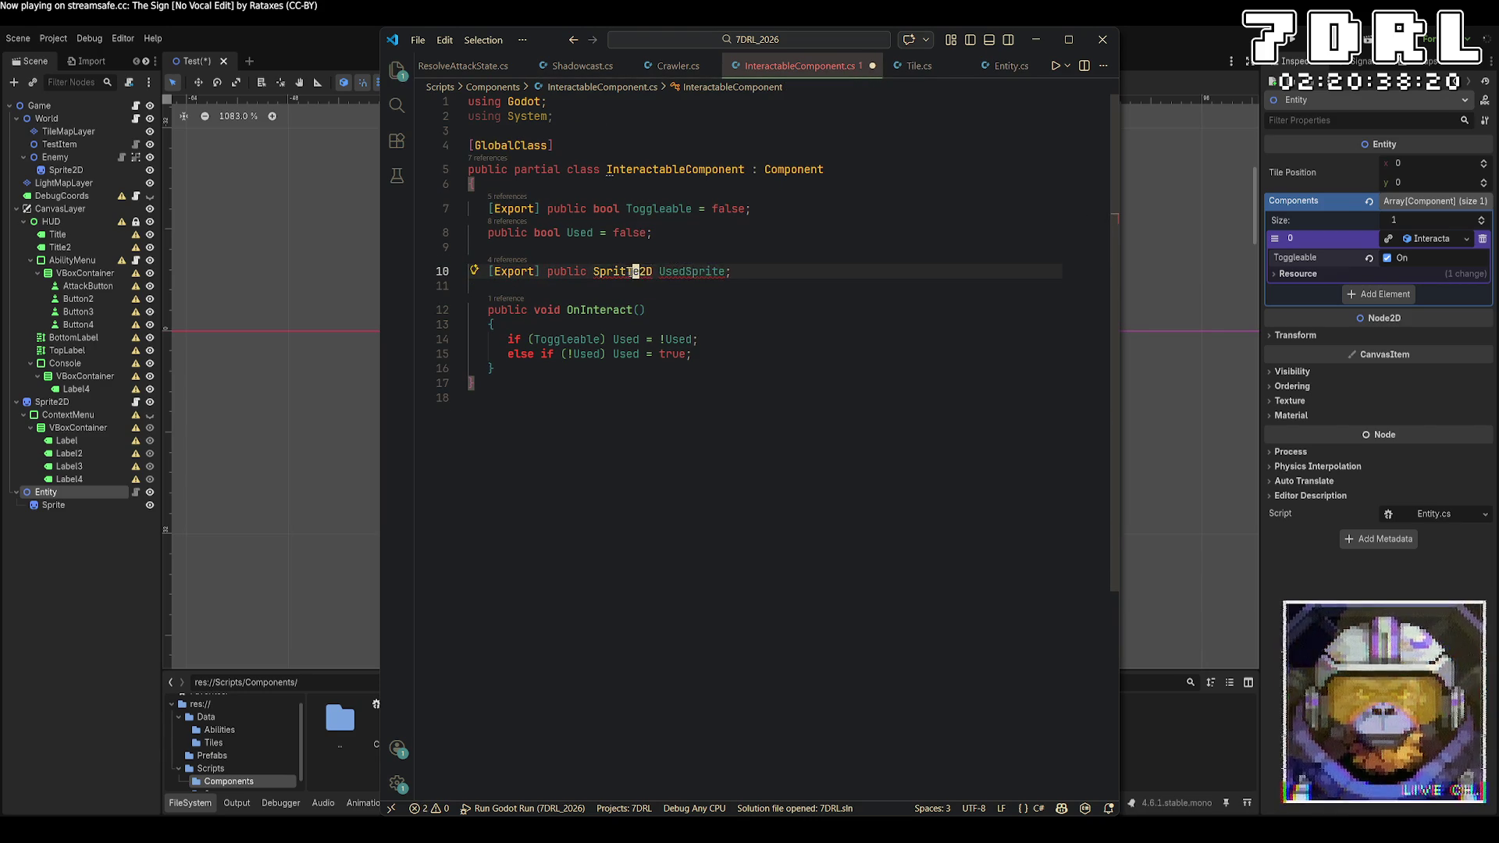
{"action": "key", "text": "BackSpace"}
{"action": "key", "text": "BackSpace"}
{"action": "key", "text": "BackSpace"}
{"action": "type", "text": "Textur"}
{"action": "key", "text": "ctrl+s"}
{"action": "left_click", "coordinate": [1255, 93]}
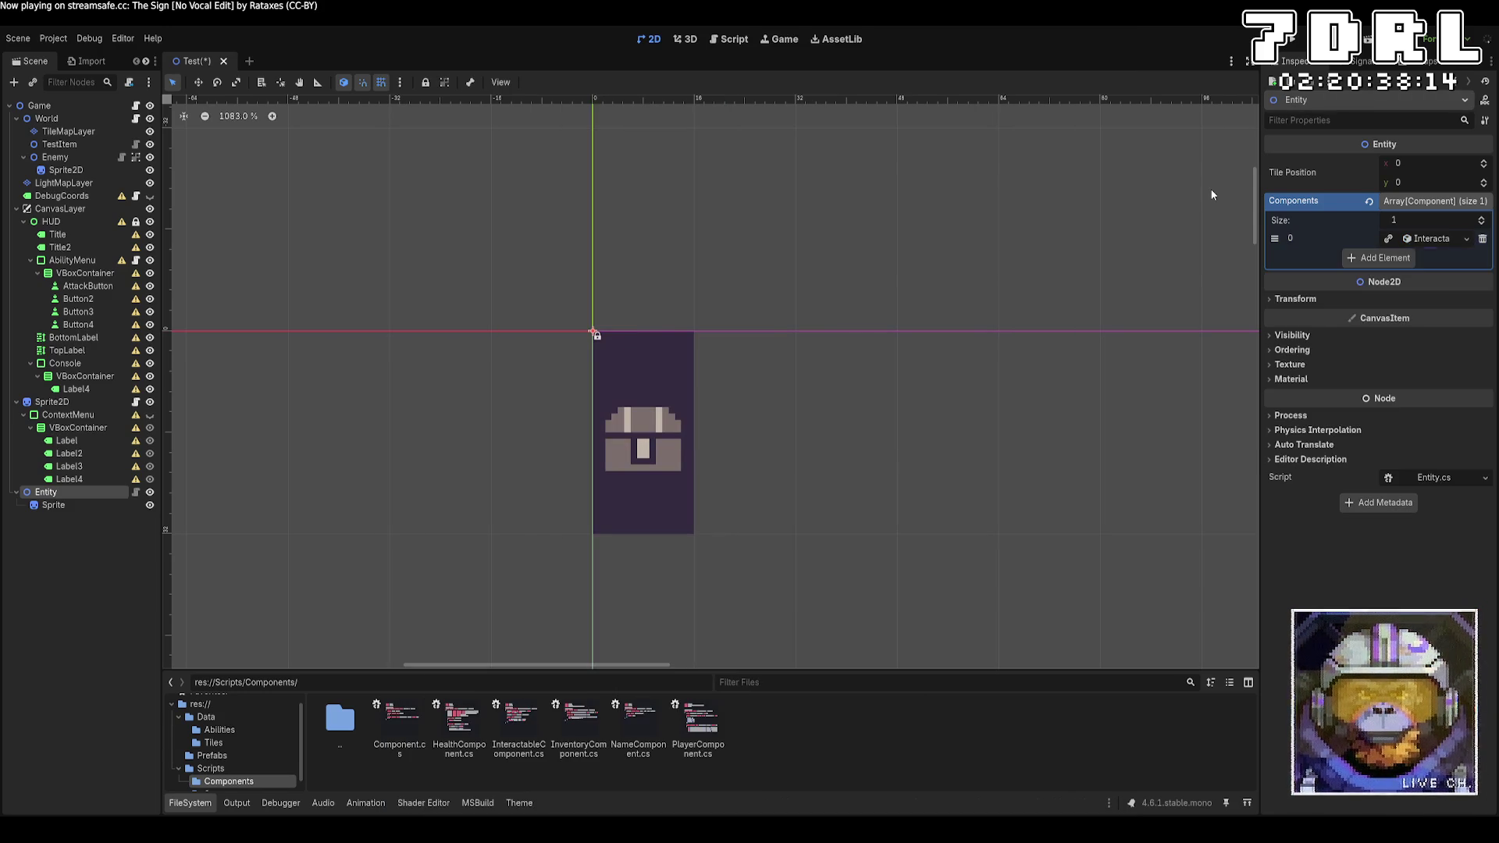
- Expand component slot 0, assign the chest texture as Used Sprite, and save the scene
{"action": "left_click", "coordinate": [1434, 240]}
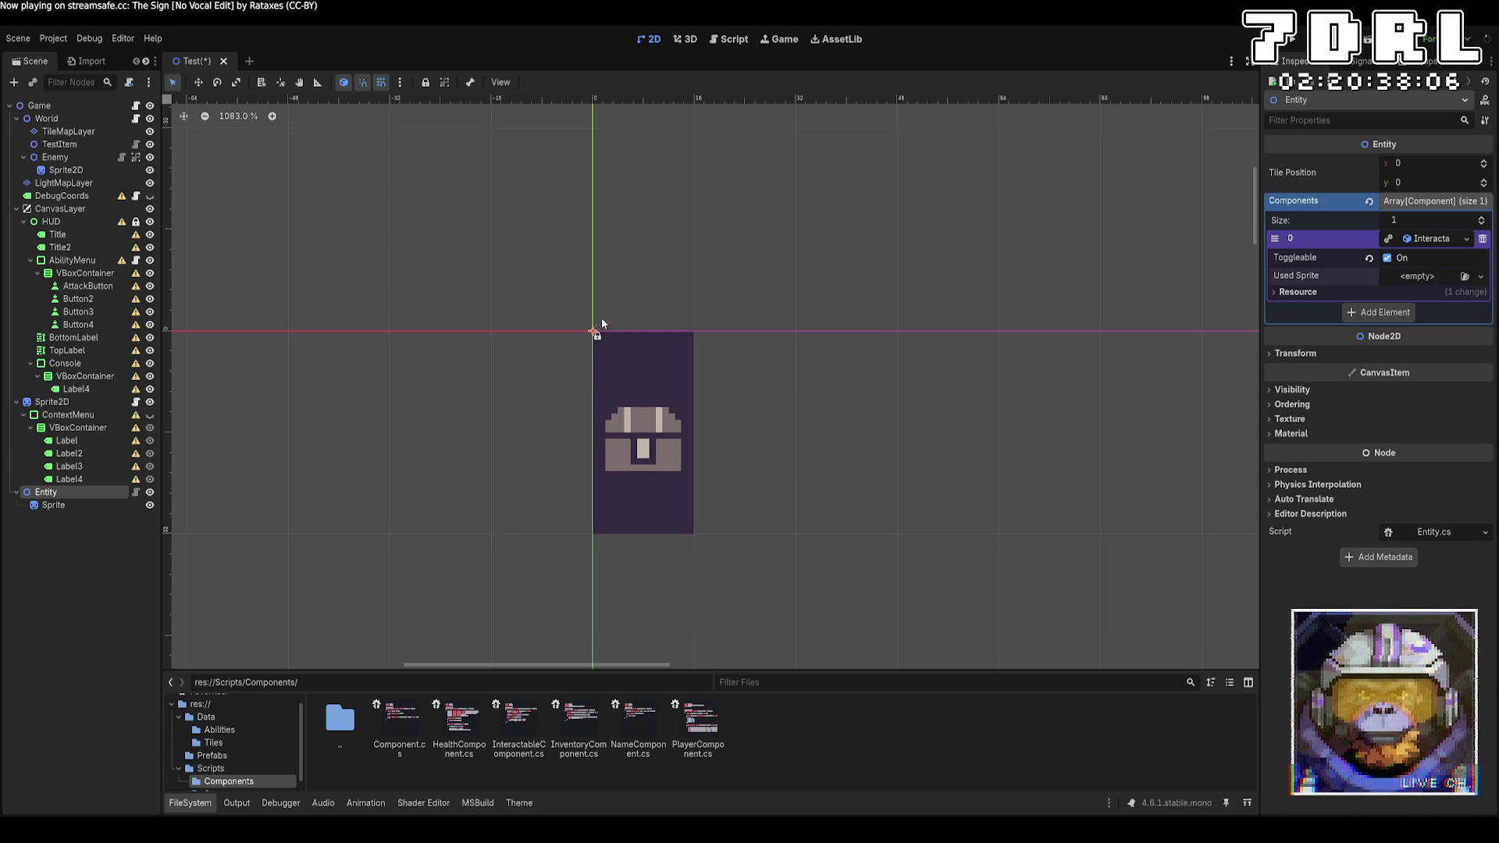
{"action": "key", "text": "ctrl+s"}
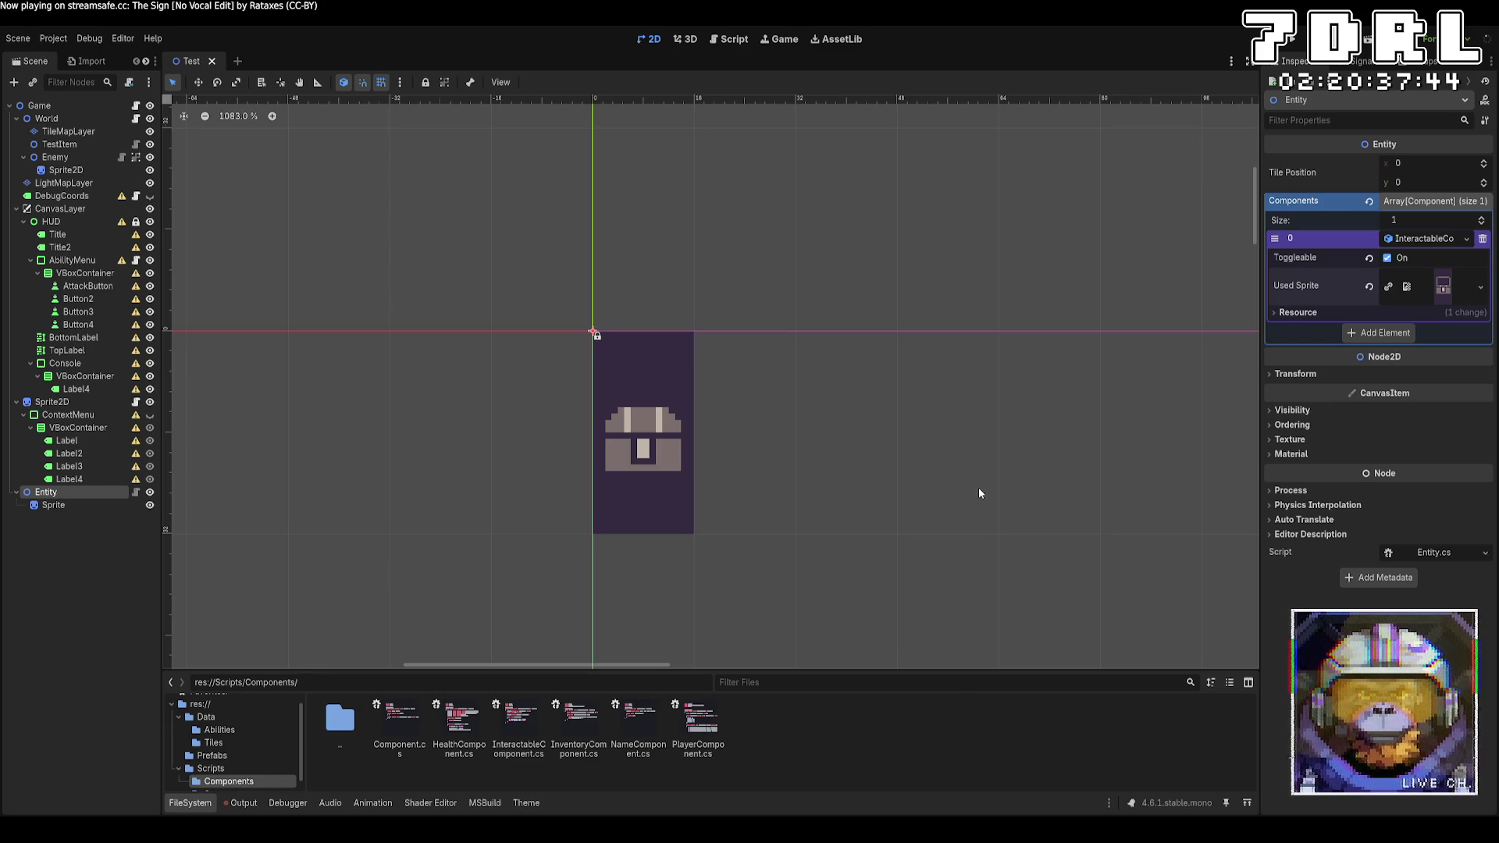
{"action": "scroll", "coordinate": [885, 474], "scroll_direction": "down", "scroll_amount": 20}
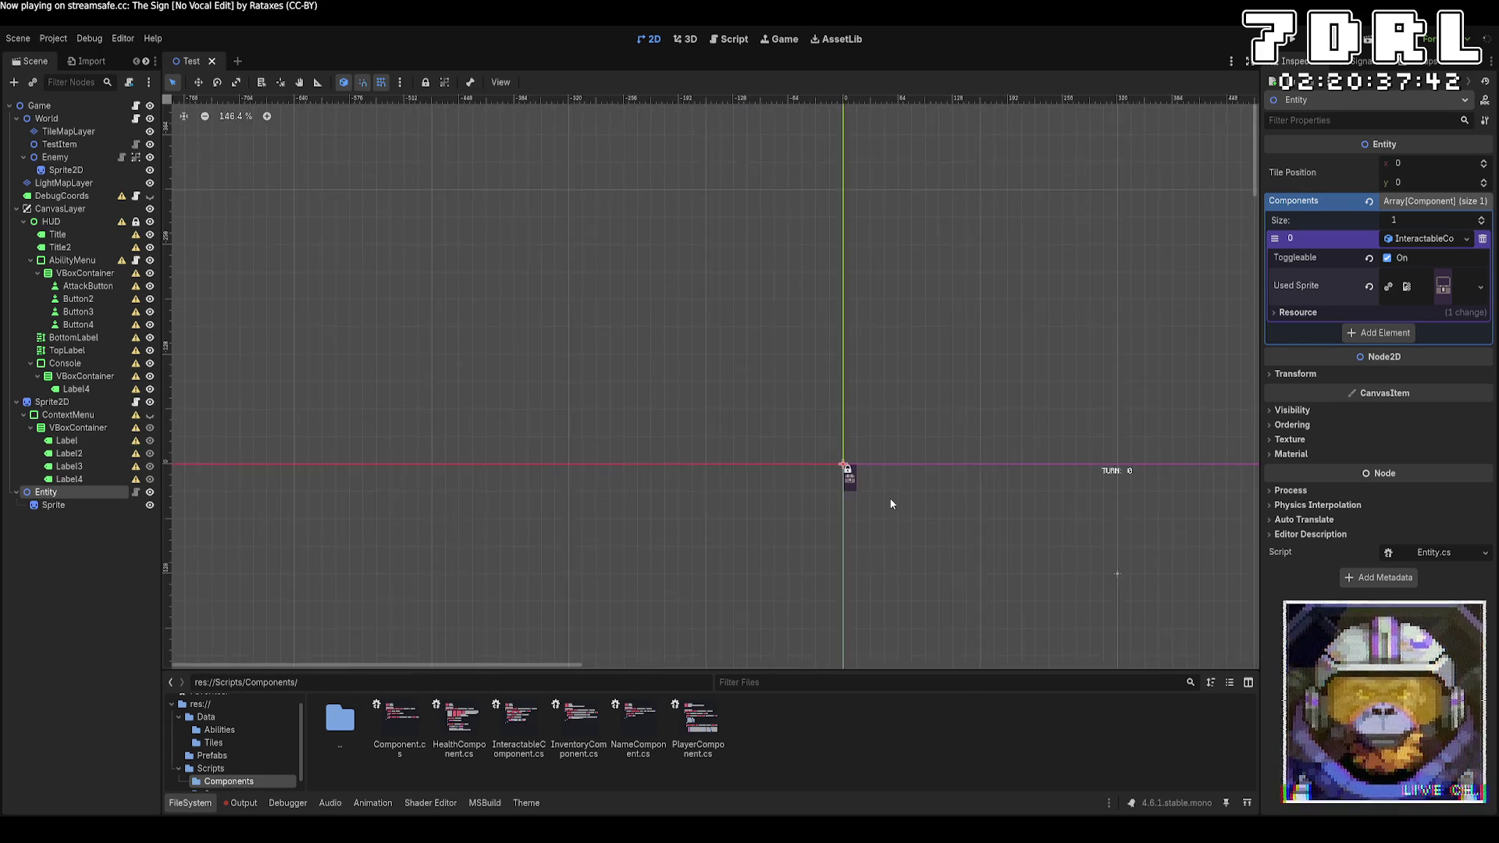
- Pan and zoom around the Test scene's chest Entity, then return to InteractableComponent.cs
{"action": "left_click_drag", "start_coordinate": [899, 491], "coordinate": [562, 268]}
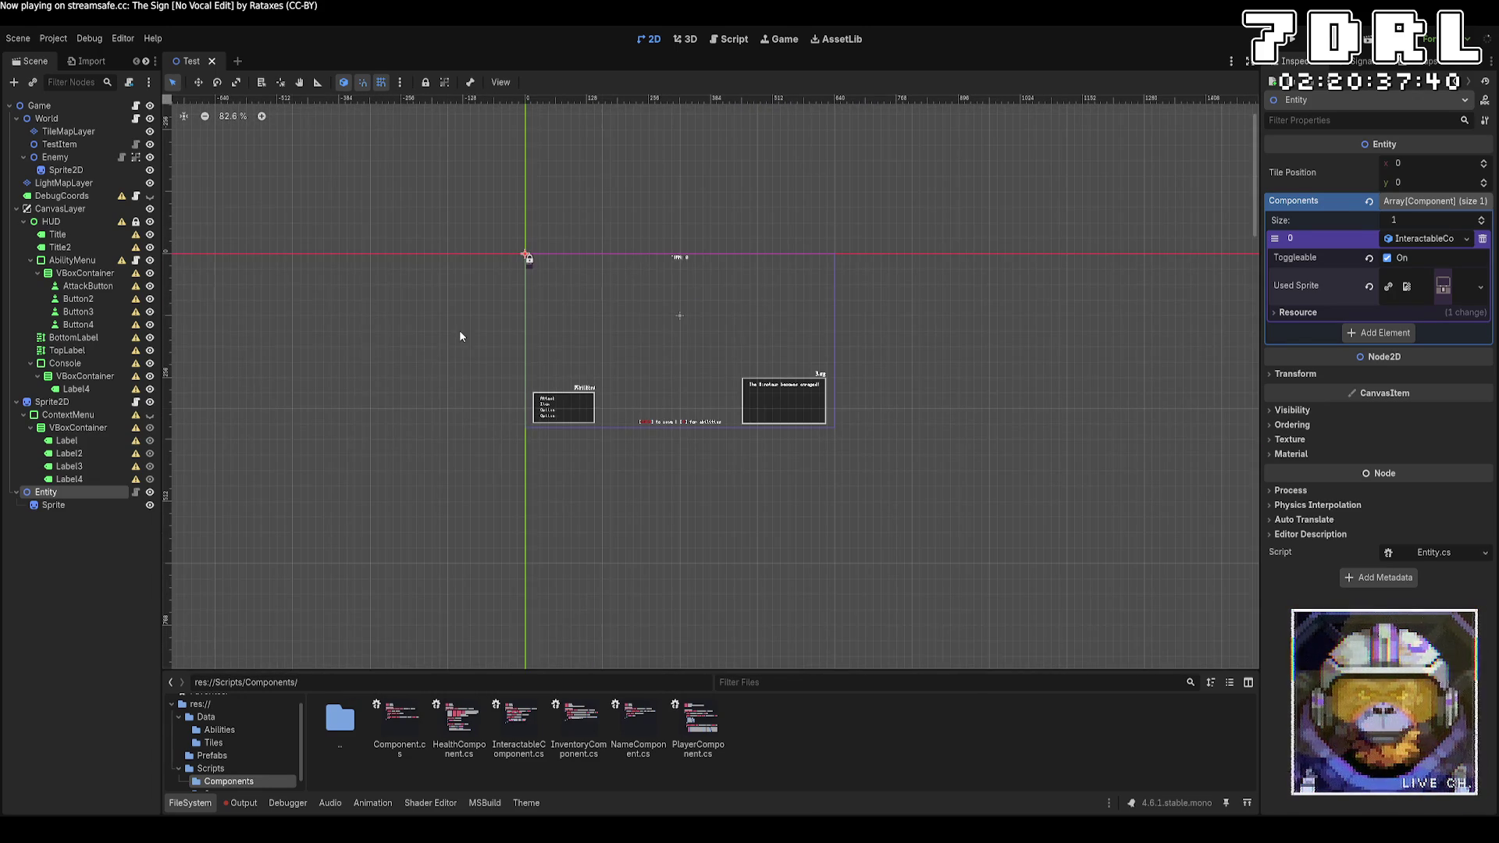
{"action": "left_click_drag", "start_coordinate": [461, 329], "coordinate": [526, 442]}
{"action": "scroll", "coordinate": [609, 450], "scroll_direction": "up", "scroll_amount": 5}
{"action": "scroll", "coordinate": [609, 450], "scroll_direction": "up", "scroll_amount": 7}
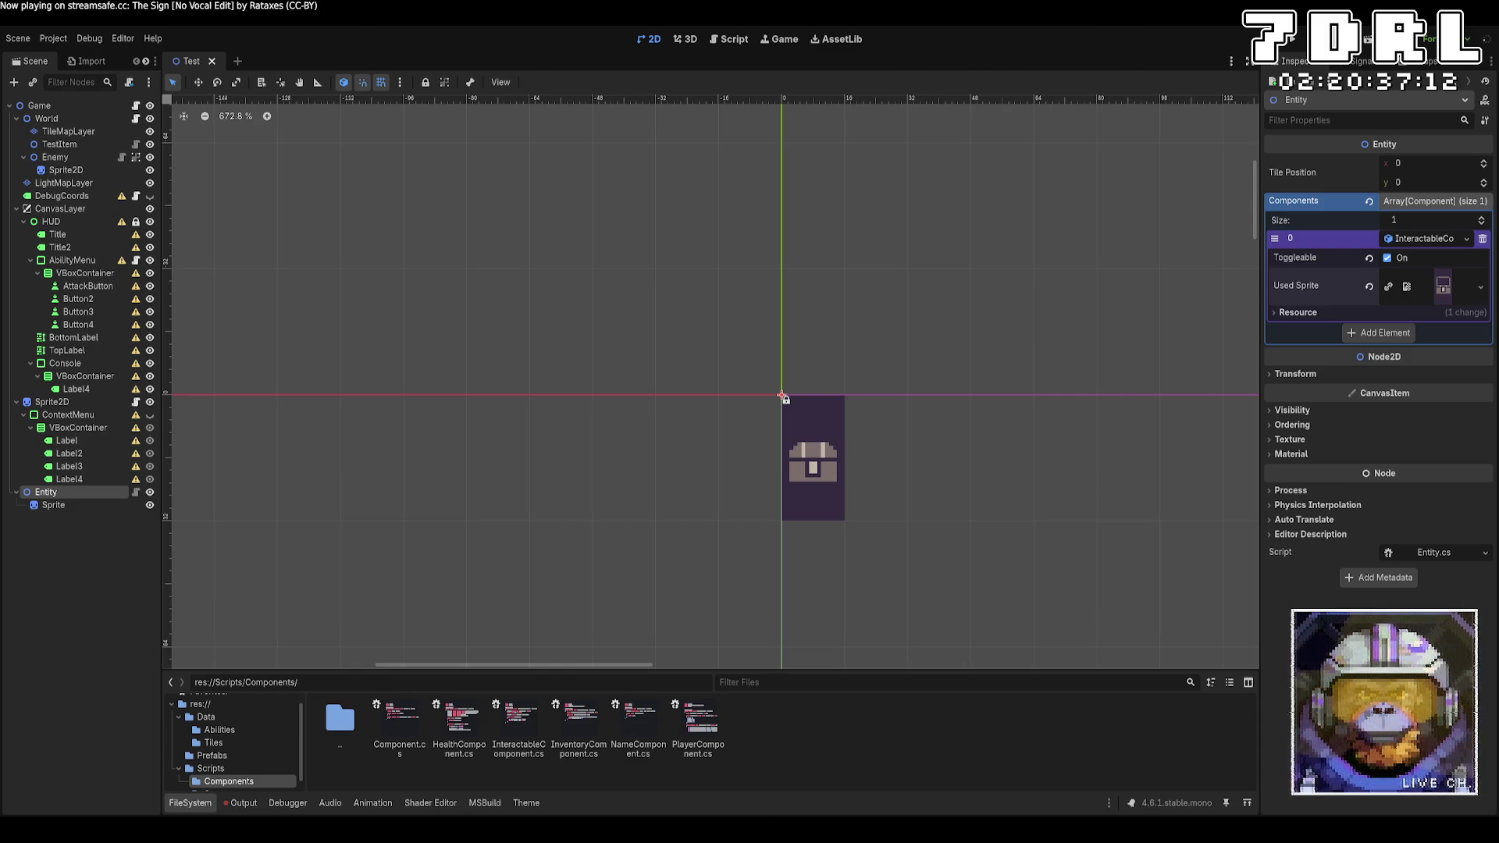
{"action": "key", "text": "alt+Tab"}
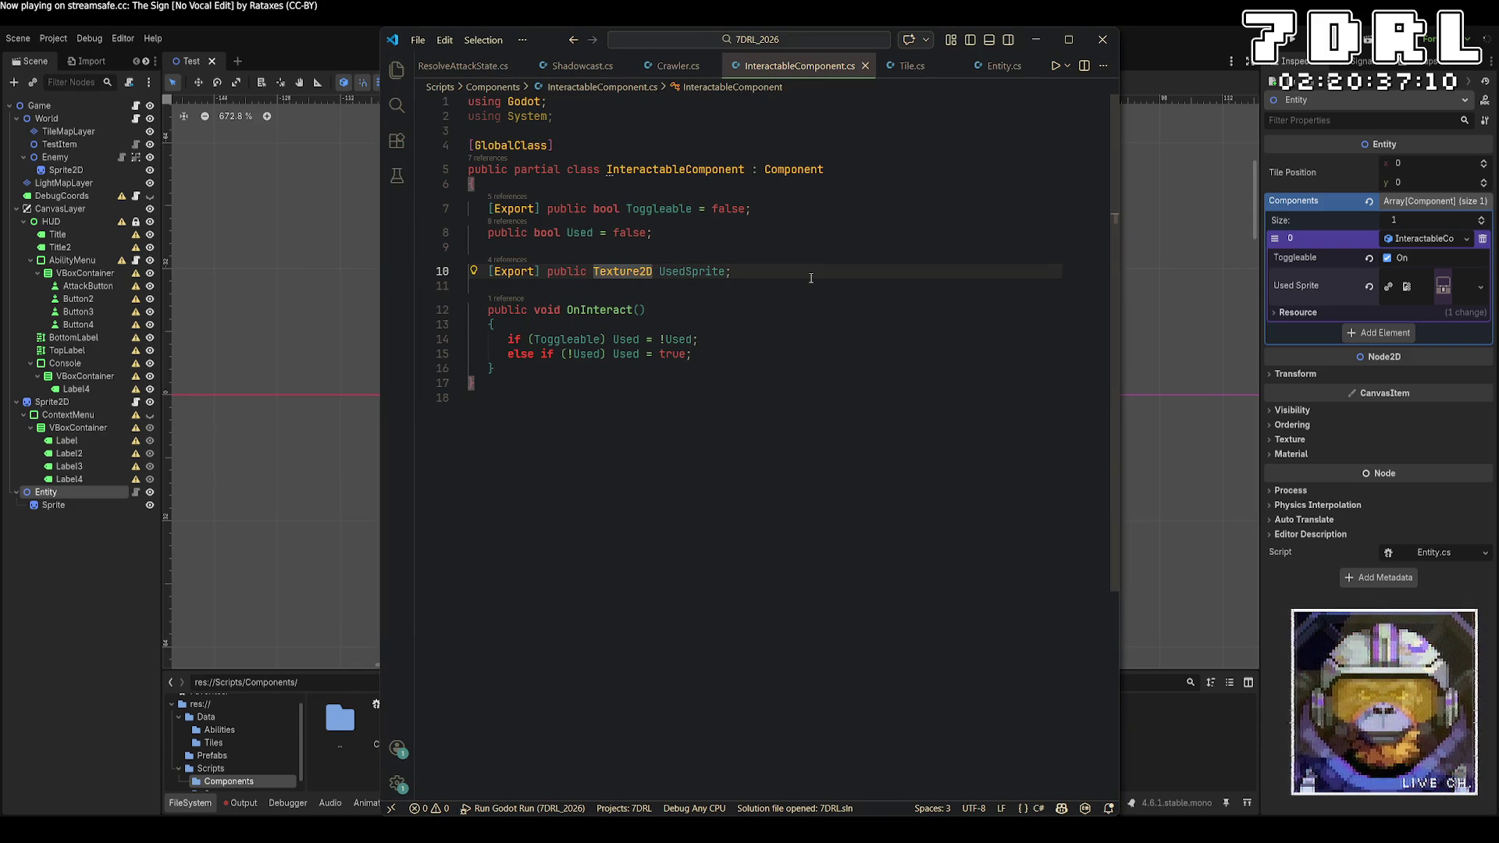
- Open GameState.cs through quick file search
{"action": "scroll", "coordinate": [465, 69], "scroll_direction": "up", "scroll_amount": 3}
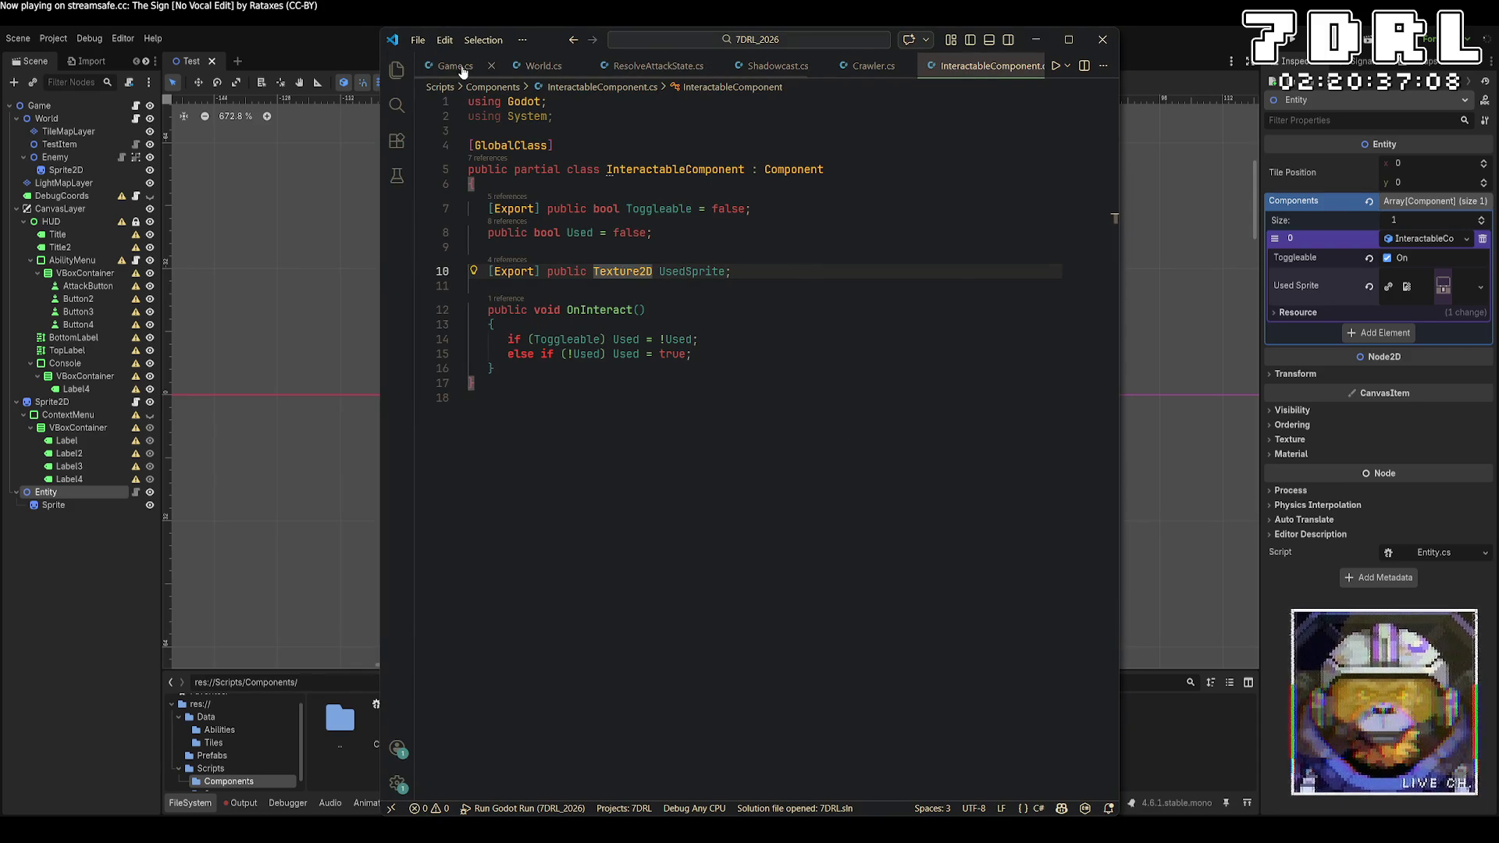
{"action": "left_click", "coordinate": [466, 69]}
{"action": "scroll", "coordinate": [694, 173], "scroll_direction": "up", "scroll_amount": 5}
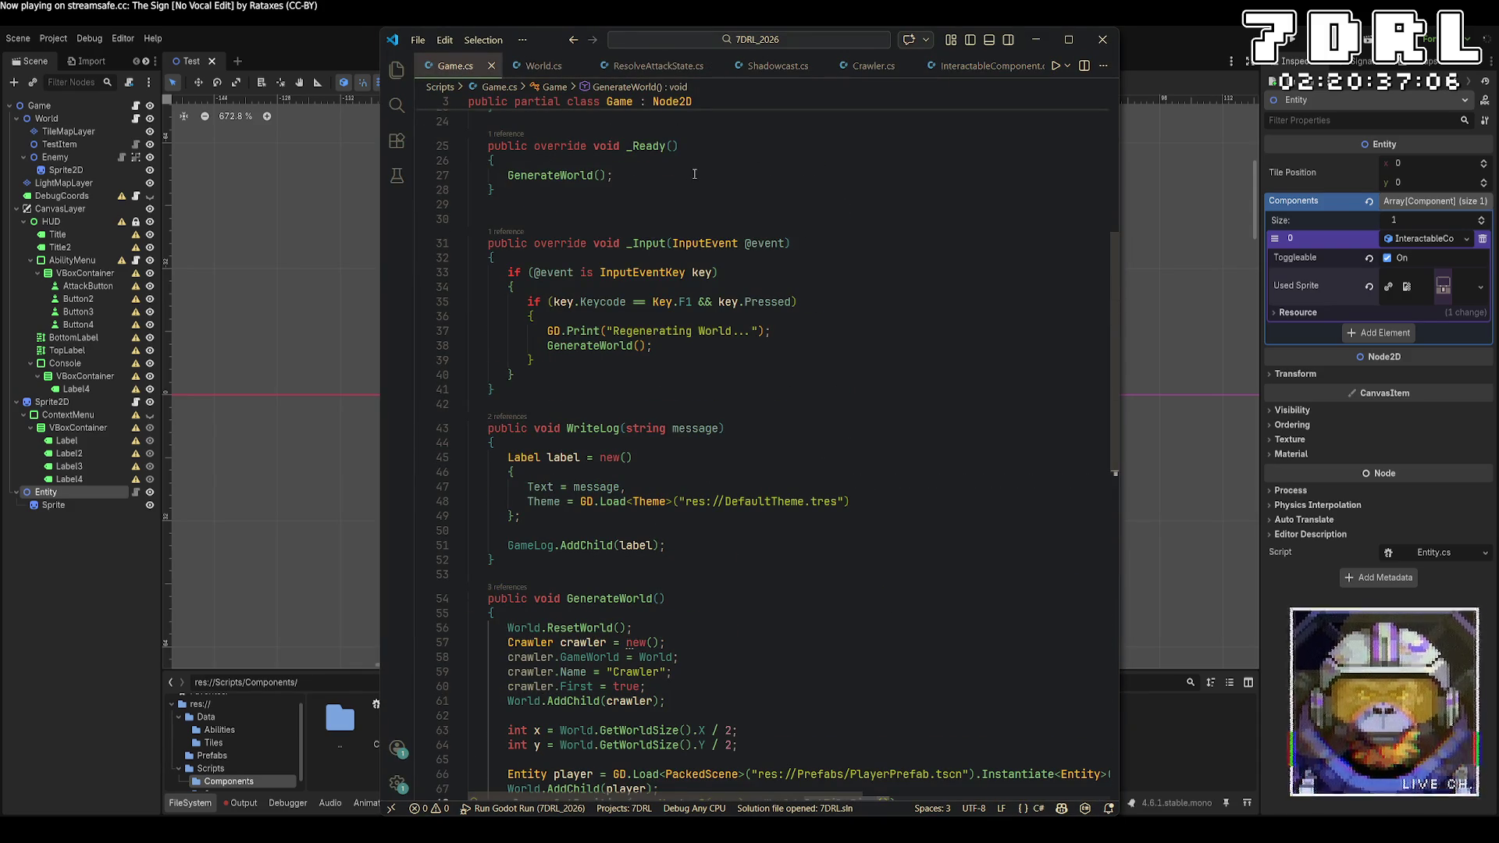
{"action": "key", "text": "ctrl+p"}
{"action": "type", "text": "gamest"}
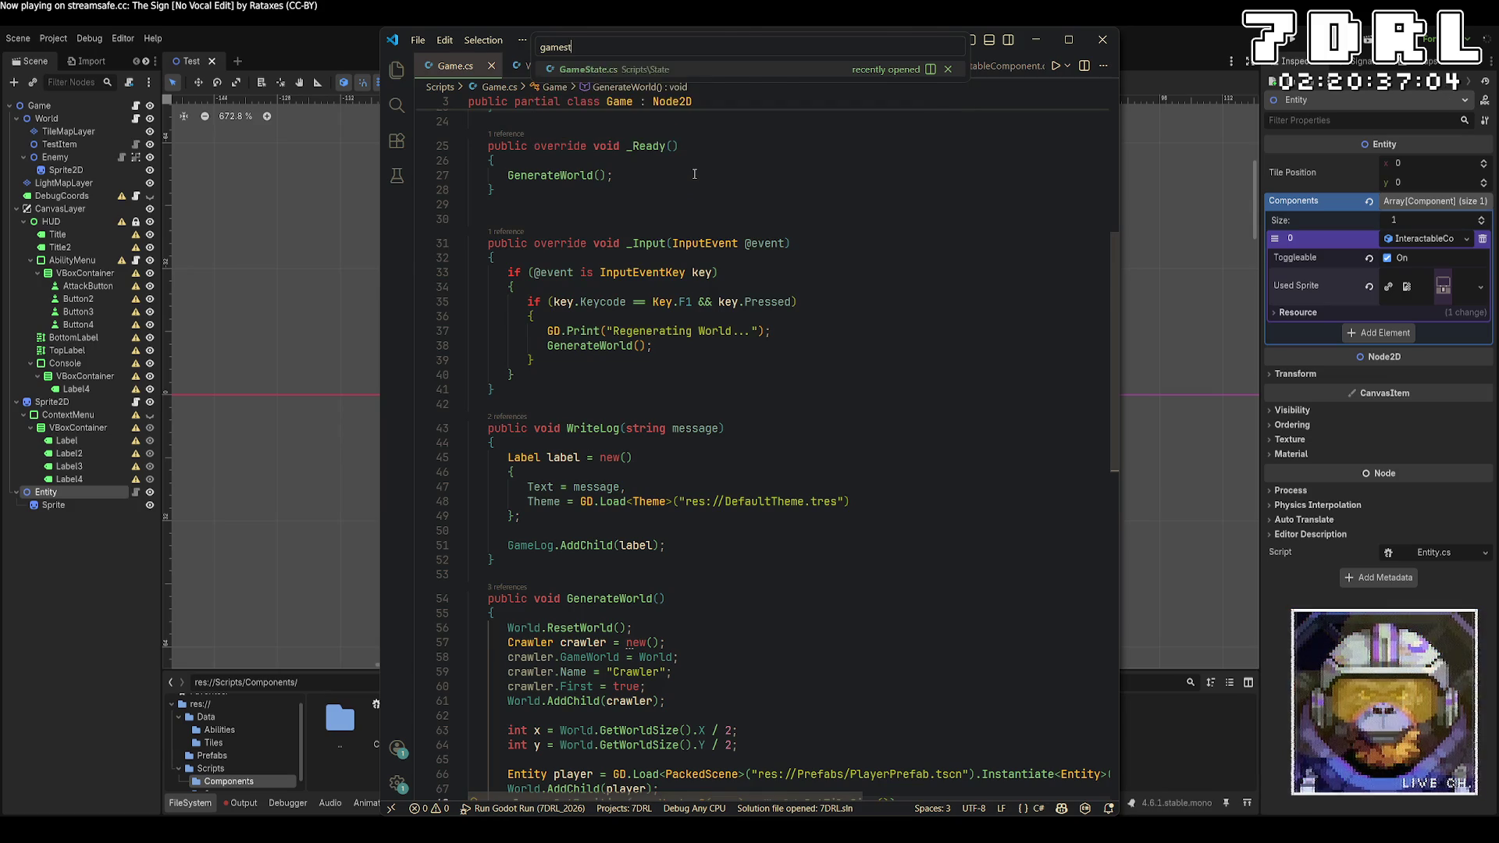
{"action": "key", "text": "Return"}
- Insert an Update override after the Enter method, then delete it again
{"action": "left_click", "coordinate": [669, 221]}
{"action": "key", "text": "Return"}
{"action": "key", "text": "Return"}
{"action": "type", "text": "public override up"}
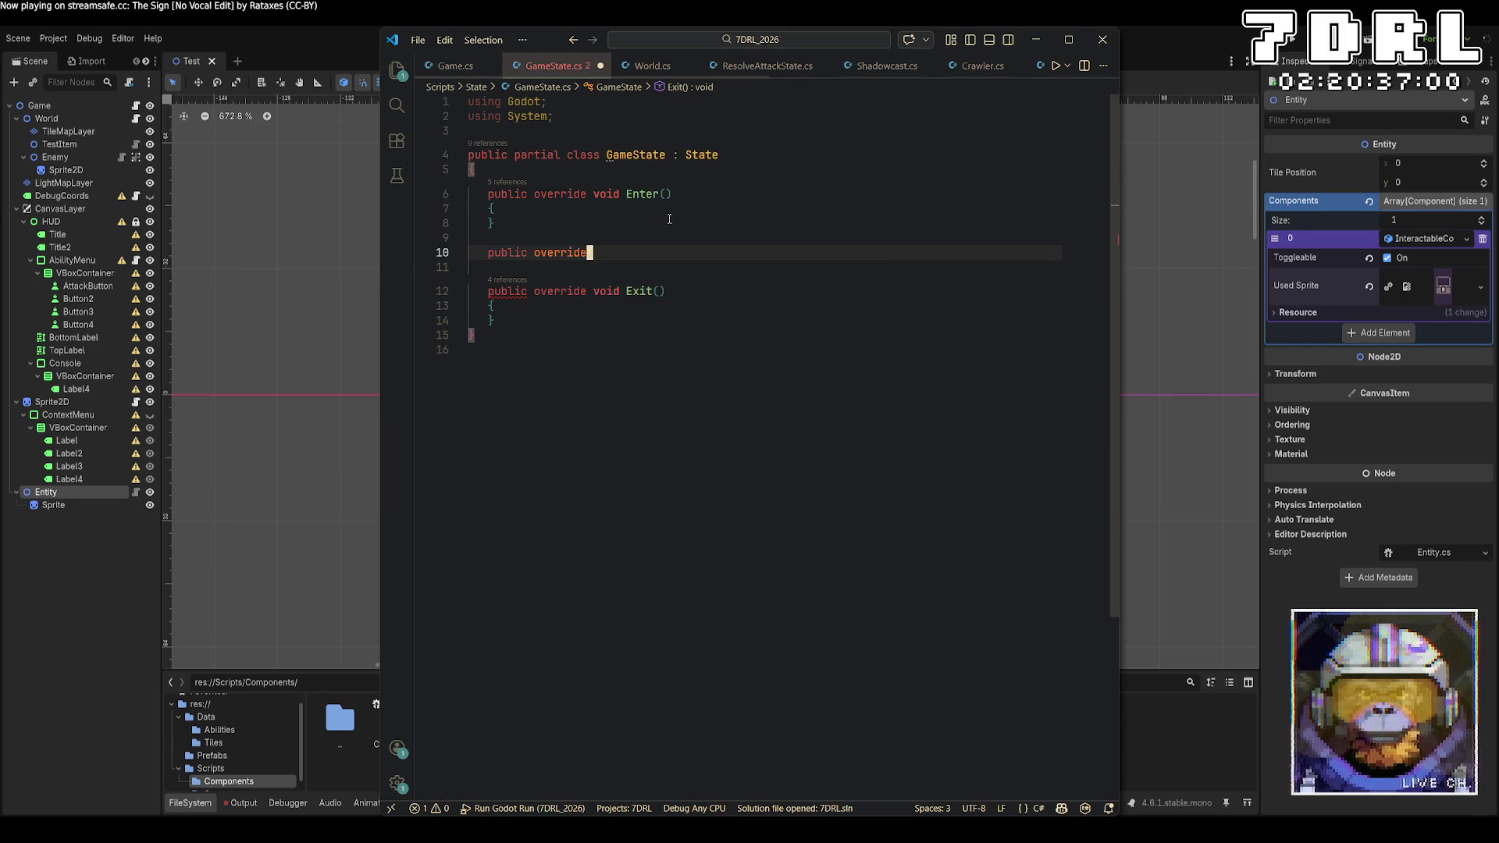
{"action": "key", "text": "Return"}
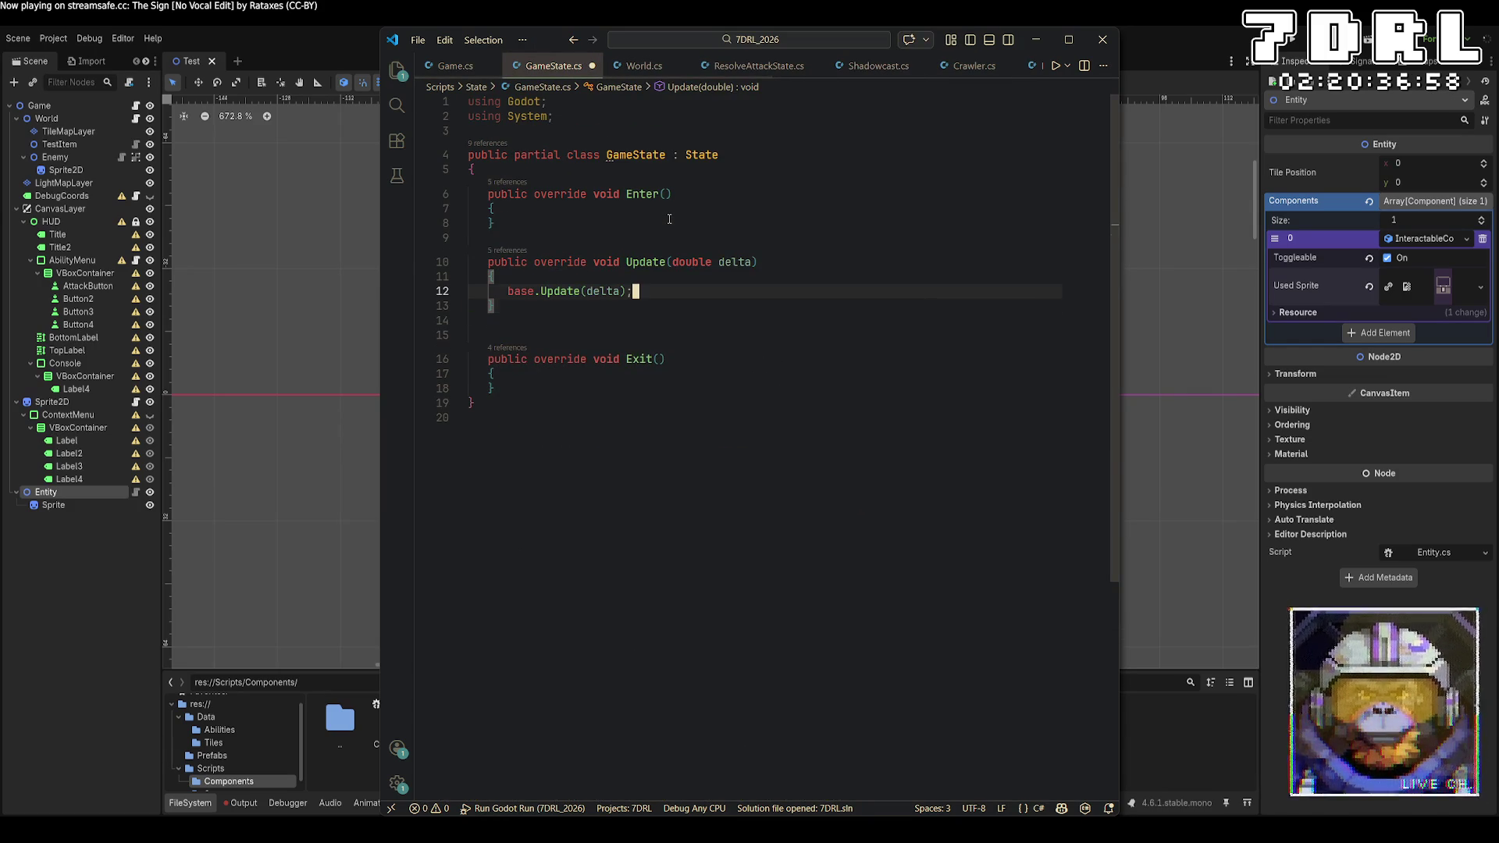
{"action": "key", "text": "BackSpace"}
{"action": "key", "text": "BackSpace"}
{"action": "key", "text": "BackSpace"}
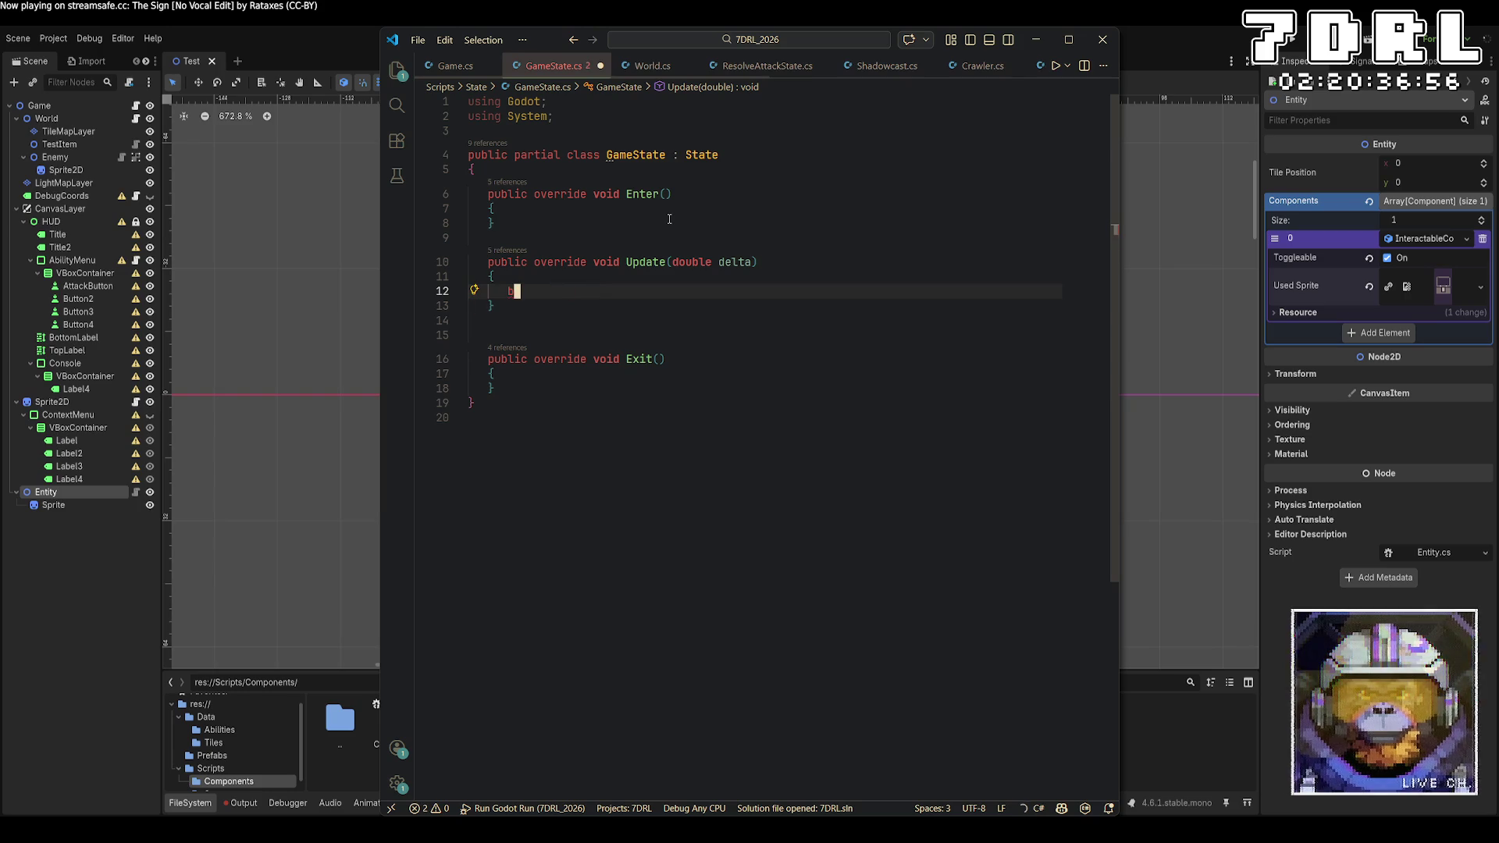
{"action": "key", "text": "Down"}
{"action": "key", "text": "End"}
{"action": "key", "text": "shift+Up"}
{"action": "key", "text": "shift+Up"}
{"action": "key", "text": "shift+Up"}
{"action": "key", "text": "shift+Home"}
{"action": "key", "text": "BackSpace"}
- Add an empty public override Input method without the base call
{"action": "key", "text": "Tab"}
{"action": "type", "text": "public over"}
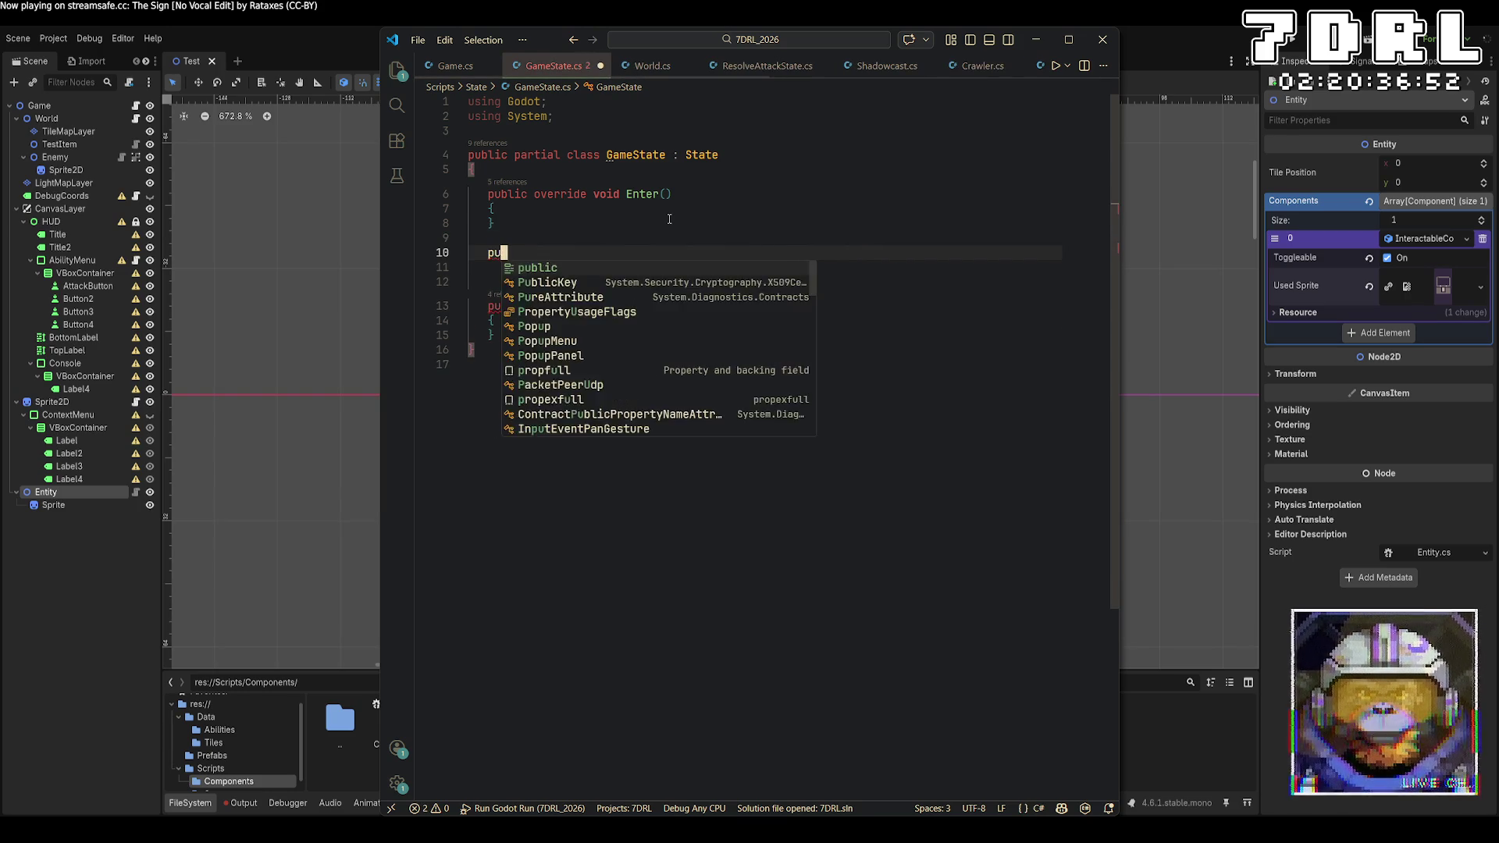
{"action": "key", "text": "Tab"}
{"action": "type", "text": "I"}
{"action": "key", "text": "Tab"}
{"action": "key", "text": "BackSpace"}
{"action": "key", "text": "BackSpace"}
{"action": "key", "text": "BackSpace"}
{"action": "type", "text": "if (@even"}
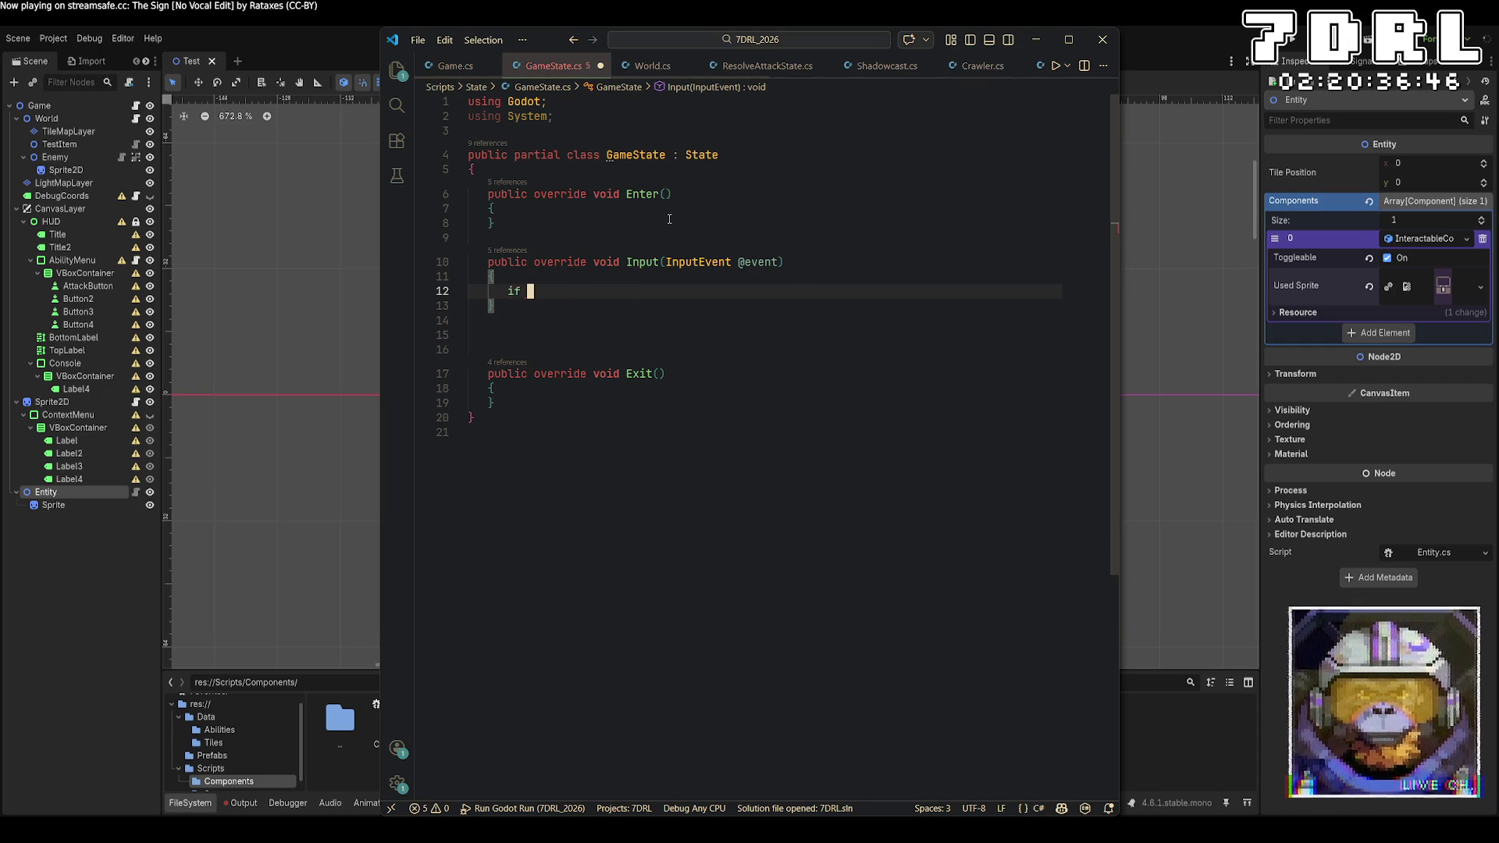
{"action": "key", "text": "Tab"}
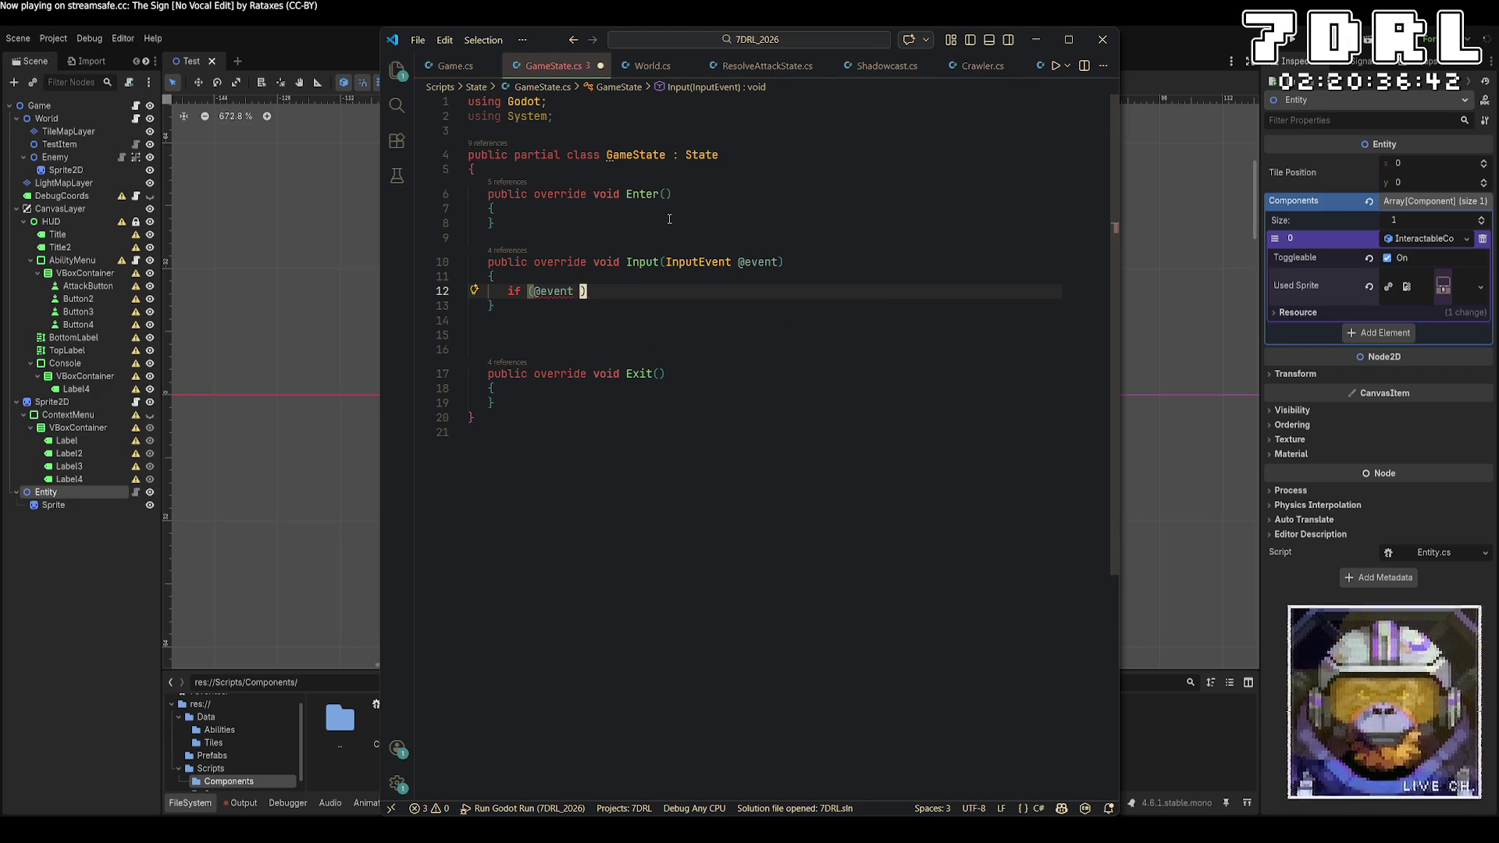
{"action": "key", "text": "BackSpace"}
{"action": "type", "text": ".isac"}
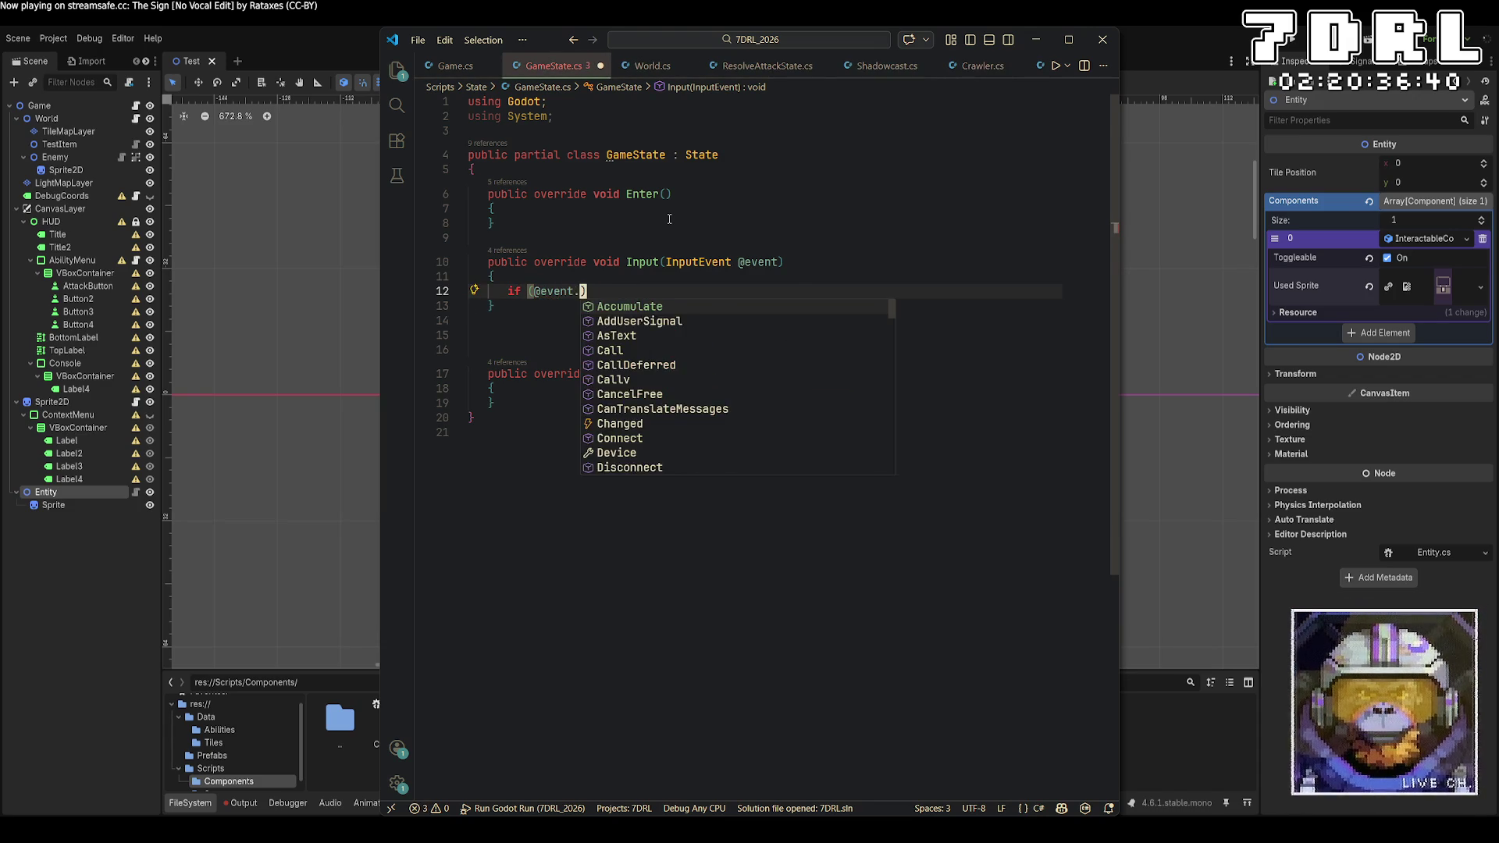
{"action": "key", "text": "Tab"}
{"action": "type", "text": "(\"Interact"}
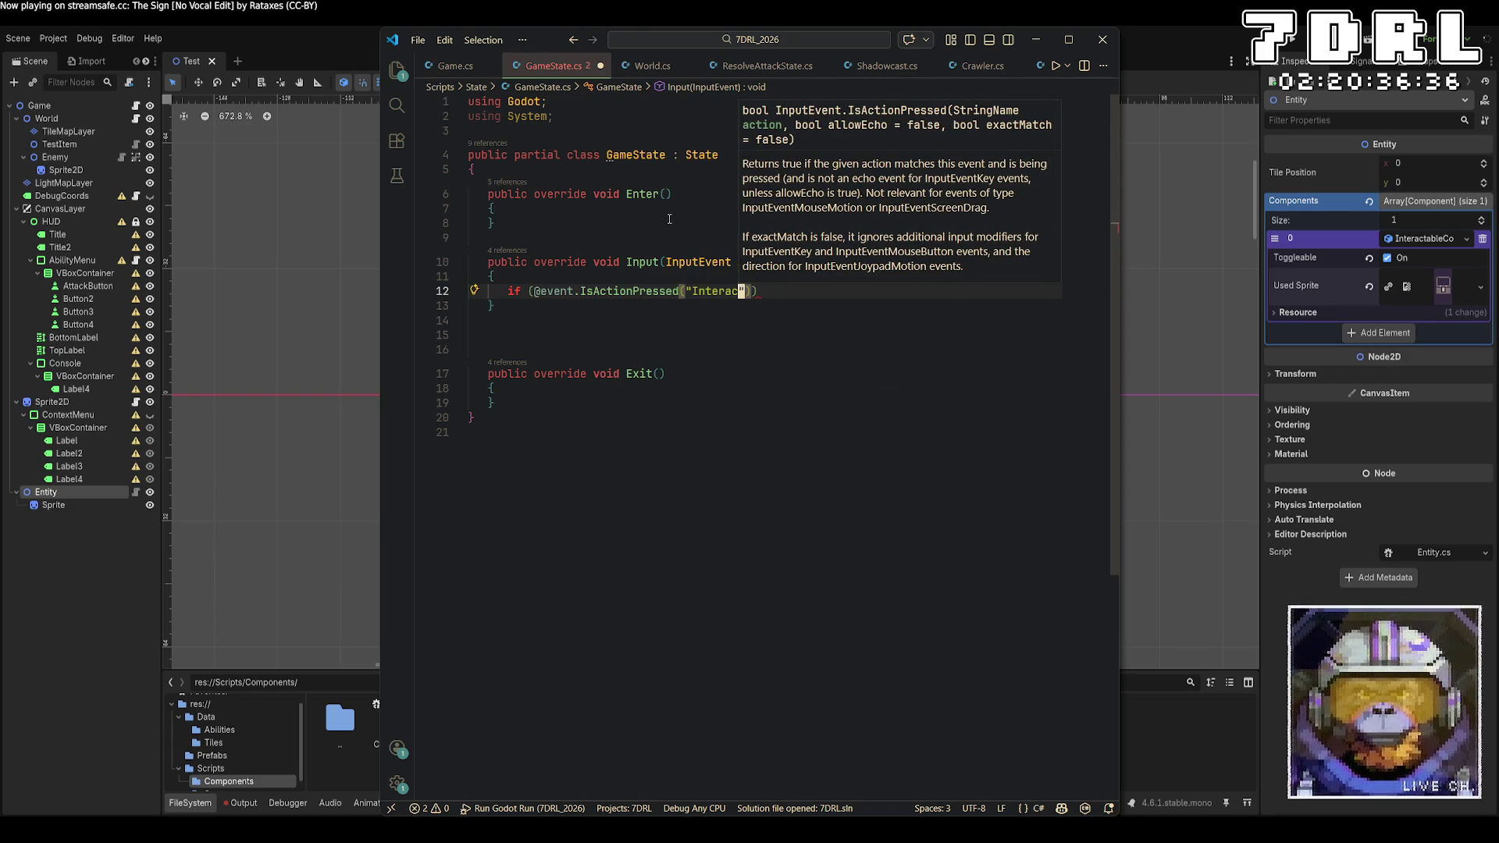
{"action": "type", "text": "))"}
{"action": "type", "text": " || @"}
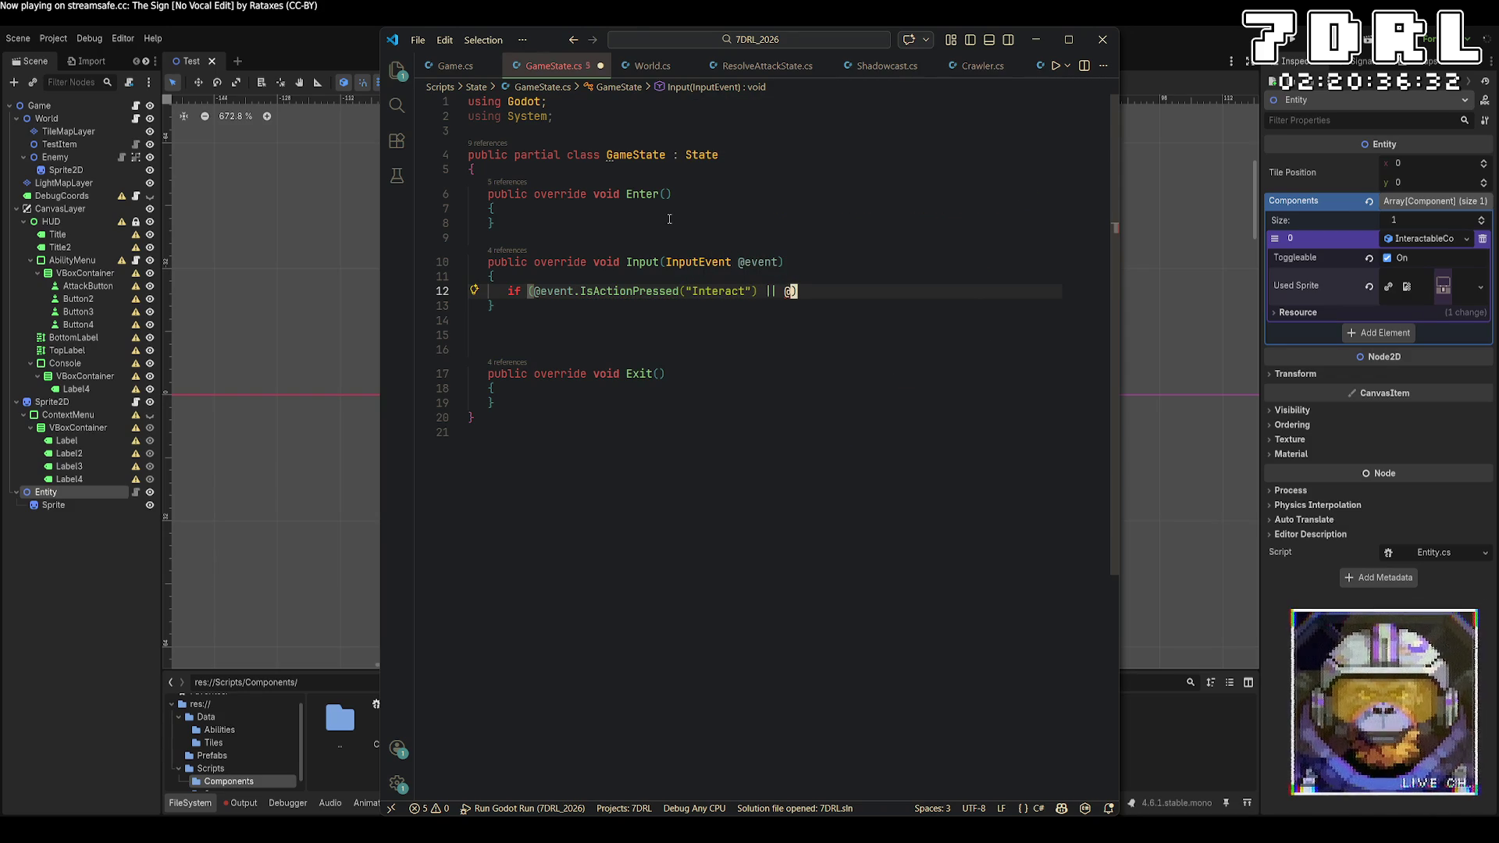
{"action": "key", "text": "BackSpace"}
{"action": "key", "text": "BackSpace"}
{"action": "key", "text": "BackSpace"}
{"action": "key", "text": "BackSpace"}
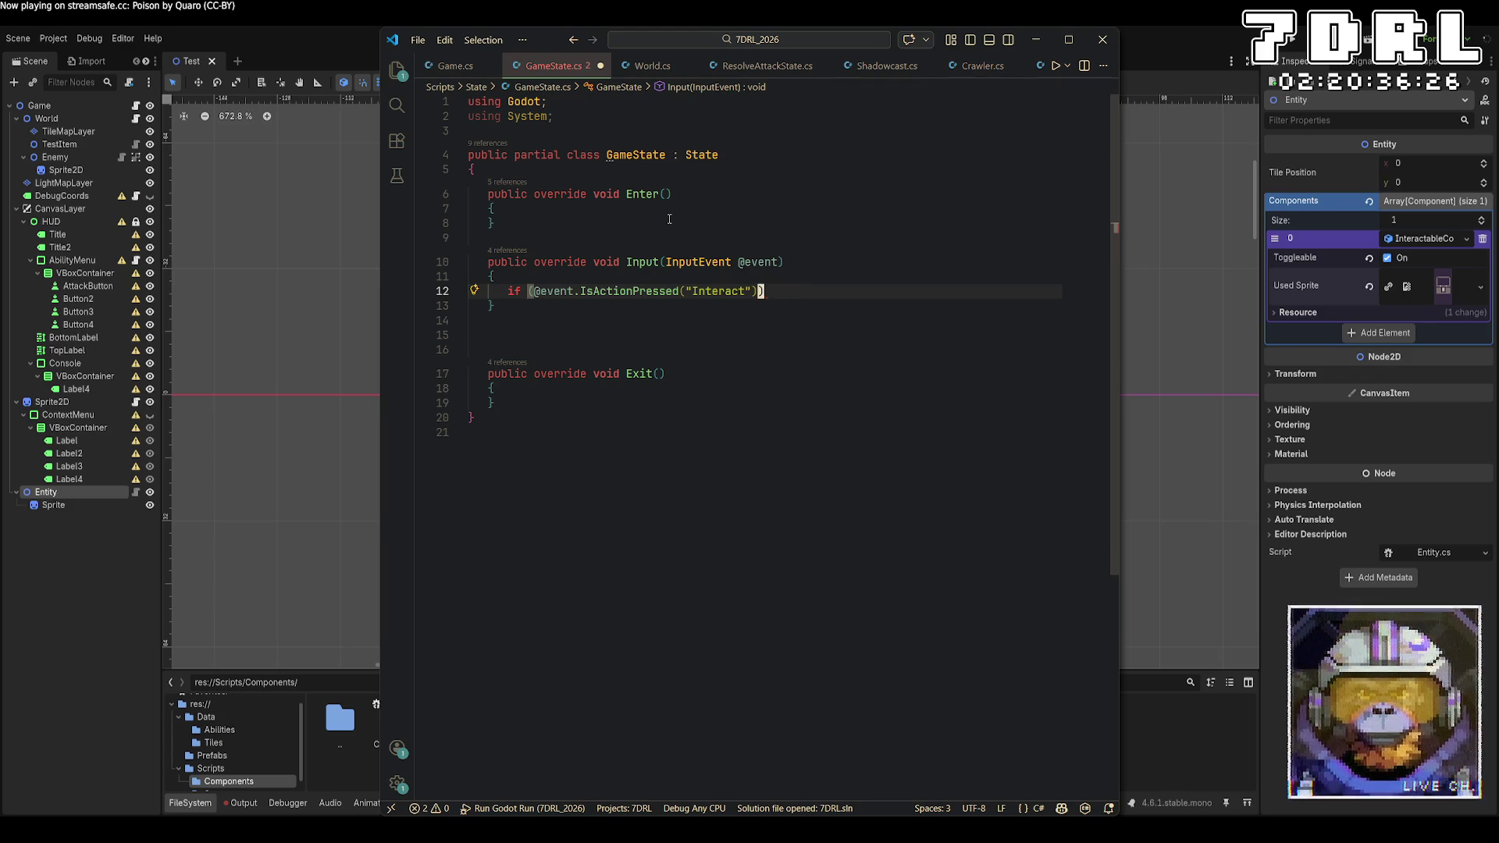
{"action": "key", "text": "BackSpace"}
{"action": "key", "text": "BackSpace"}
{"action": "key", "text": "BackSpace"}
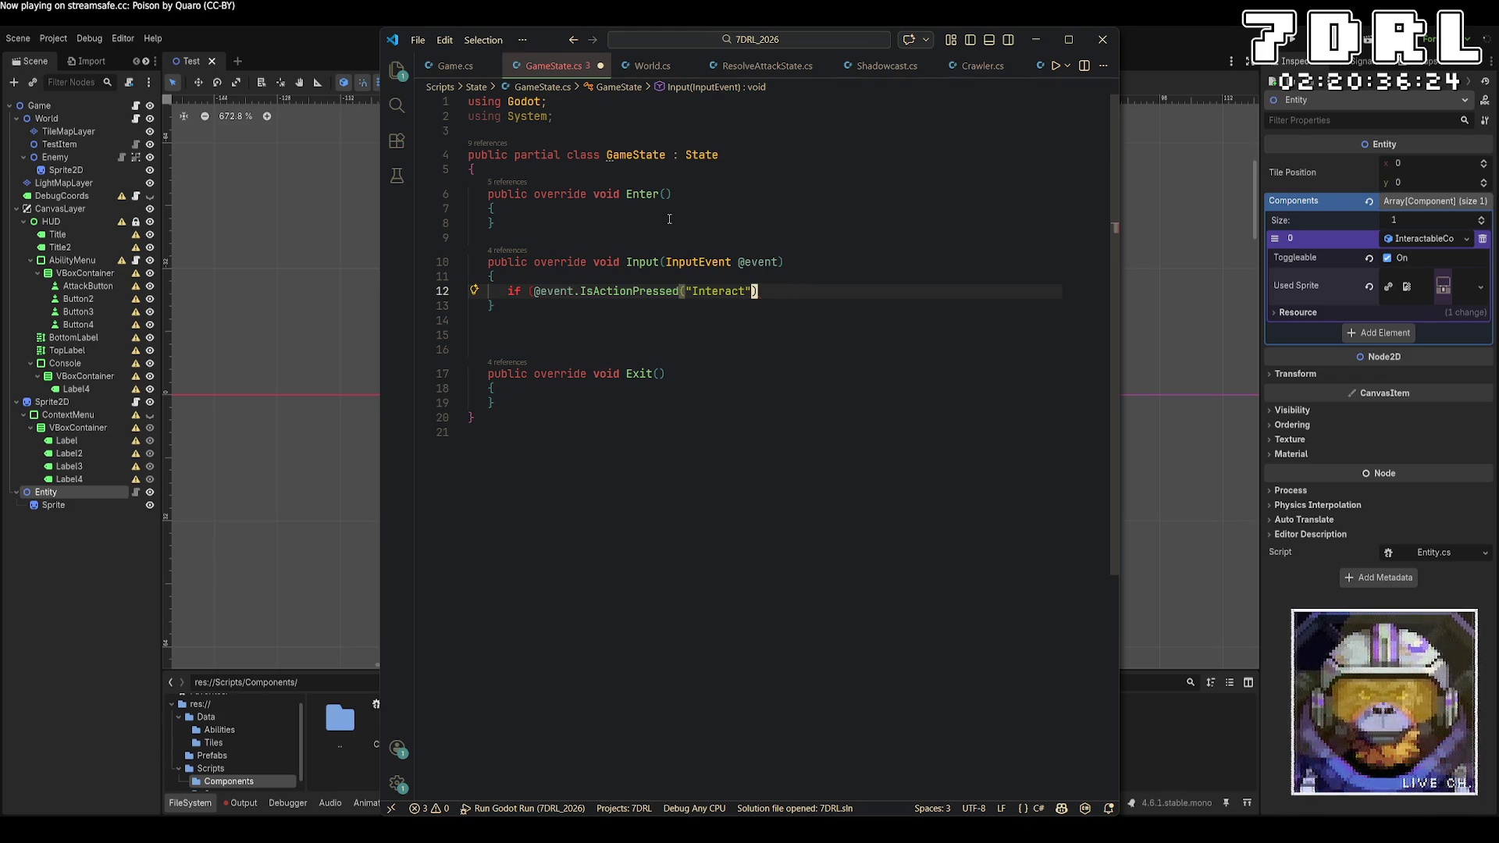
{"action": "key", "text": "BackSpace"}
{"action": "key", "text": "BackSpace"}
{"action": "key", "text": "BackSpace"}
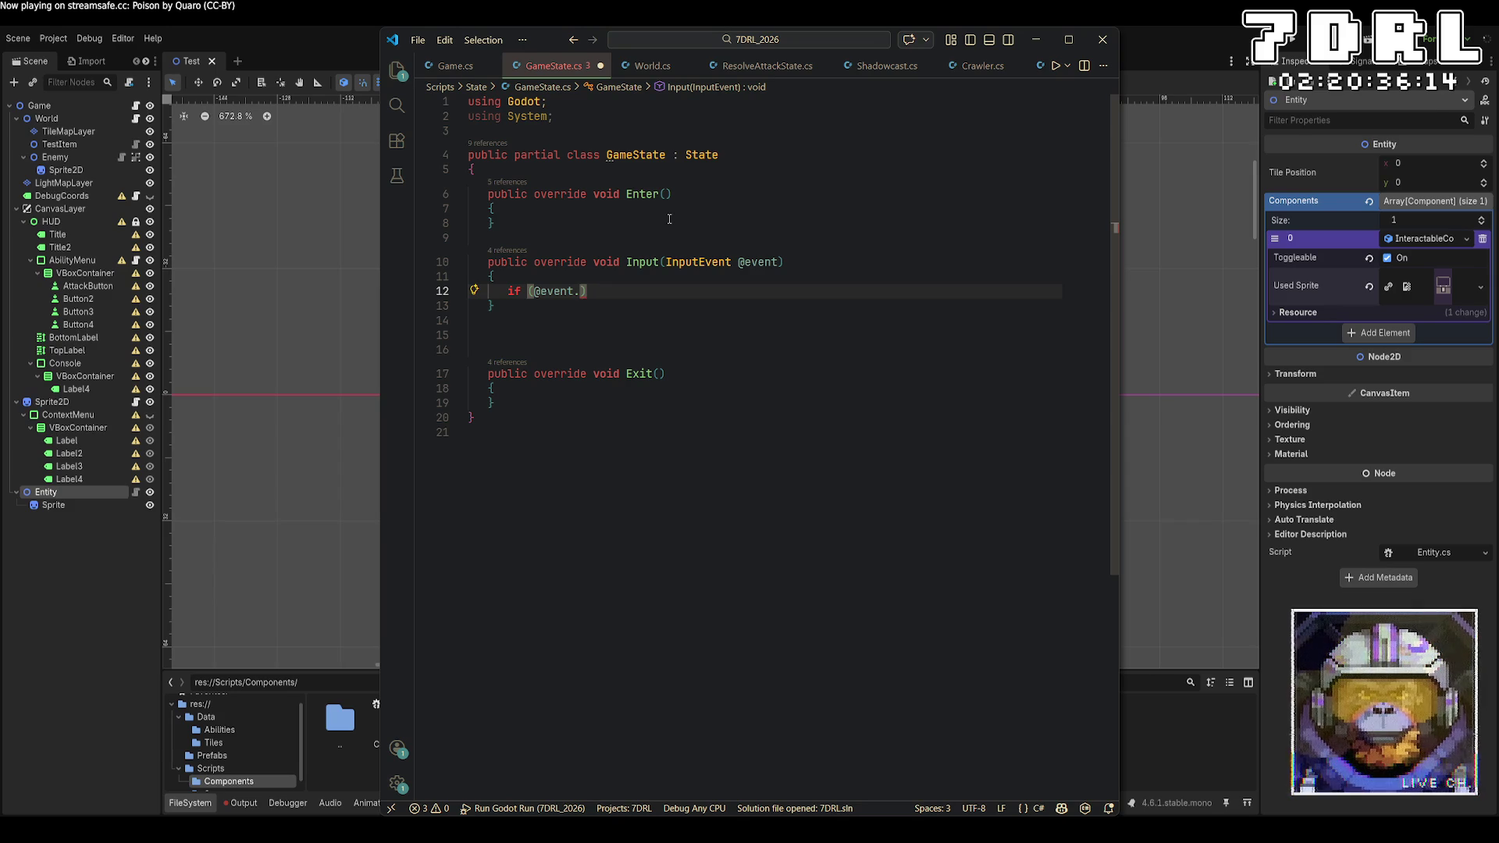
{"action": "key", "text": "ctrl+space"}
{"action": "type", "text": "Ie"}
{"action": "key", "text": "BackSpace"}
{"action": "key", "text": "BackSpace"}
{"action": "key", "text": "Escape"}
{"action": "key", "text": "BackSpace"}
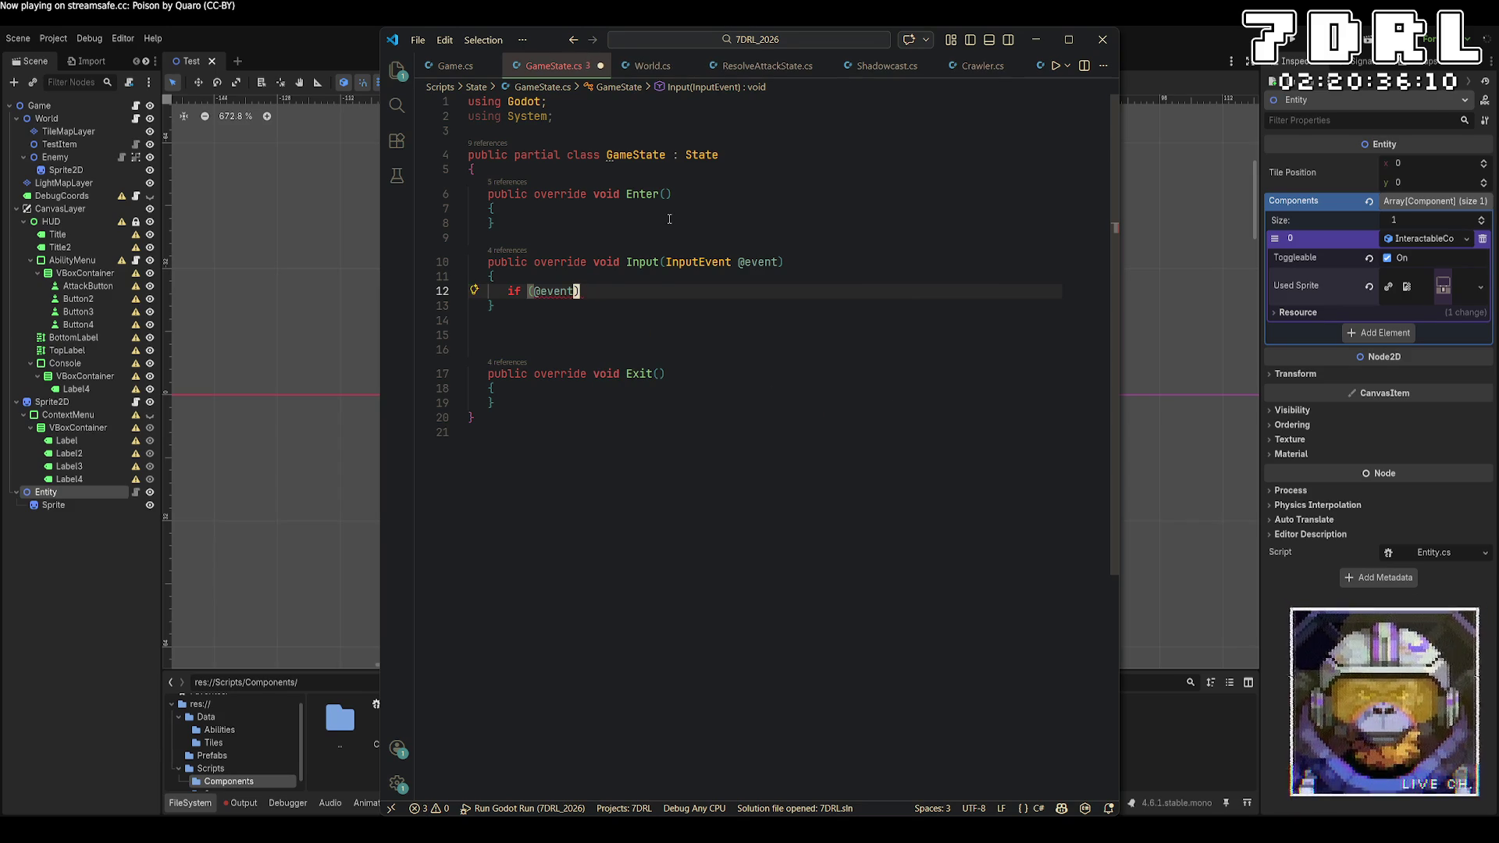
{"action": "type", "text": ".mo"}
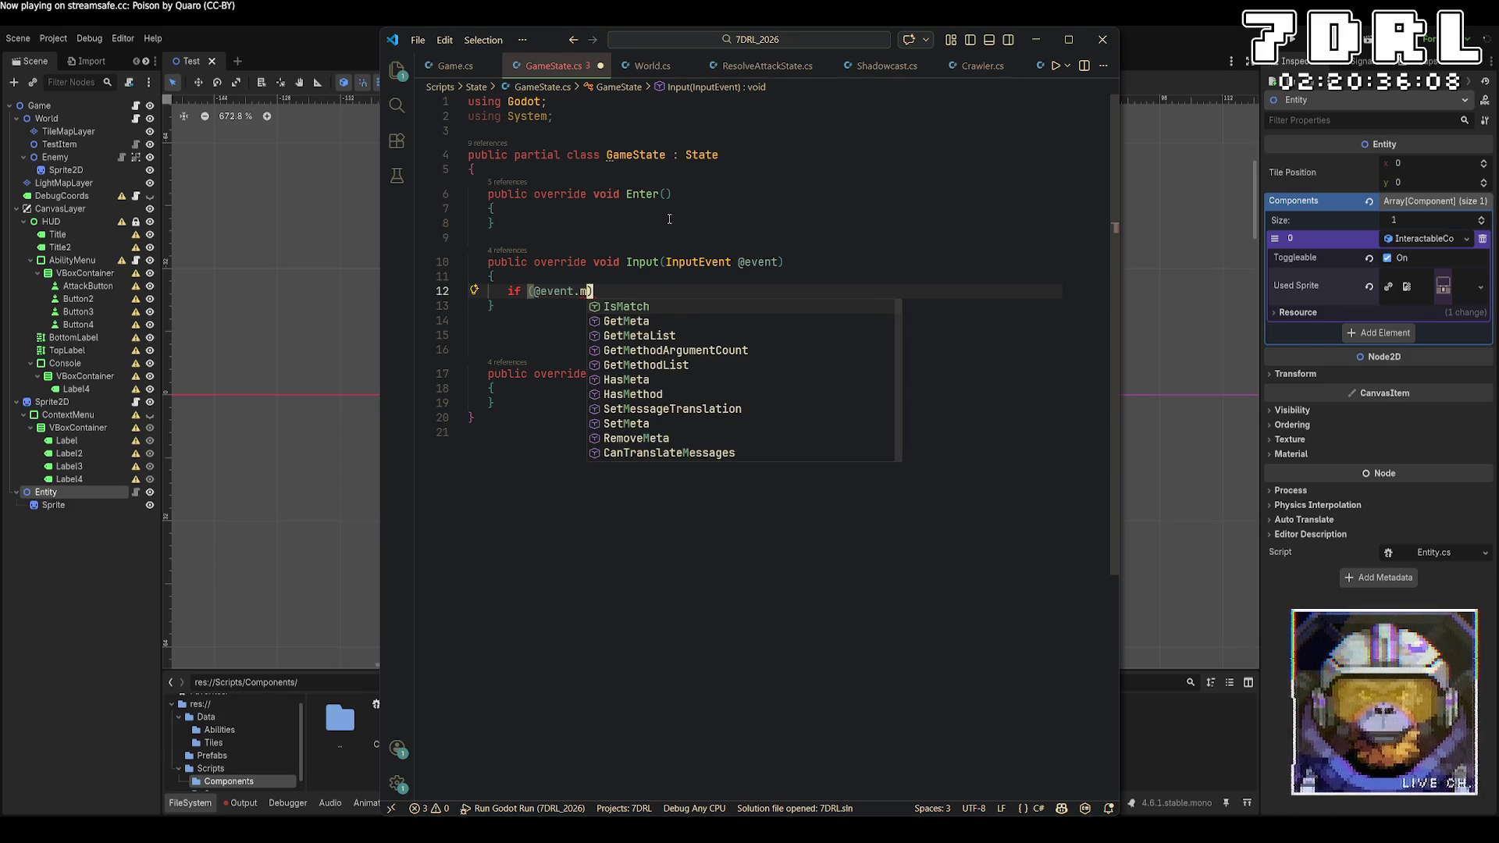
{"action": "key", "text": "BackSpace"}
{"action": "key", "text": "BackSpace"}
{"action": "key", "text": "BackSpace"}
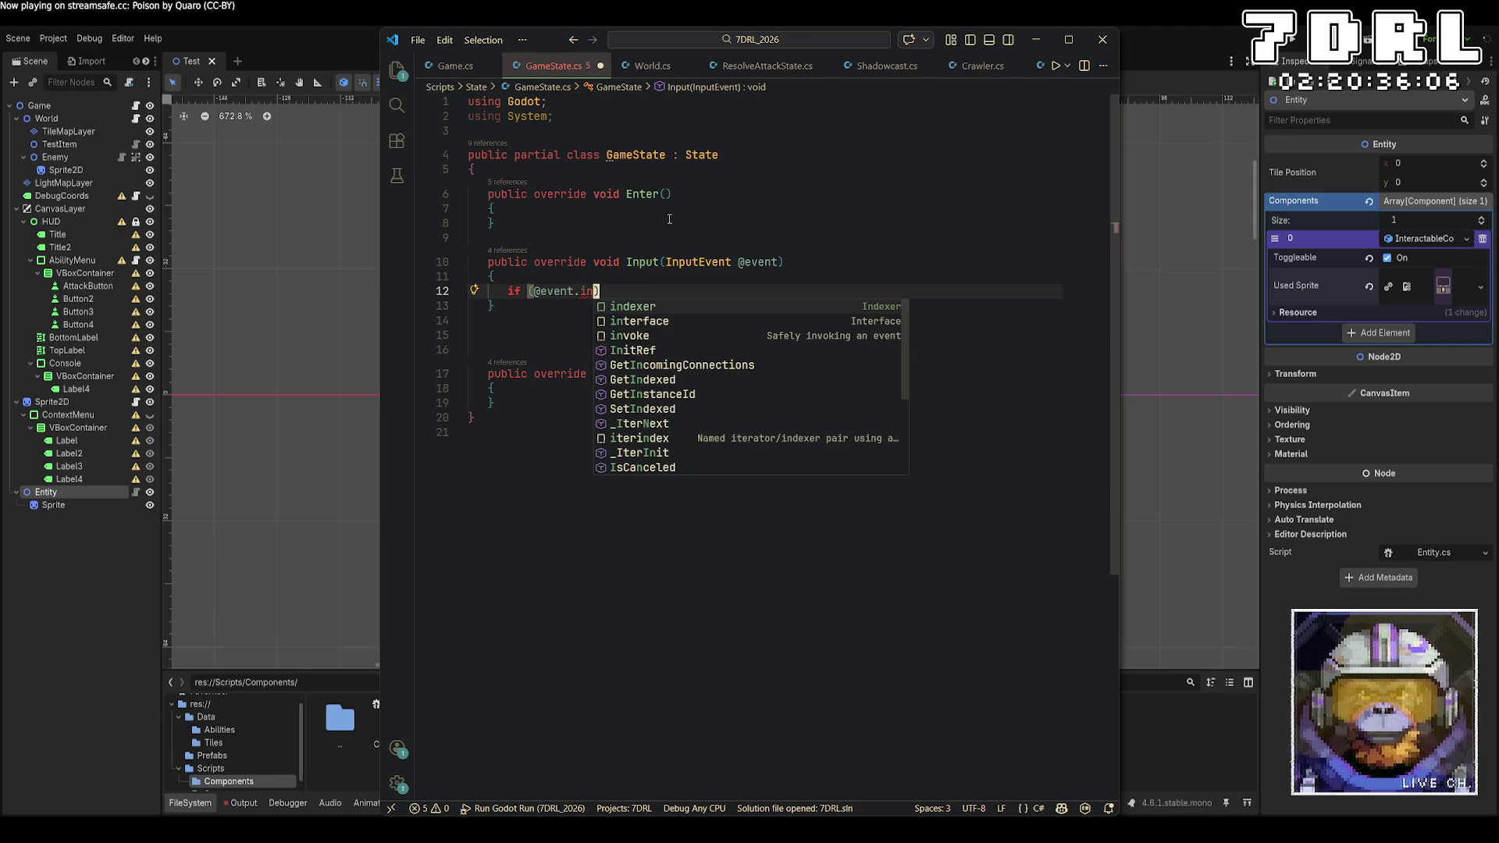
{"action": "key", "text": "BackSpace"}
{"action": "key", "text": "BackSpace"}
{"action": "key", "text": "BackSpace"}
{"action": "type", "text": "Input."}
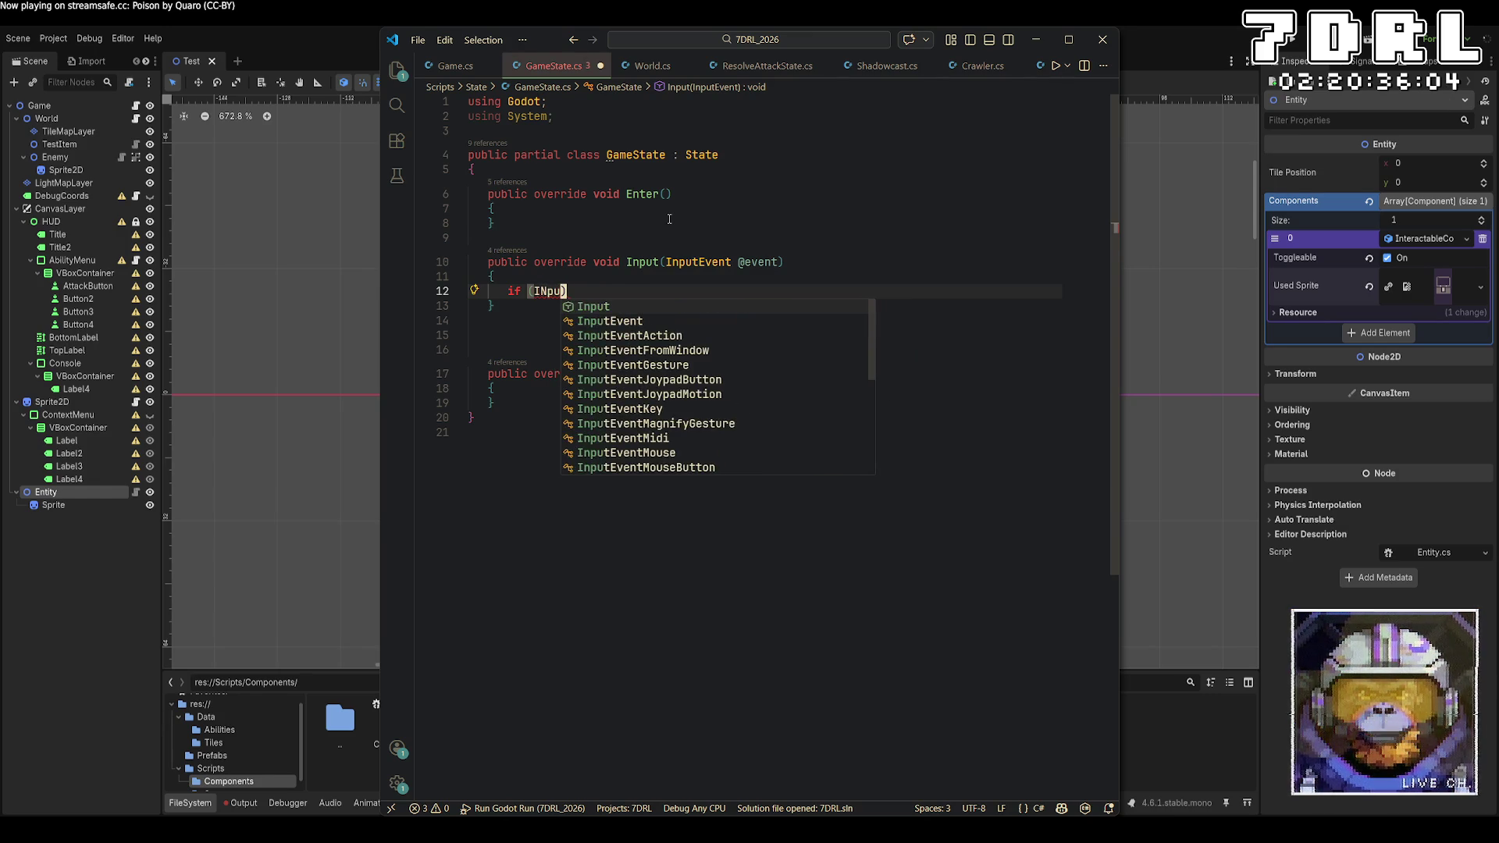
{"action": "key", "text": "BackSpace"}
{"action": "key", "text": "BackSpace"}
{"action": "key", "text": "BackSpace"}
{"action": "type", "text": "@event is"}
{"action": "type", "text": " INputmouse"}
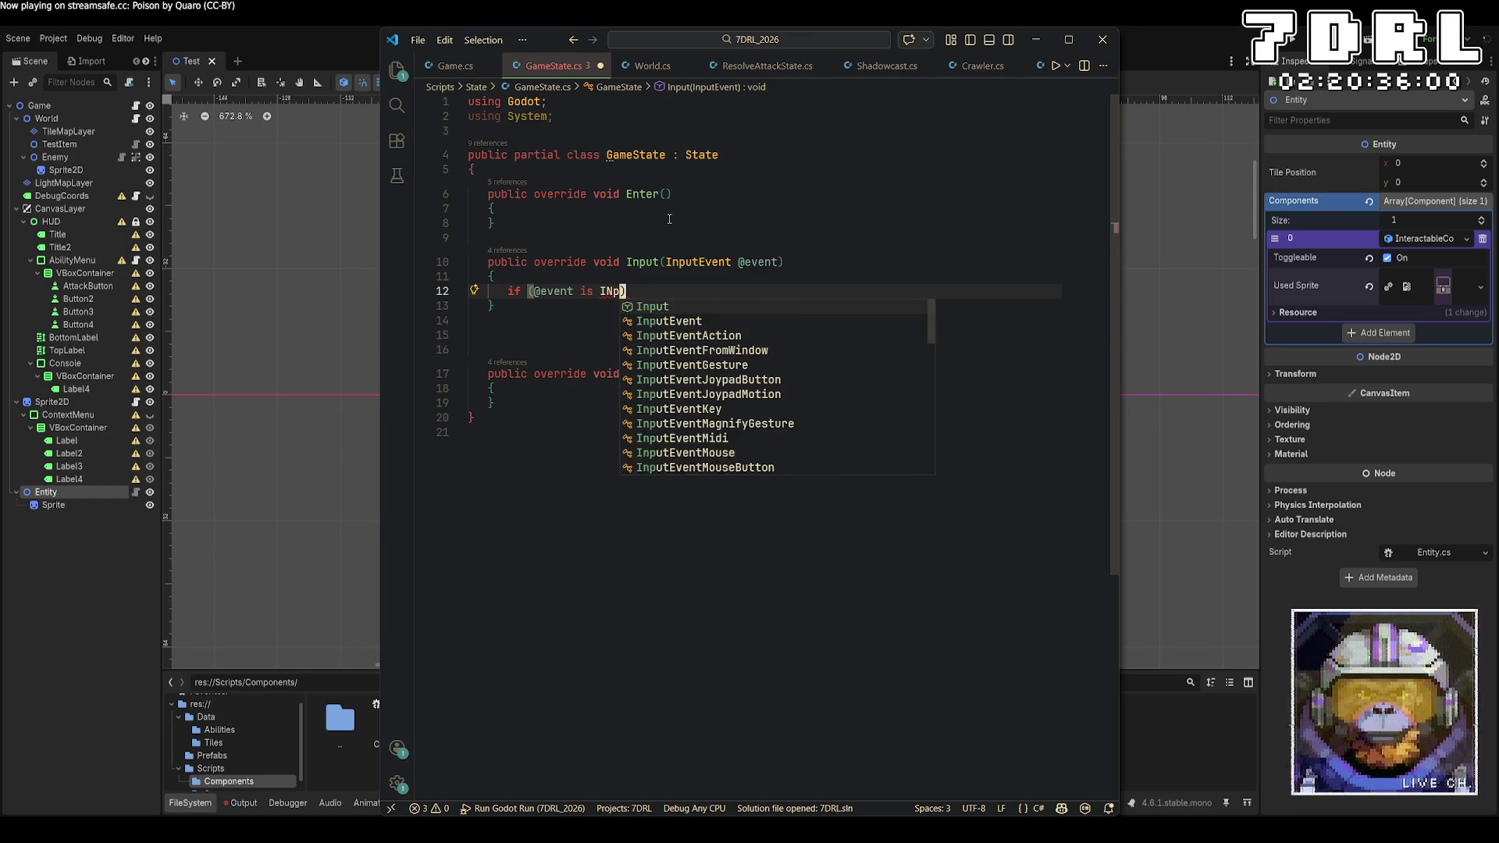
{"action": "key", "text": "Down"}
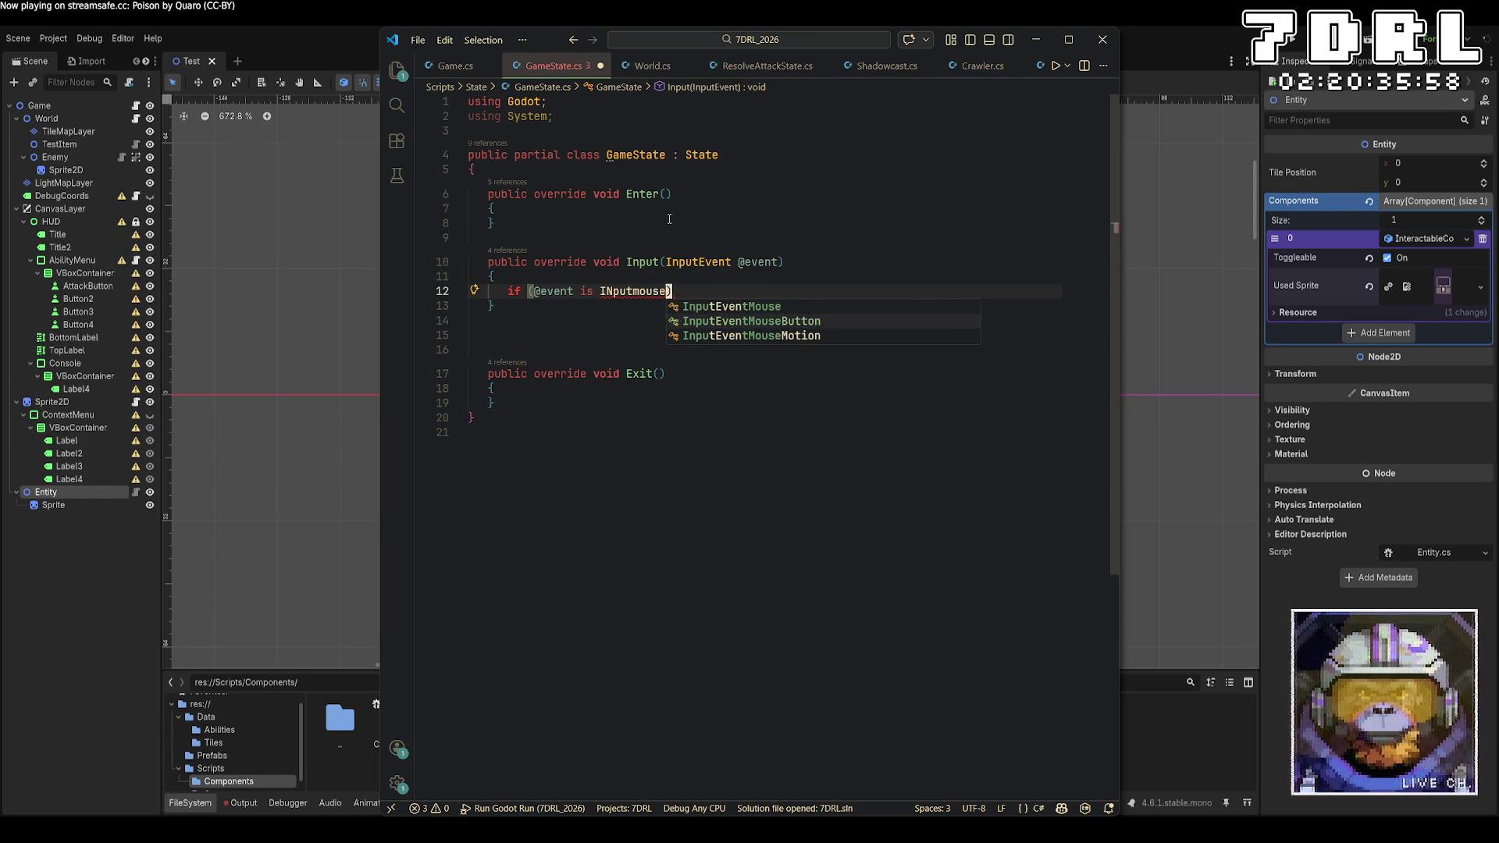
{"action": "key", "text": "Tab"}
{"action": "type", "text": "button"}
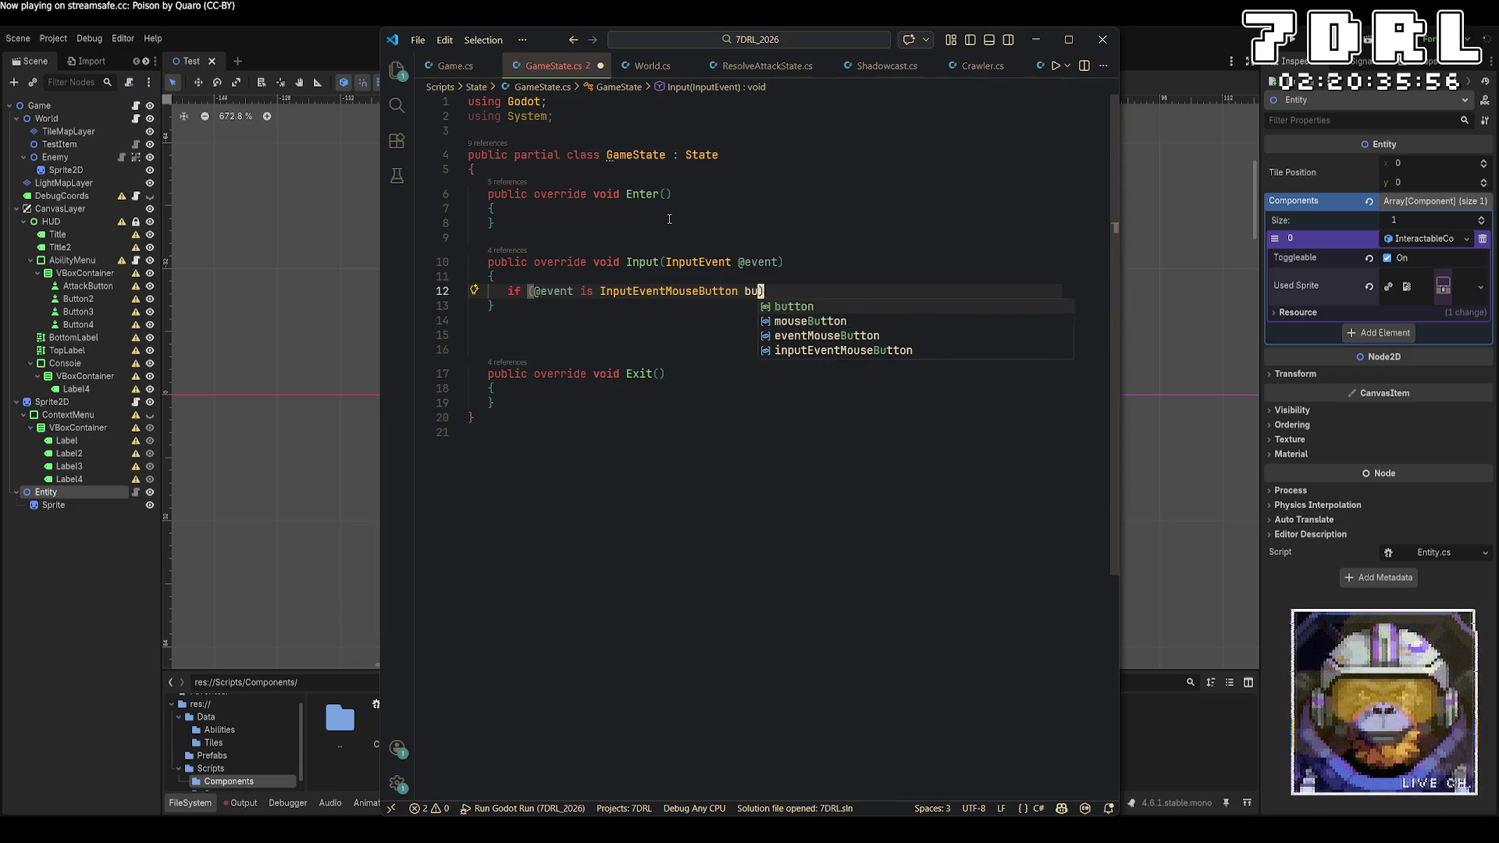
{"action": "key", "text": "Return"}
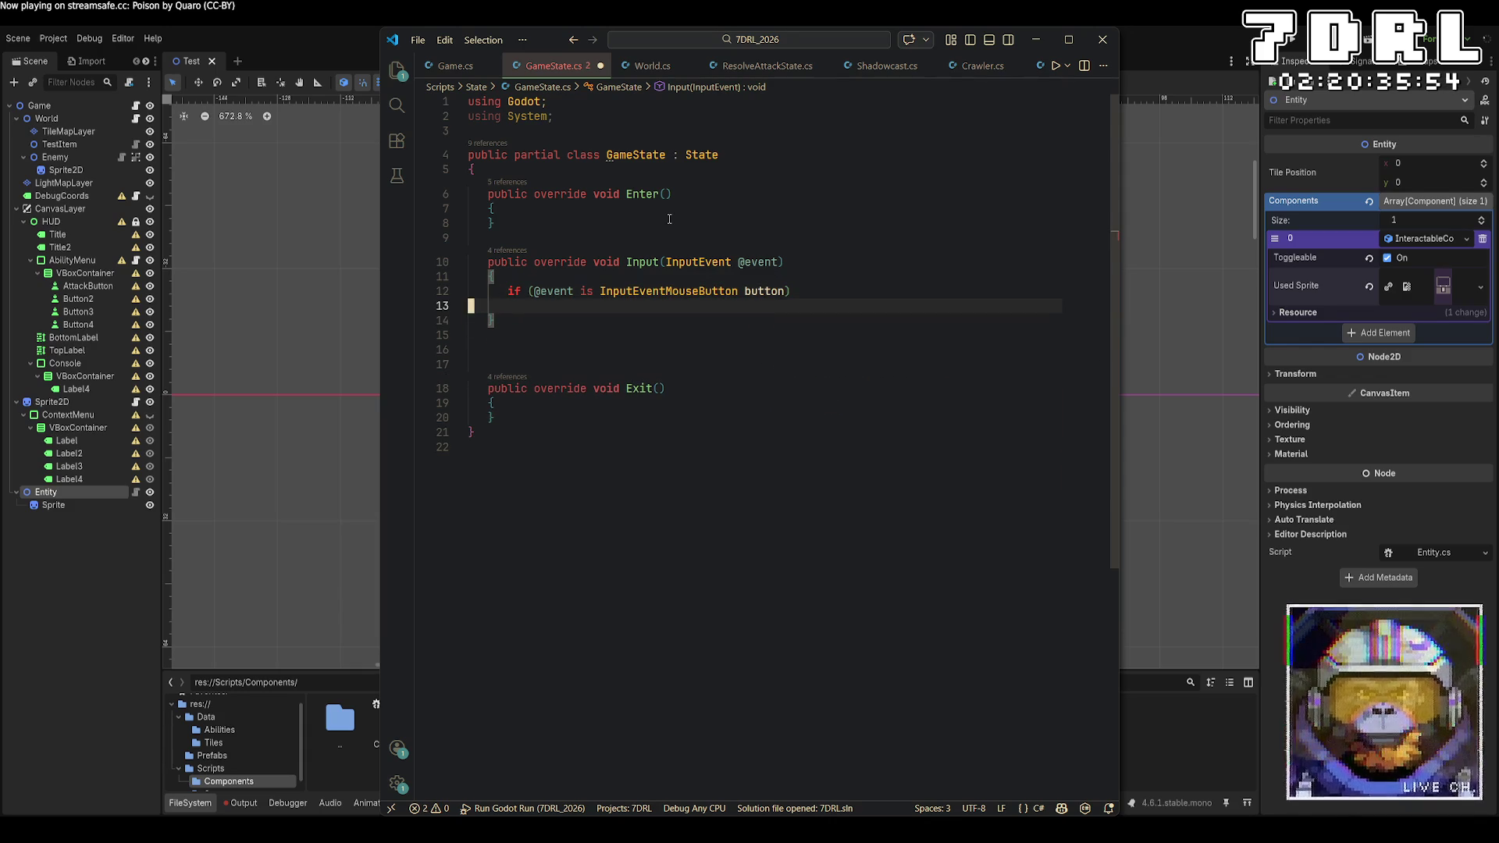
- Open the block and begin a nested if on button.IsPressed && button.ButtonIndex
{"action": "type", "text": "{"}
{"action": "key", "text": "Return"}
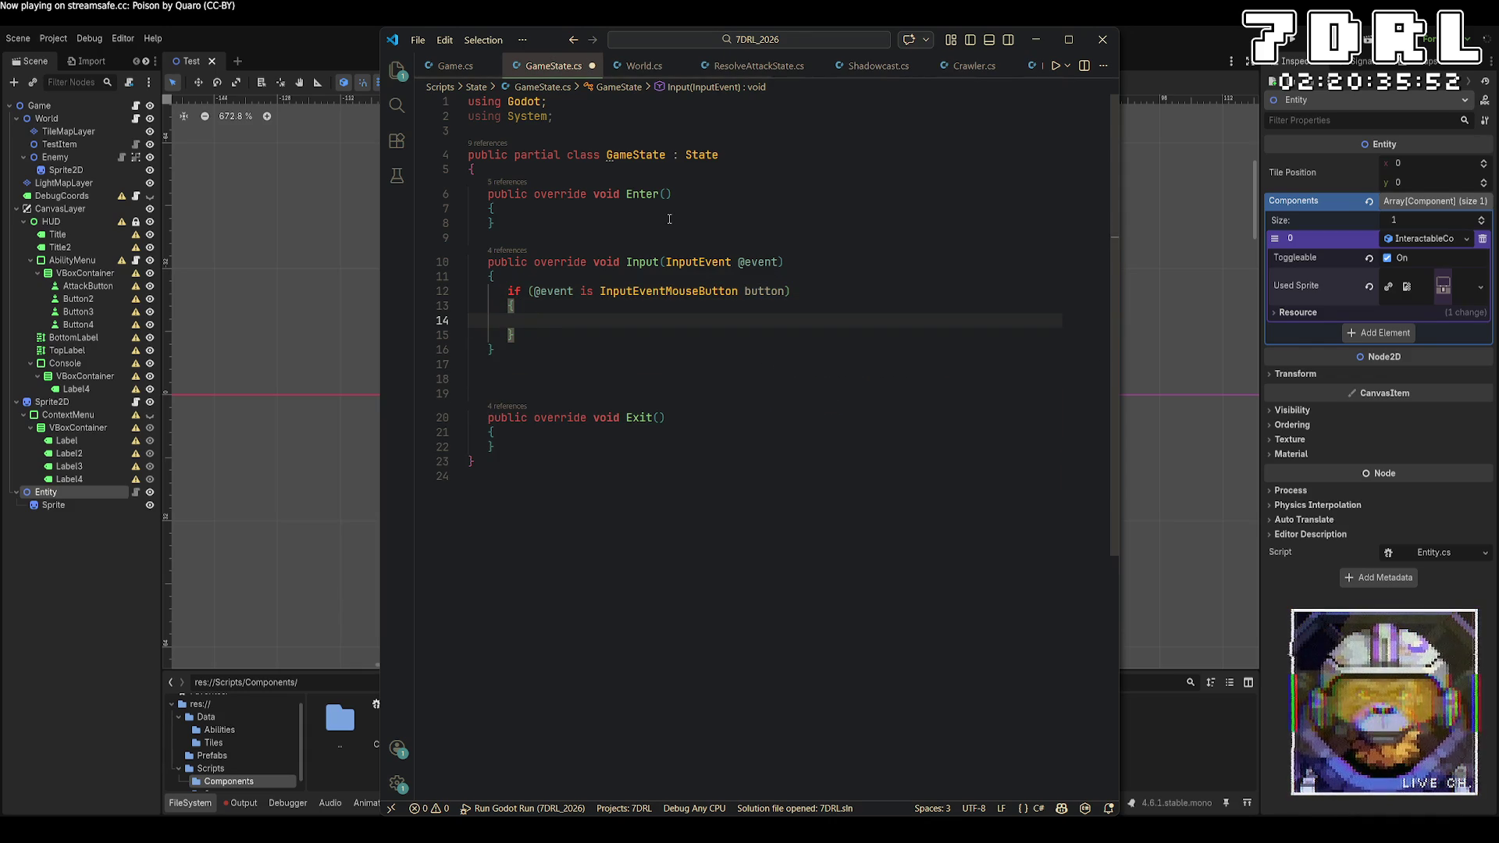
{"action": "type", "text": "if button("}
{"action": "key", "text": "BackSpace"}
{"action": "key", "text": "BackSpace"}
{"action": "key", "text": "BackSpace"}
{"action": "type", "text": "(button.IsPressed "}
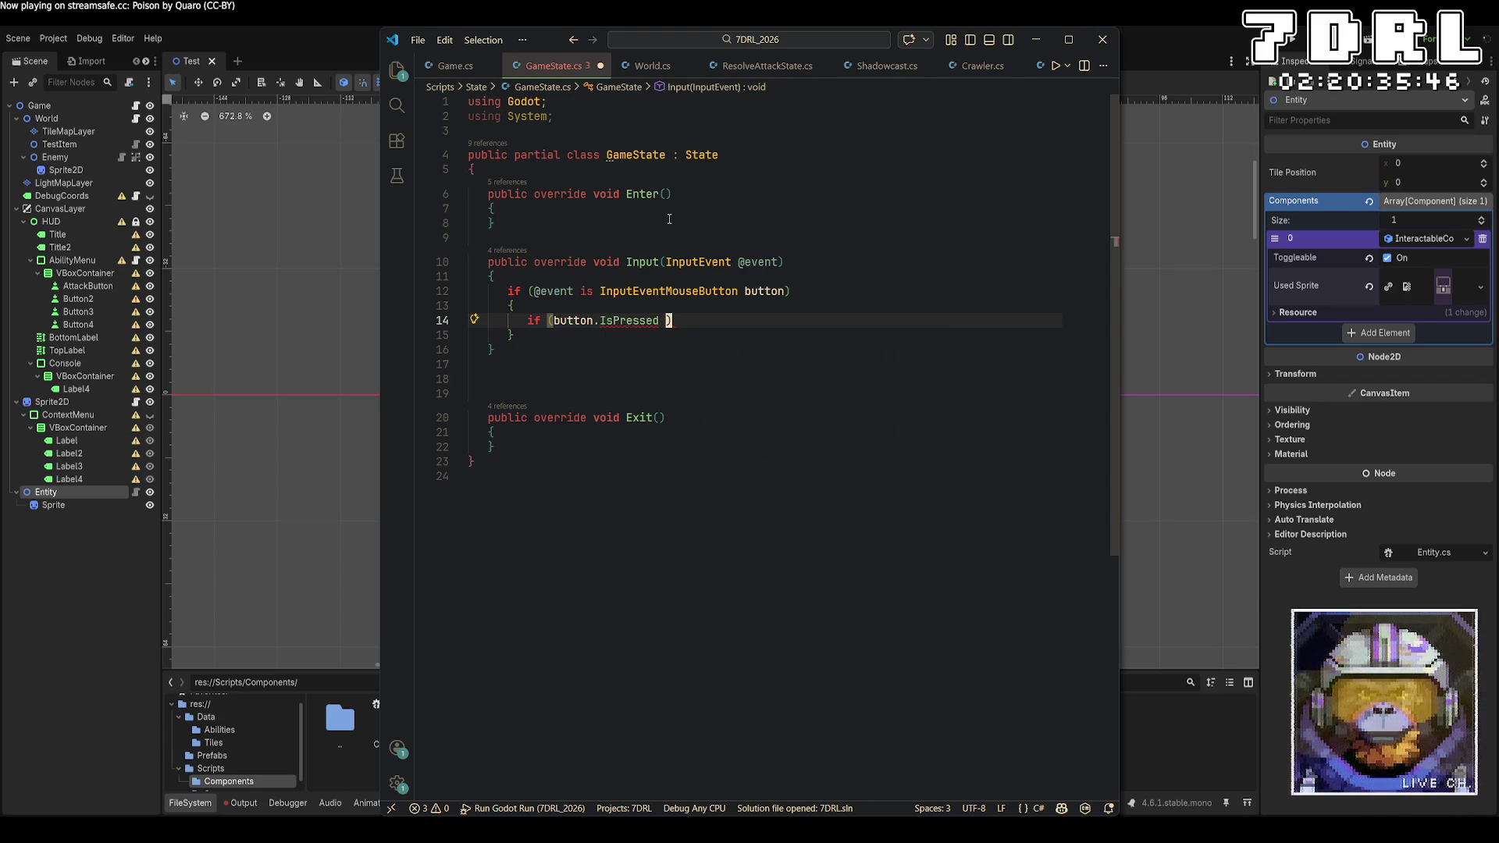
{"action": "type", "text": "&& button"}
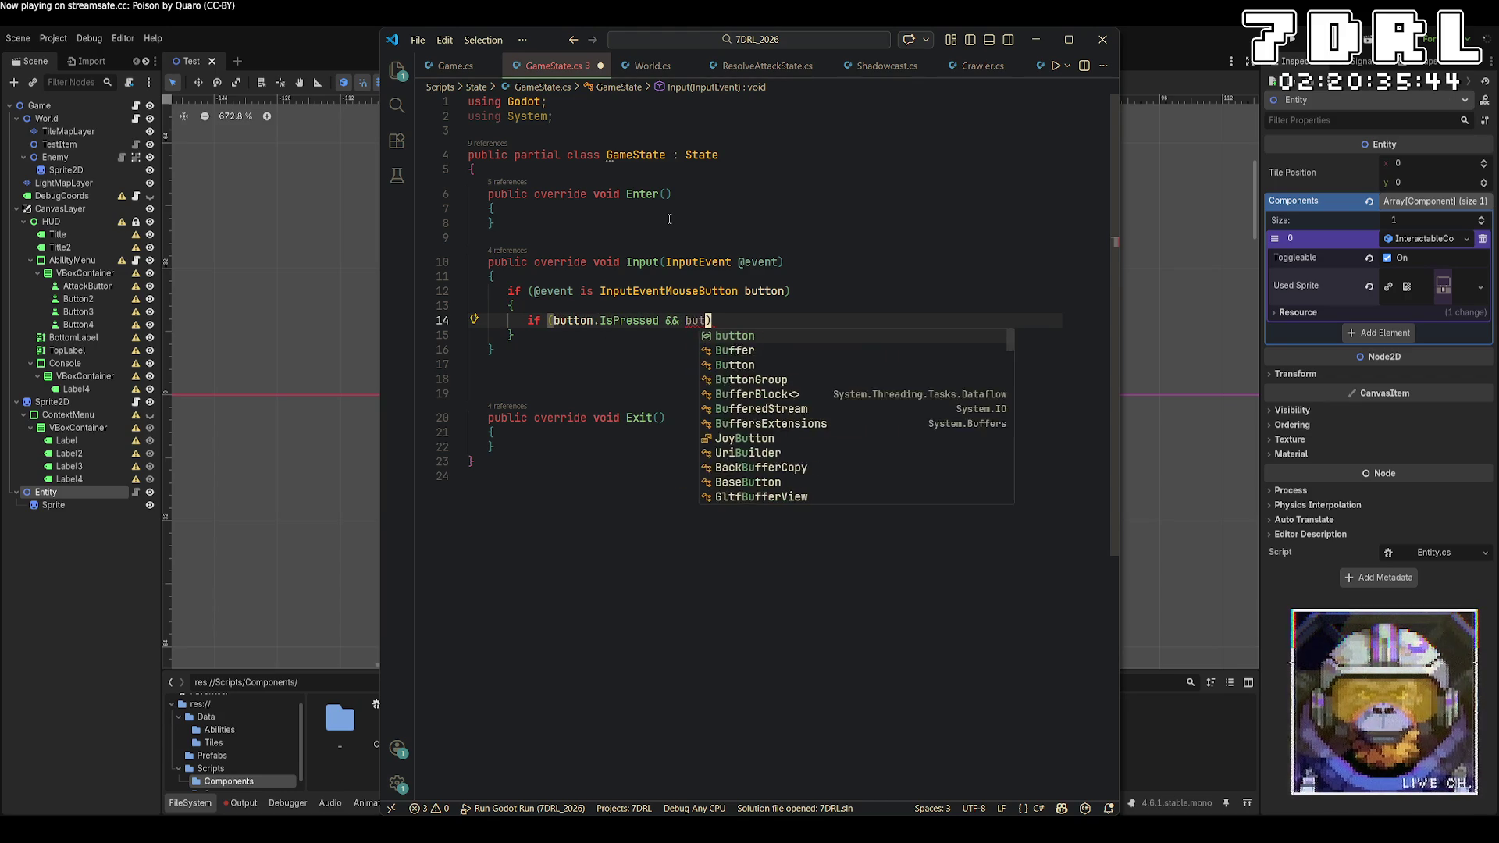
{"action": "type", "text": ".m"}
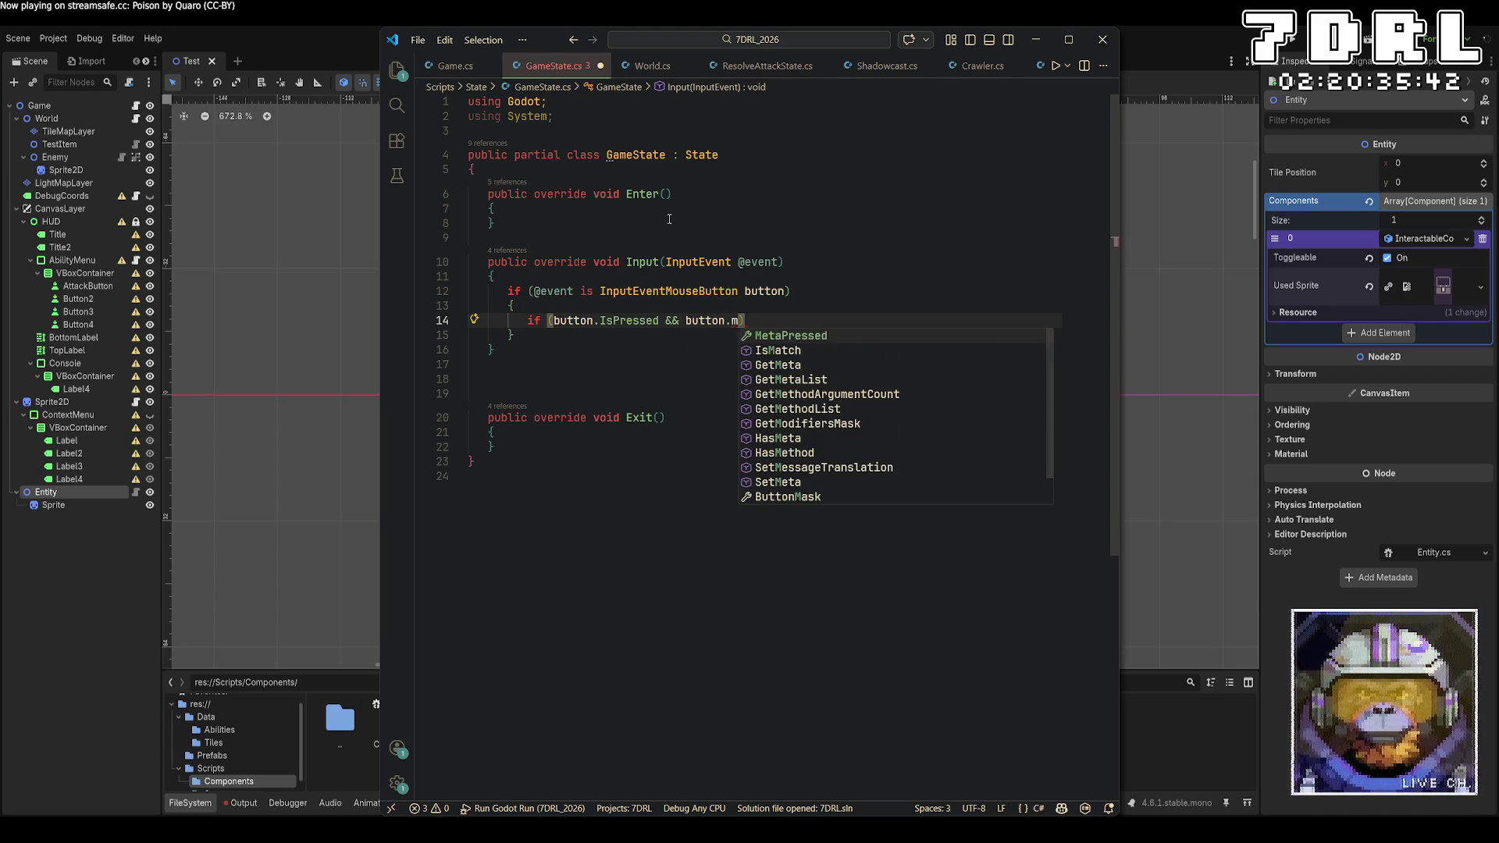
{"action": "type", "text": "a"}
{"action": "key", "text": "BackSpace"}
{"action": "key", "text": "BackSpace"}
{"action": "type", "text": "butt"}
{"action": "key", "text": "Tab"}
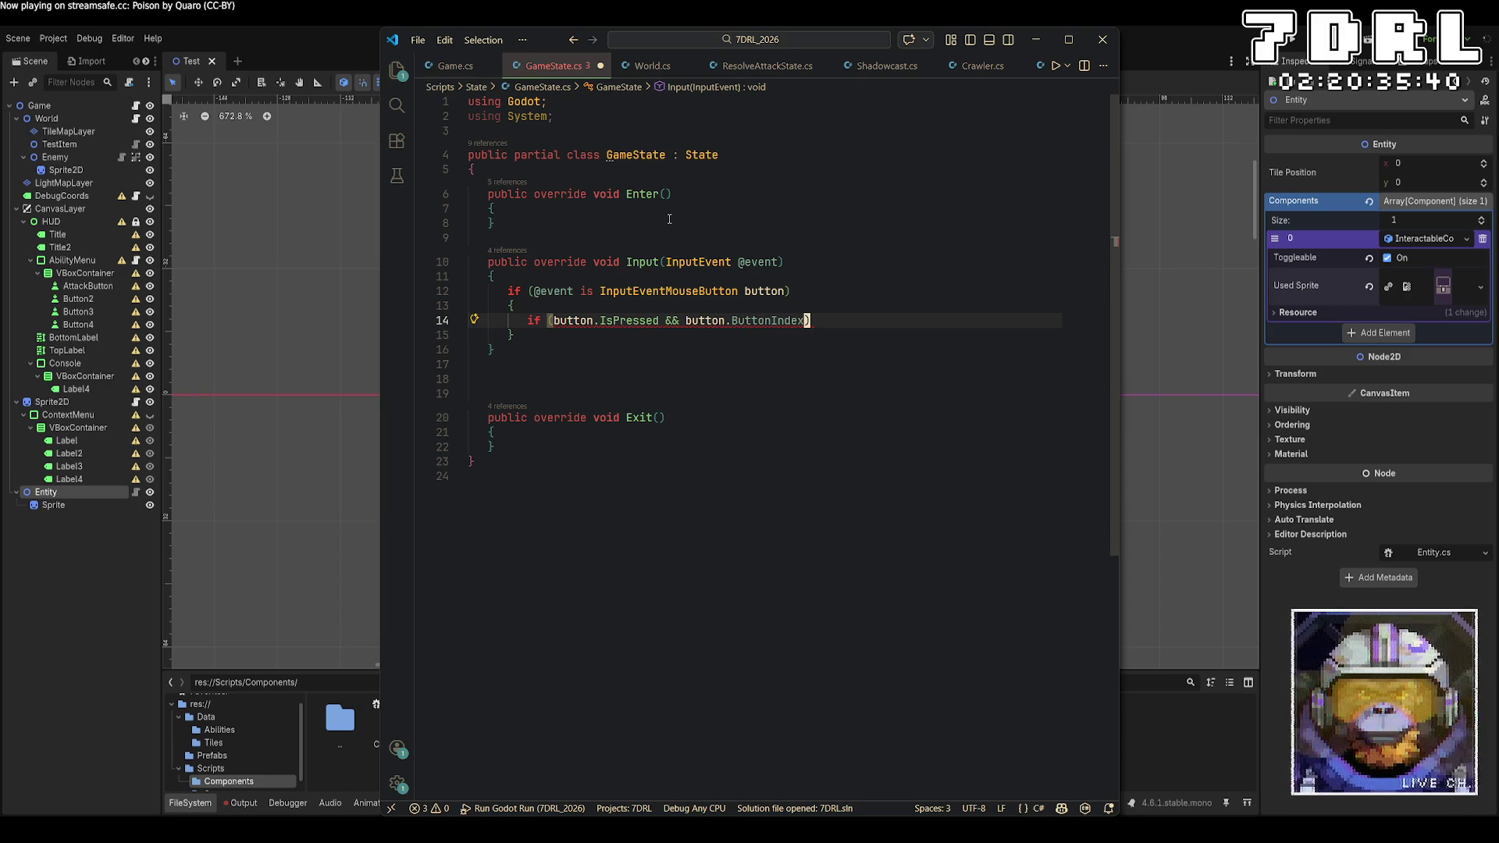
- Compare ButtonIndex to MouseButton.Left and add braces for the left-click branch
{"action": "type", "text": "=="}
{"action": "key", "text": "Down"}
{"action": "key", "text": "Down"}
{"action": "key", "text": "Down"}
{"action": "key", "text": "Tab"}
{"action": "key", "text": "End"}
{"action": "key", "text": "Return"}
{"action": "type", "text": "{"}
{"action": "key", "text": "Return"}
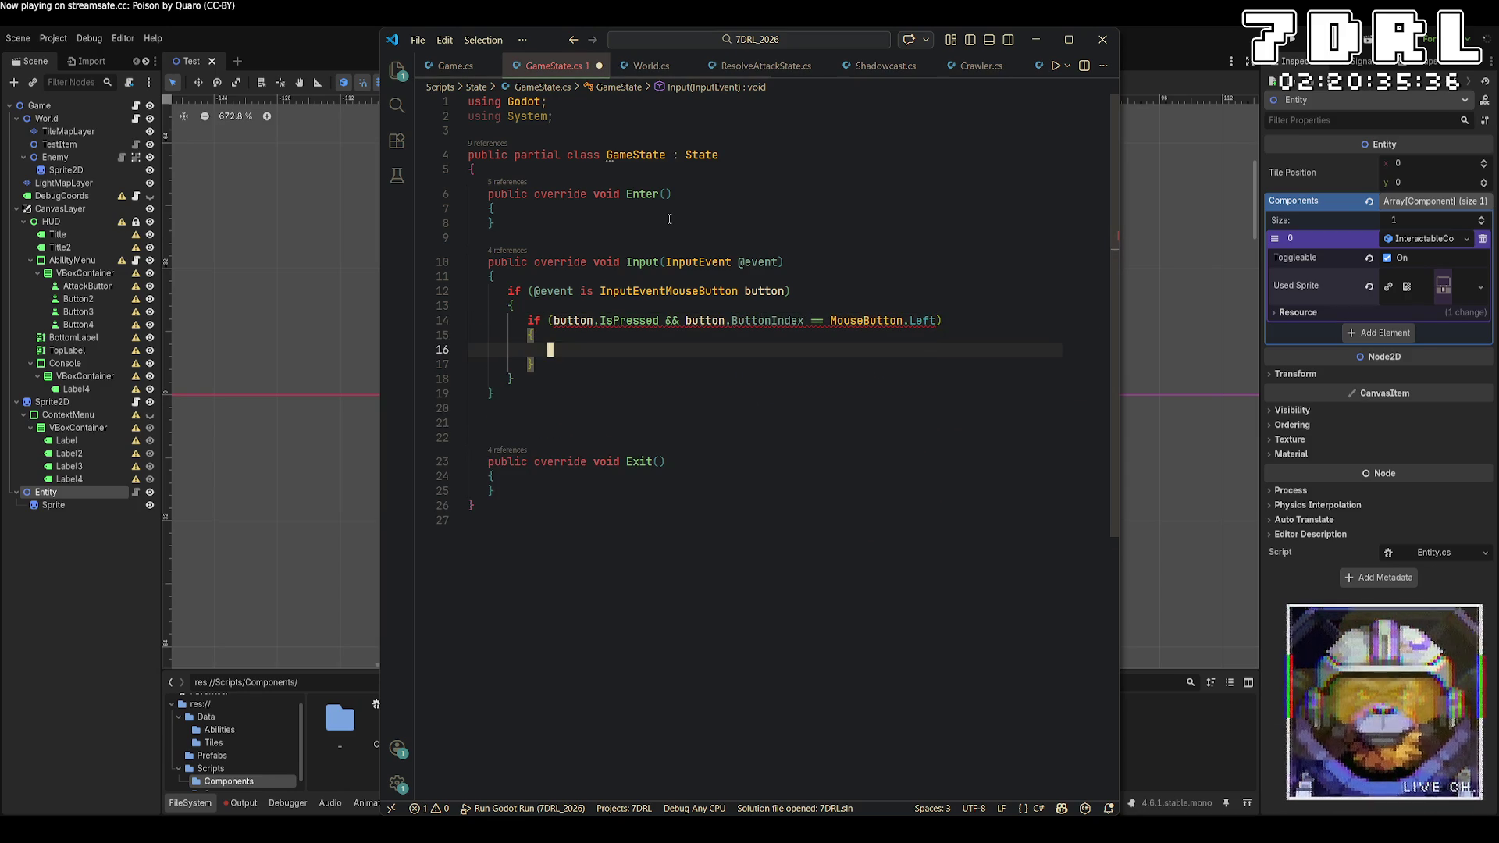
{"action": "mouse_move", "coordinate": [803, 320]}
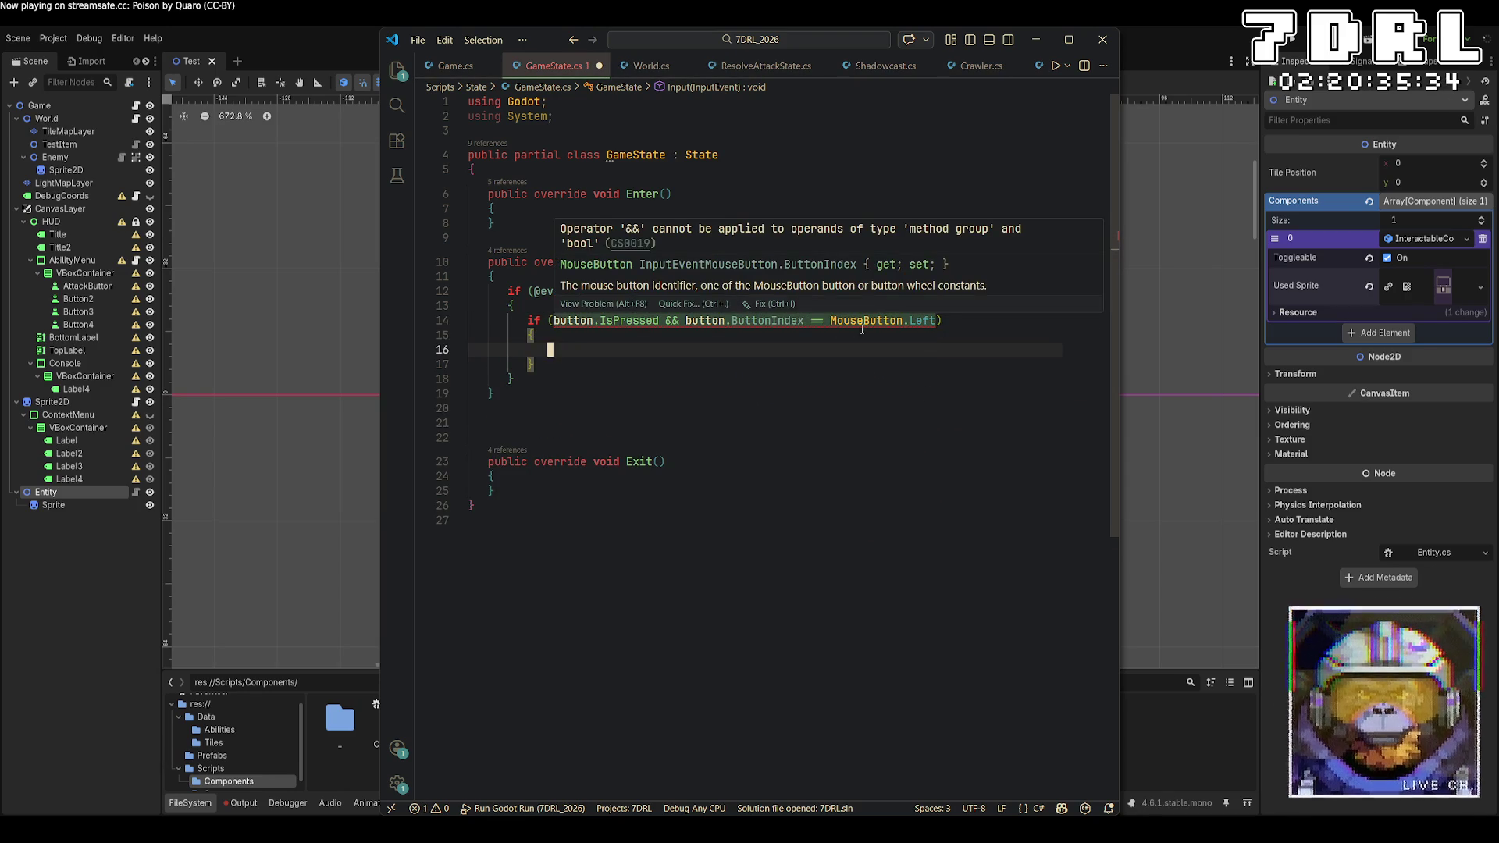
{"action": "mouse_move", "coordinate": [670, 321]}
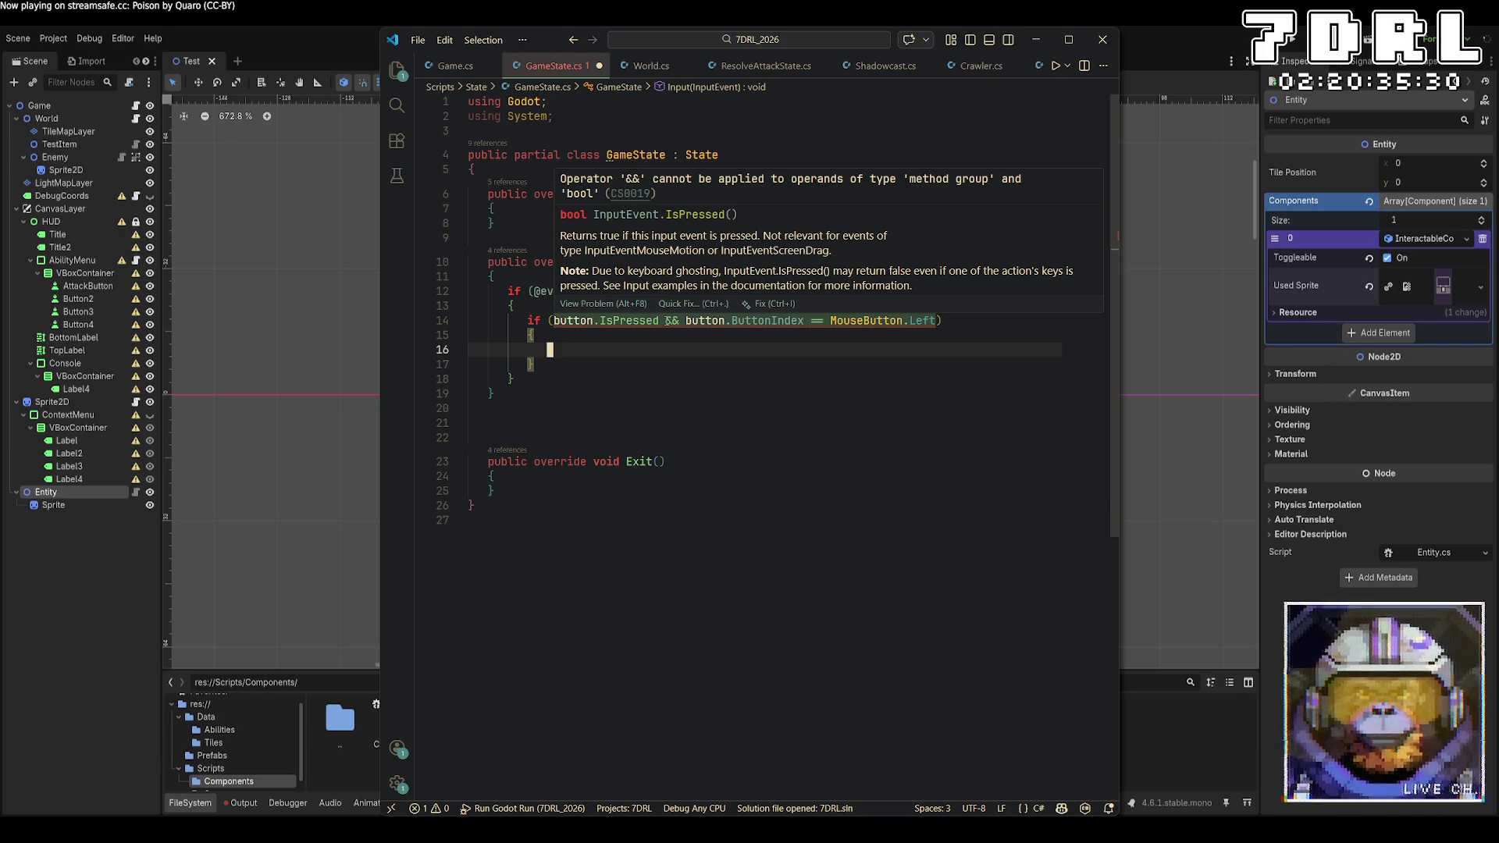
{"action": "left_click", "coordinate": [661, 321]}
- Add '()' after IsPressed, look through World.cs, then return to GameState.cs
{"action": "type", "text": "()"}
{"action": "key", "text": "Down"}
{"action": "key", "text": "Down"}
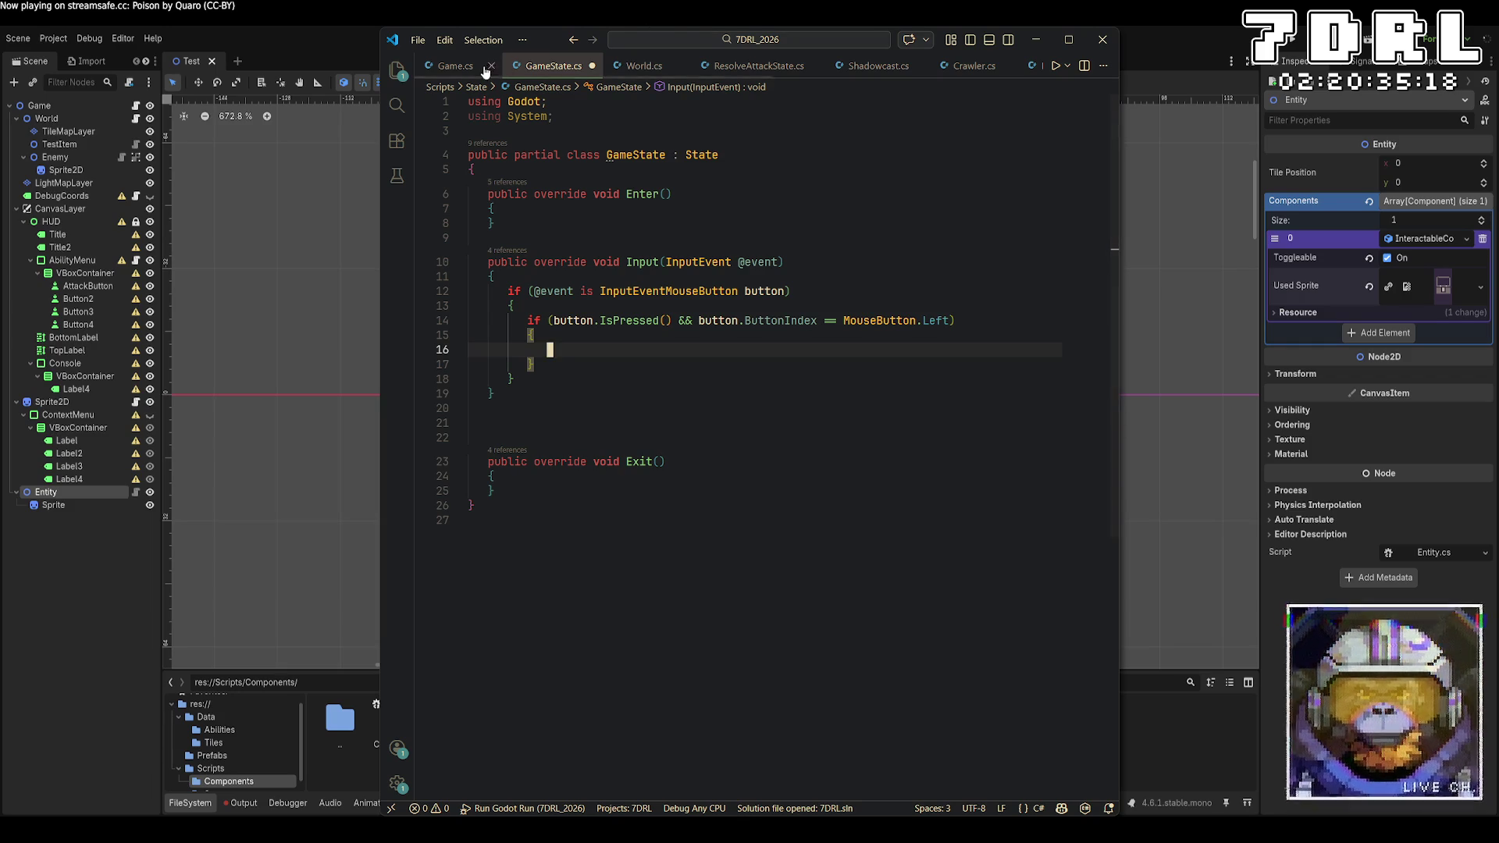
{"action": "left_click", "coordinate": [641, 66]}
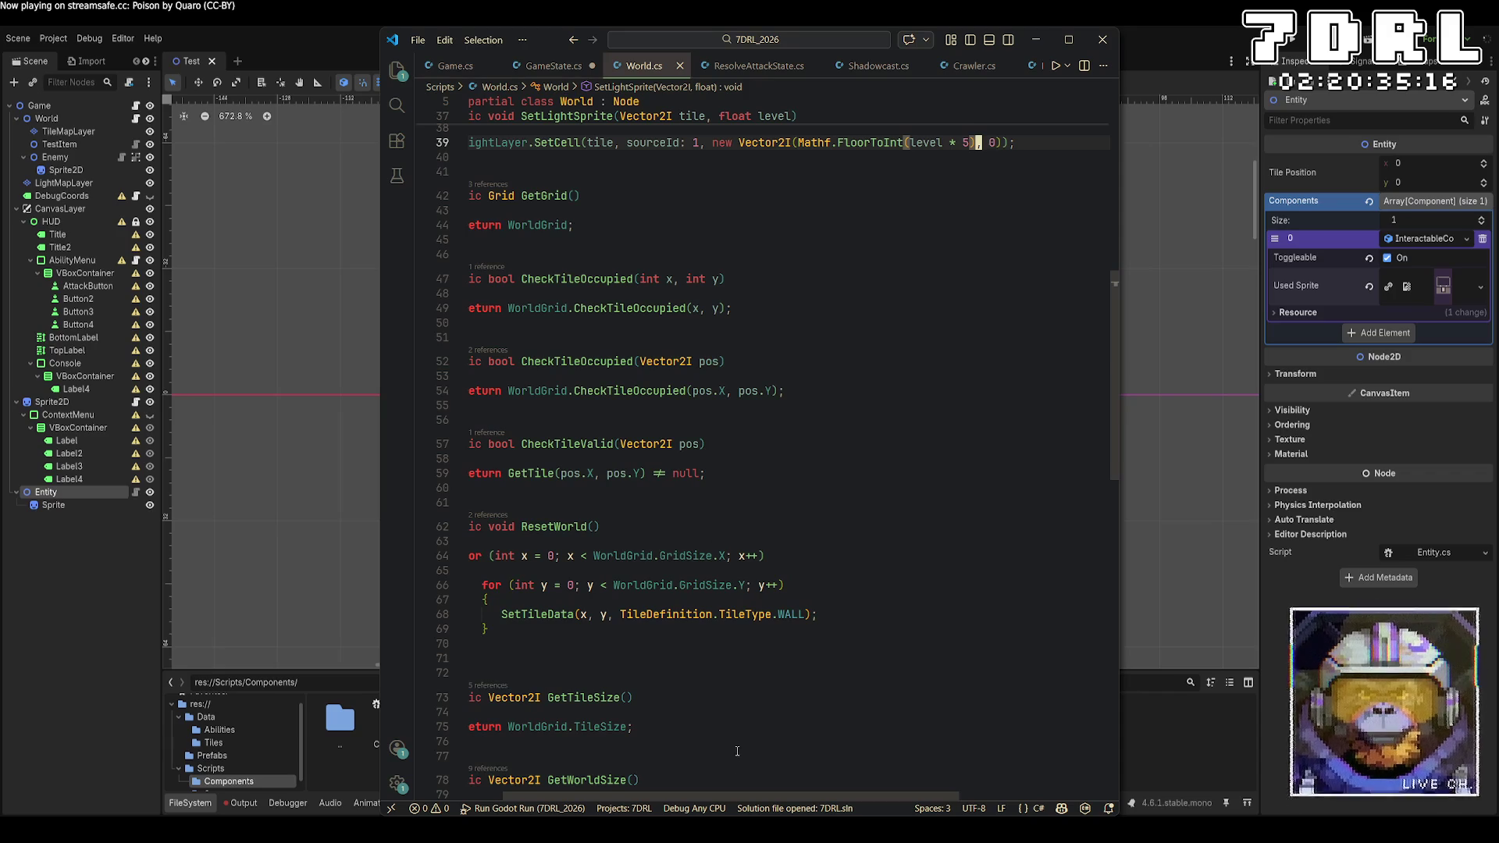
{"action": "scroll", "coordinate": [703, 702], "scroll_direction": "left", "scroll_amount": 2}
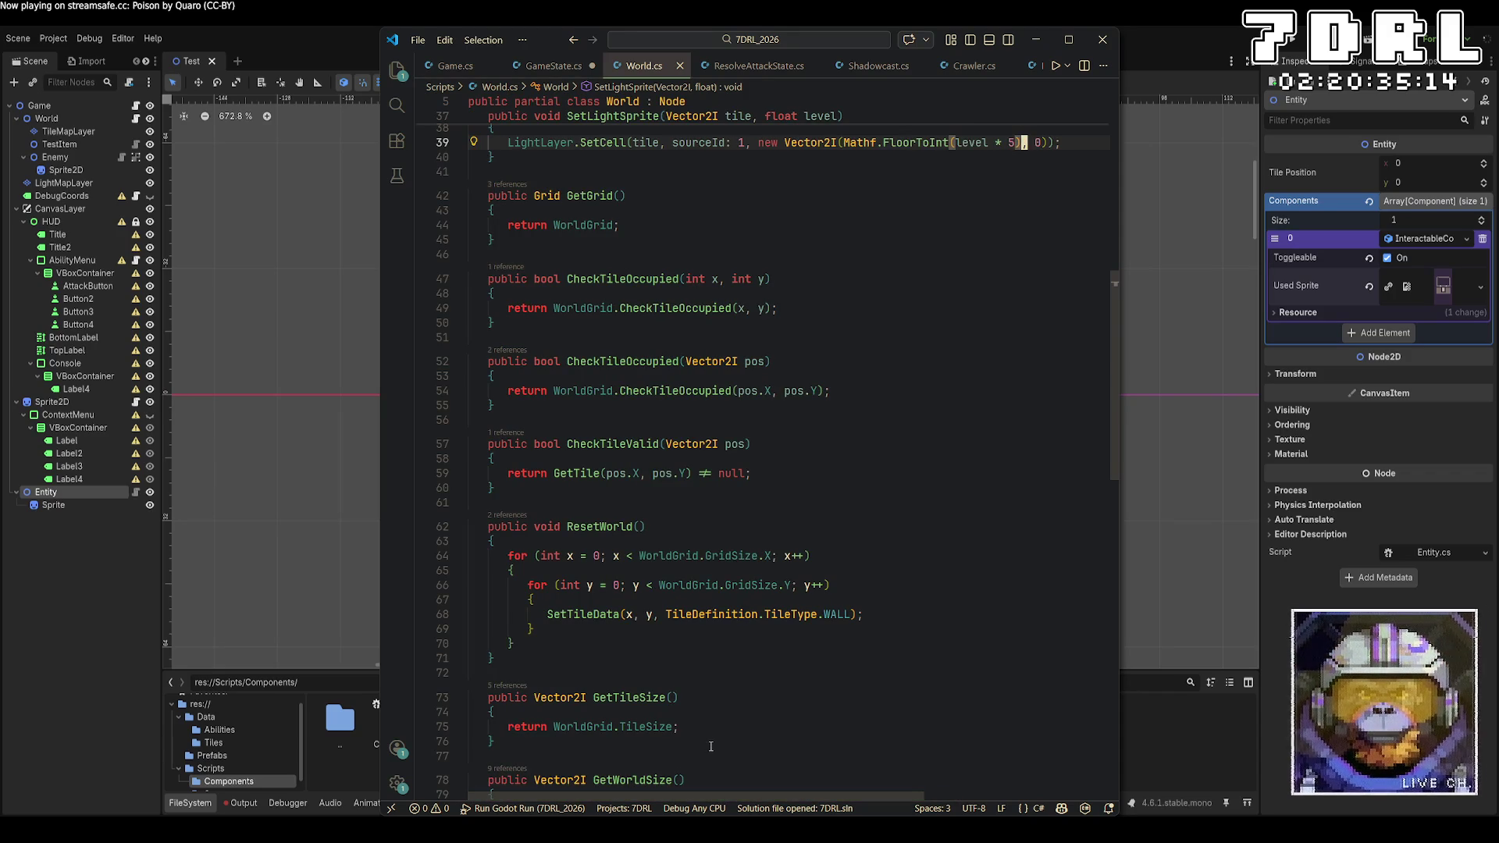
{"action": "scroll", "coordinate": [711, 747], "scroll_direction": "down", "scroll_amount": 5}
{"action": "scroll", "coordinate": [718, 738], "scroll_direction": "down", "scroll_amount": 3}
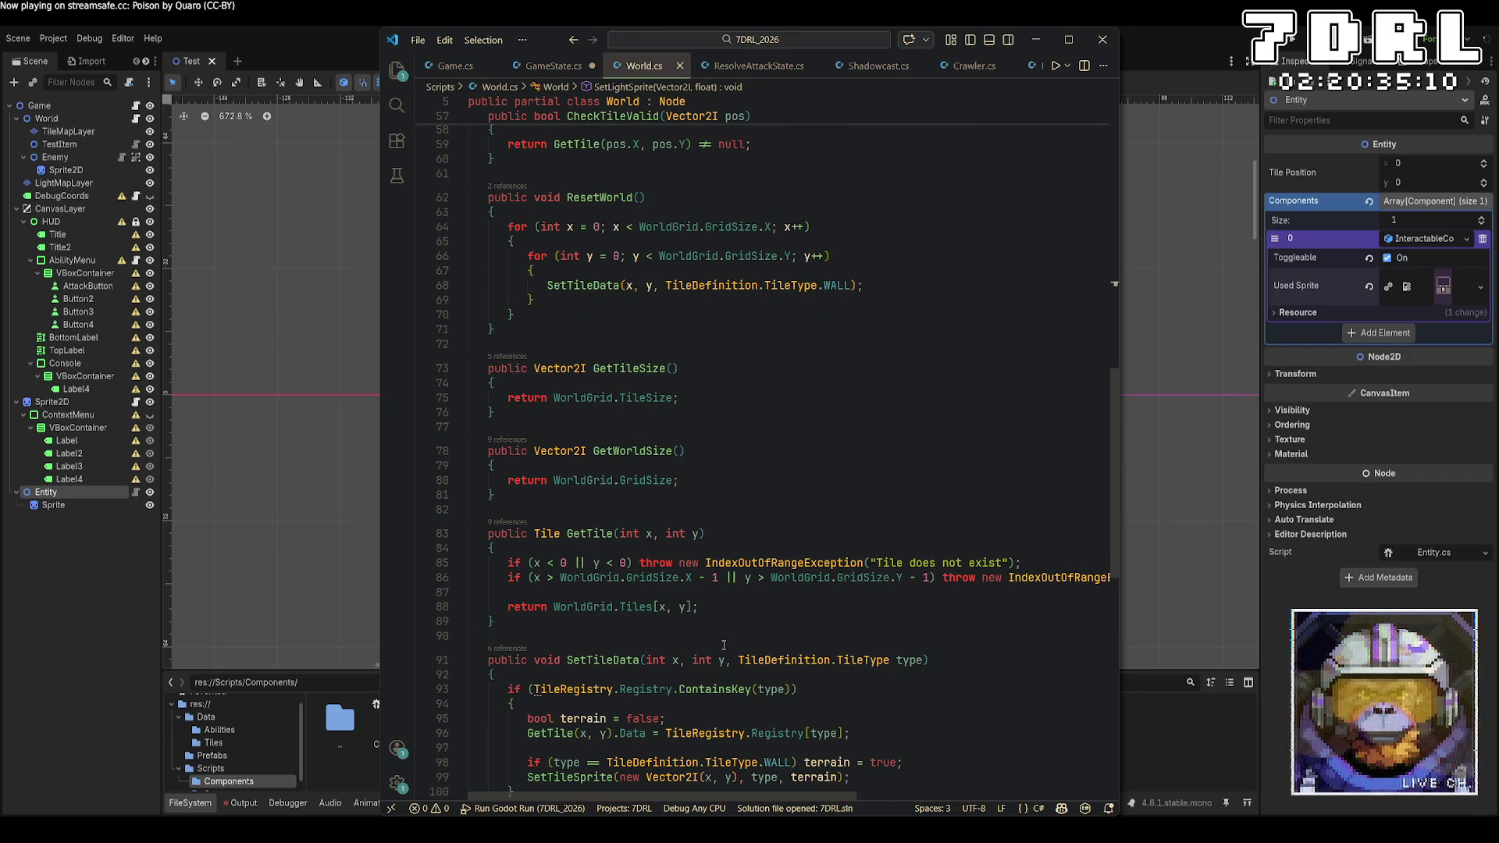
{"action": "left_click", "coordinate": [554, 66]}
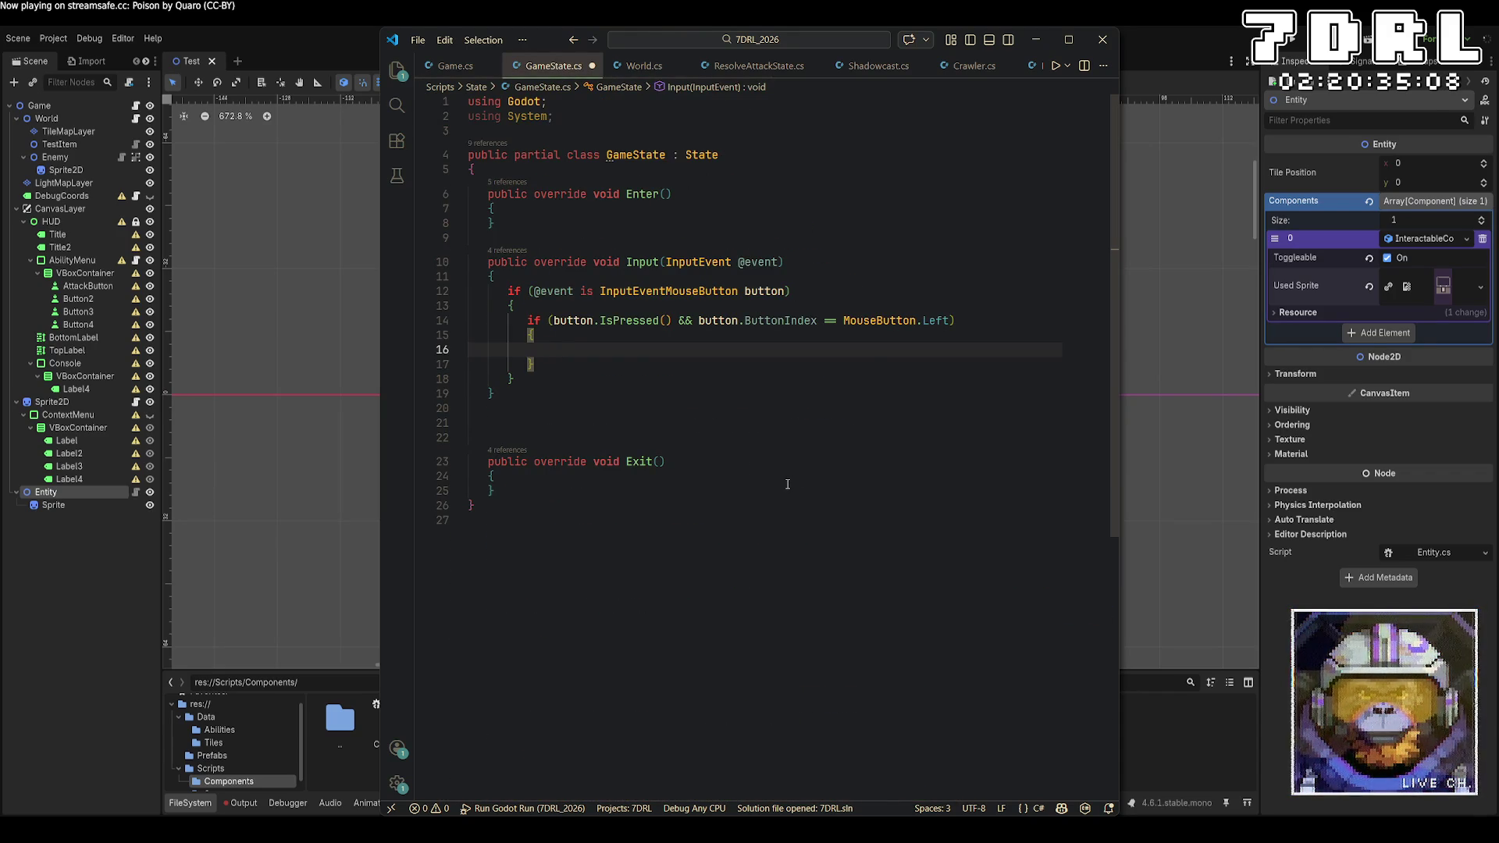
- Write 'Tile tile = Game.Instance.World.GetTile(Utility.RoundToTile(Game.Instance.GetGlobalMousePosition()));'
{"action": "type", "text": "Tile"}
{"action": "type", "text": " tile = "}
{"action": "type", "text": "Worl"}
{"action": "key", "text": "BackSpace"}
{"action": "key", "text": "BackSpace"}
{"action": "key", "text": "BackSpace"}
{"action": "type", "text": "Game"}
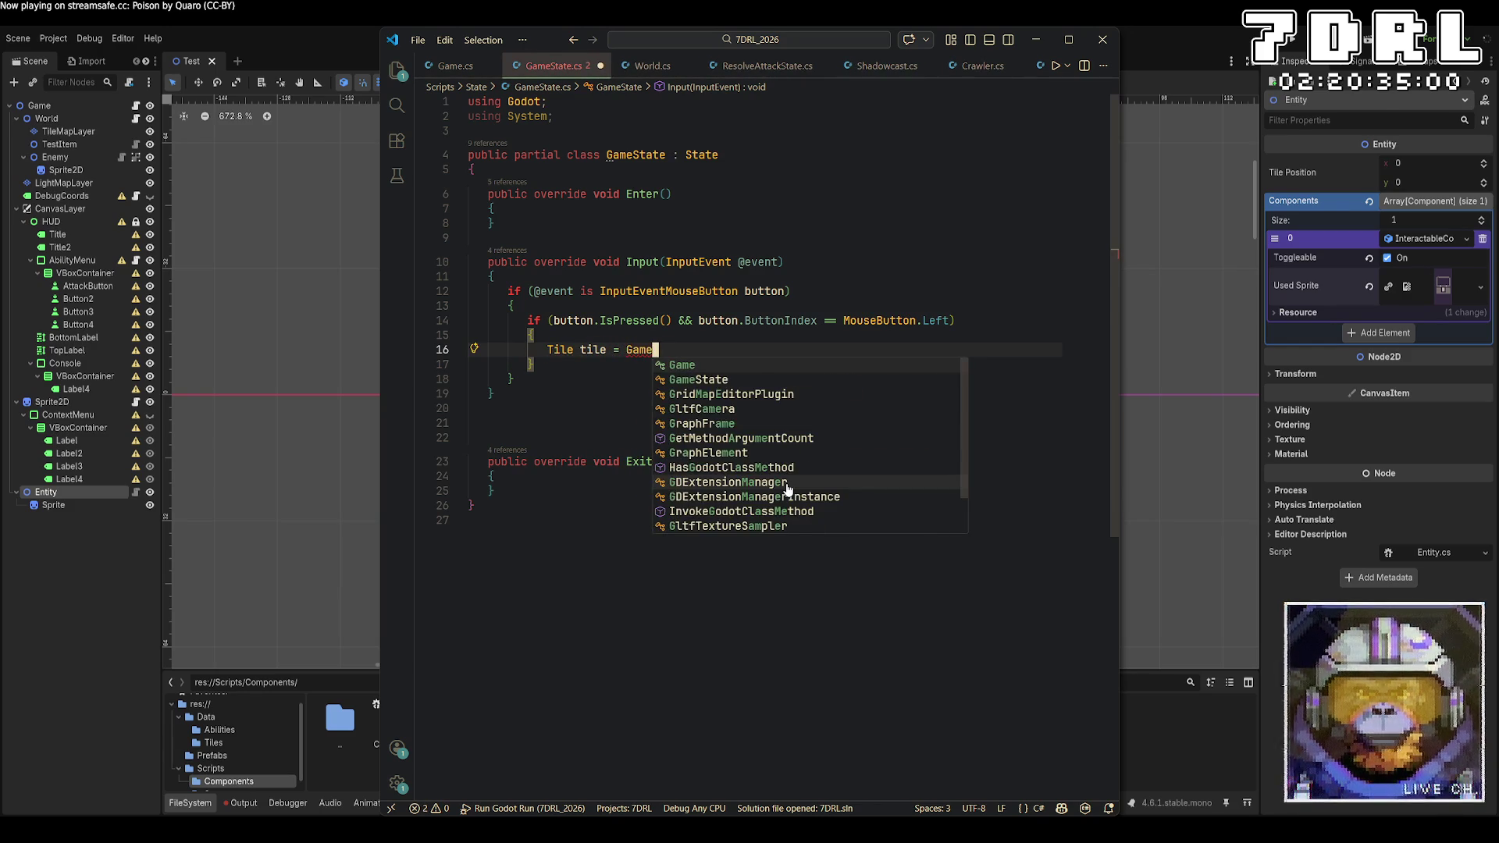
{"action": "type", "text": ".Instance.World.GetTile"}
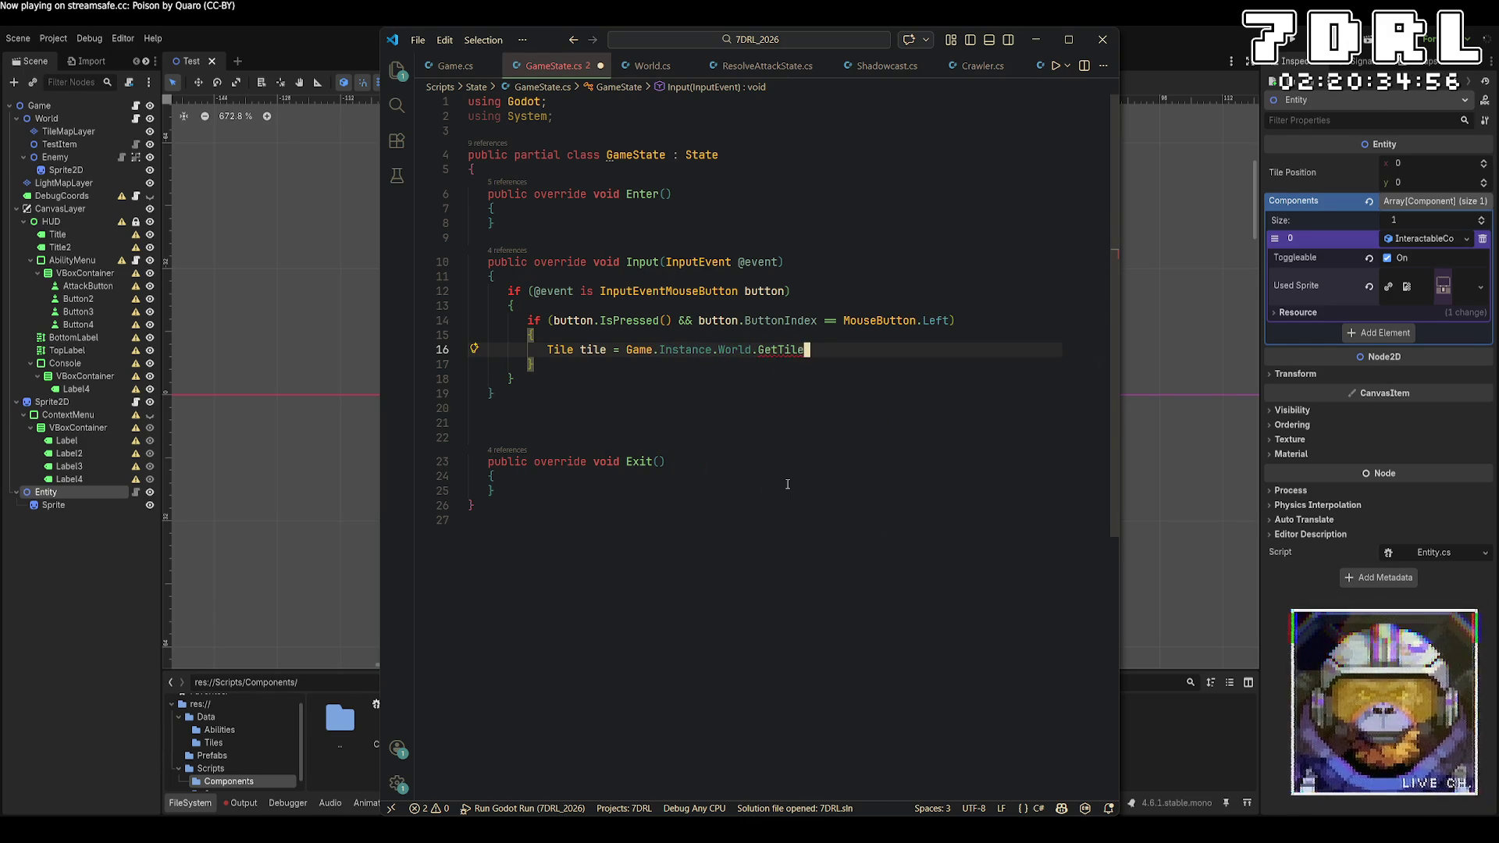
{"action": "type", "text": "("}
{"action": "type", "text": "Utility"}
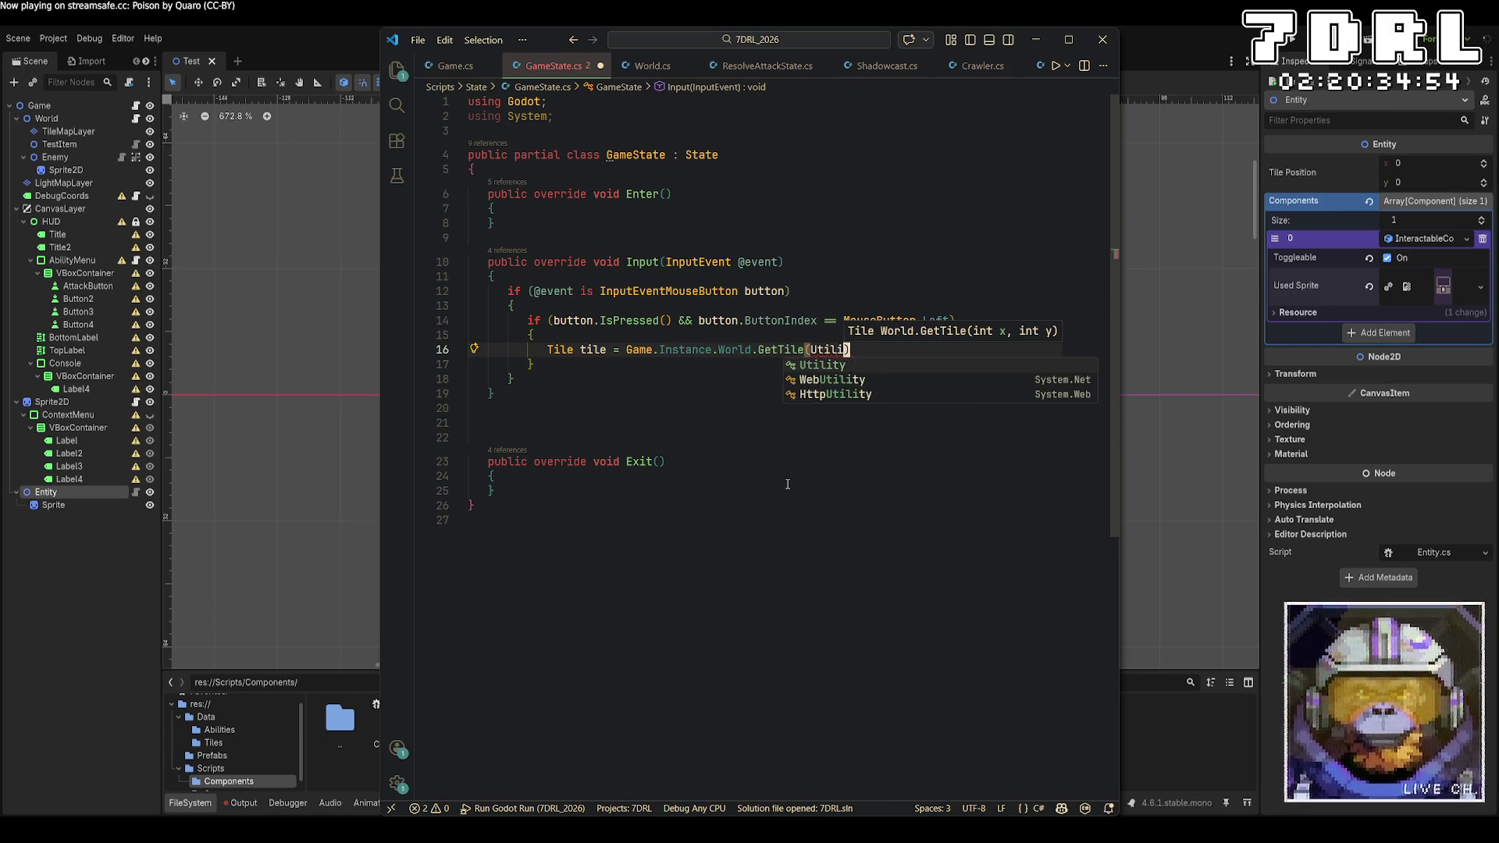
{"action": "type", "text": "."}
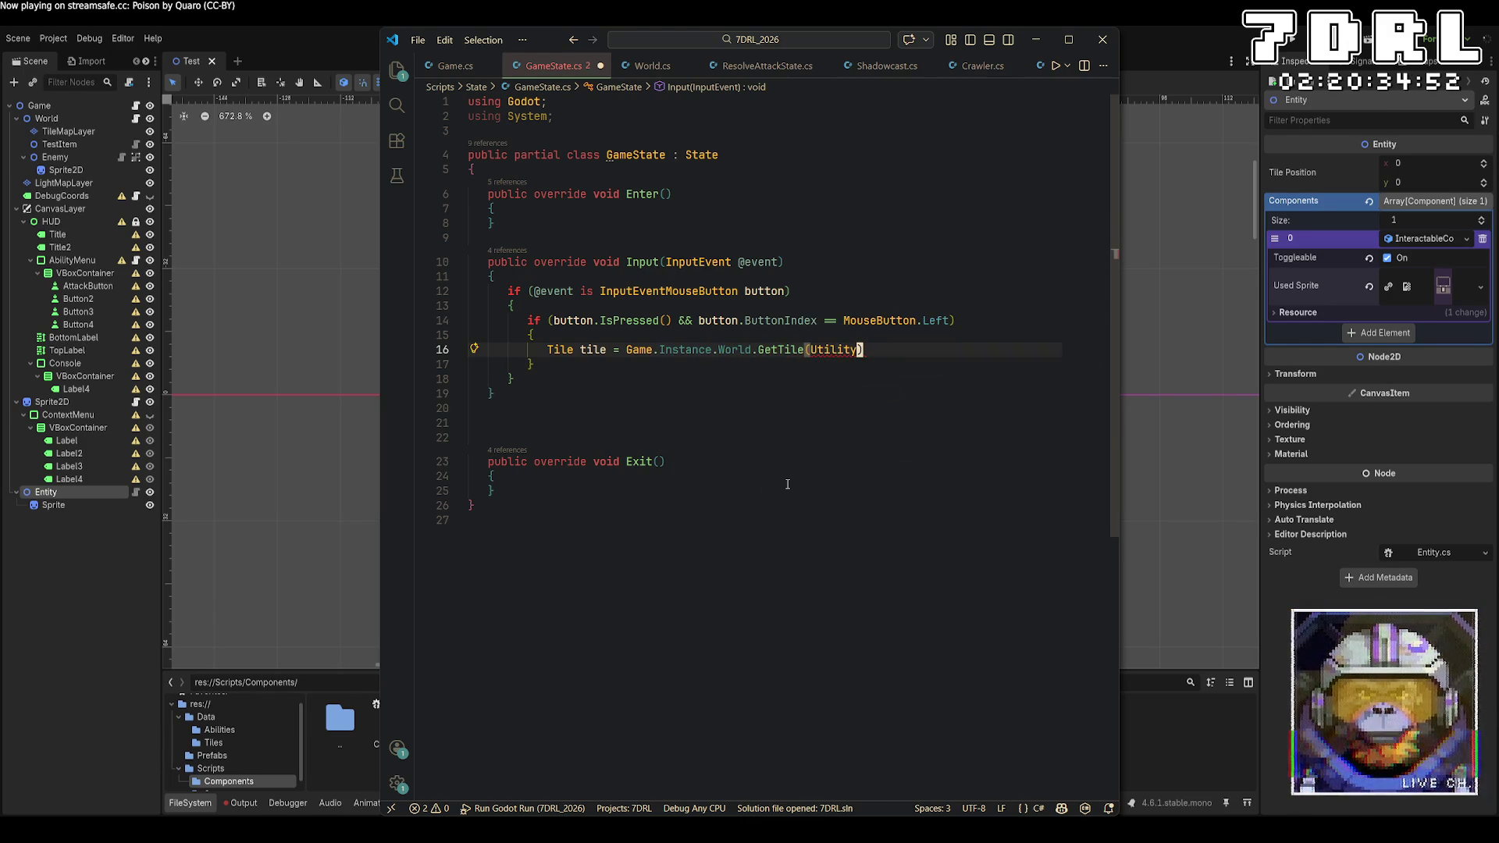
{"action": "key", "text": "Down"}
{"action": "key", "text": "Down"}
{"action": "key", "text": "Down"}
{"action": "key", "text": "Tab"}
{"action": "type", "text": "(Global"}
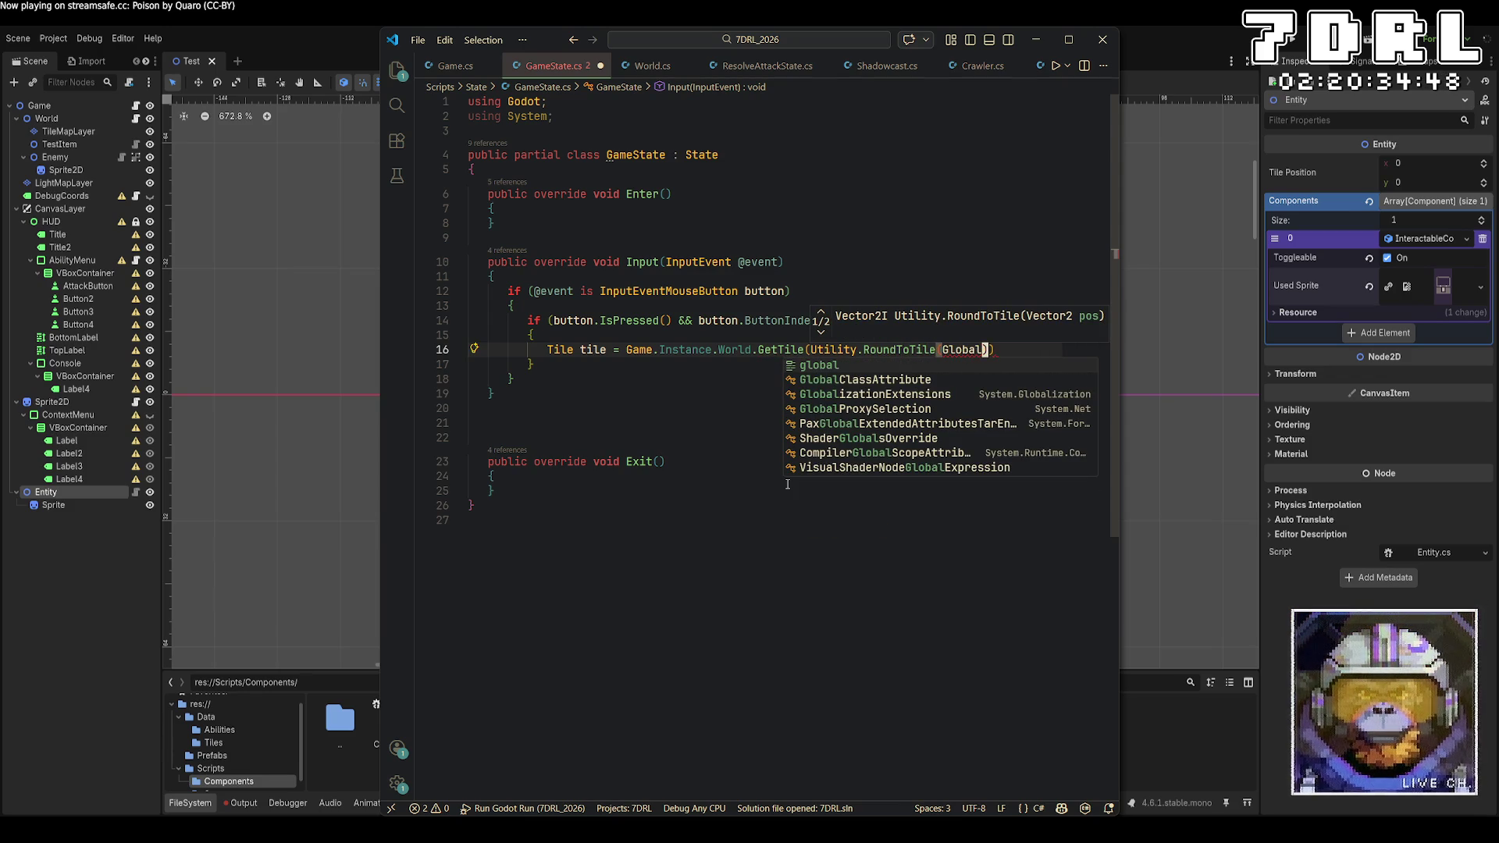
{"action": "key", "text": "BackSpace"}
{"action": "key", "text": "BackSpace"}
{"action": "key", "text": "BackSpace"}
{"action": "type", "text": "GetGlo"}
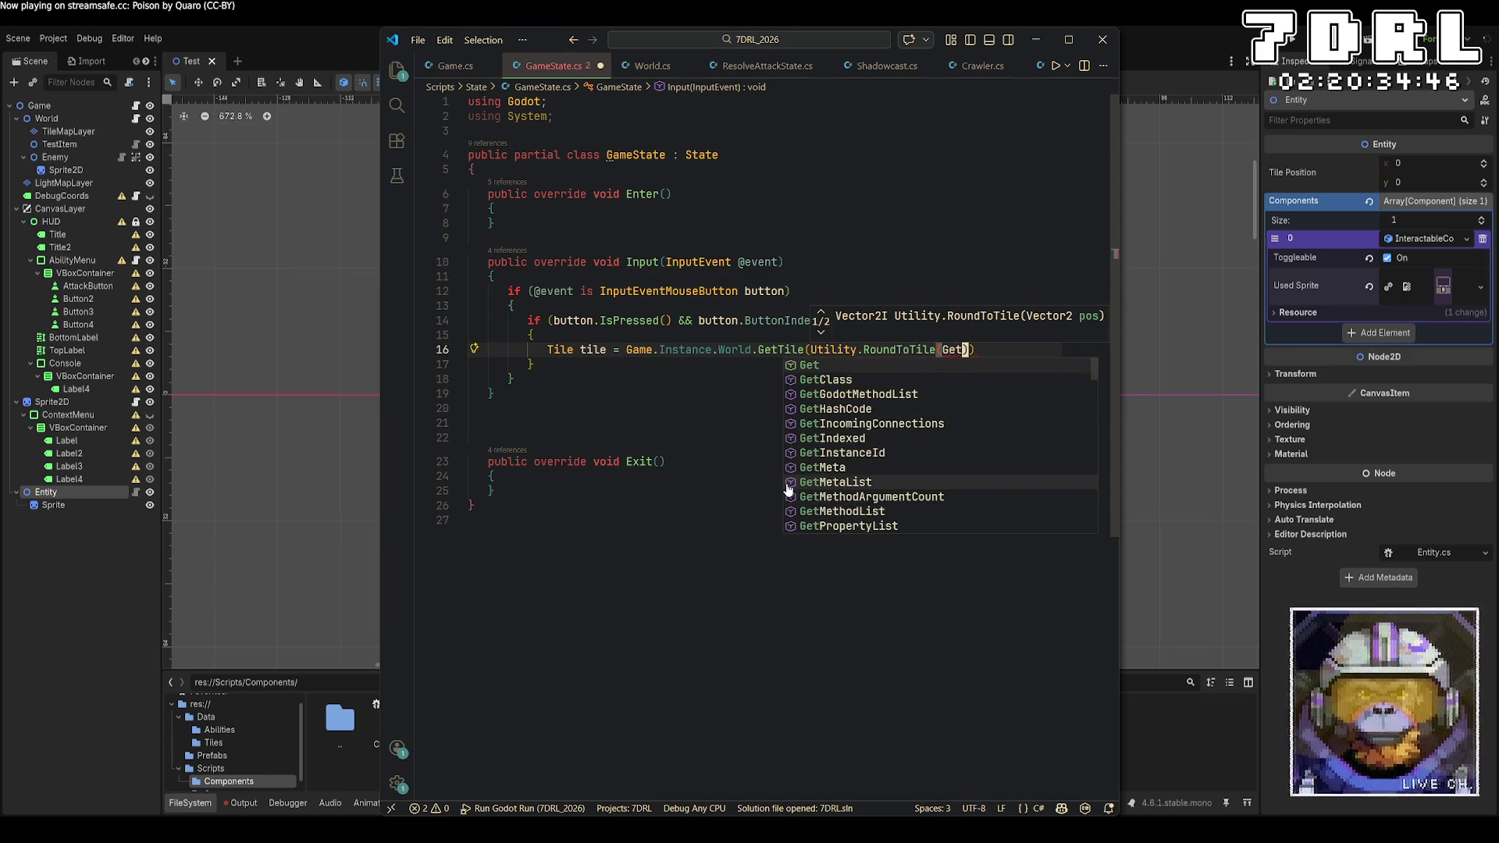
{"action": "key", "text": "BackSpace"}
{"action": "key", "text": "BackSpace"}
{"action": "key", "text": "BackSpace"}
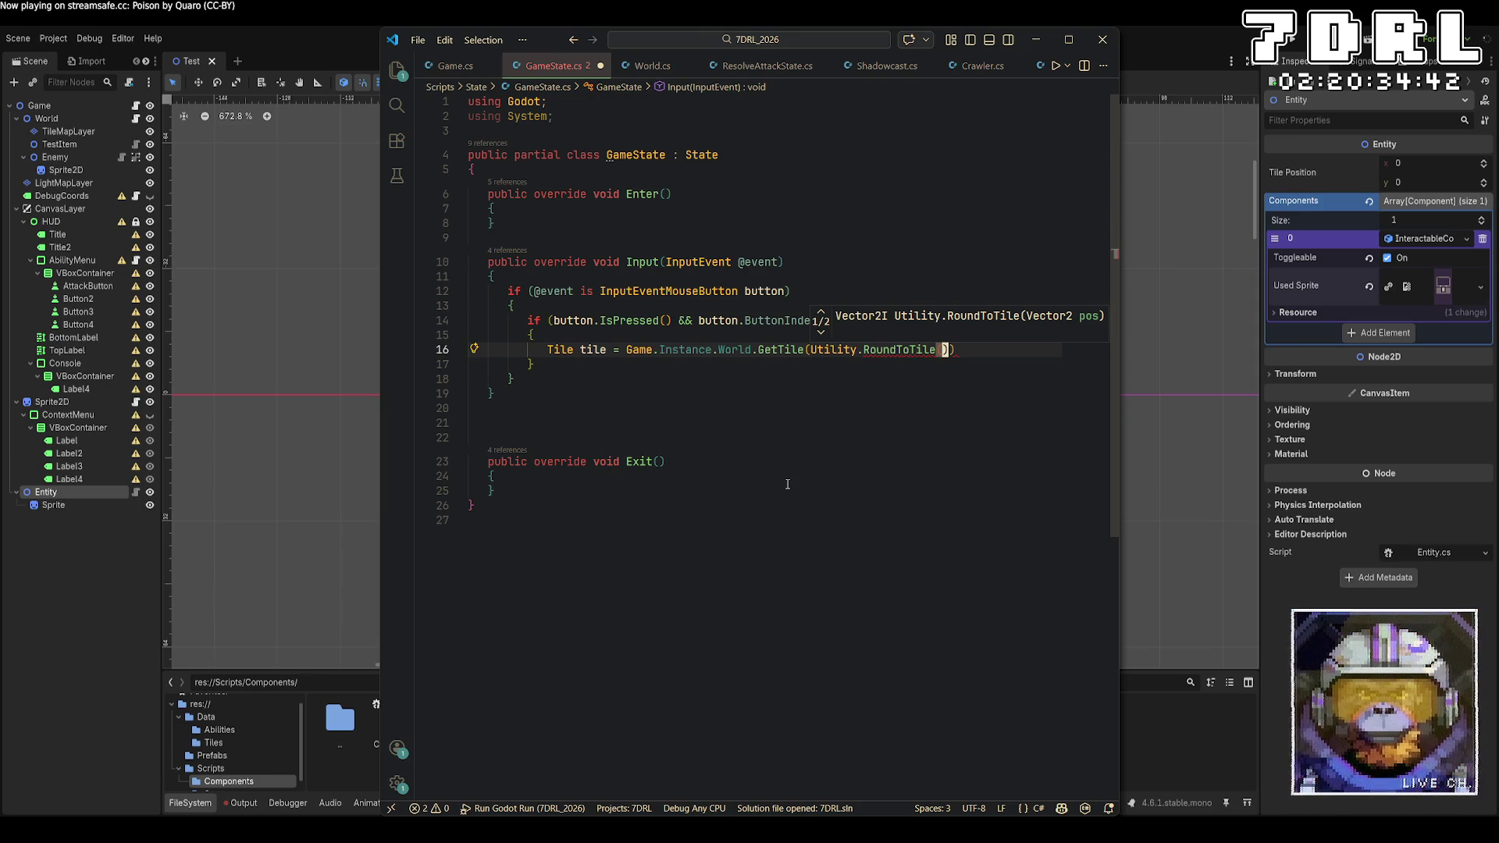
{"action": "type", "text": "Game.Getg"}
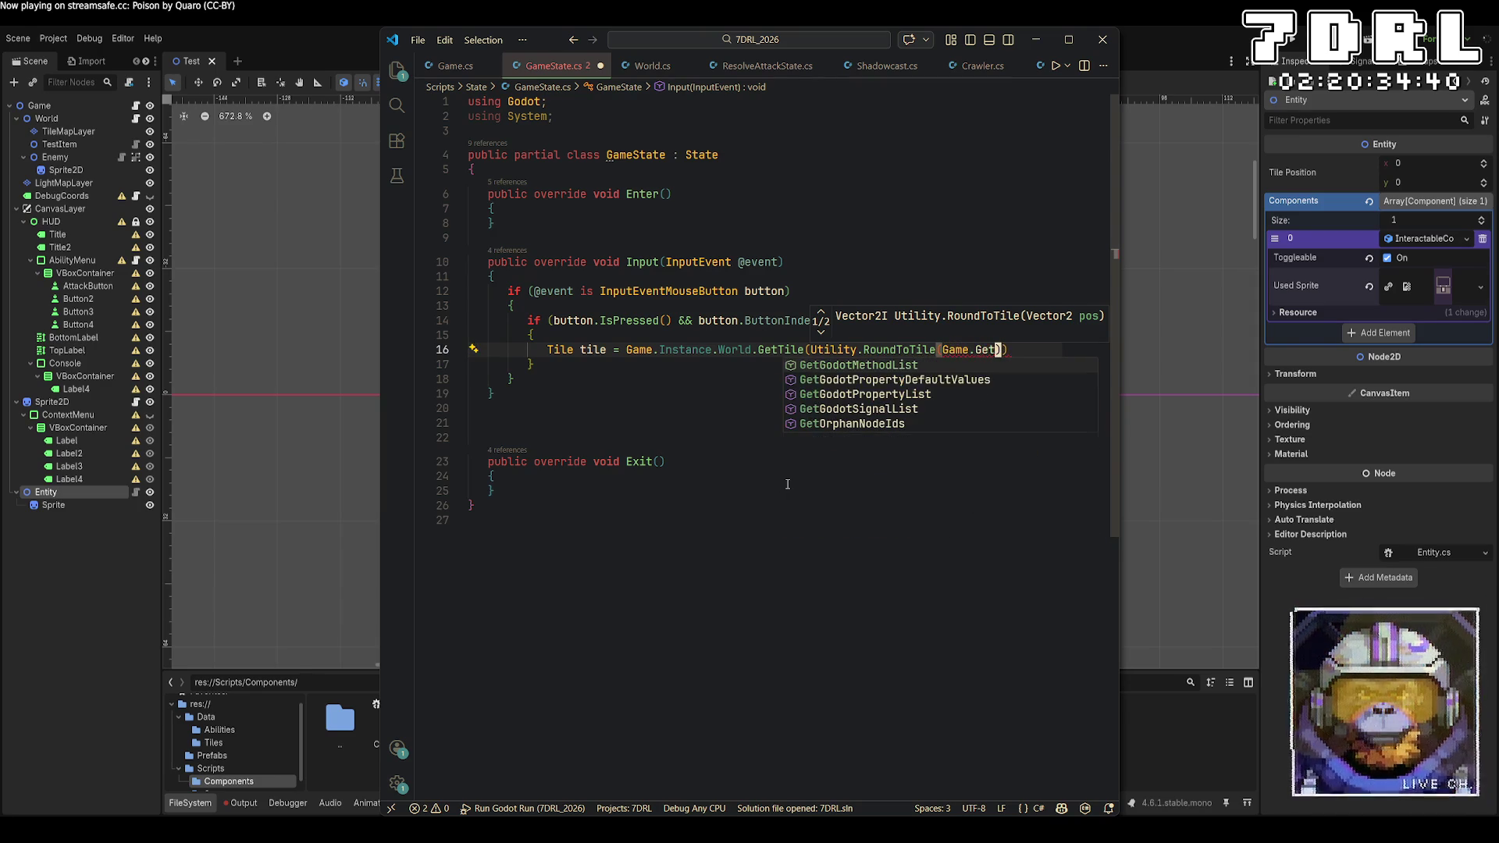
{"action": "type", "text": "lo"}
{"action": "key", "text": "BackSpace"}
{"action": "key", "text": "BackSpace"}
{"action": "key", "text": "BackSpace"}
{"action": "type", "text": "Instance.glob"}
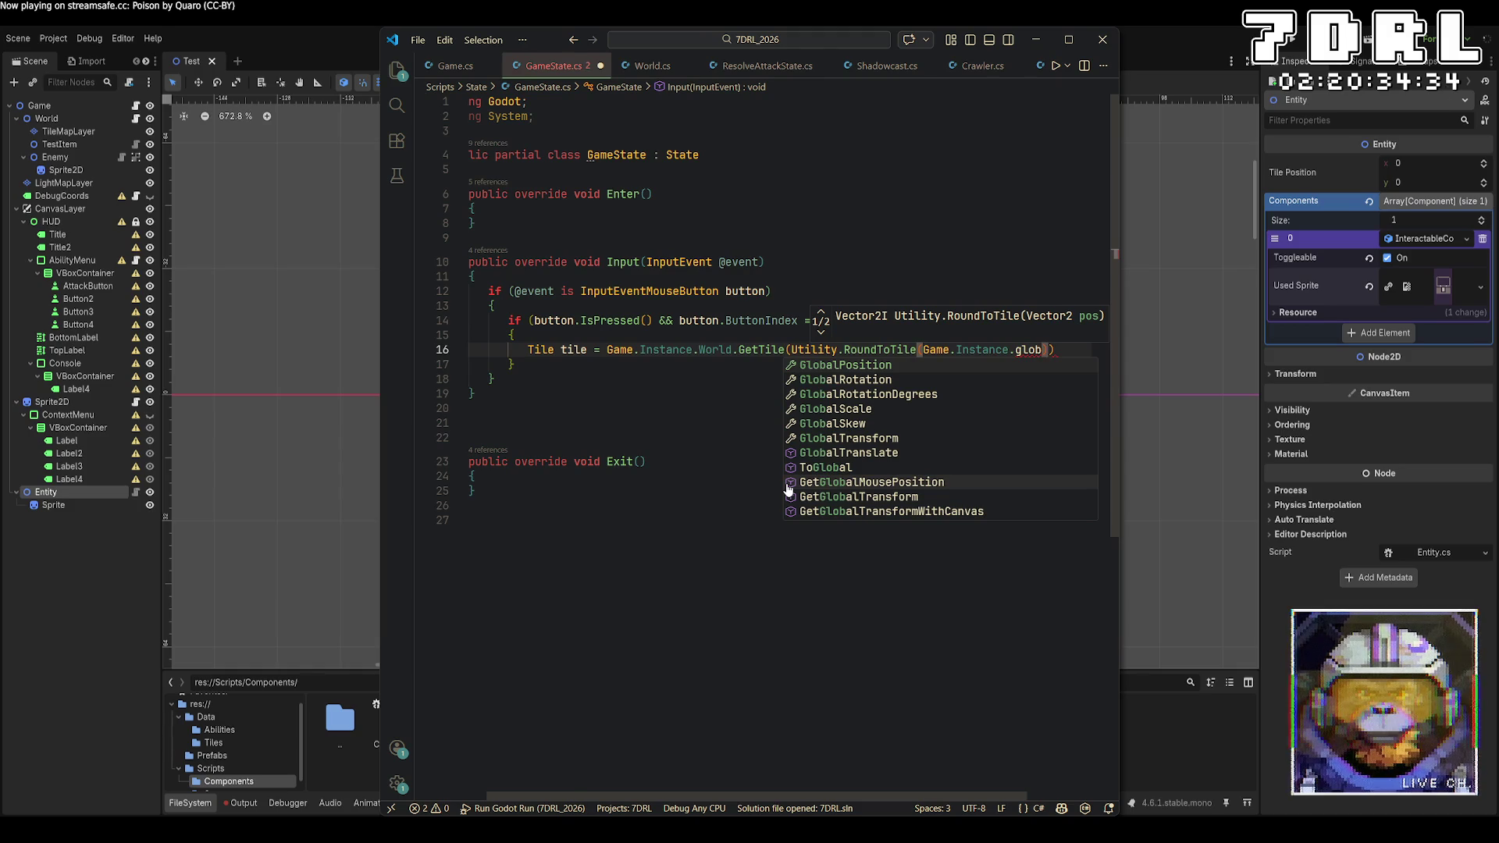
{"action": "left_click", "coordinate": [787, 483]}
{"action": "type", "text": ")"}
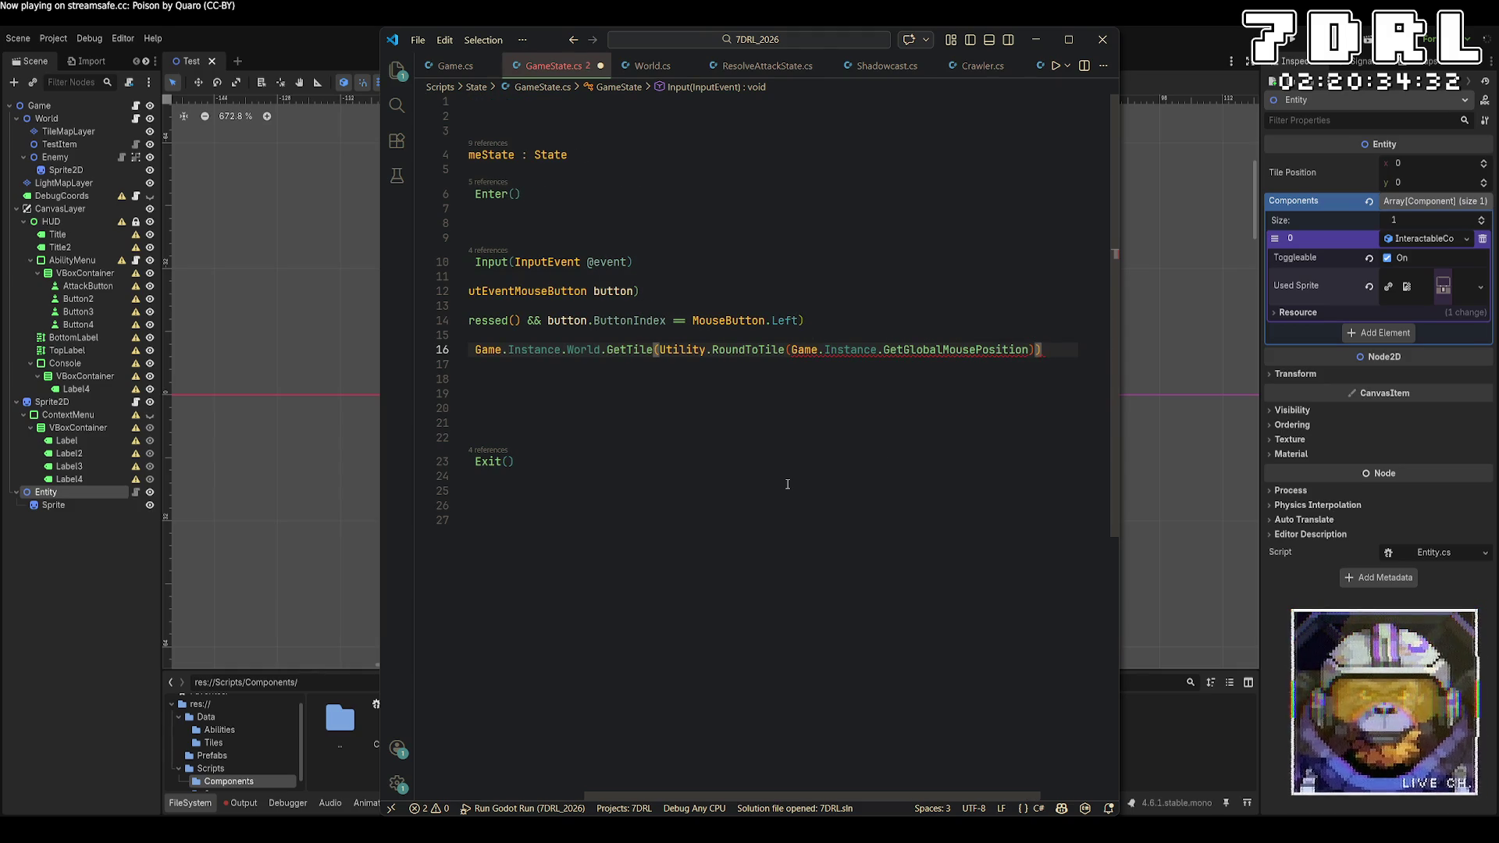
{"action": "type", "text": "()"}
{"action": "key", "text": "End"}
{"action": "type", "text": ";"}
{"action": "key", "text": "Return"}
{"action": "scroll", "coordinate": [705, 798], "scroll_direction": "left", "scroll_amount": 5}
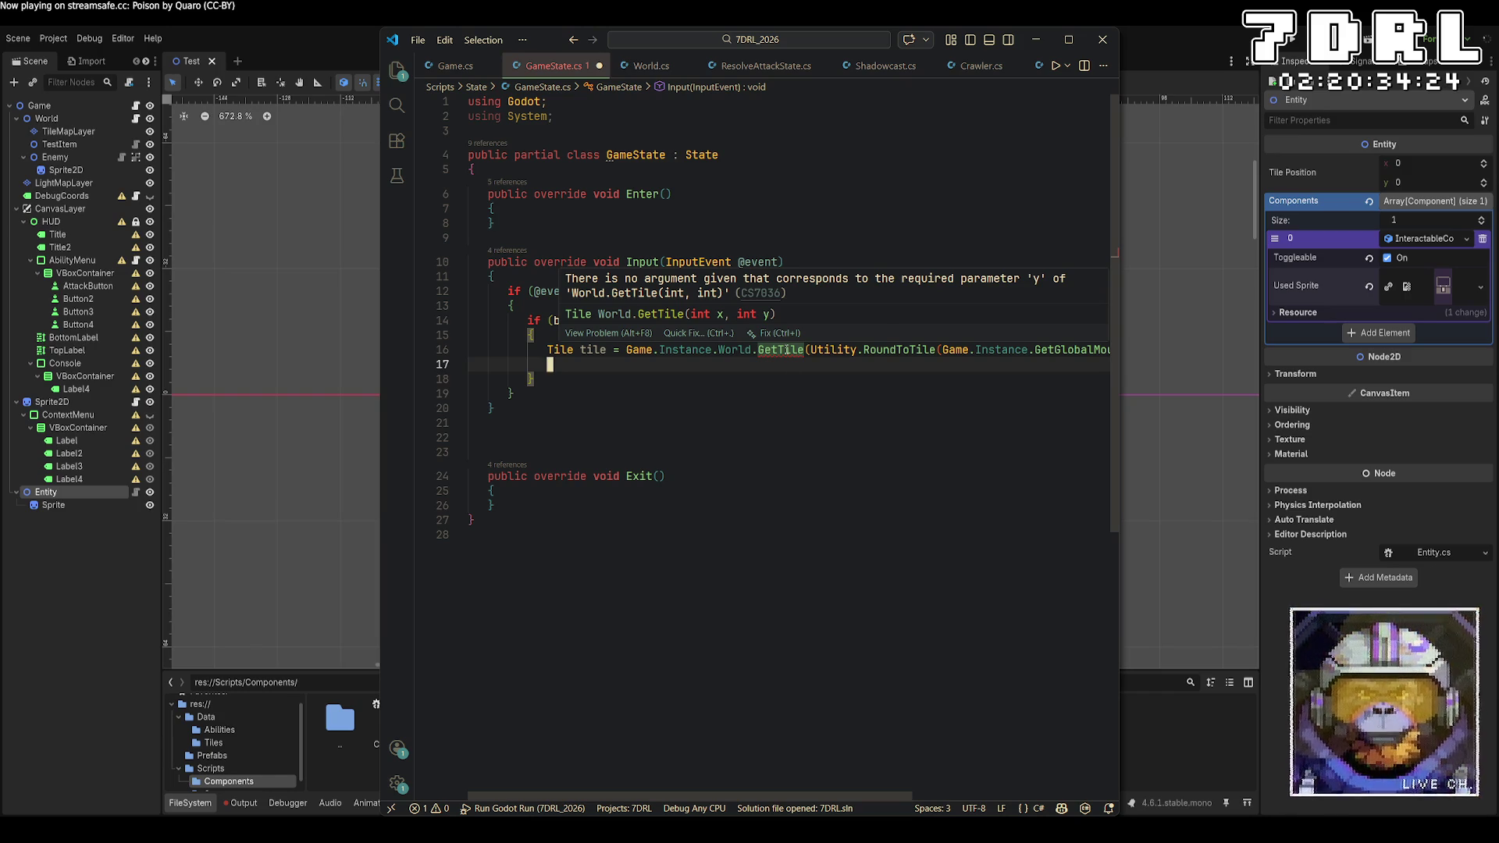
- Move the rounding into 'Vector2I mouseTile', and pass mouseTile.X, mouseTile.Y to GetTile
{"action": "key", "text": "ctrl+z"}
{"action": "key", "text": "ctrl+z"}
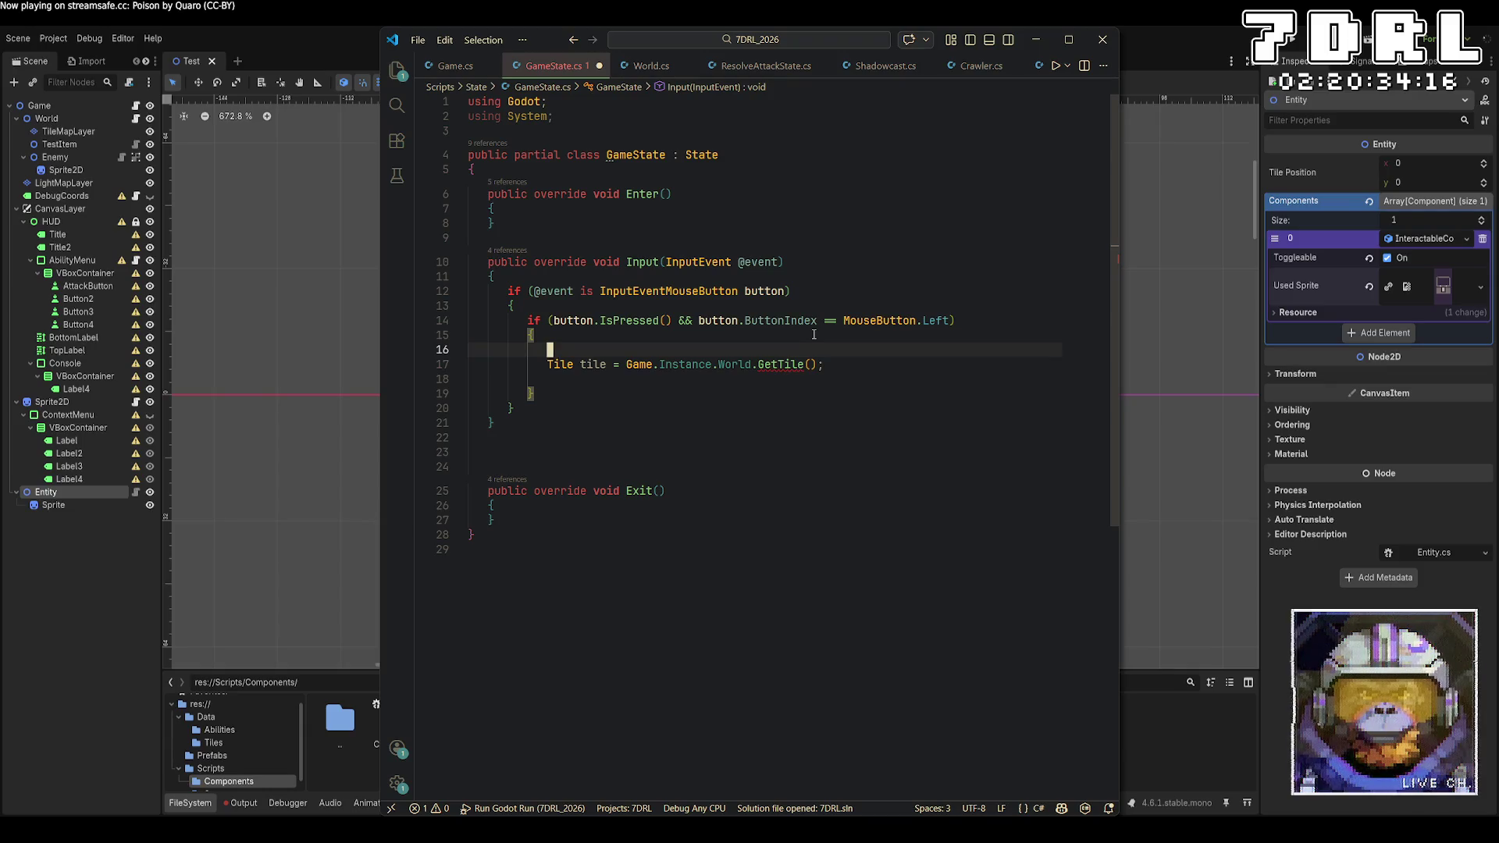
{"action": "type", "text": "Vector2I "}
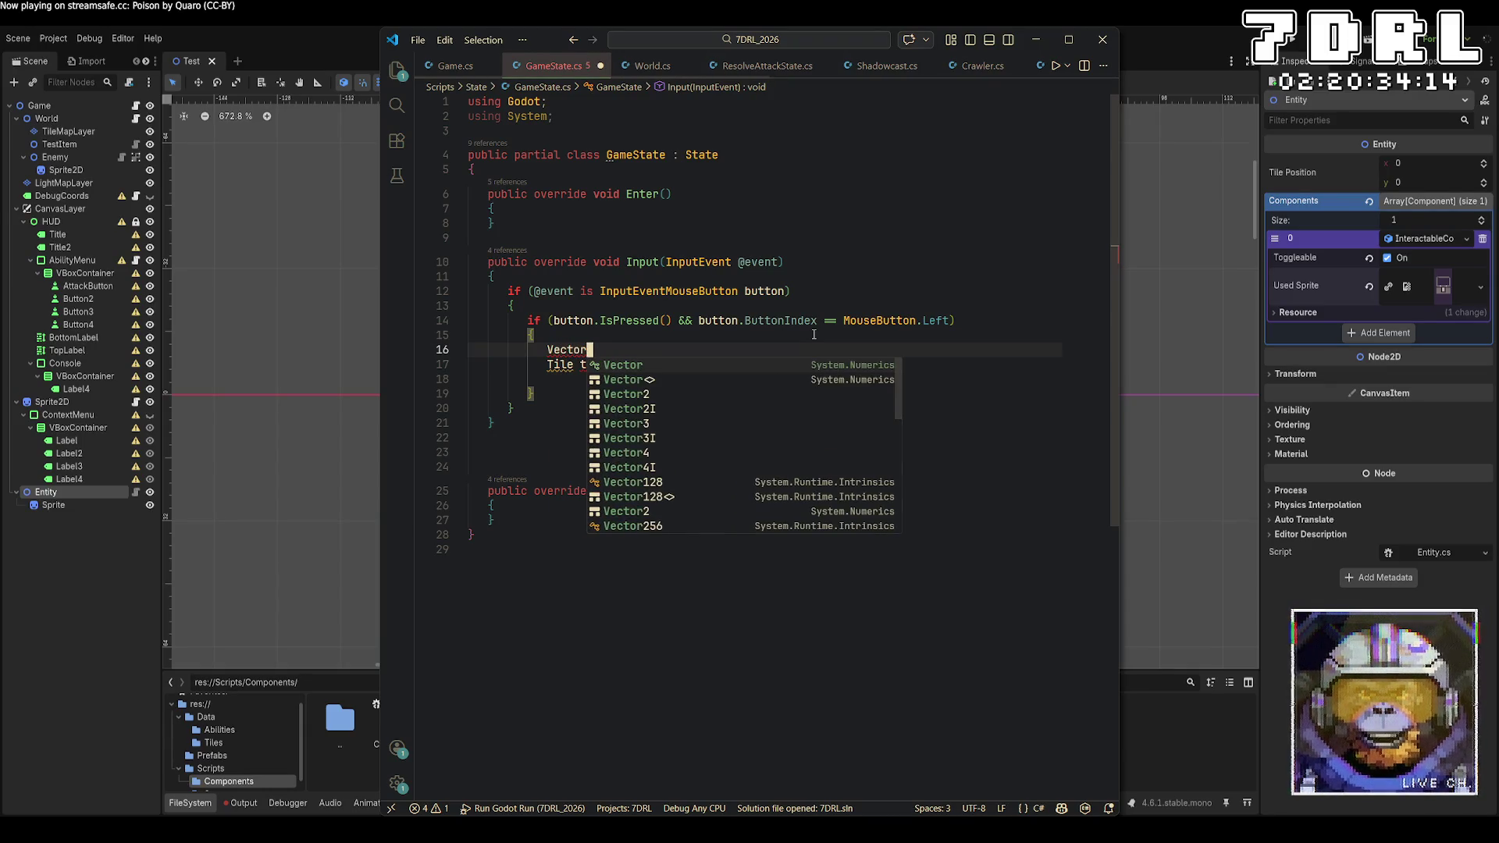
{"action": "type", "text": "mouseTile"}
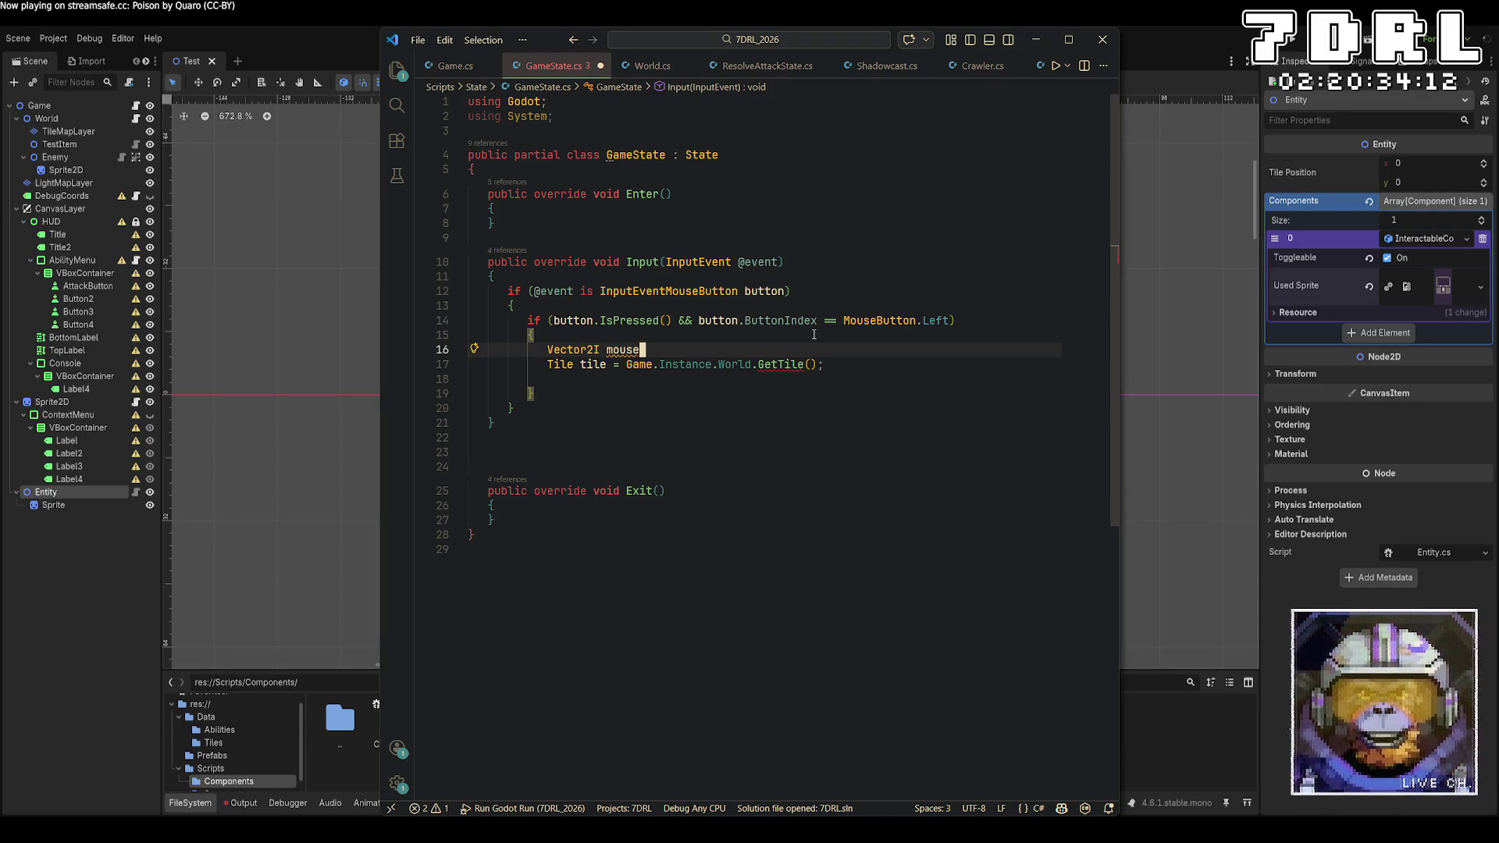
{"action": "type", "text": " ="}
{"action": "type", "text": "Utility.RoundToTile(Game.Instance.GetGlobalMousePosition())"}
{"action": "type", "text": ";"}
{"action": "key", "text": "Down"}
{"action": "key", "text": "Left"}
{"action": "key", "text": "Left"}
{"action": "type", "text": "mouseTile.X, m"}
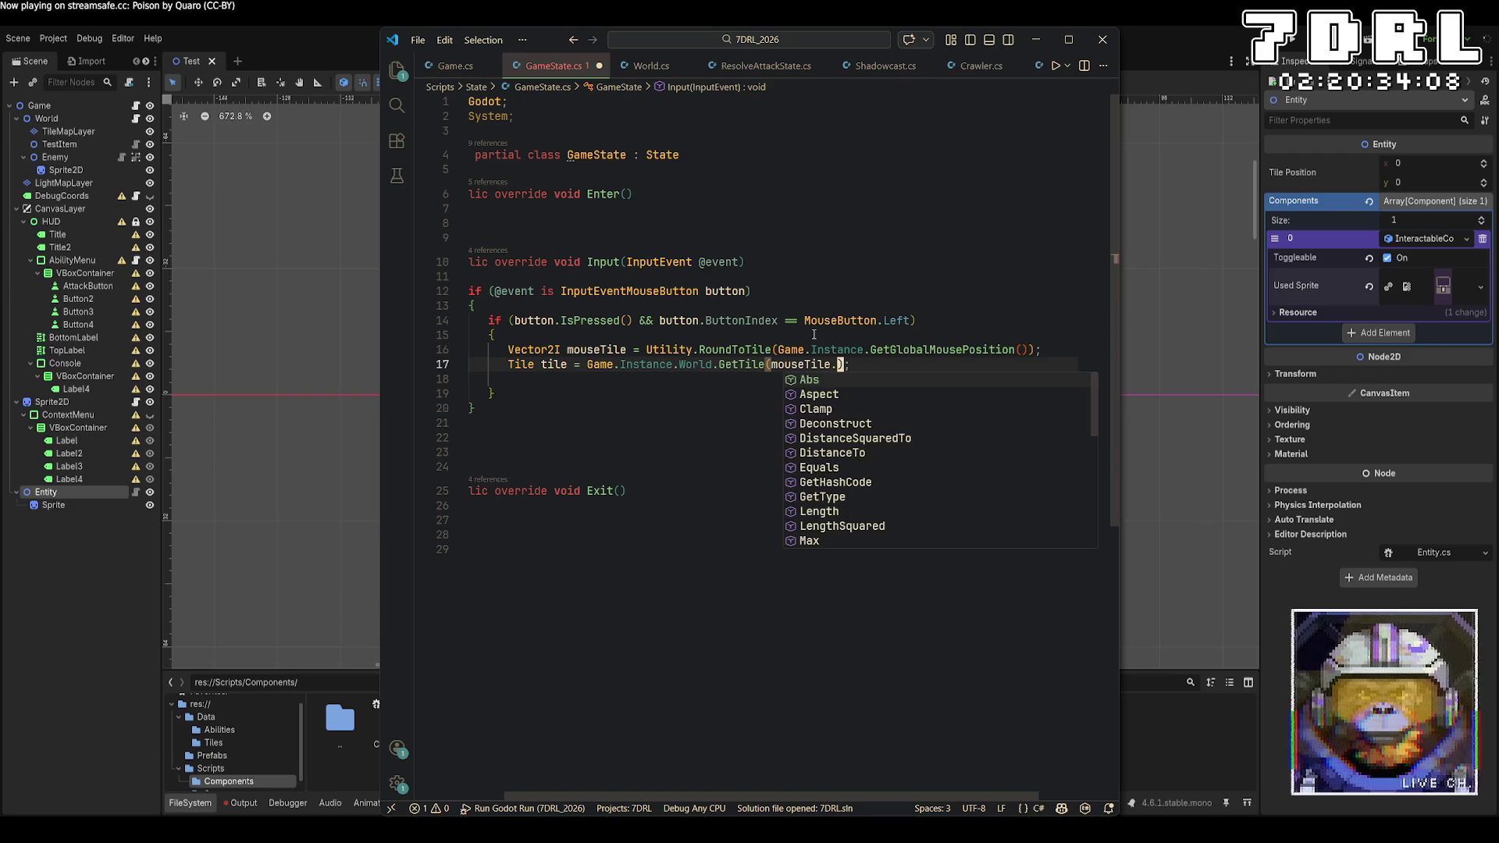
{"action": "type", "text": "ouseTile.Y"}
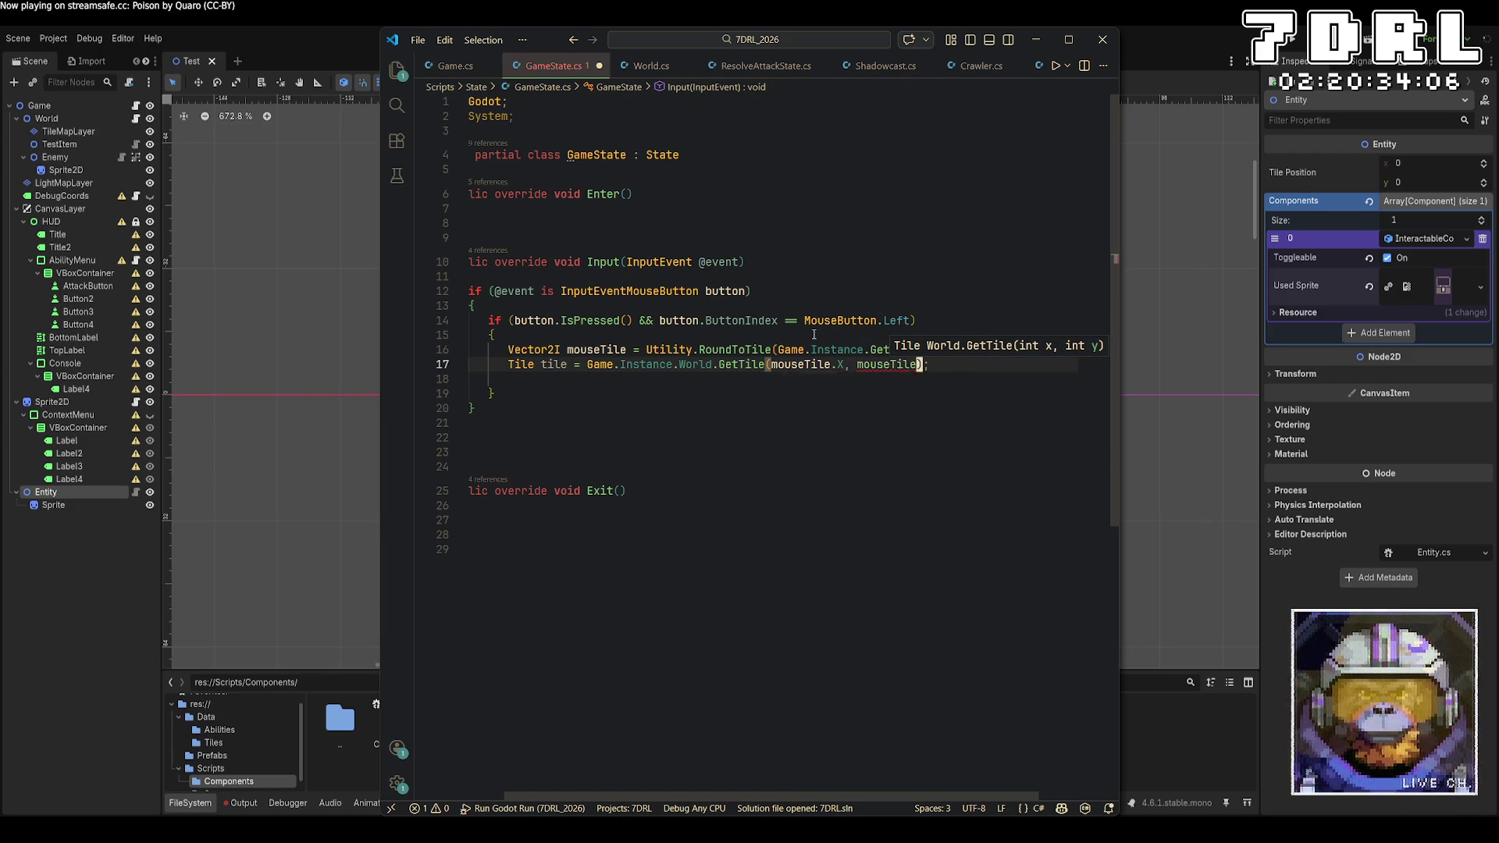
{"action": "key", "text": "End"}
{"action": "key", "text": "Return"}
- Start the condition 'if (tile != null)' below the GetTile line
{"action": "type", "text": "if (tile != null)"}
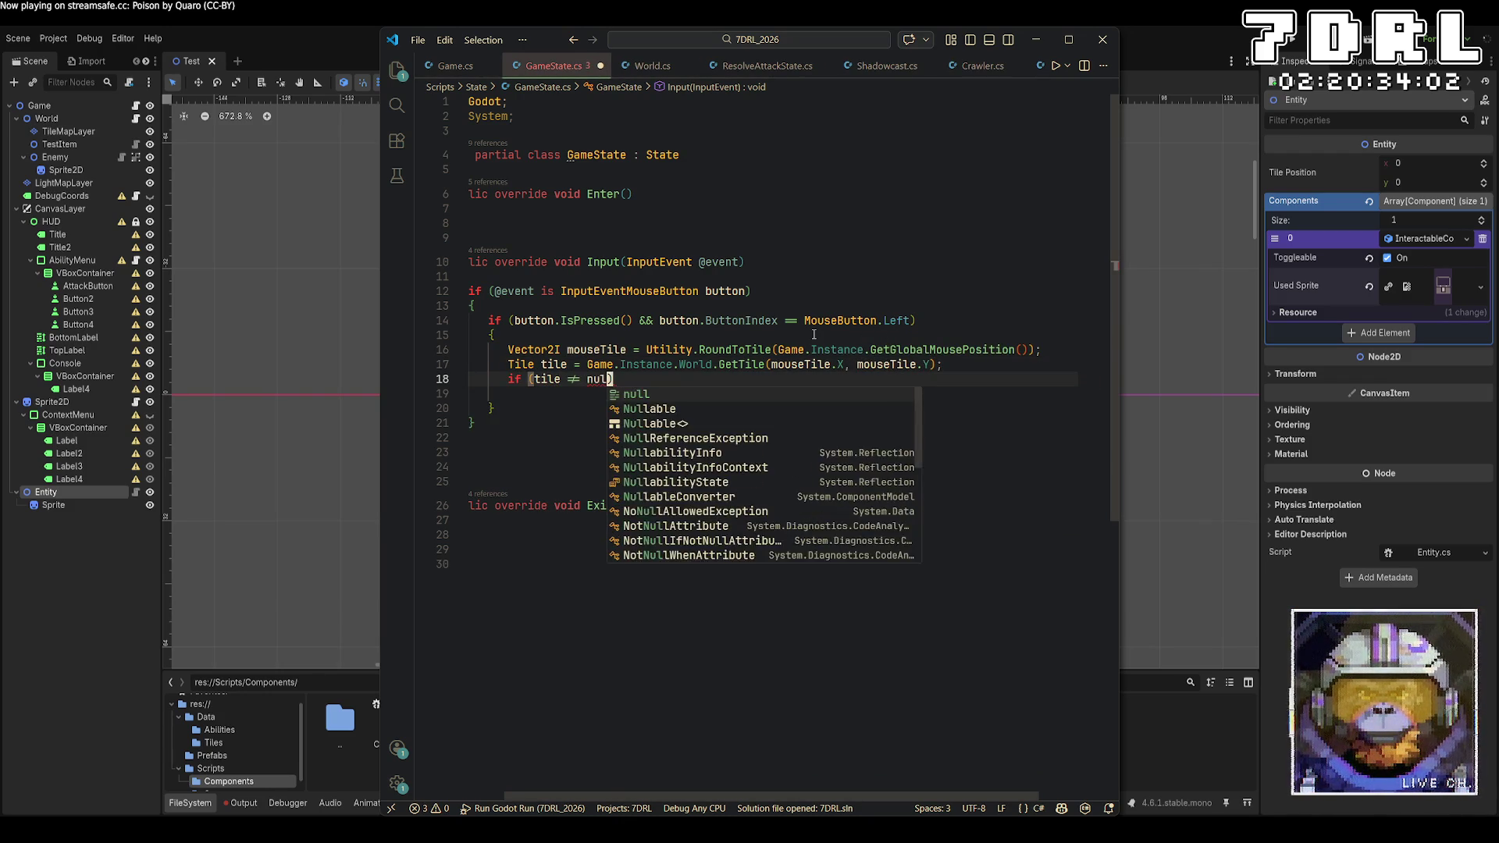
{"action": "key", "text": "Return"}
{"action": "key", "text": "BackSpace"}
{"action": "key", "text": "BackSpace"}
{"action": "key", "text": "BackSpace"}
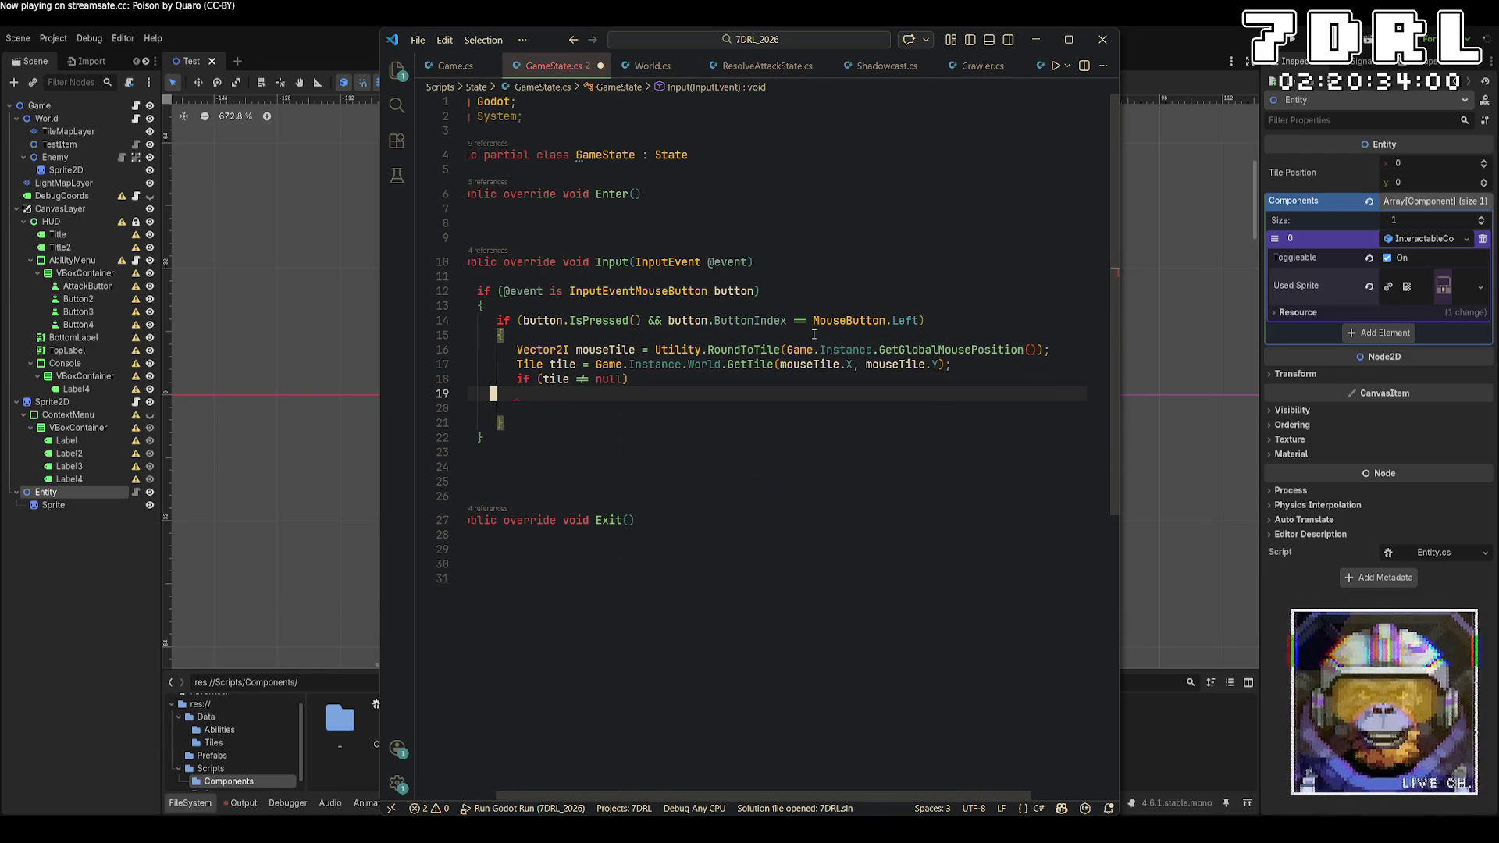
{"action": "key", "text": "Up"}
{"action": "key", "text": "End"}
{"action": "key", "text": "Left"}
- Extend the condition with '&& tile.OccupiedBy != null' and begin its block
{"action": "type", "text": "&& "}
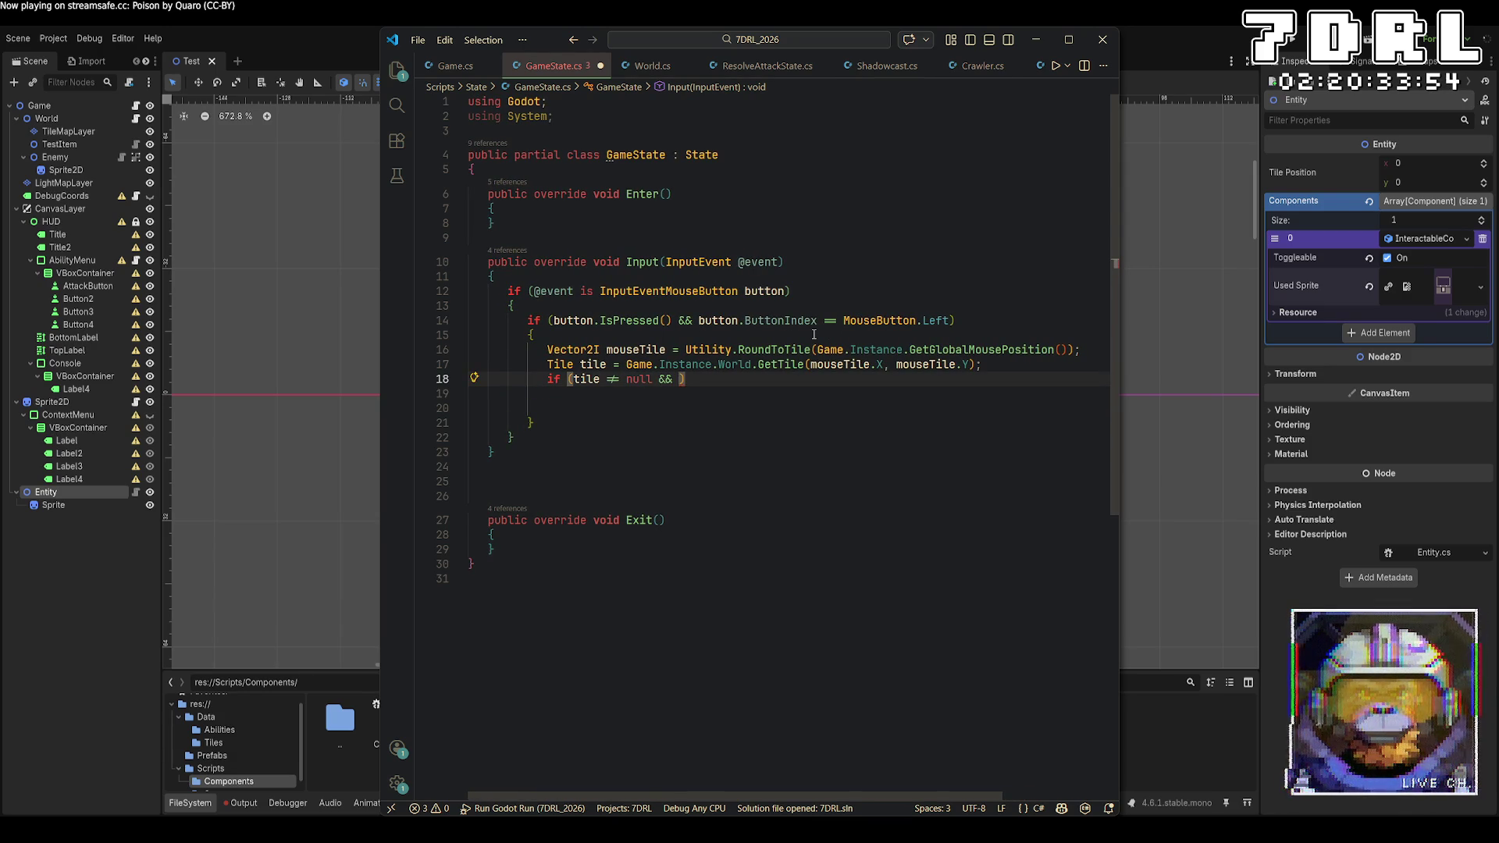
{"action": "type", "text": "tile.iso"}
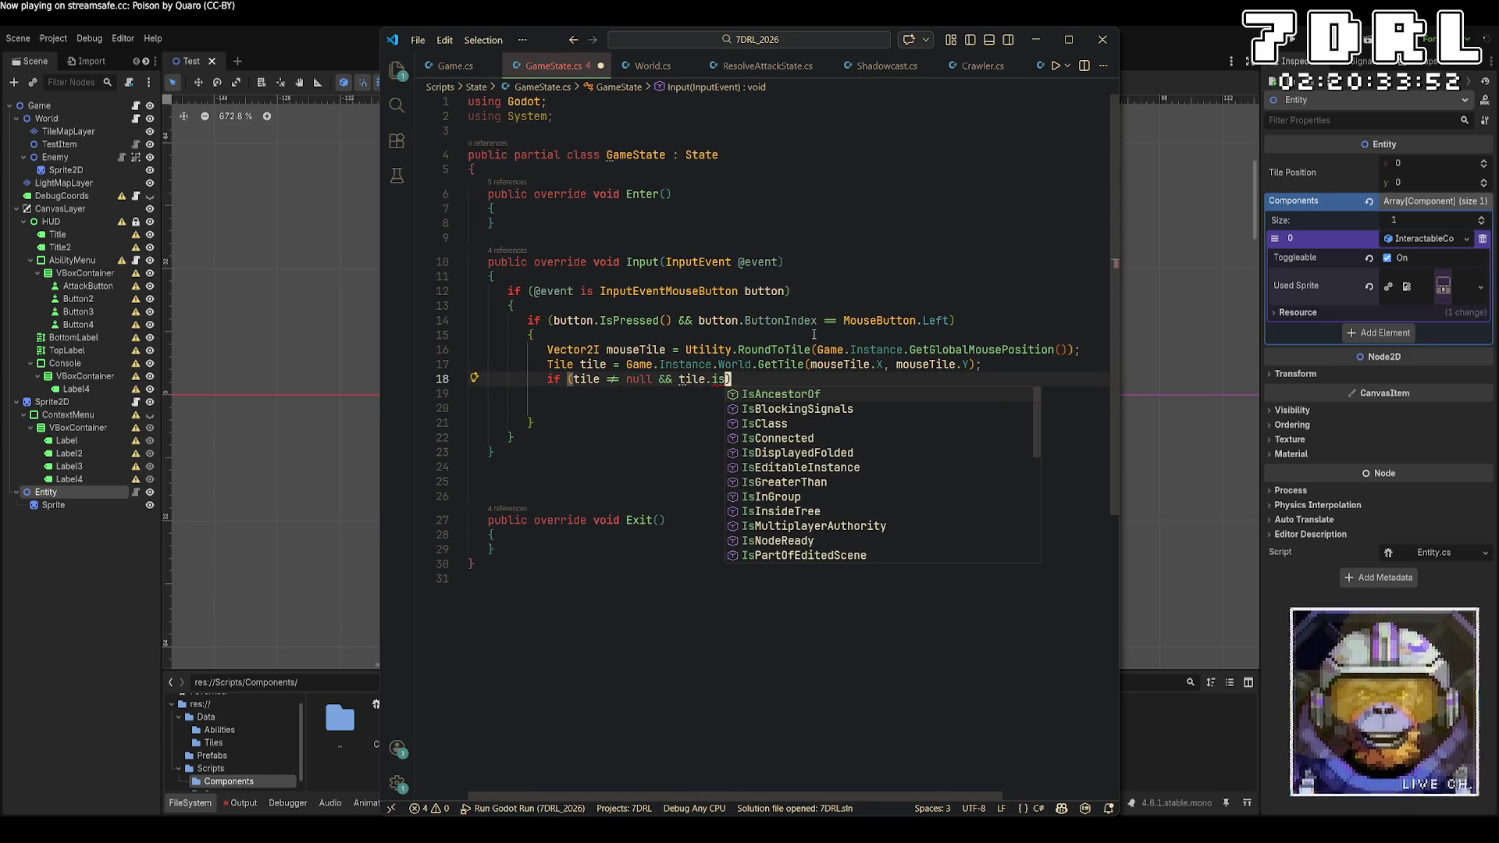
{"action": "type", "text": "cc"}
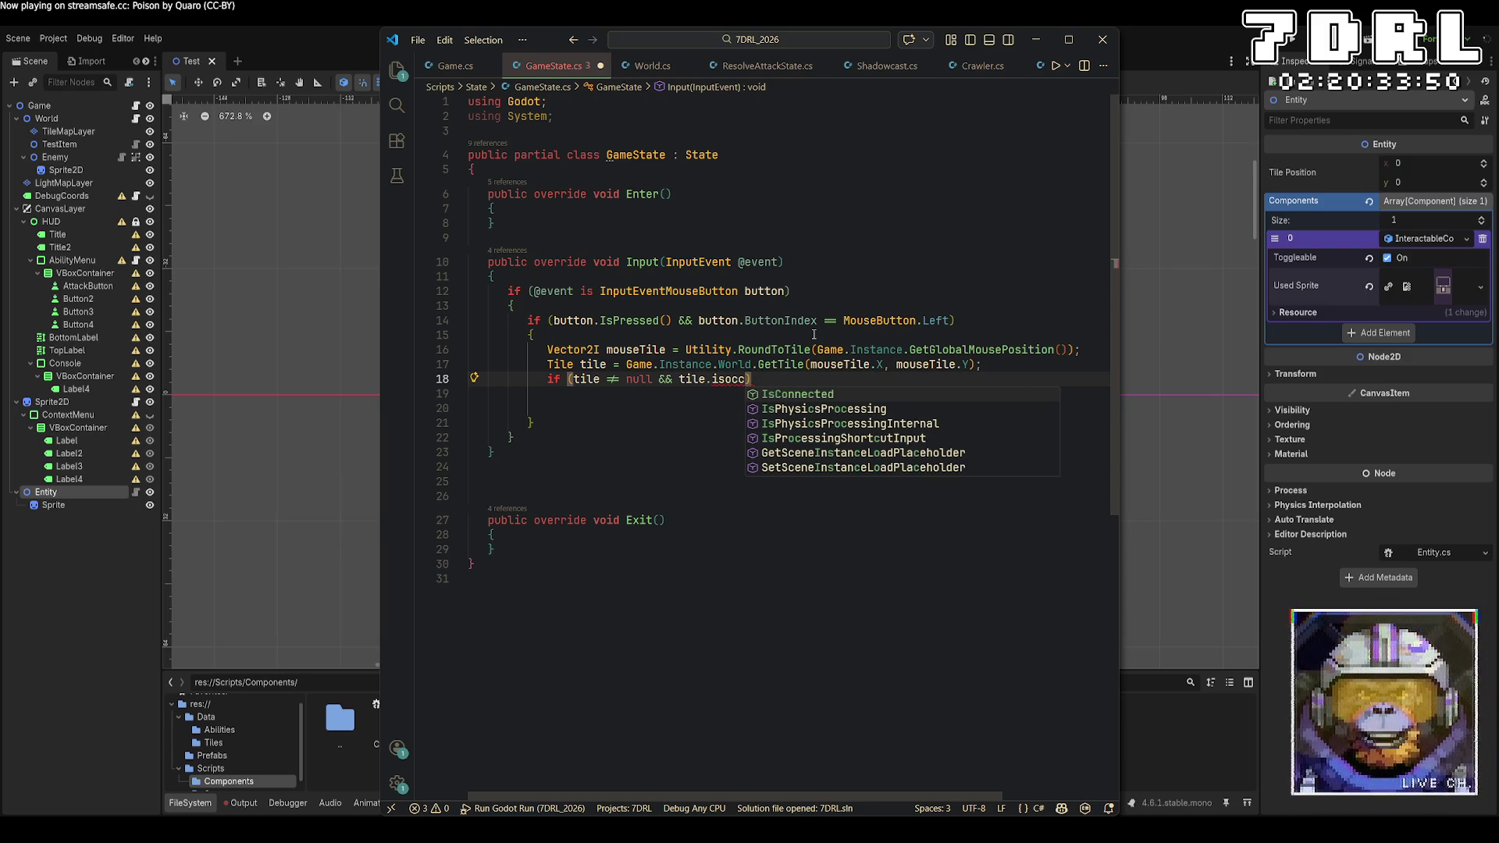
{"action": "key", "text": "BackSpace"}
{"action": "key", "text": "BackSpace"}
{"action": "key", "text": "BackSpace"}
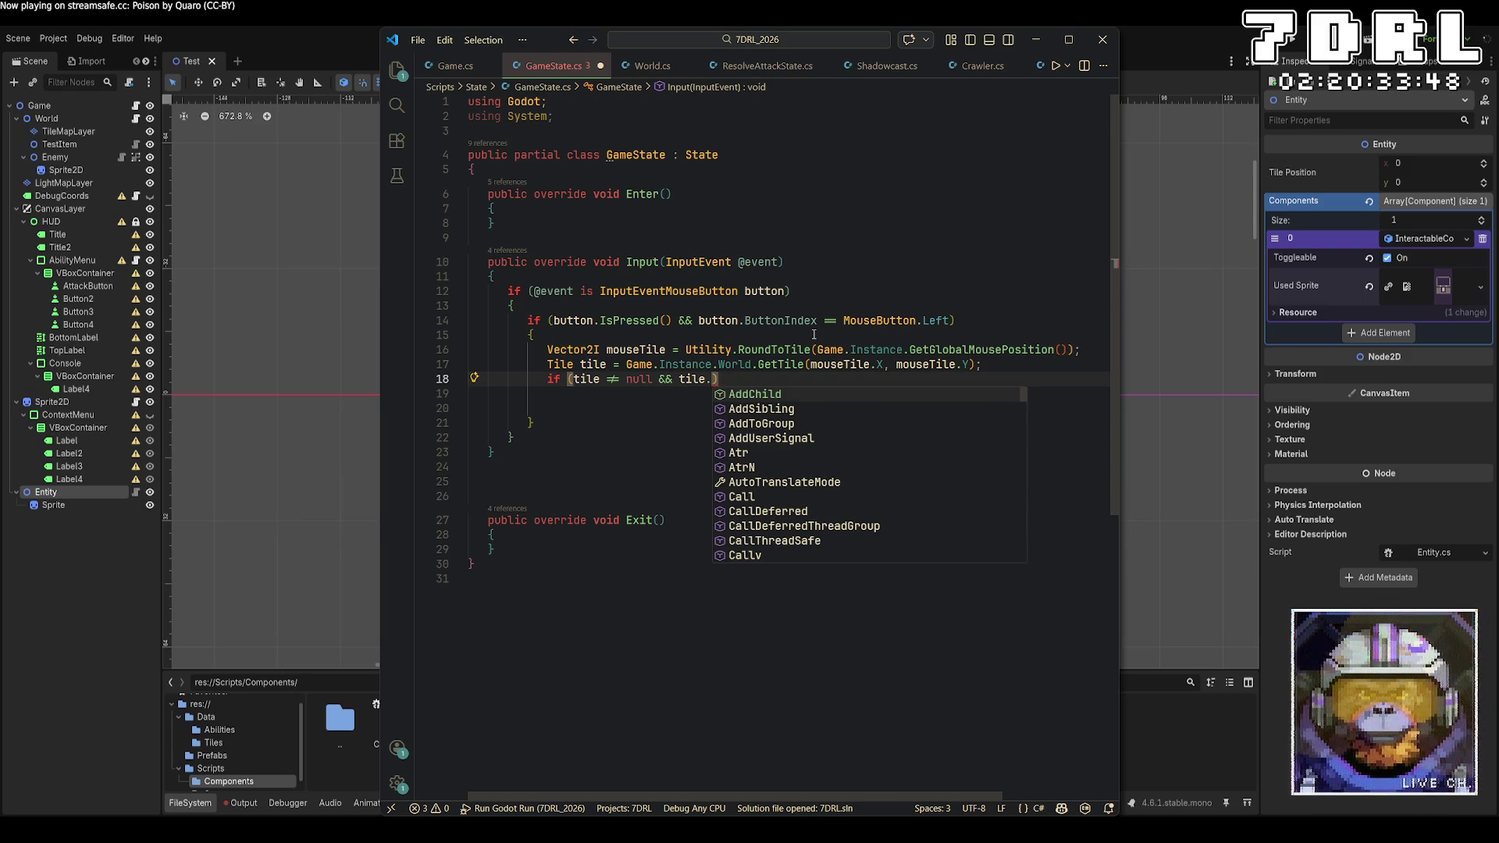
{"action": "type", "text": "occ"}
{"action": "key", "text": "Down"}
{"action": "key", "text": "Tab"}
{"action": "type", "text": "!= null && "}
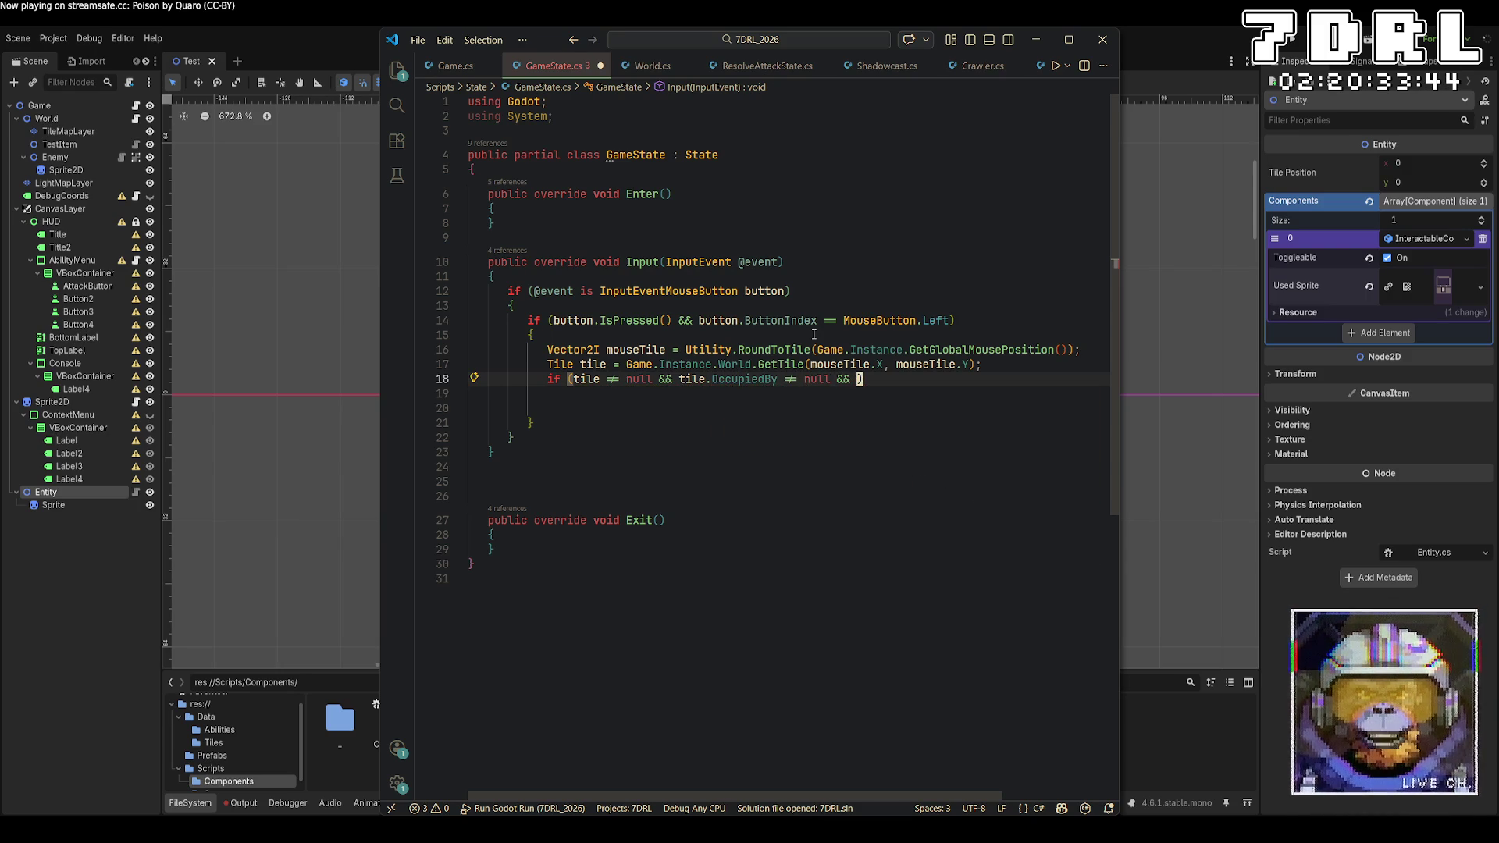
{"action": "type", "text": "tile"}
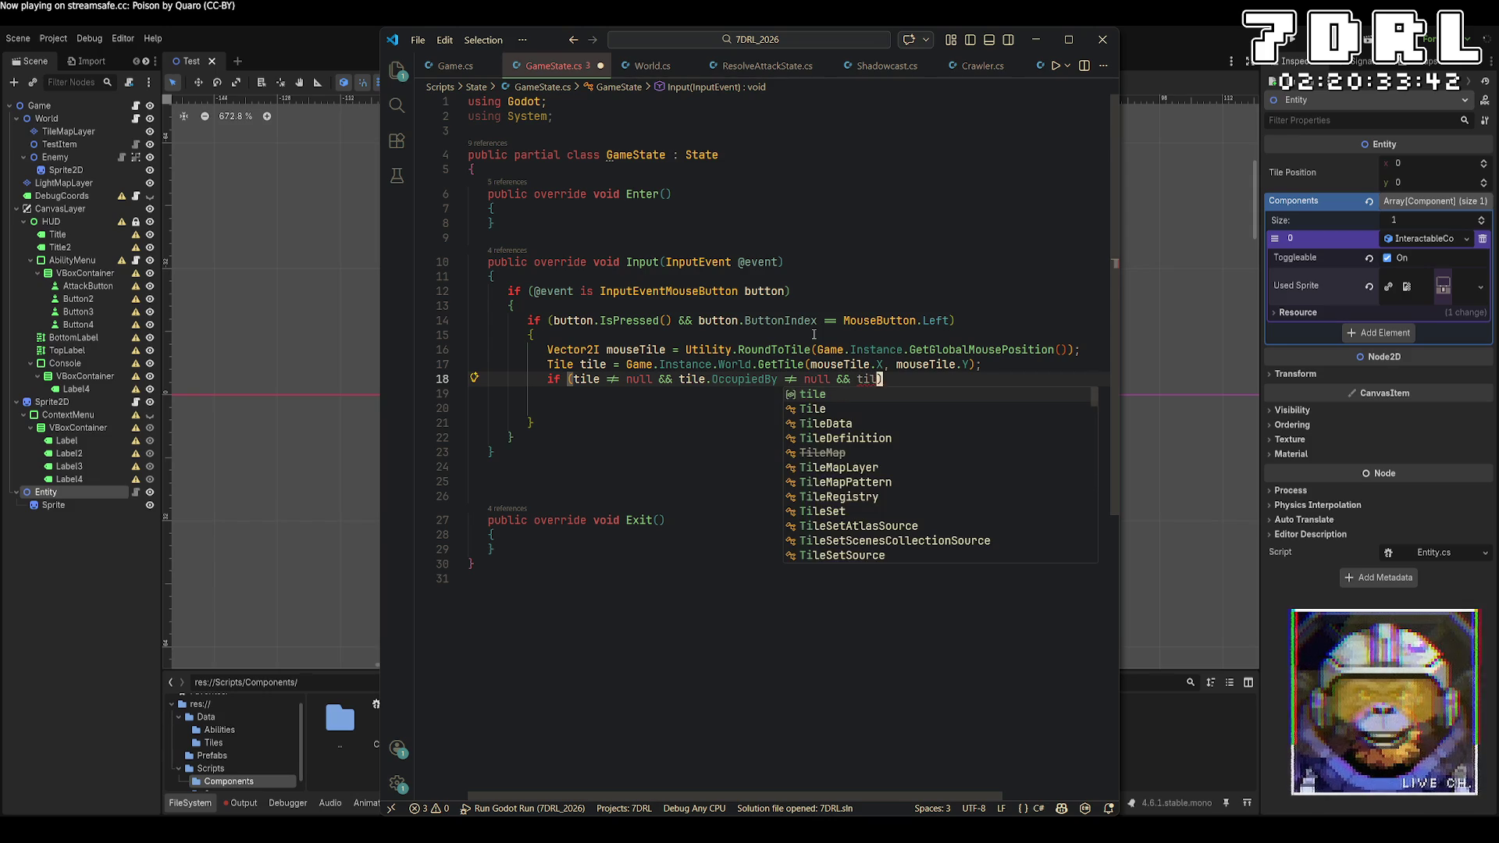
{"action": "key", "text": "BackSpace"}
{"action": "key", "text": "BackSpace"}
{"action": "key", "text": "BackSpace"}
{"action": "key", "text": "BackSpace"}
{"action": "key", "text": "BackSpace"}
{"action": "key", "text": "BackSpace"}
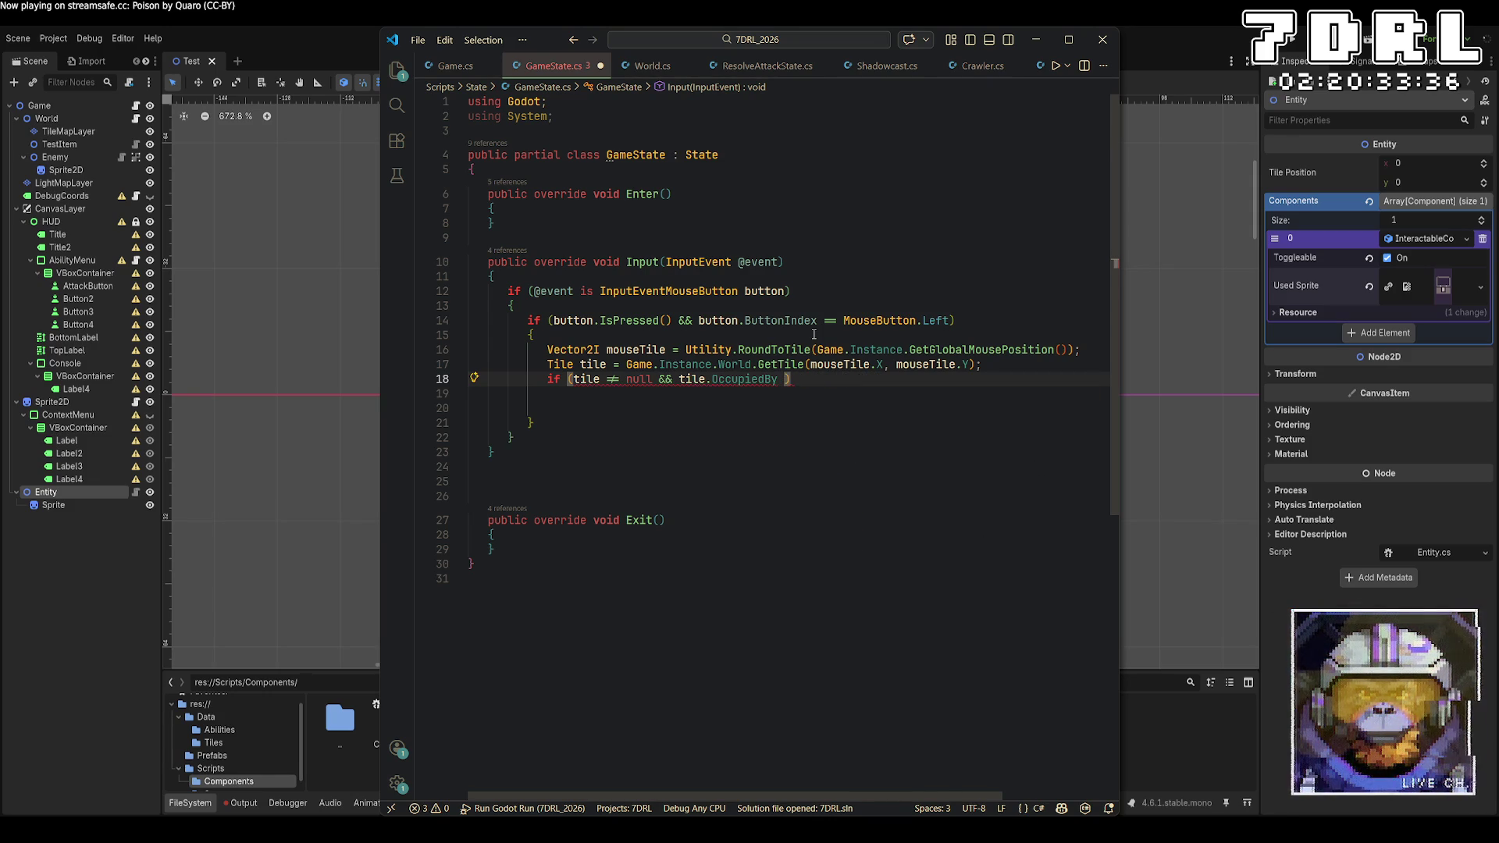
{"action": "type", "text": "!= null && tile"}
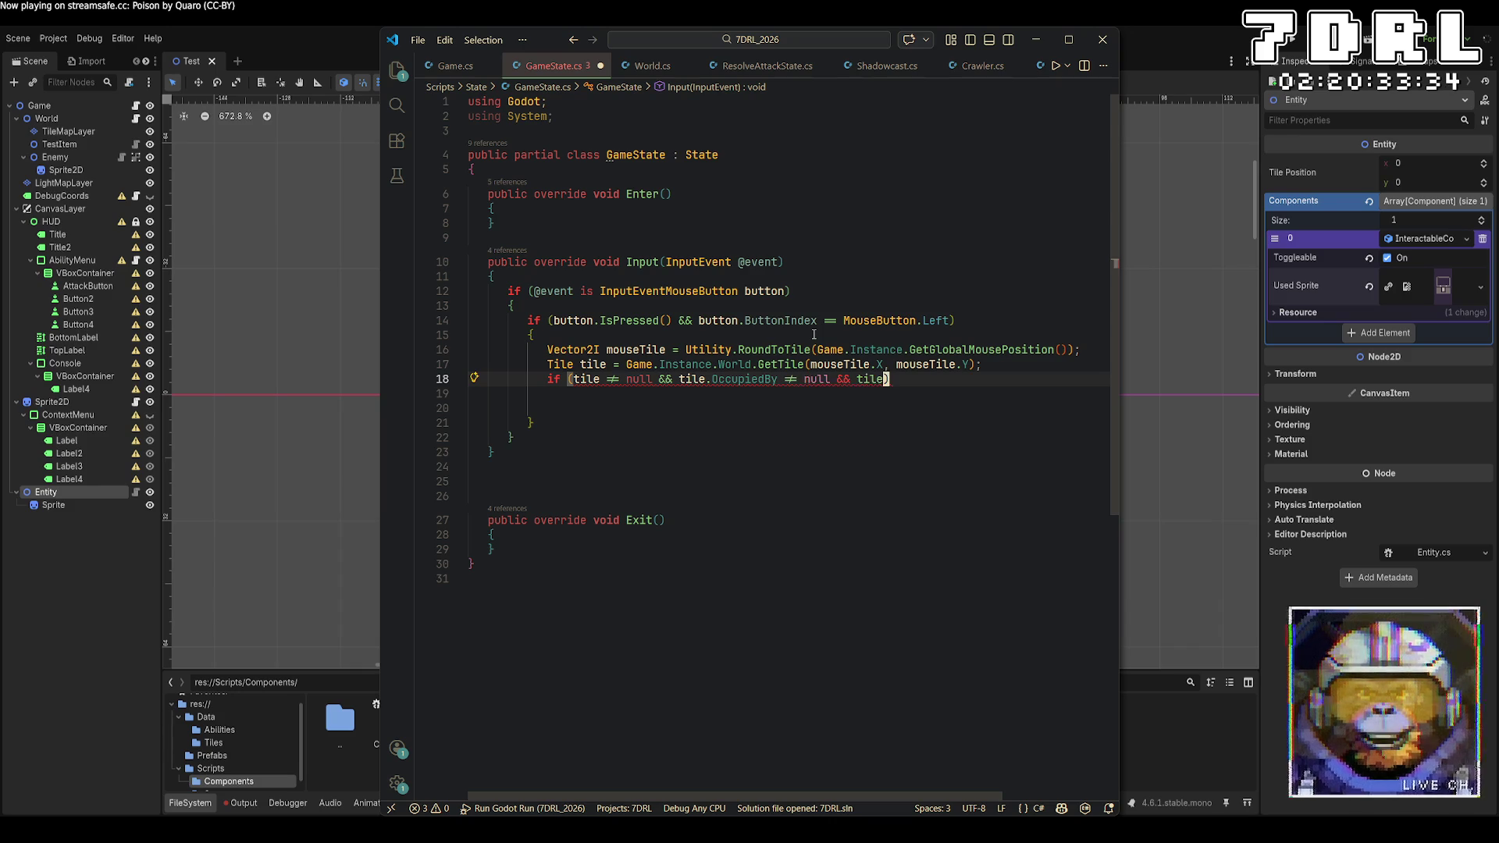
{"action": "key", "text": "BackSpace"}
{"action": "key", "text": "BackSpace"}
{"action": "key", "text": "BackSpace"}
{"action": "key", "text": "BackSpace"}
{"action": "key", "text": "BackSpace"}
{"action": "key", "text": "BackSpace"}
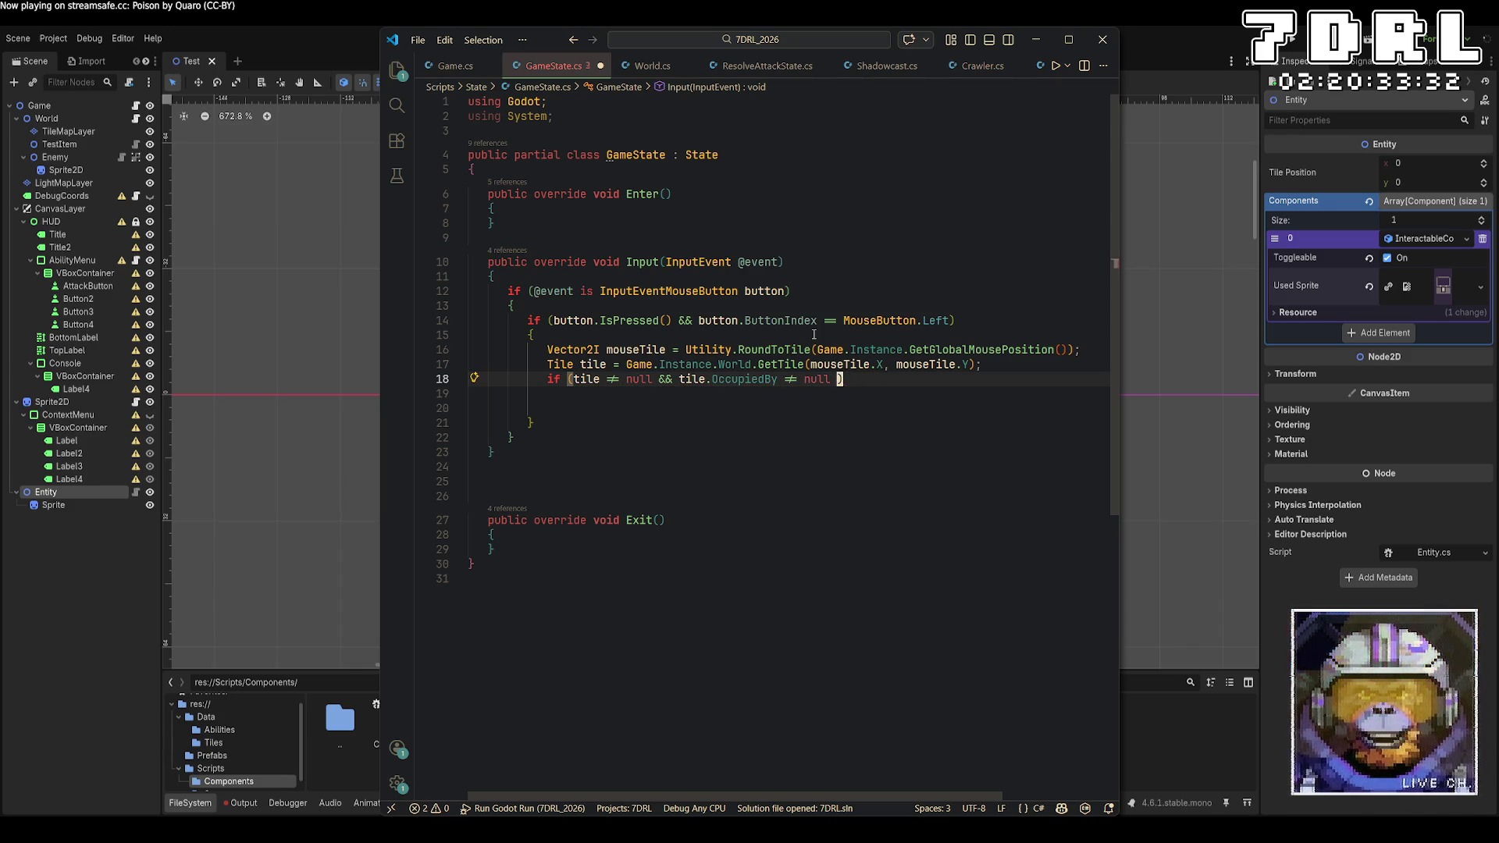
{"action": "key", "text": "Return"}
- Add a nested check 'tile.OccupiedBy.GetComponent<InteractableComponent>() is InteractableComponent interact'
{"action": "type", "text": "{"}
{"action": "key", "text": "Return"}
{"action": "type", "text": "if (tile.occ"}
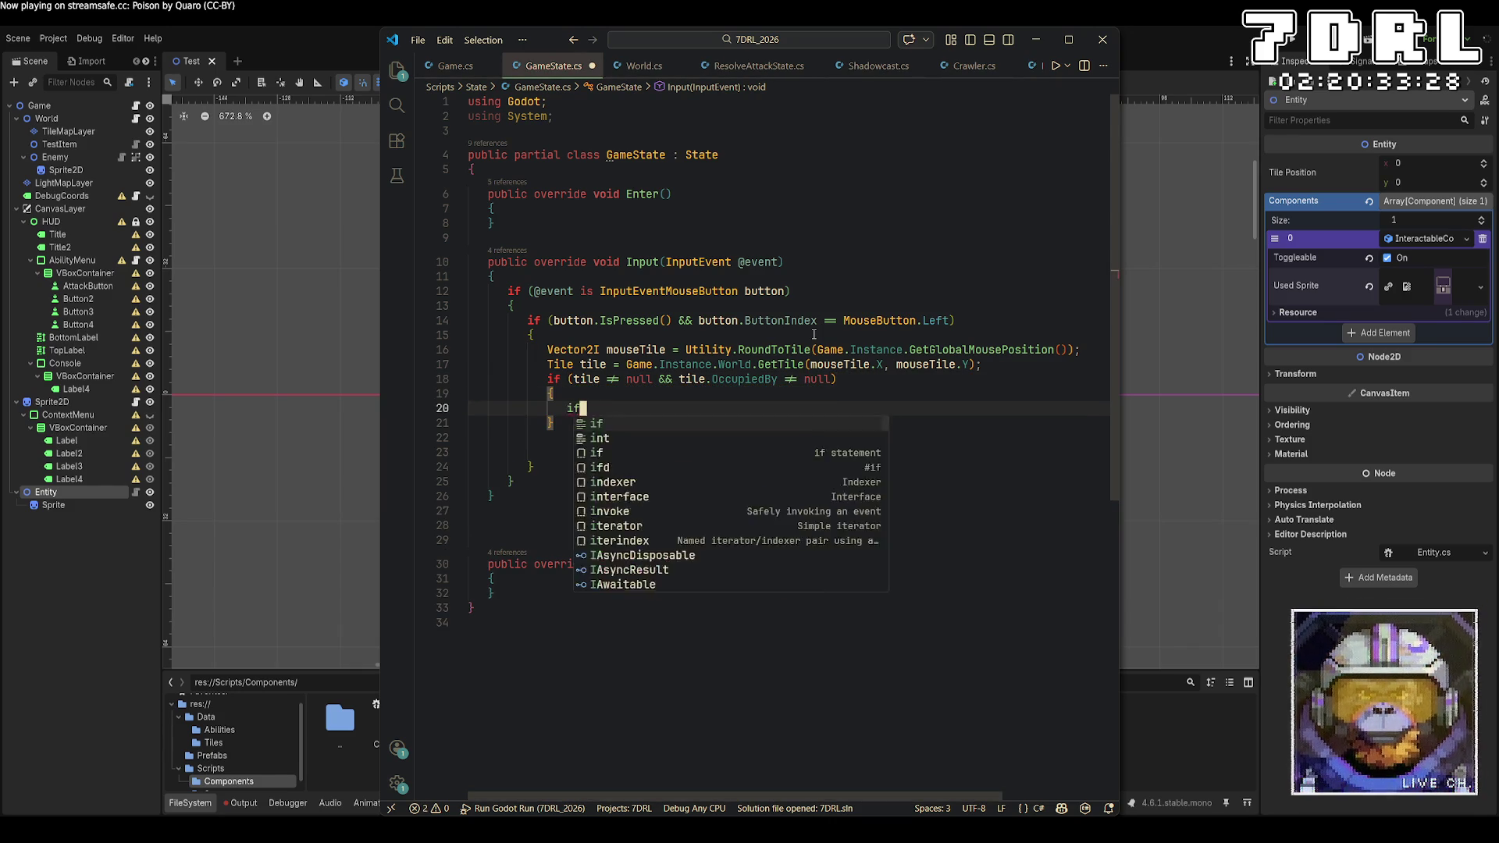
{"action": "key", "text": "Tab"}
{"action": "type", "text": ".has"}
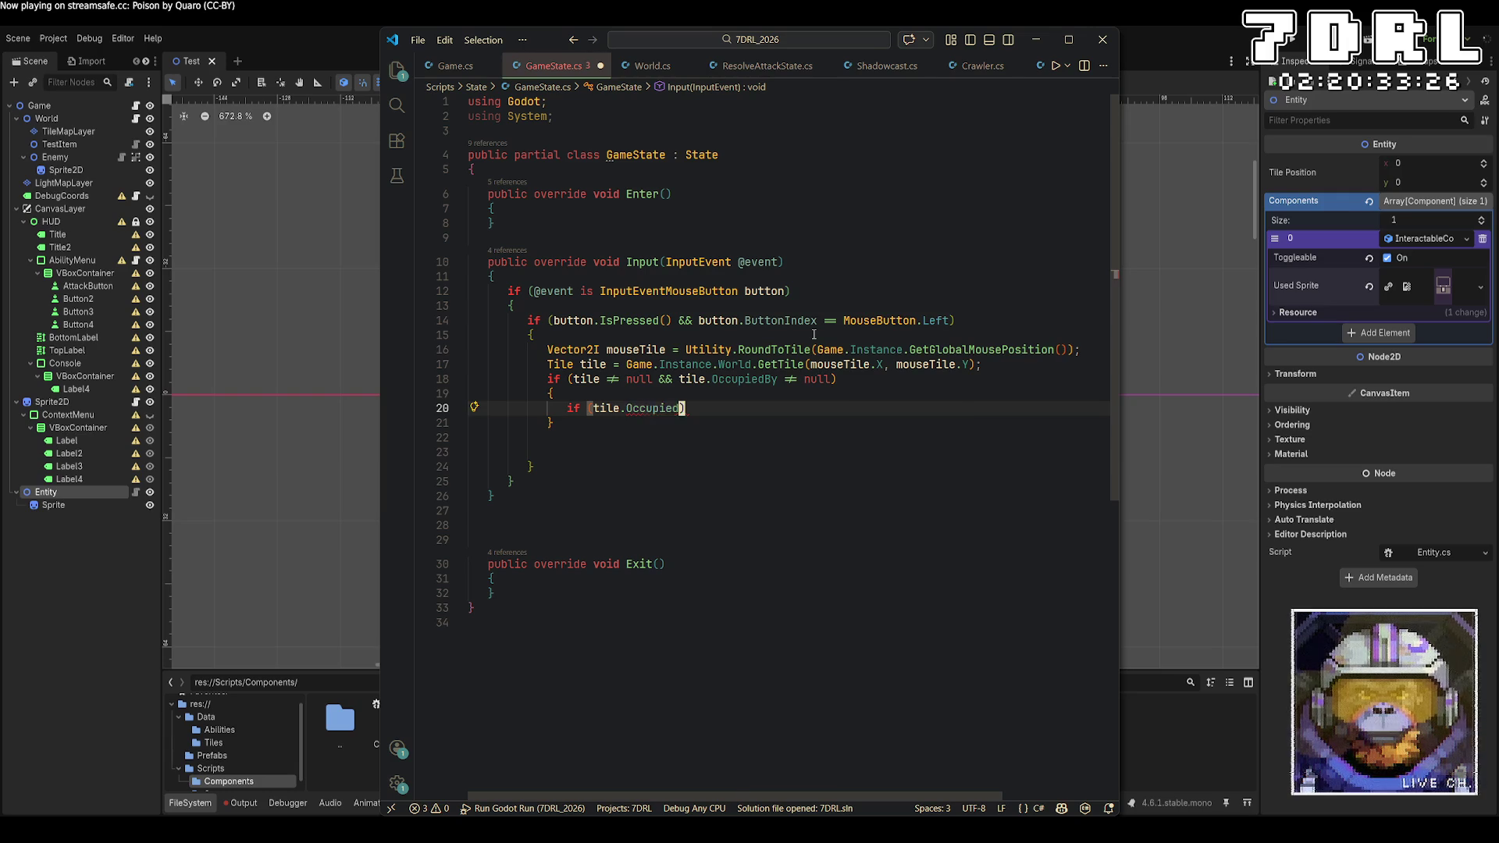
{"action": "key", "text": "BackSpace"}
{"action": "key", "text": "BackSpace"}
{"action": "key", "text": "BackSpace"}
{"action": "type", "text": "By.hasx"}
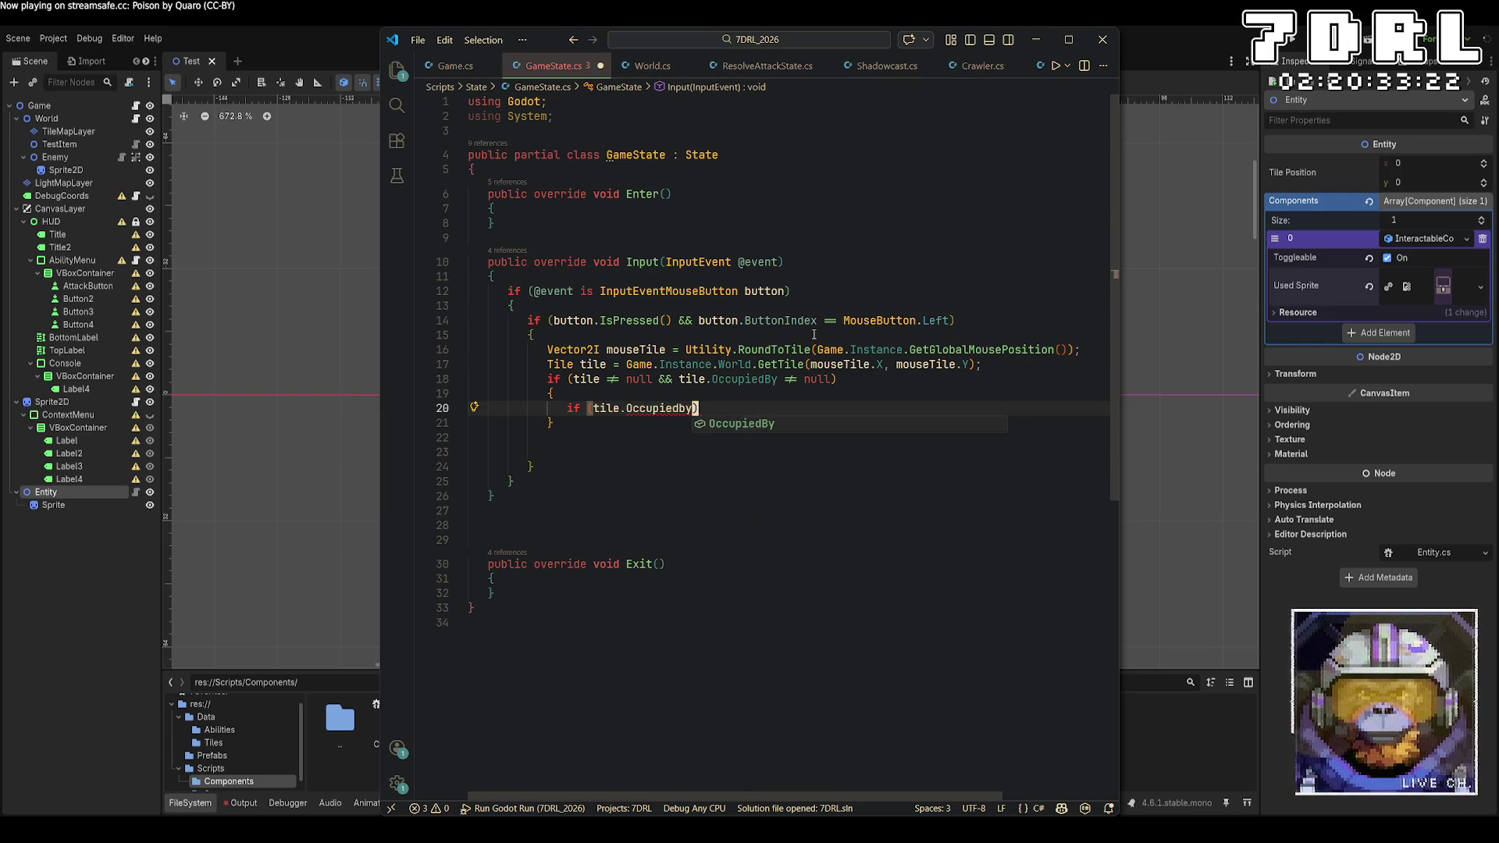
{"action": "key", "text": "BackSpace"}
{"action": "key", "text": "BackSpace"}
{"action": "key", "text": "BackSpace"}
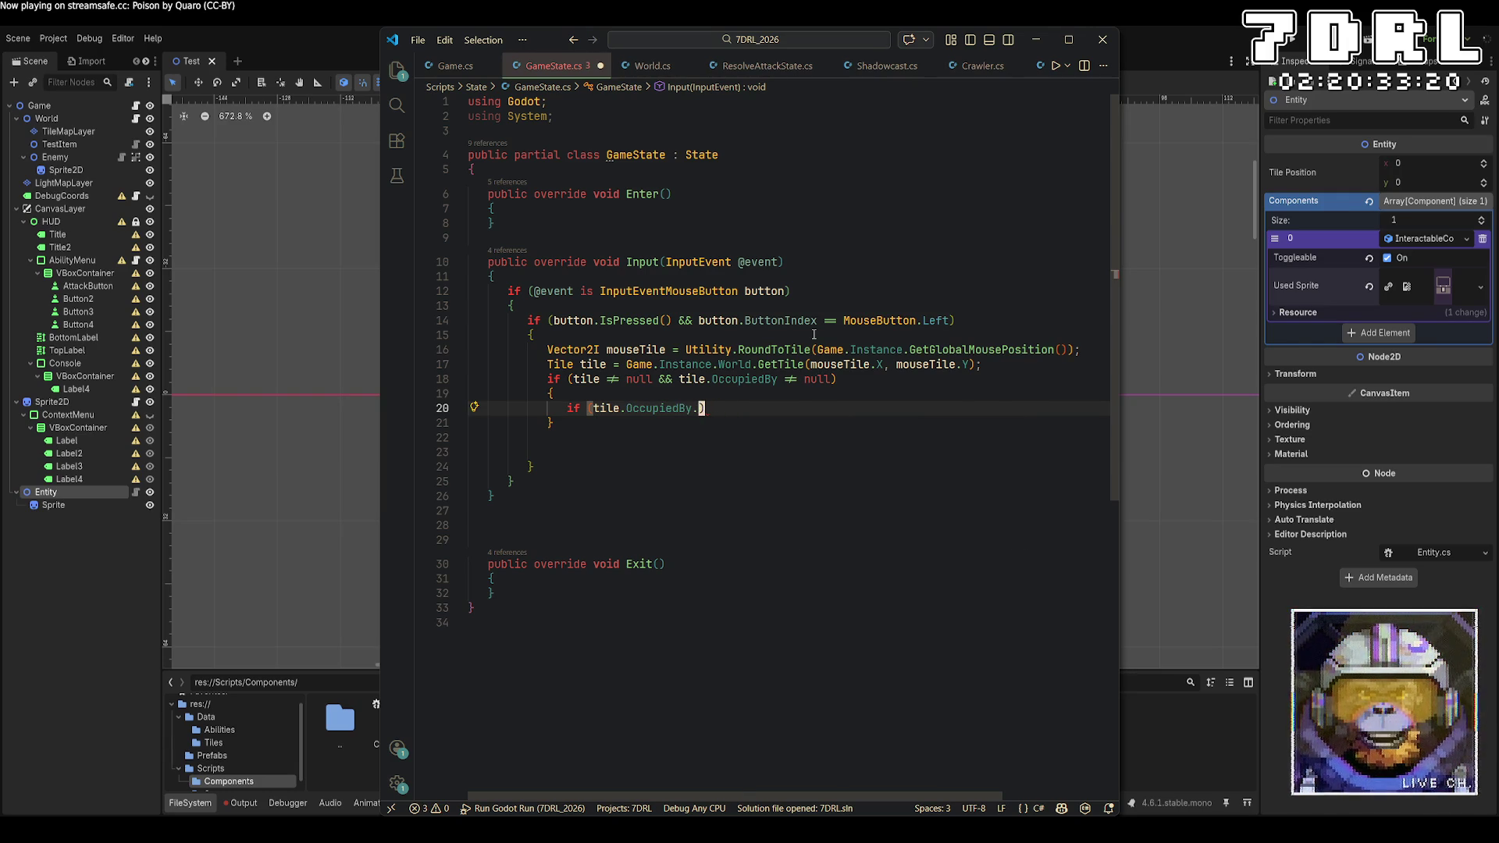
{"action": "type", "text": "getcom"}
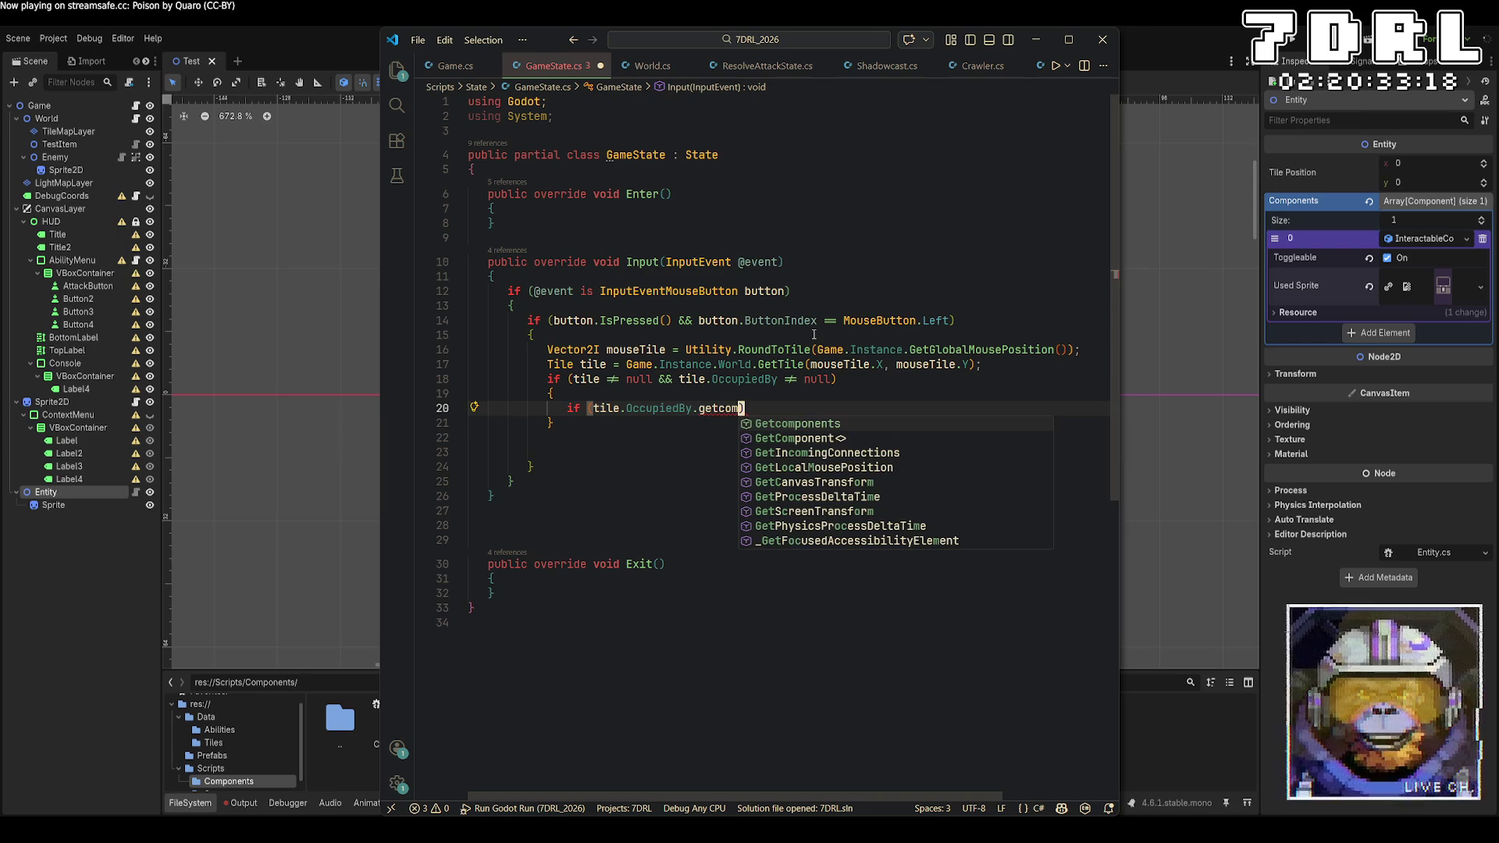
{"action": "key", "text": "Down"}
{"action": "key", "text": "Tab"}
{"action": "type", "text": "<"}
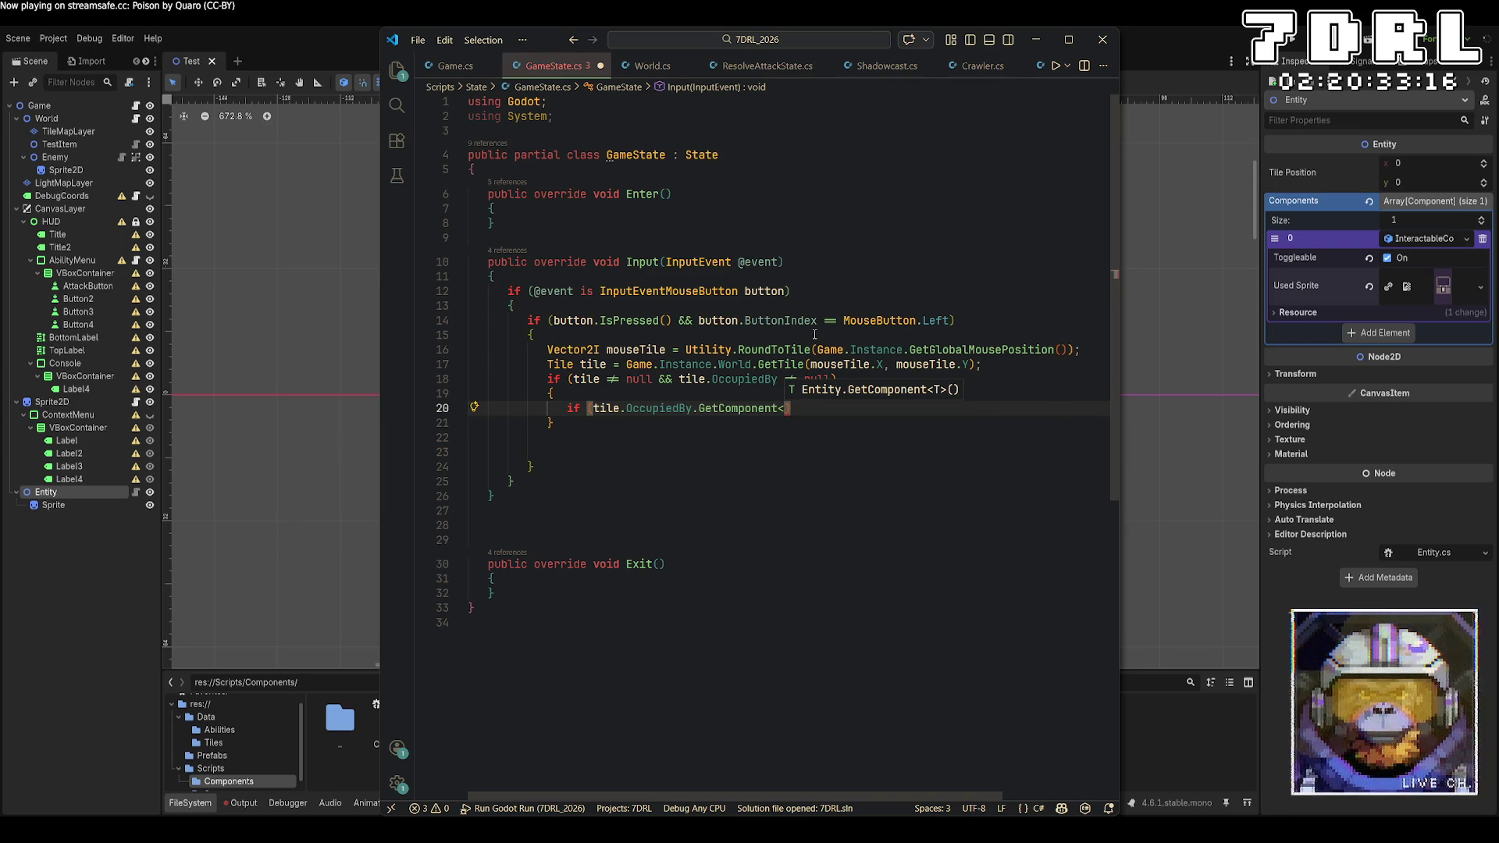
{"action": "type", "text": "Interac"}
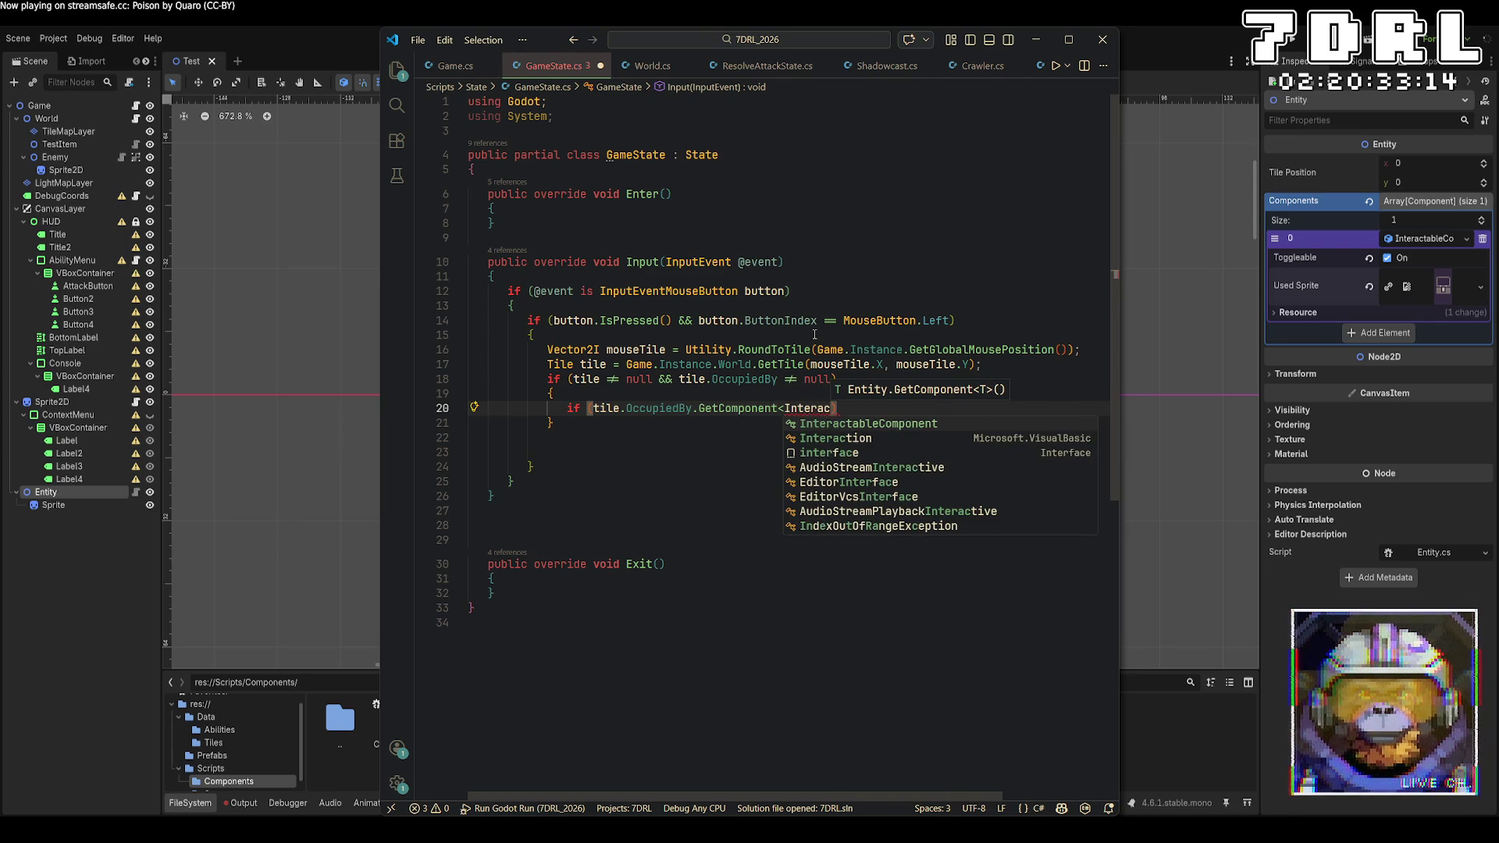
{"action": "key", "text": "Tab"}
{"action": "type", "text": "() is "}
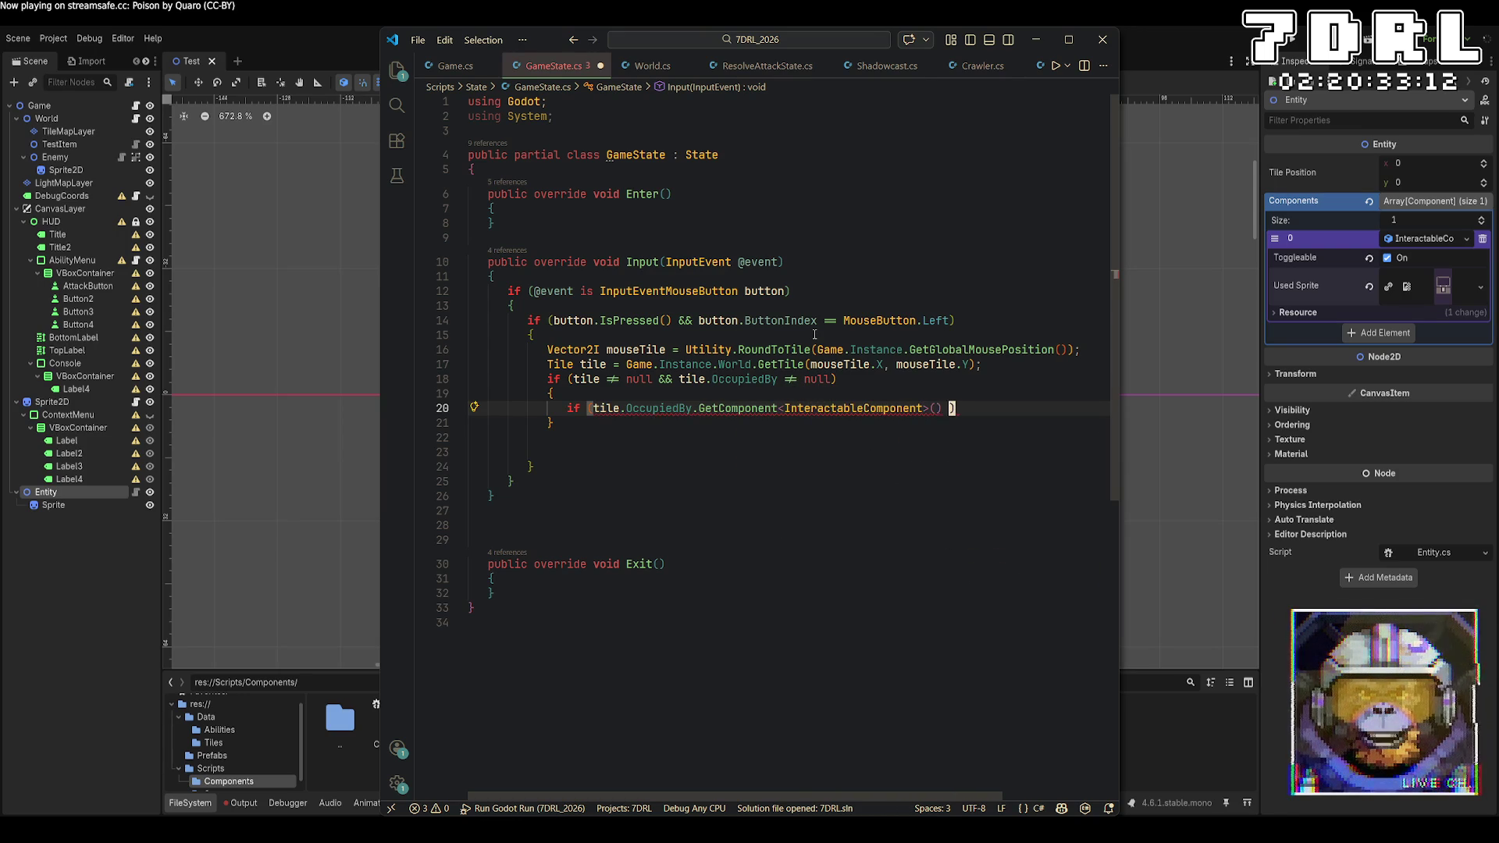
{"action": "type", "text": "Inter"}
{"action": "key", "text": "Tab"}
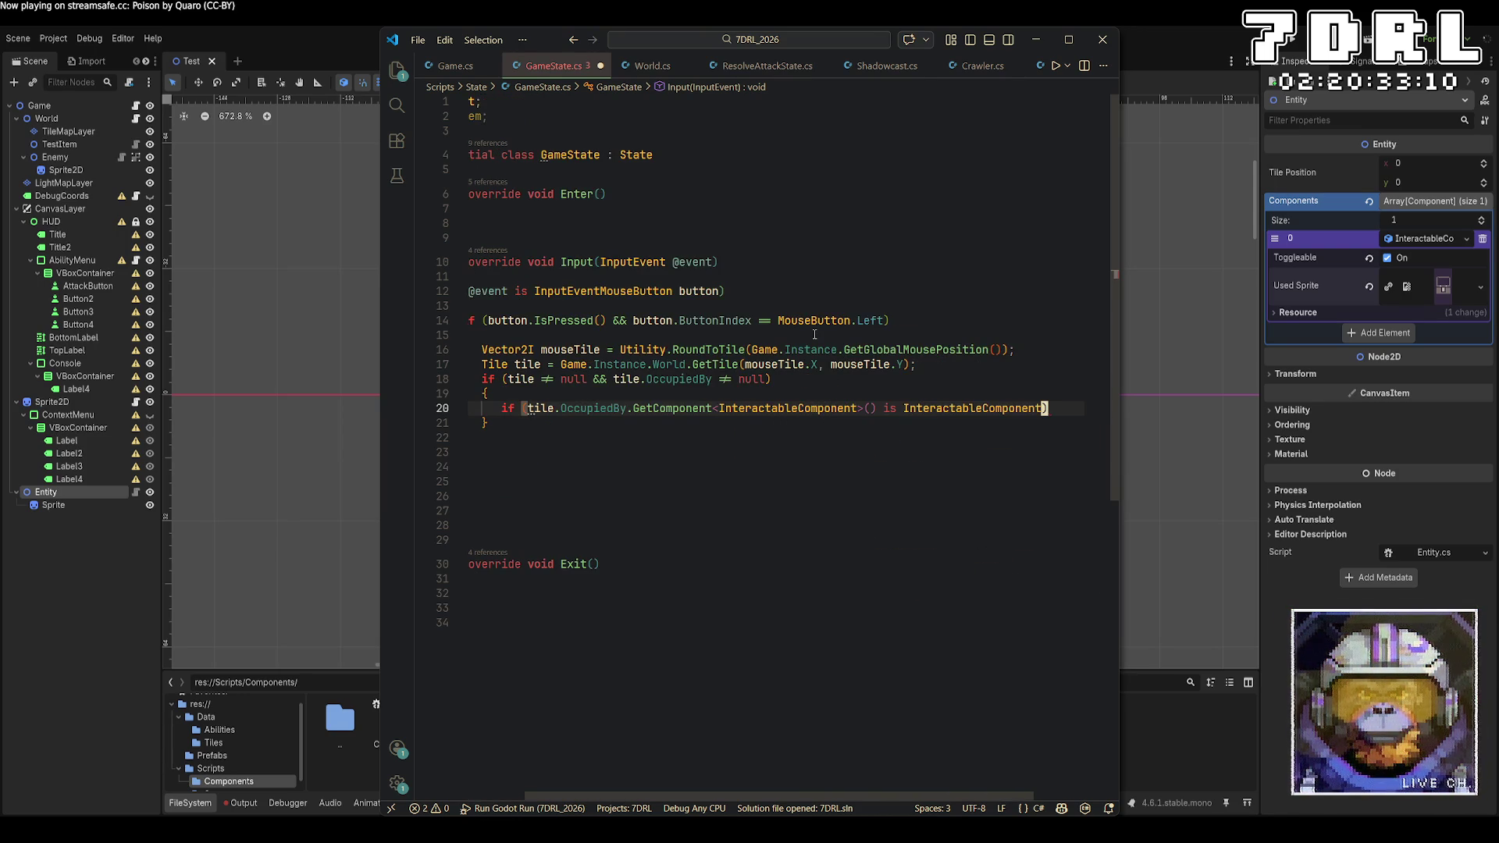
{"action": "type", "text": "interact)"}
{"action": "key", "text": "Return"}
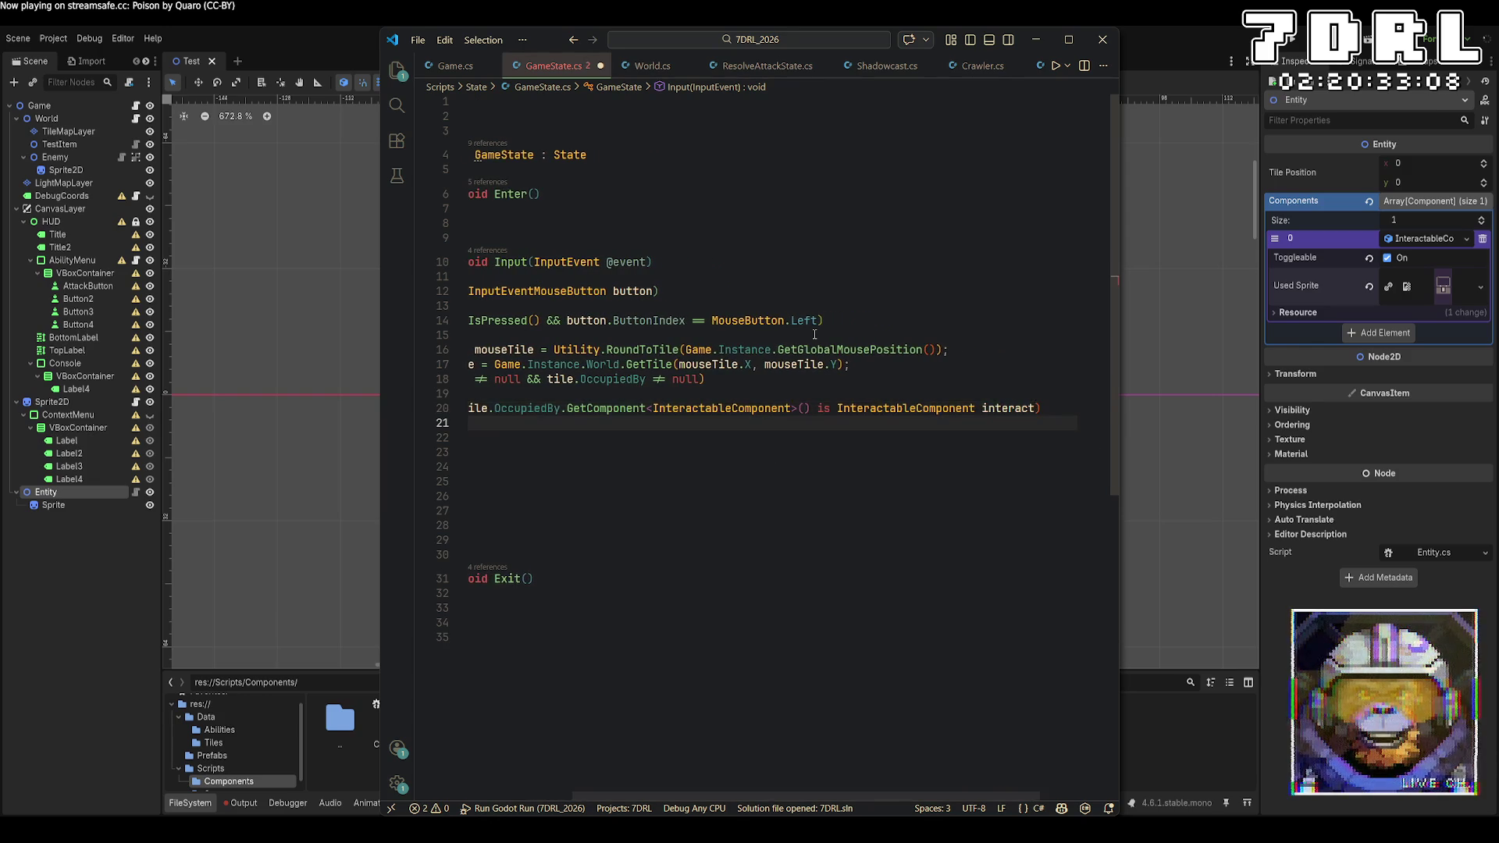
- Call interact.OnInteract(); inside the new block and save GameState.cs
{"action": "key", "text": "Return"}
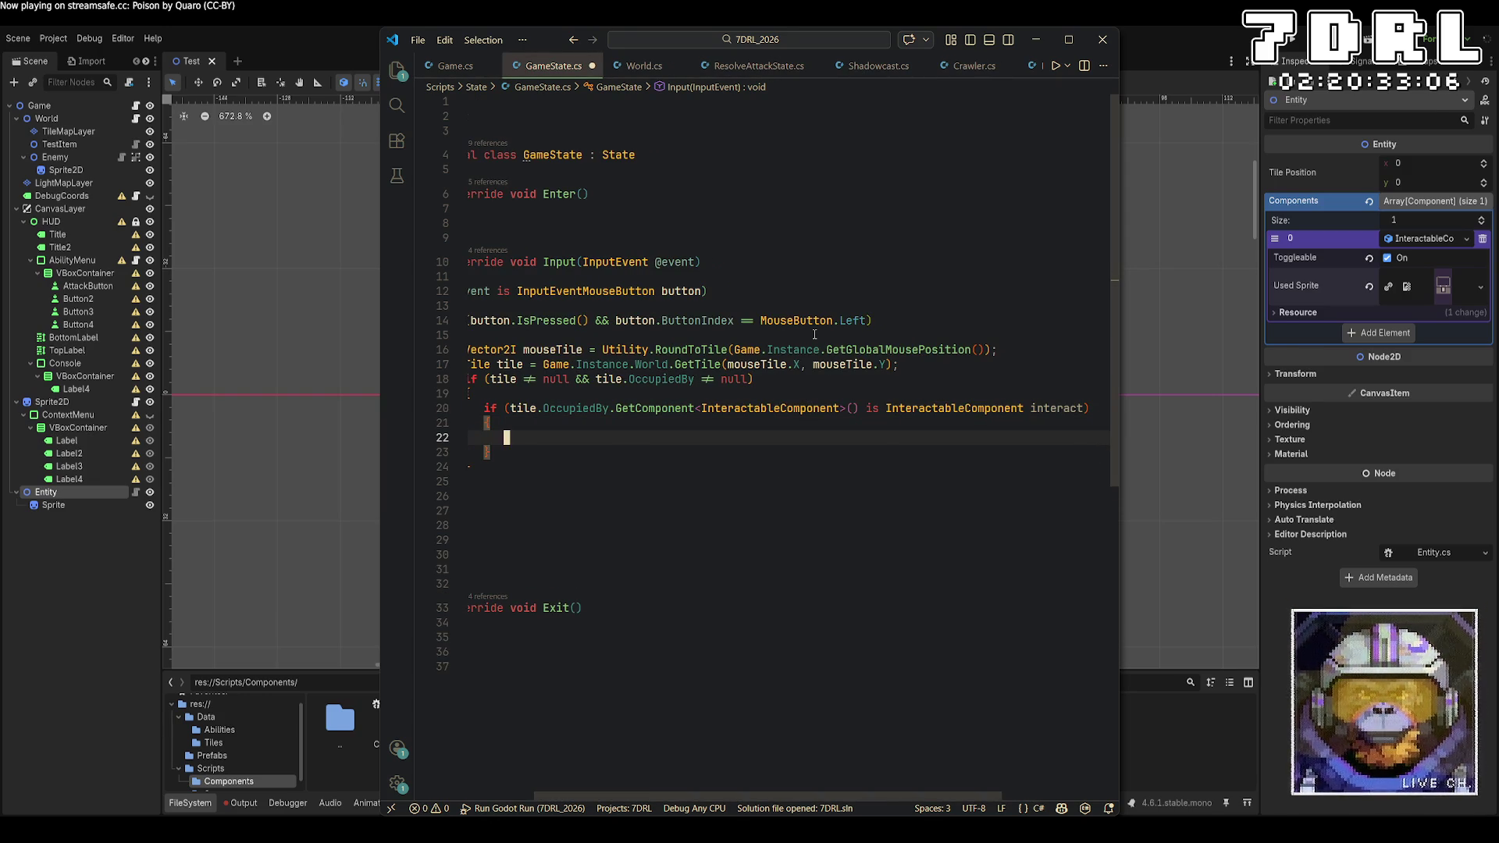
{"action": "type", "text": "interact."}
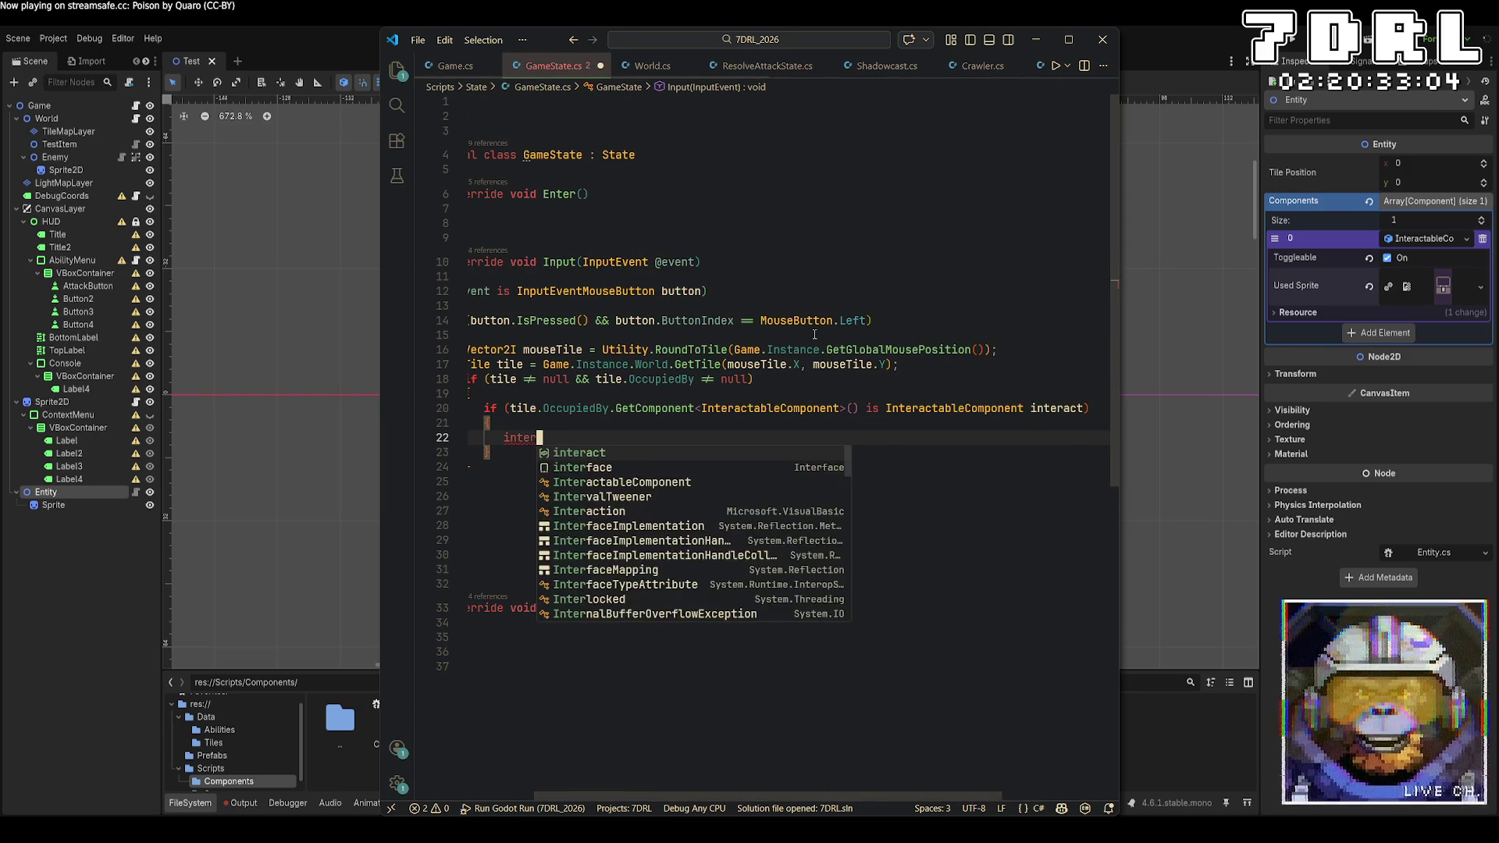
{"action": "type", "text": "On"}
{"action": "key", "text": "Tab"}
{"action": "type", "text": "();"}
{"action": "key", "text": "ctrl+s"}
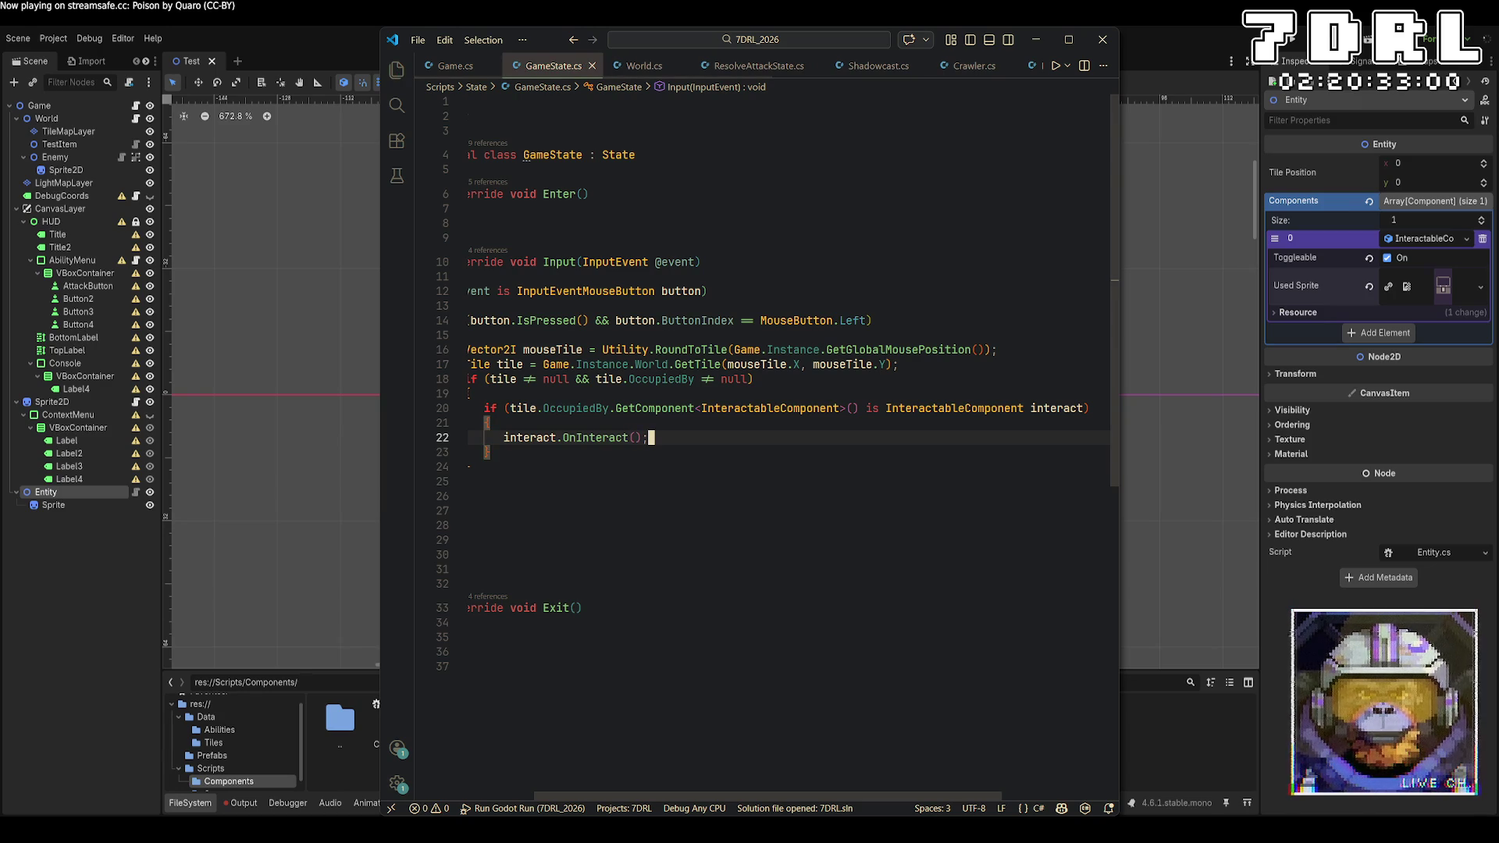
{"action": "left_click_drag", "start_coordinate": [721, 796], "coordinate": [652, 773]}
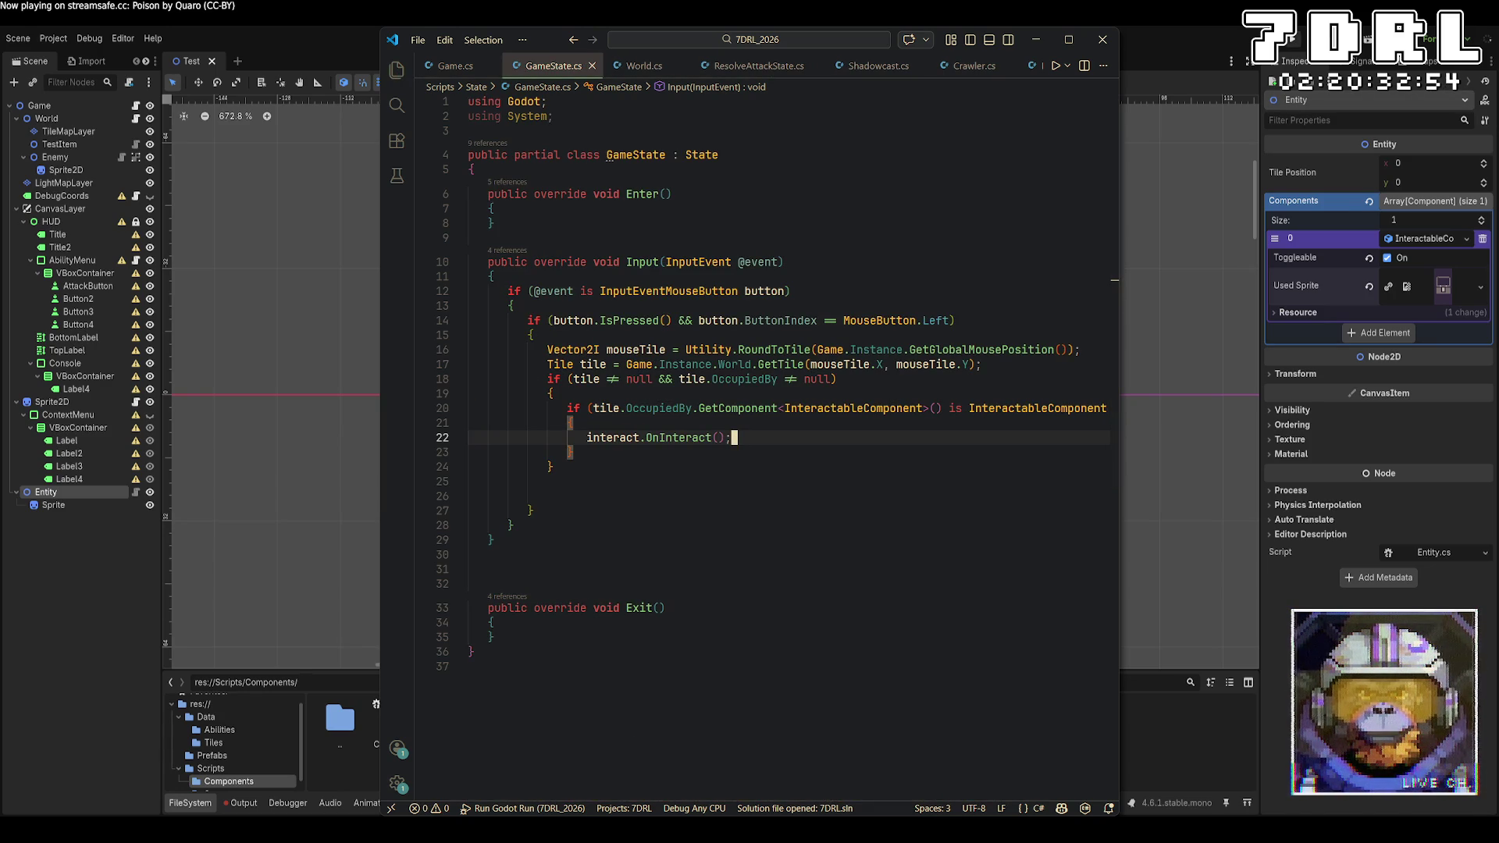
- In Godot, select the Entity node and make its children non-selectable
{"action": "key", "text": "alt+Tab"}
{"action": "scroll", "coordinate": [902, 215], "scroll_direction": "down", "scroll_amount": 3}
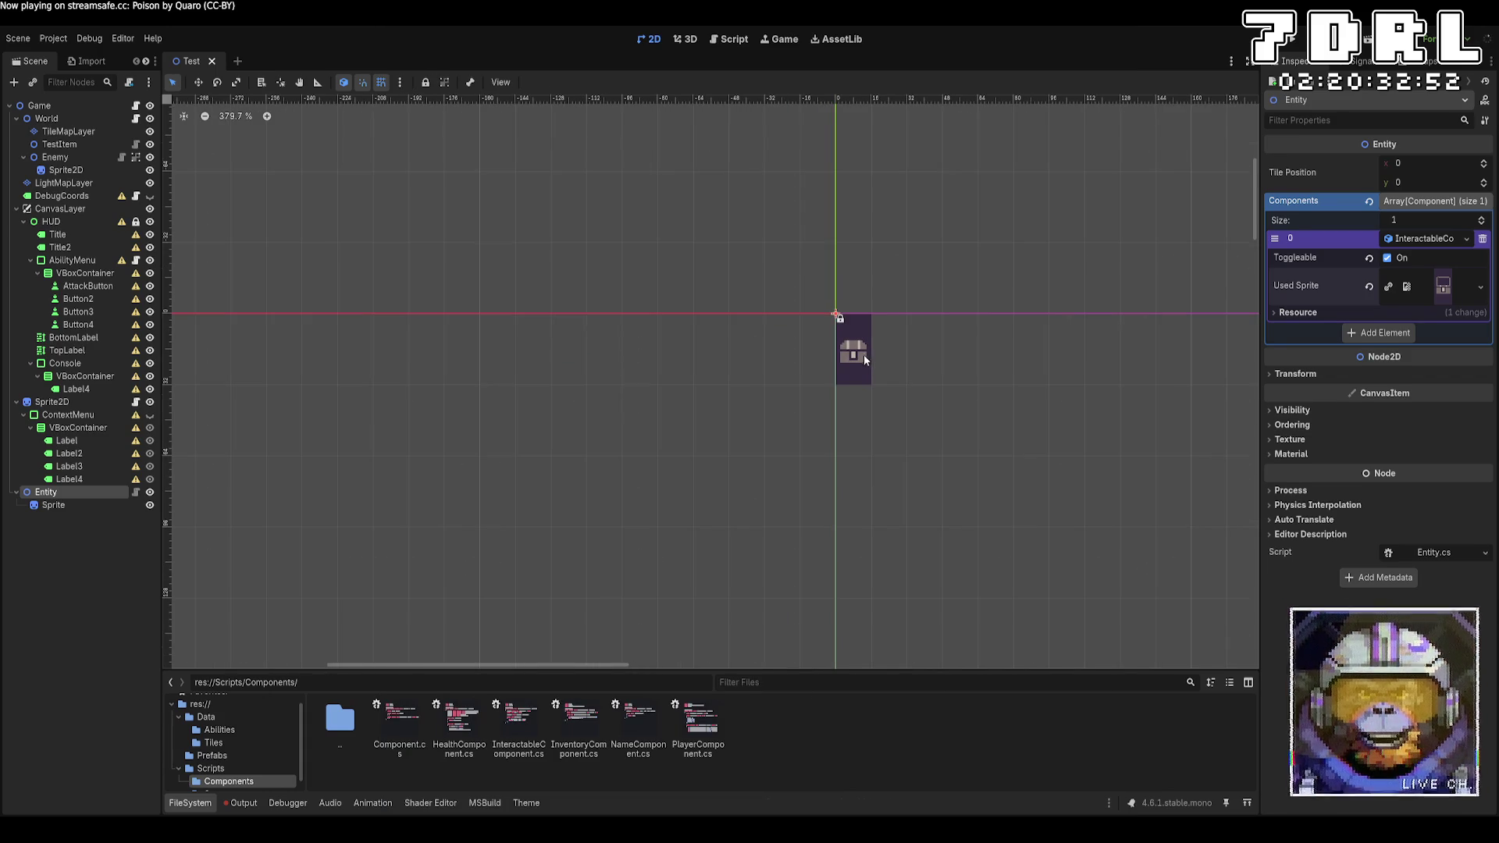
{"action": "left_click", "coordinate": [868, 362]}
{"action": "scroll", "coordinate": [1020, 488], "scroll_direction": "down", "scroll_amount": 8}
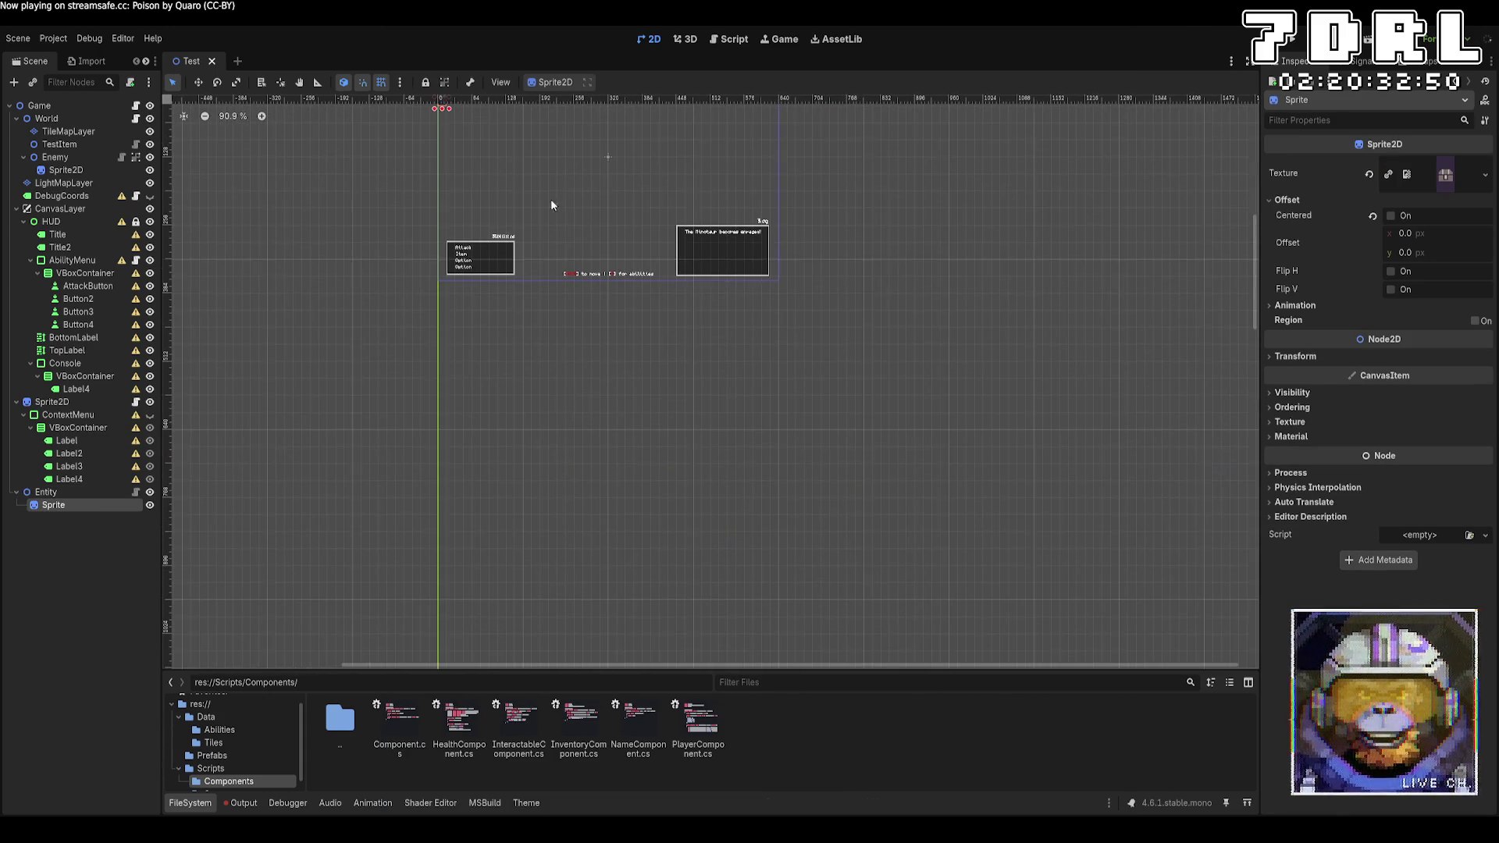
{"action": "left_click", "coordinate": [117, 492]}
{"action": "left_click", "coordinate": [446, 82]}
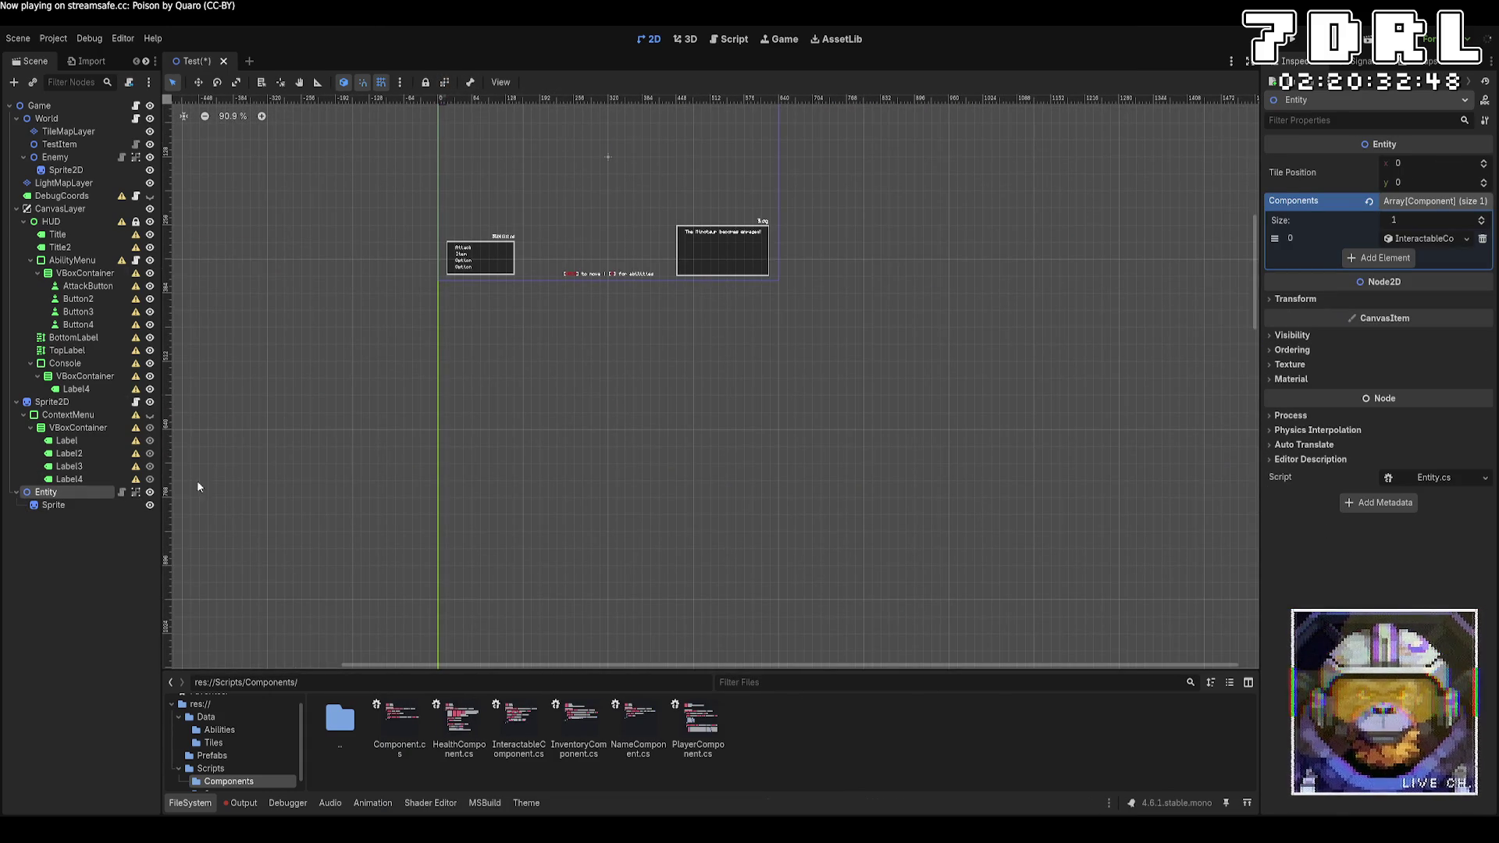
- Drag the Entity beside the other sprite, then save and run the scene
{"action": "scroll", "coordinate": [594, 234], "scroll_direction": "down", "scroll_amount": 3}
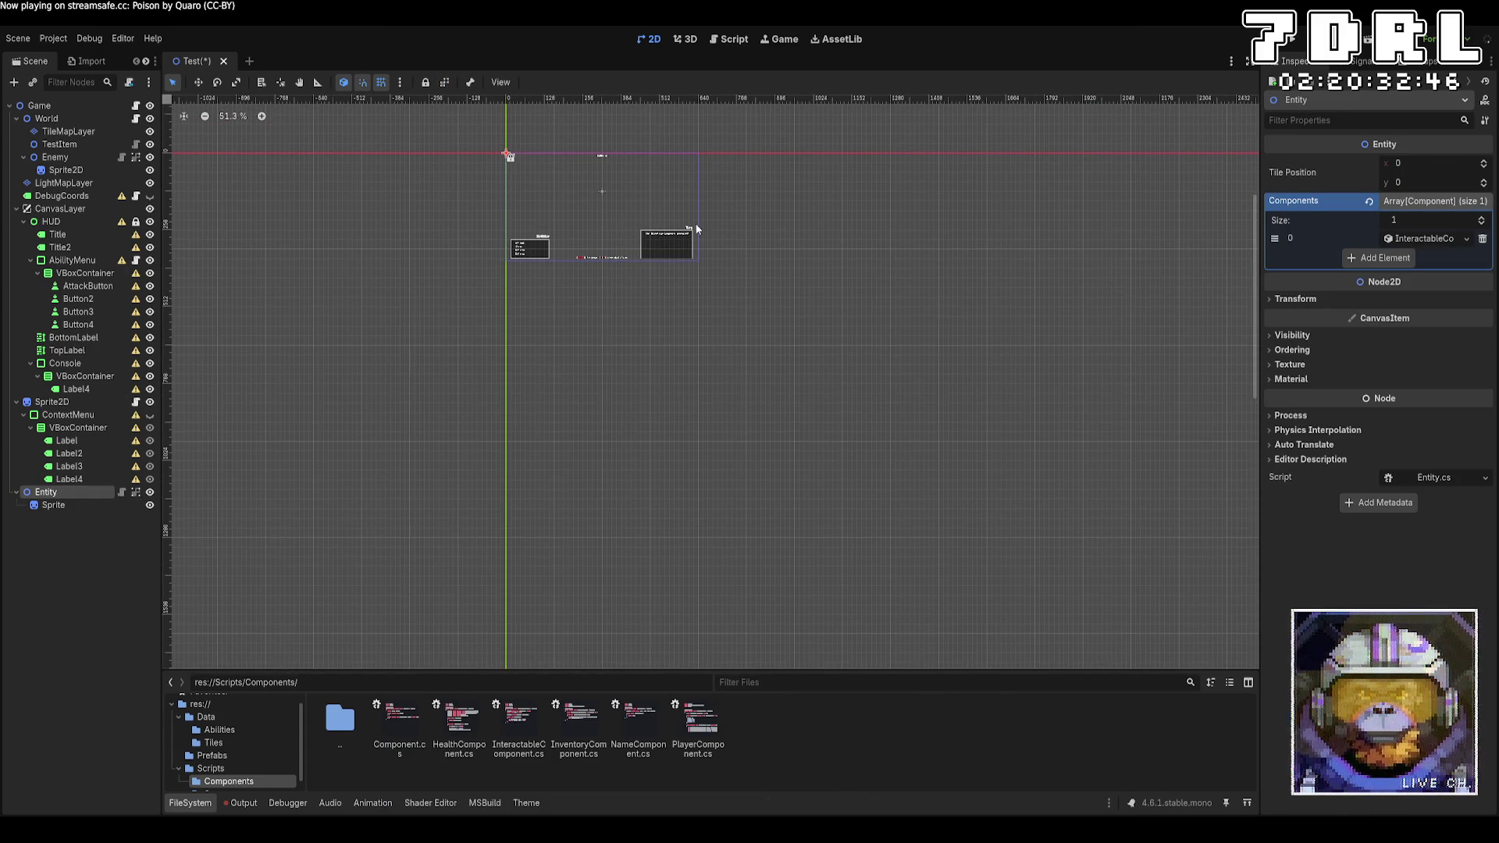
{"action": "mouse_move", "coordinate": [509, 162]}
{"action": "left_mouse_down"}
{"action": "mouse_move", "coordinate": [707, 351]}
{"action": "mouse_move", "coordinate": [787, 486]}
{"action": "left_mouse_up"}
{"action": "scroll", "coordinate": [787, 485], "scroll_direction": "down", "scroll_amount": 5}
{"action": "left_click_drag", "start_coordinate": [582, 197], "coordinate": [615, 425]}
{"action": "scroll", "coordinate": [617, 427], "scroll_direction": "up", "scroll_amount": 5}
{"action": "key", "text": "F6"}
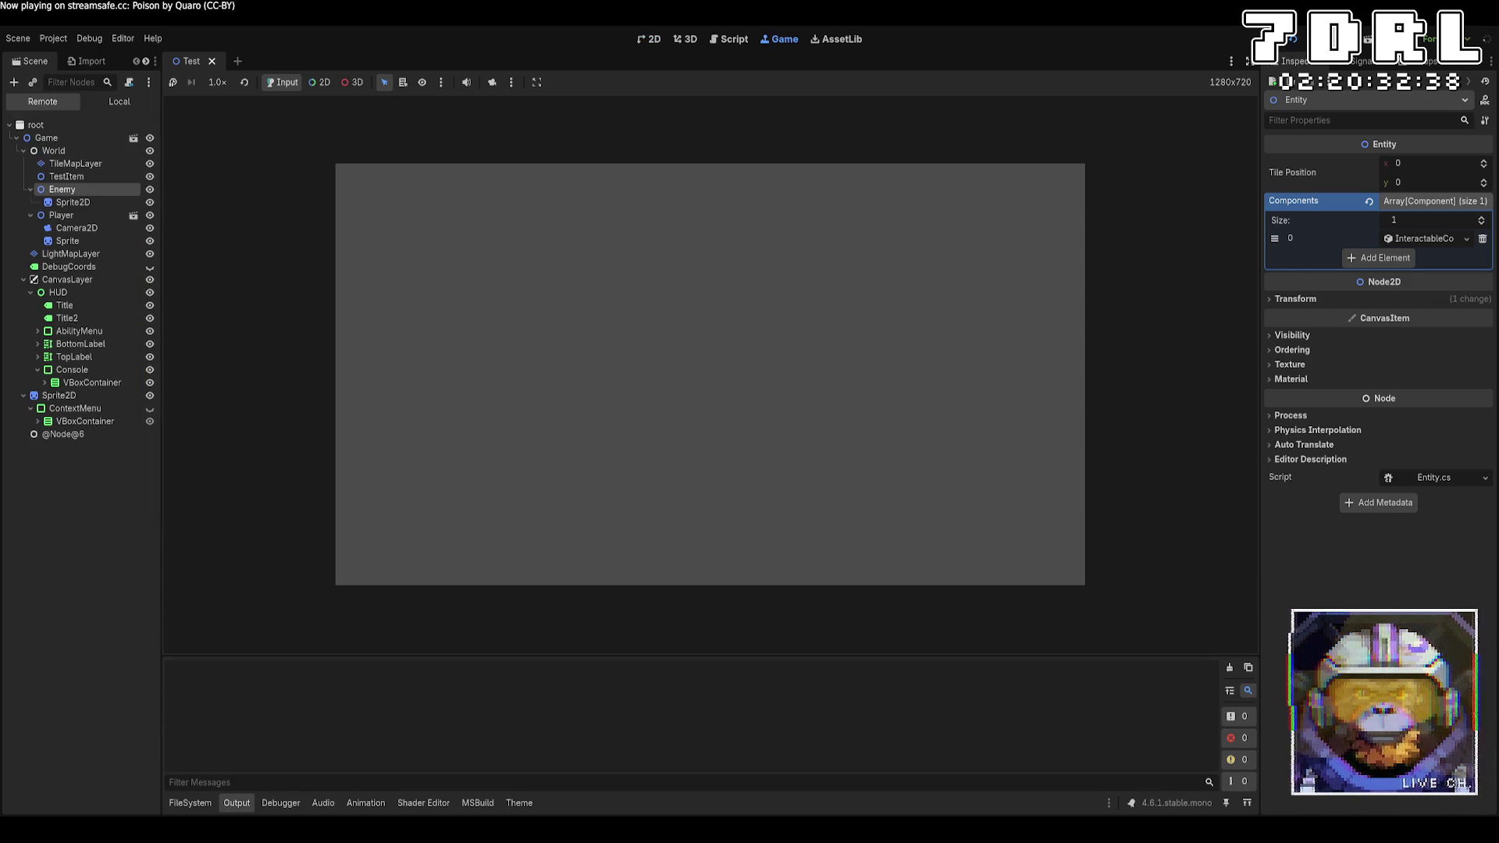
- Walk the player around the chest with WASD, then stop the game with F8
{"action": "key", "text": "w"}
{"action": "key", "text": "w"}
{"action": "key", "text": "w"}
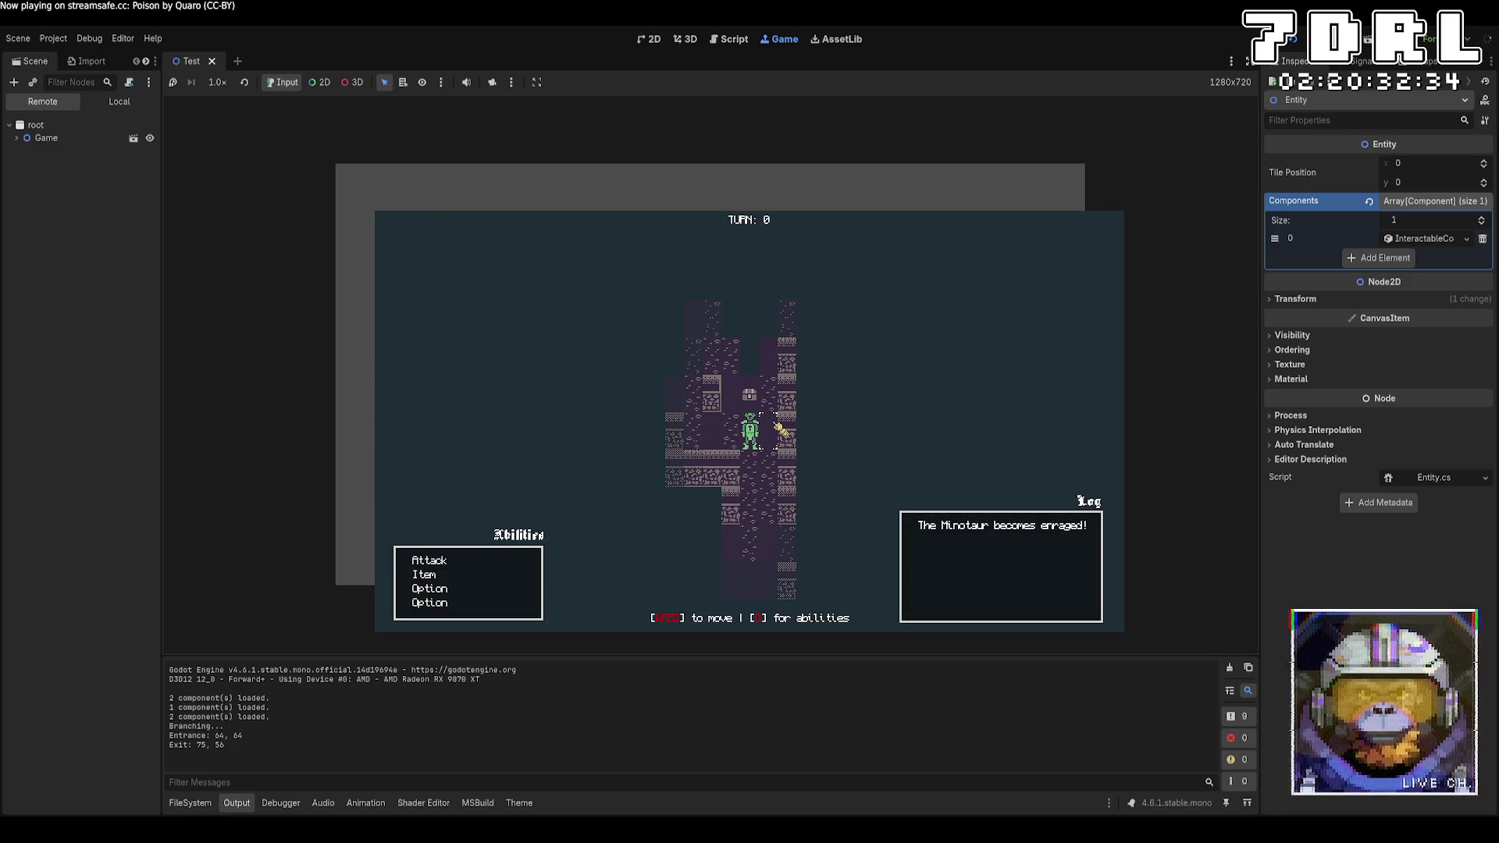
{"action": "key", "text": "a"}
{"action": "key", "text": "w"}
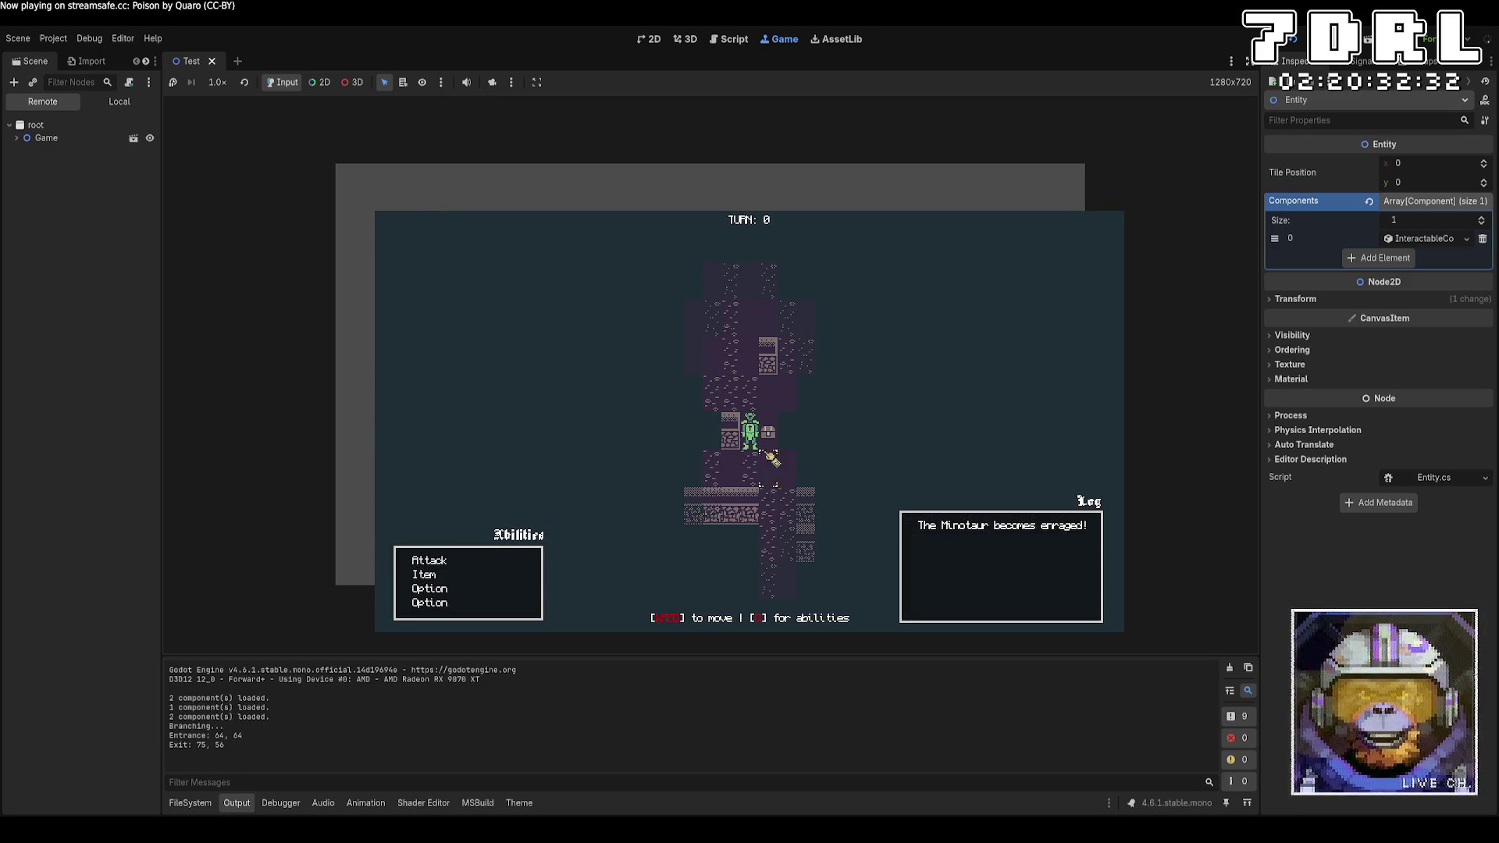
{"action": "key", "text": "d"}
{"action": "key", "text": "s"}
{"action": "key", "text": "a"}
{"action": "key", "text": "w"}
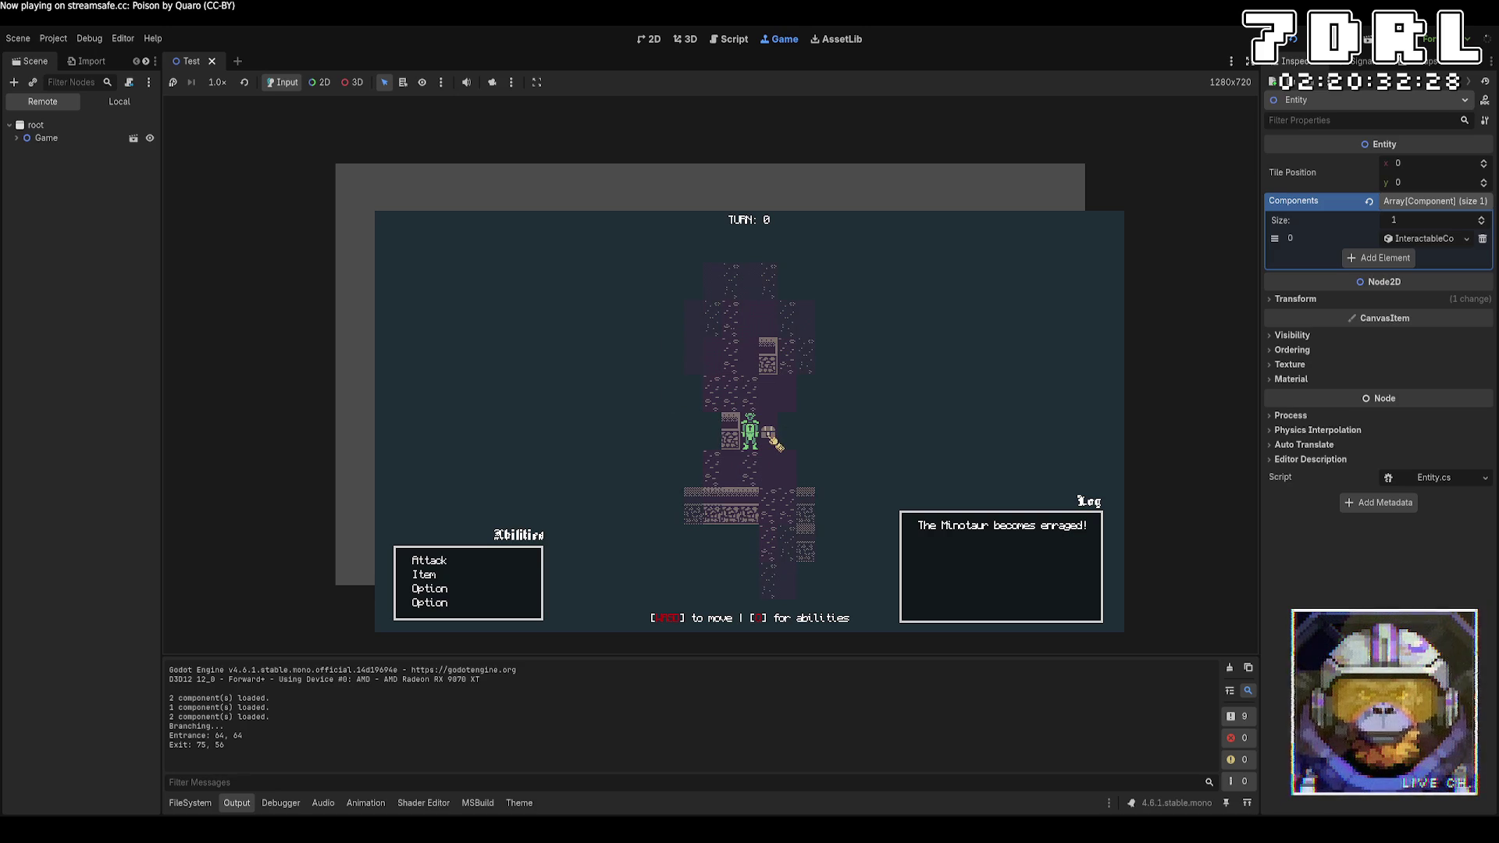
{"action": "key", "text": "d"}
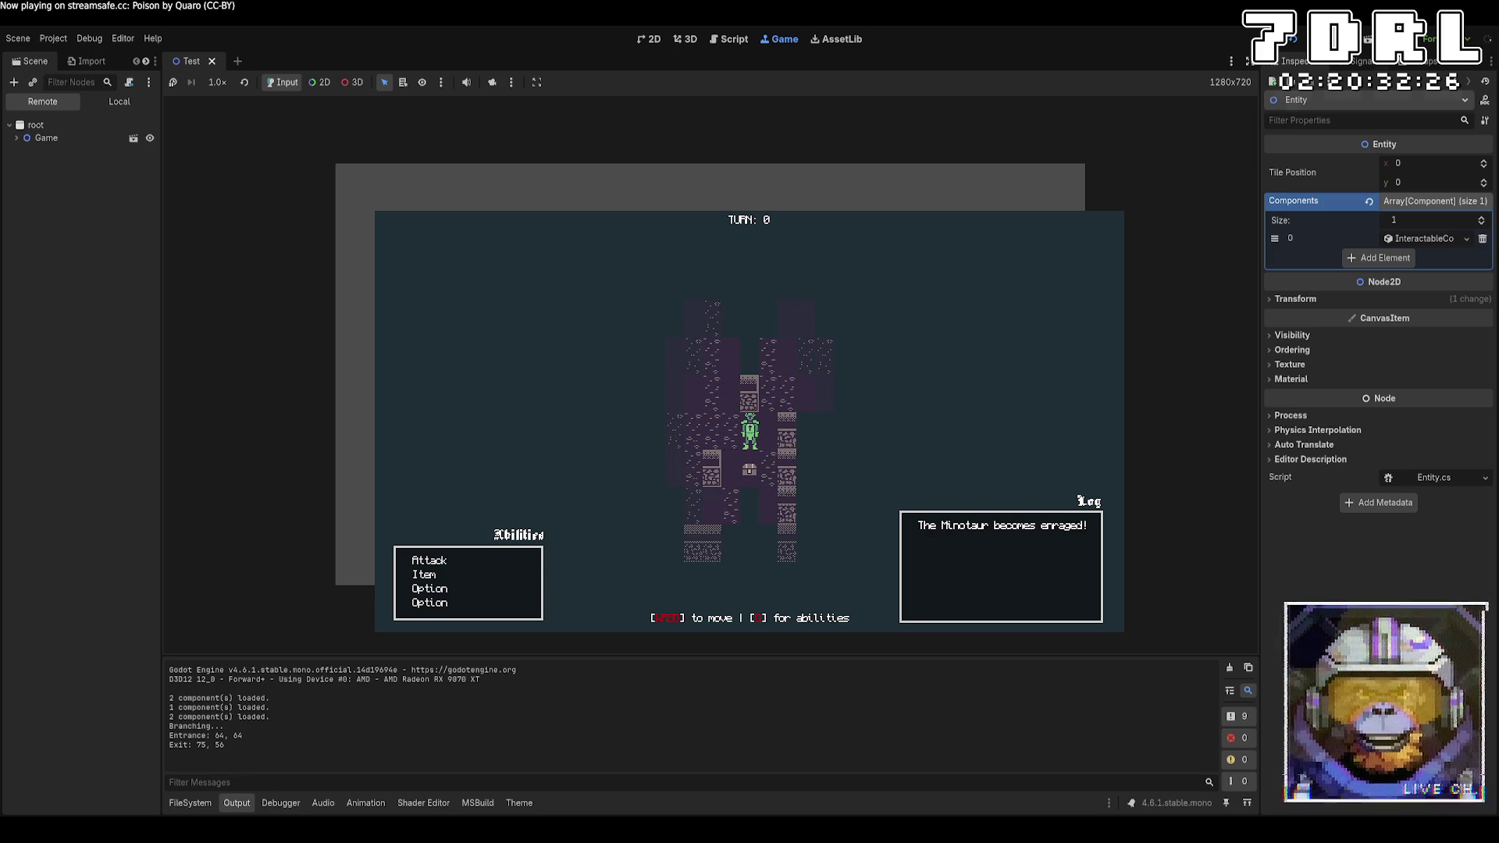
{"action": "key", "text": "F8"}
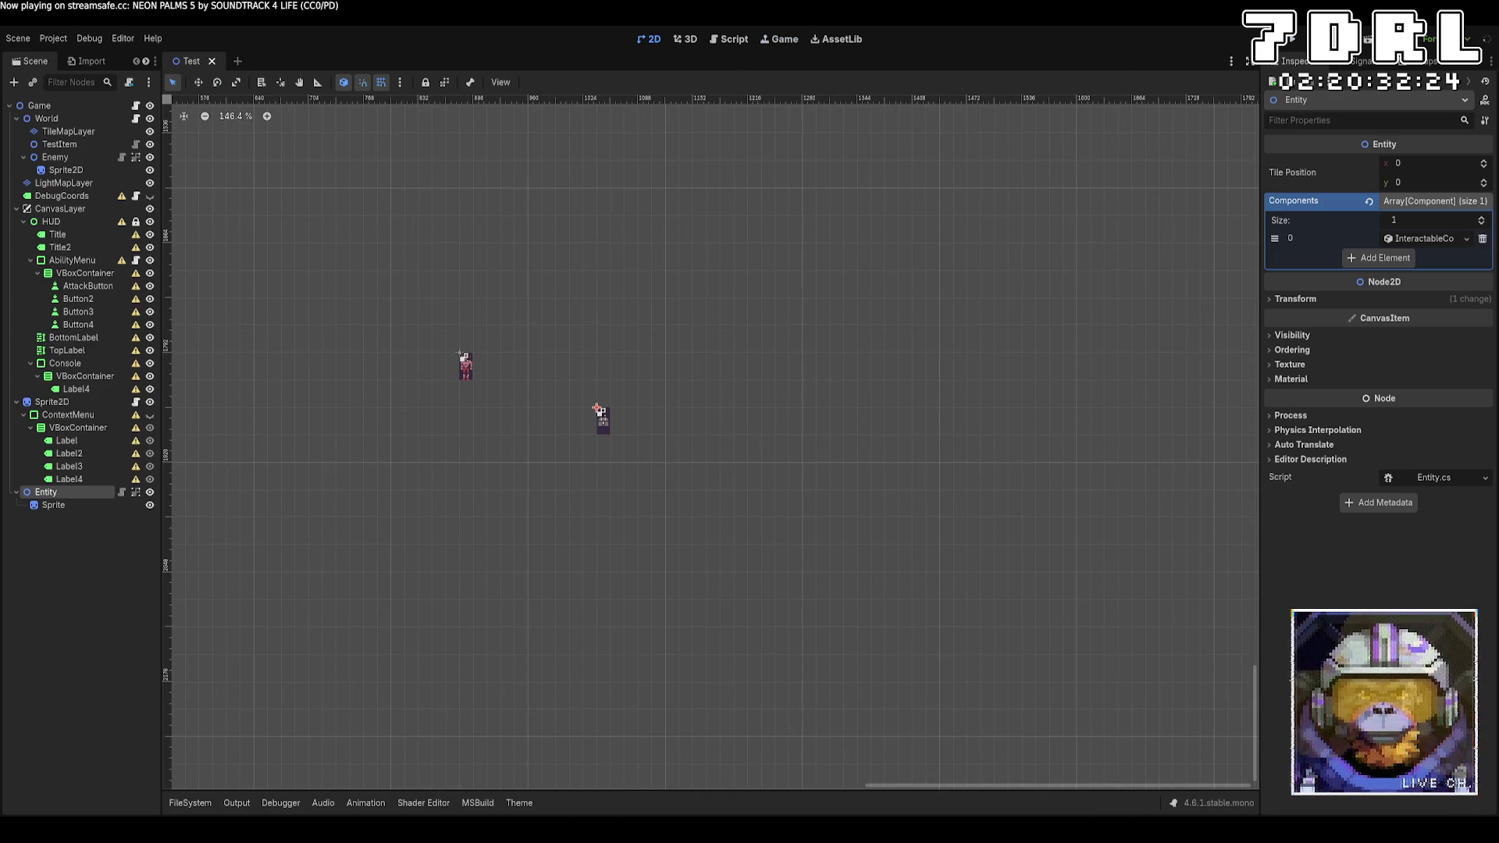
- Review GameState.cs in VS Code, then run the Godot project again
{"action": "key", "text": "alt+Tab"}
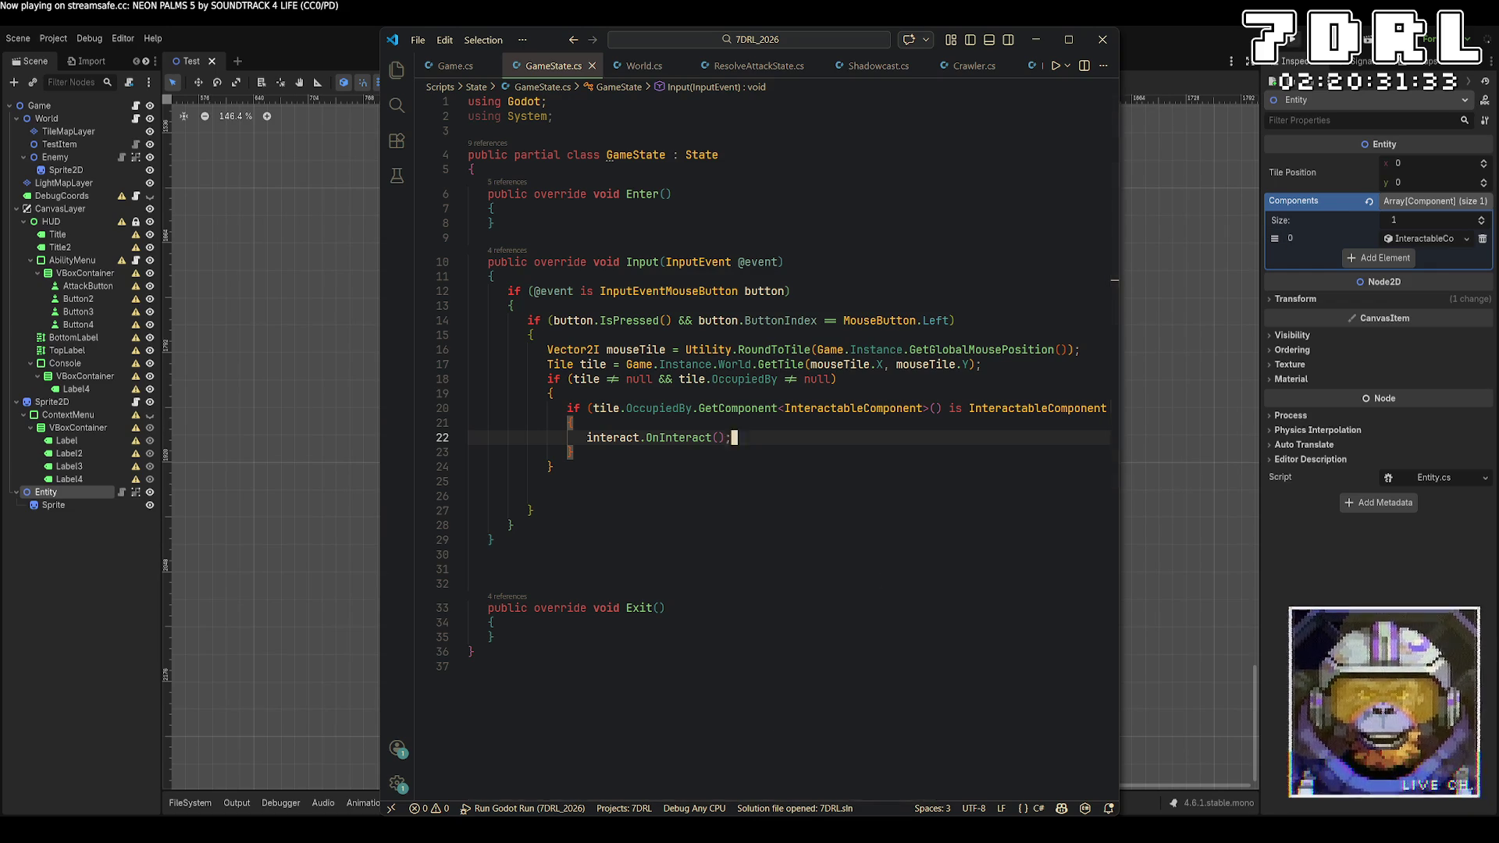
{"action": "left_click", "coordinate": [1293, 42]}
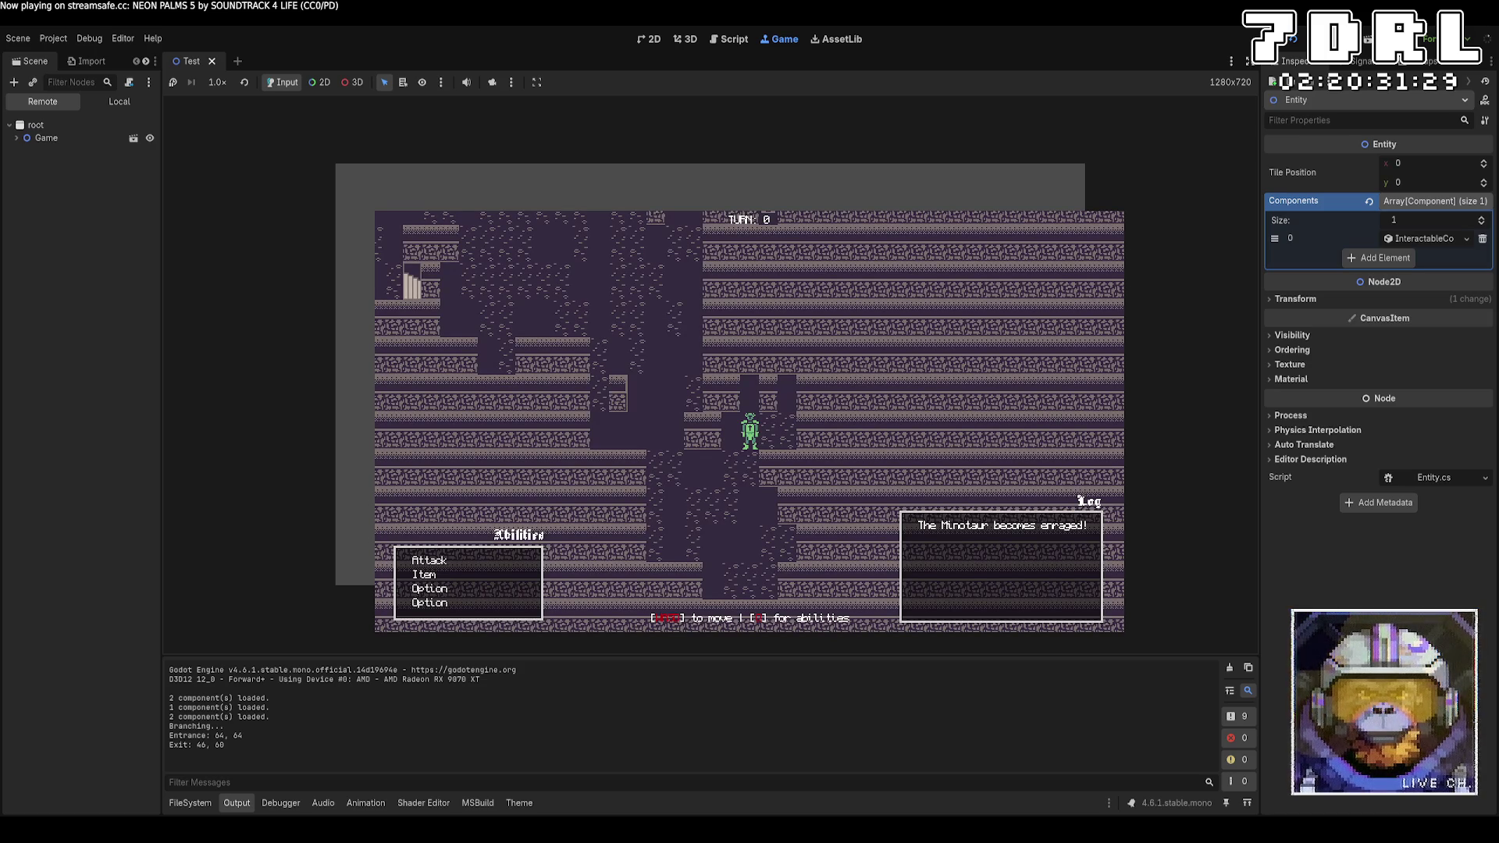
- Expand Game in the Remote tree and inspect the live Entity's properties
{"action": "left_click", "coordinate": [17, 138]}
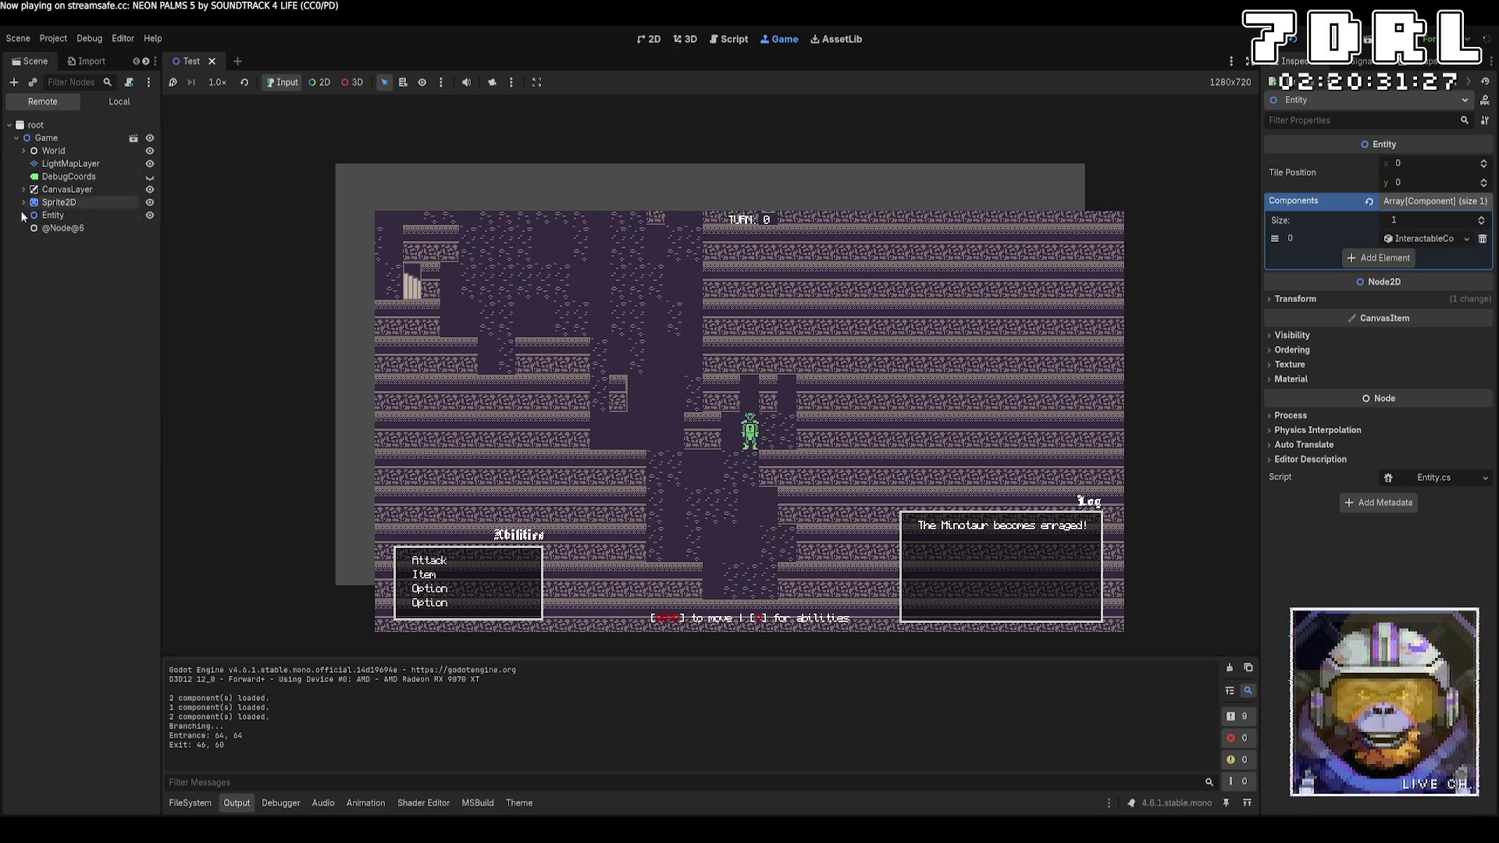
{"action": "double_click", "coordinate": [53, 215]}
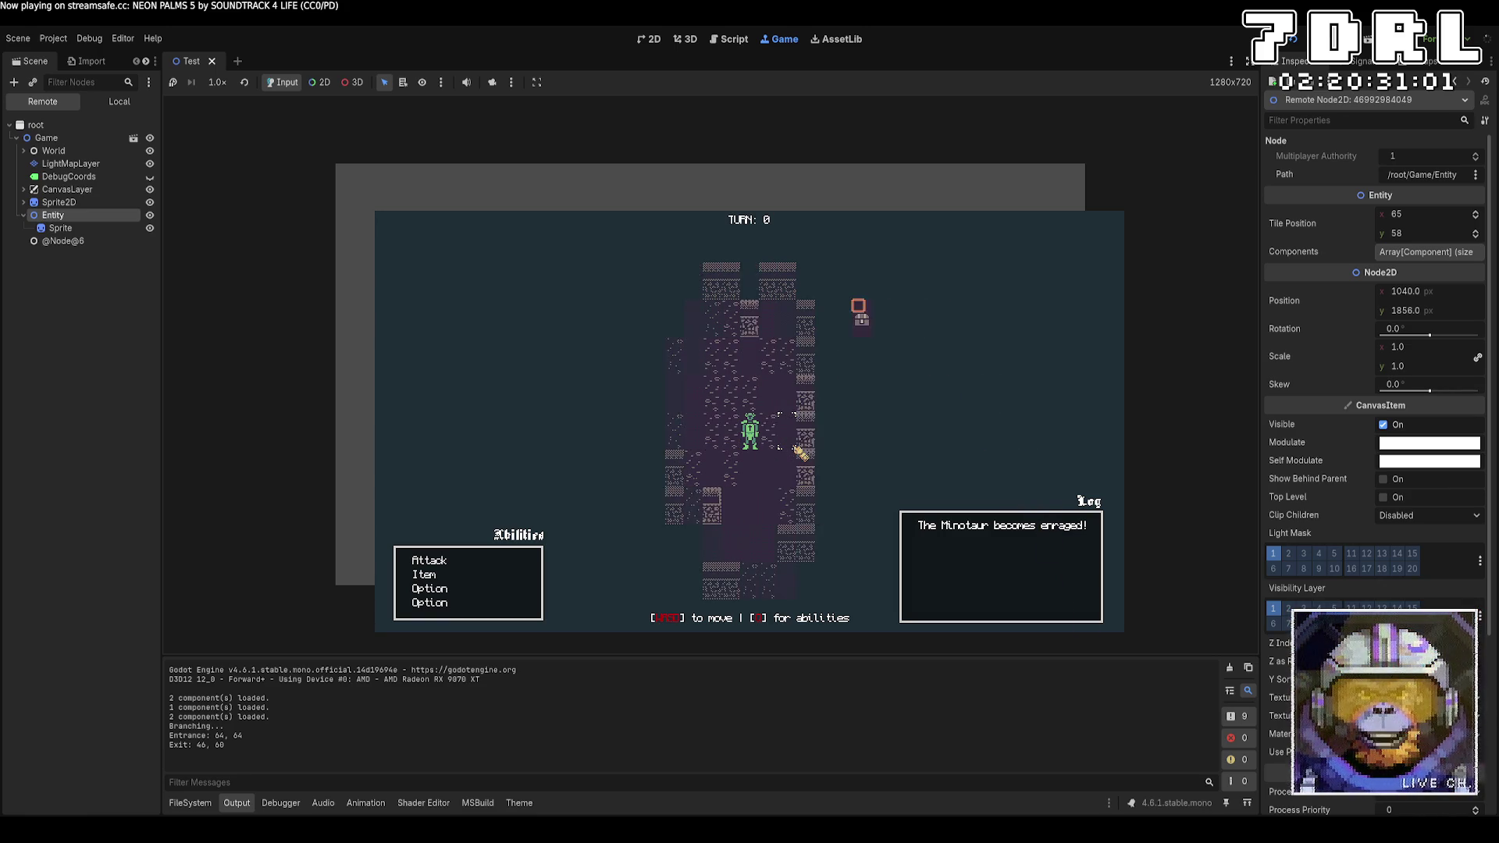
{"action": "key", "text": "s"}
{"action": "key", "text": "s"}
{"action": "key", "text": "s"}
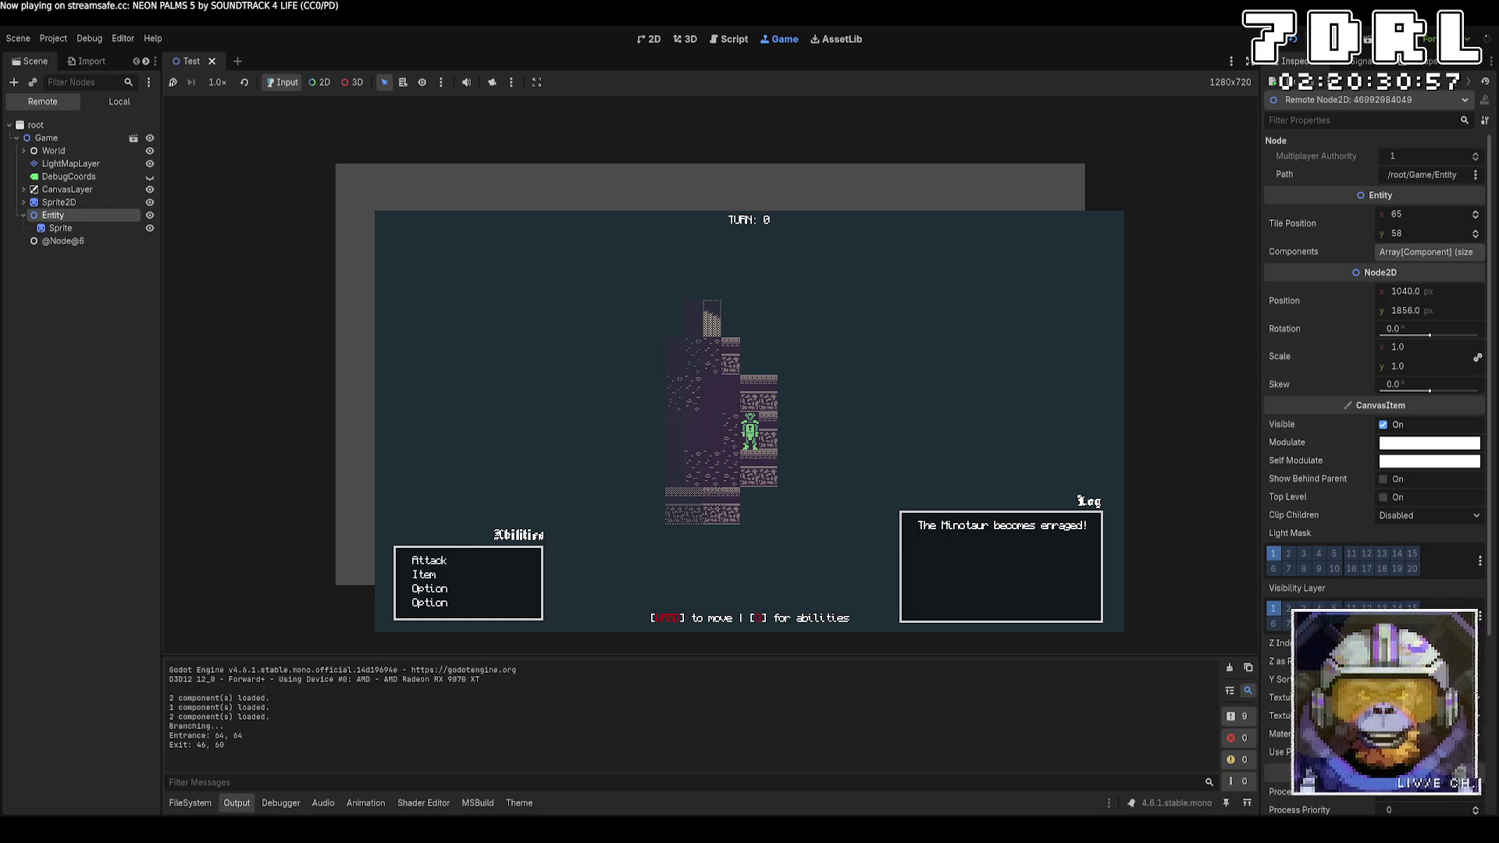
- Restart the game, walk the player beside the chest, stop it, and return to VS Code
{"action": "key", "text": "F5"}
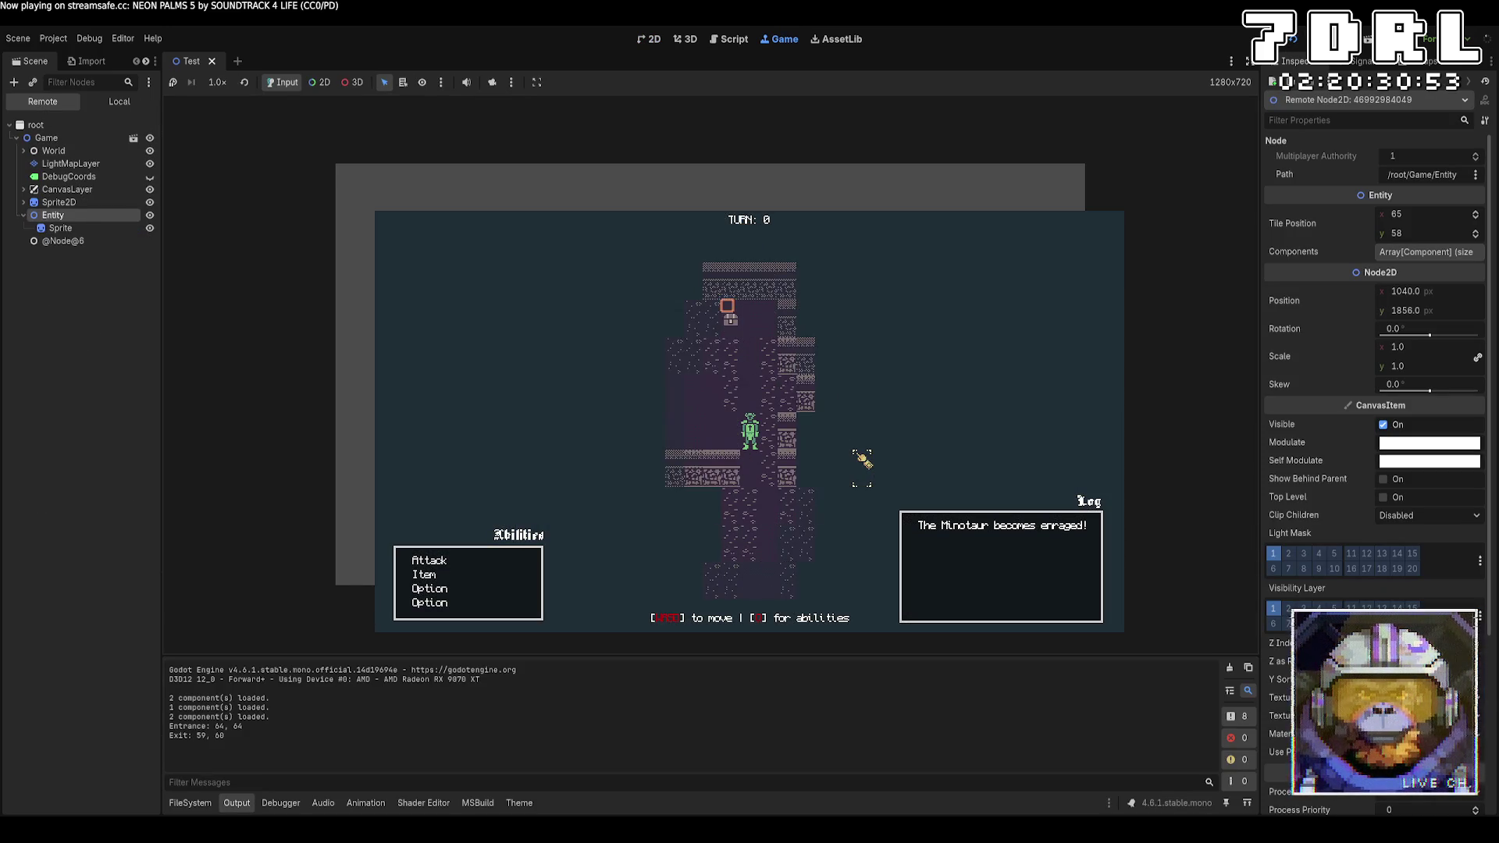
{"action": "key", "text": "w"}
{"action": "key", "text": "w"}
{"action": "key", "text": "w"}
{"action": "key", "text": "w"}
{"action": "key", "text": "w"}
{"action": "key", "text": "a"}
{"action": "key", "text": "a"}
{"action": "key", "text": "s"}
{"action": "key", "text": "s"}
{"action": "key", "text": "d"}
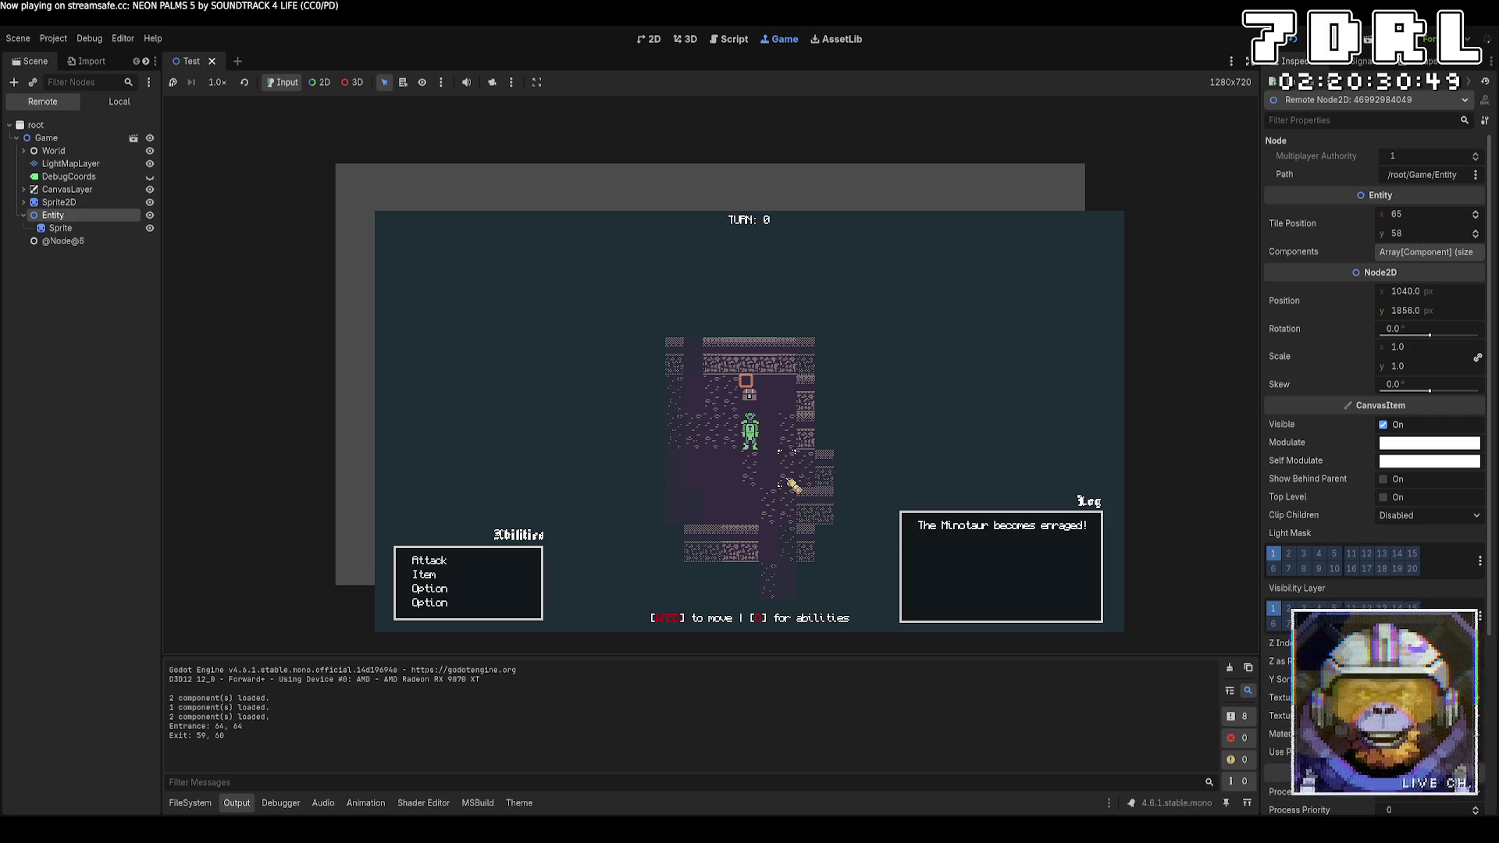
{"action": "key", "text": "w"}
{"action": "key", "text": "w"}
{"action": "key", "text": "d"}
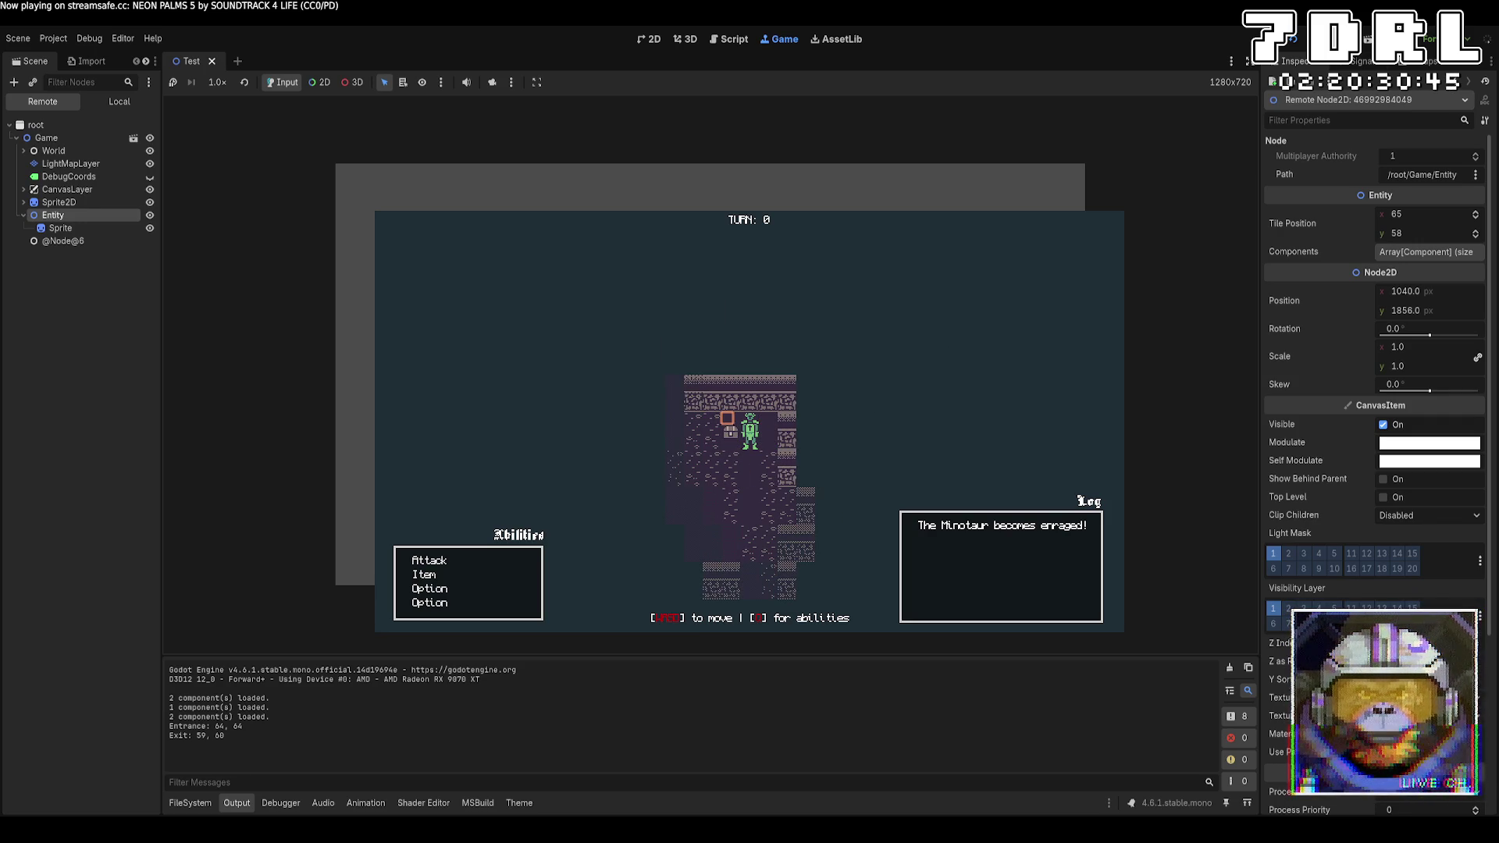
{"action": "key", "text": "F8"}
{"action": "key", "text": "alt+Tab"}
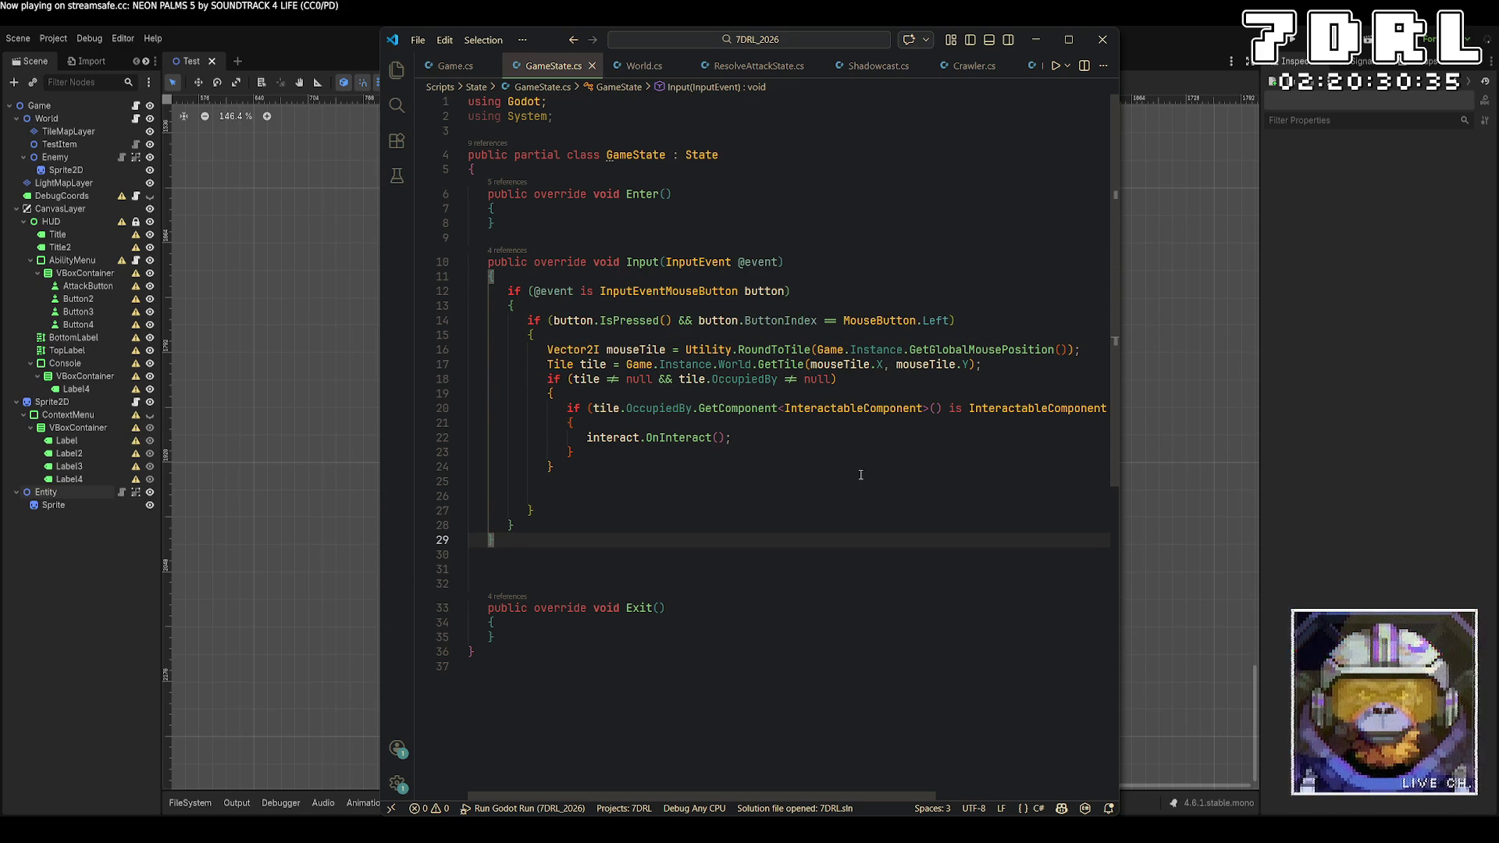
- Show the Entity's InteractableComponent settings in the Inspector, then go back to the Exit() method in VS Code
{"action": "left_click", "coordinate": [63, 495]}
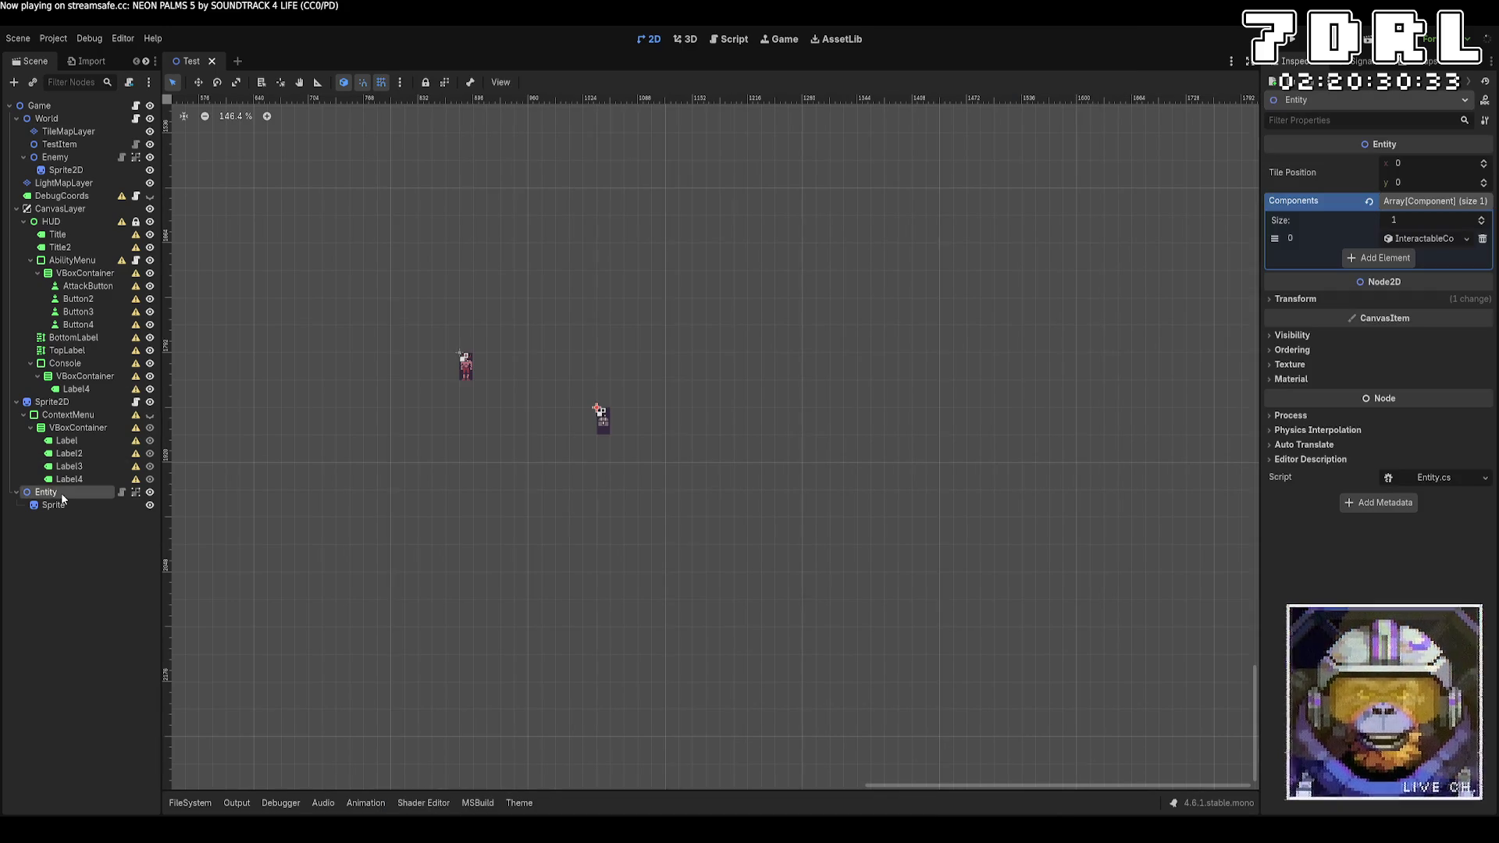
{"action": "left_click", "coordinate": [1423, 239]}
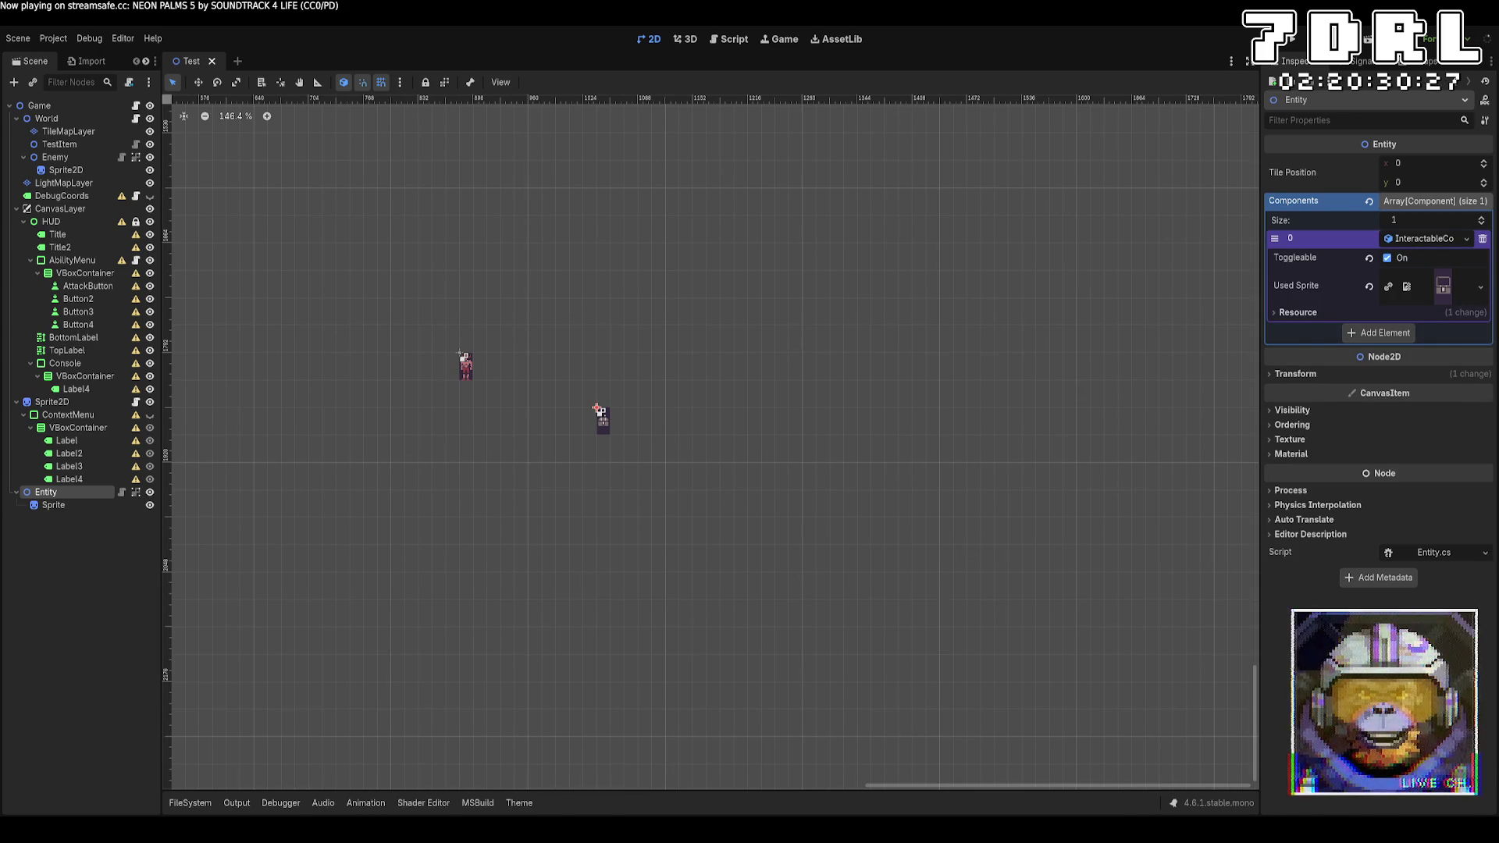
{"action": "key", "text": "alt+Tab"}
{"action": "scroll", "coordinate": [992, 776], "scroll_direction": "right", "scroll_amount": 3}
{"action": "scroll", "coordinate": [831, 774], "scroll_direction": "left", "scroll_amount": 3}
{"action": "left_click", "coordinate": [878, 623]}
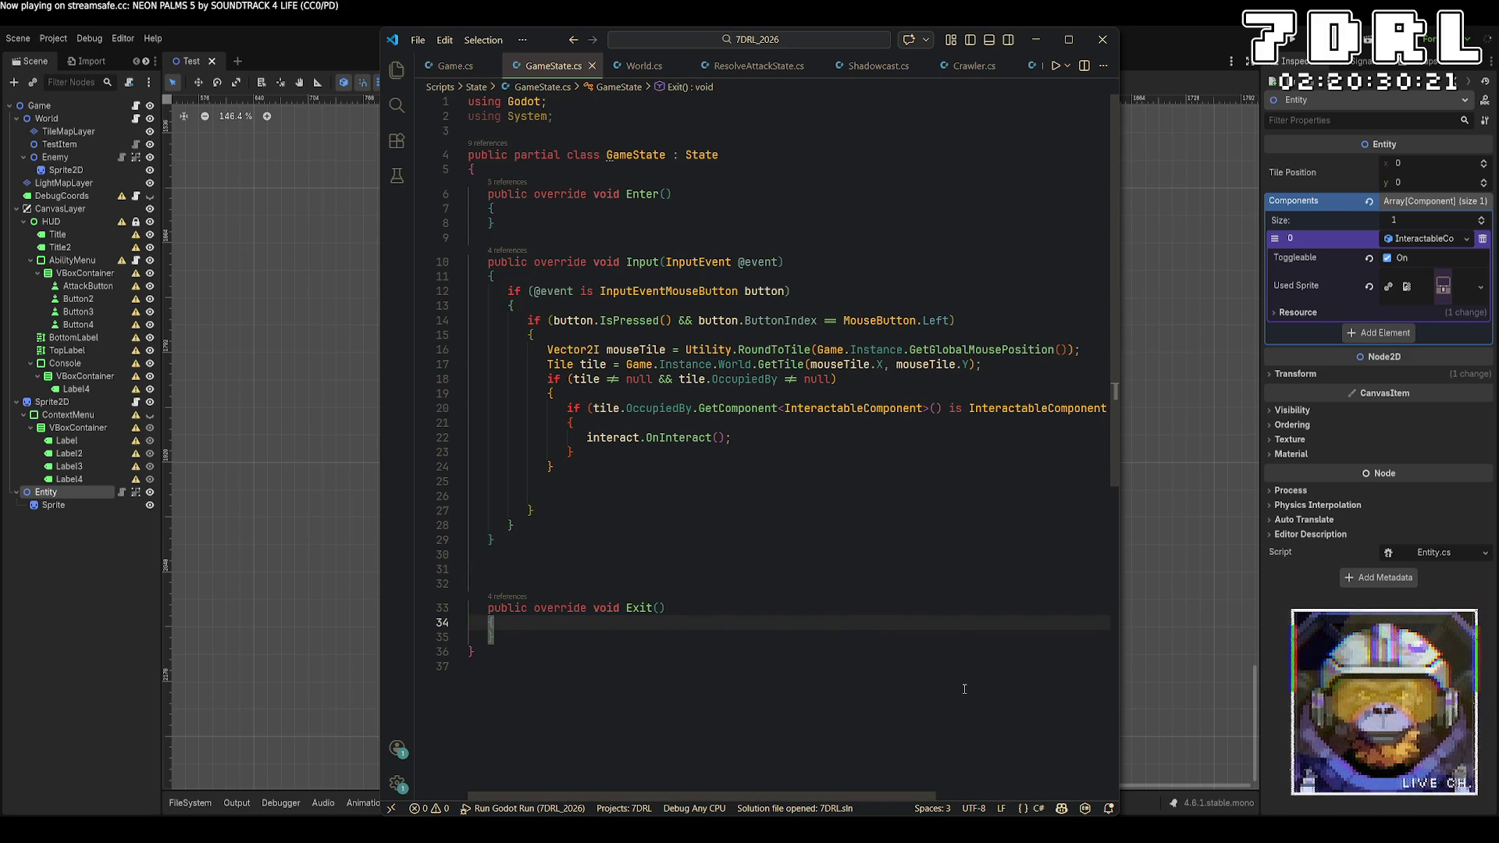
- Look through the InteractableComponent, Crawler, Shadowcast and ResolveAttackState tabs, then place the caret after OnInteract() in GameState.cs
{"action": "scroll", "coordinate": [943, 70], "scroll_direction": "down", "scroll_amount": 1}
{"action": "scroll", "coordinate": [930, 68], "scroll_direction": "down", "scroll_amount": 5}
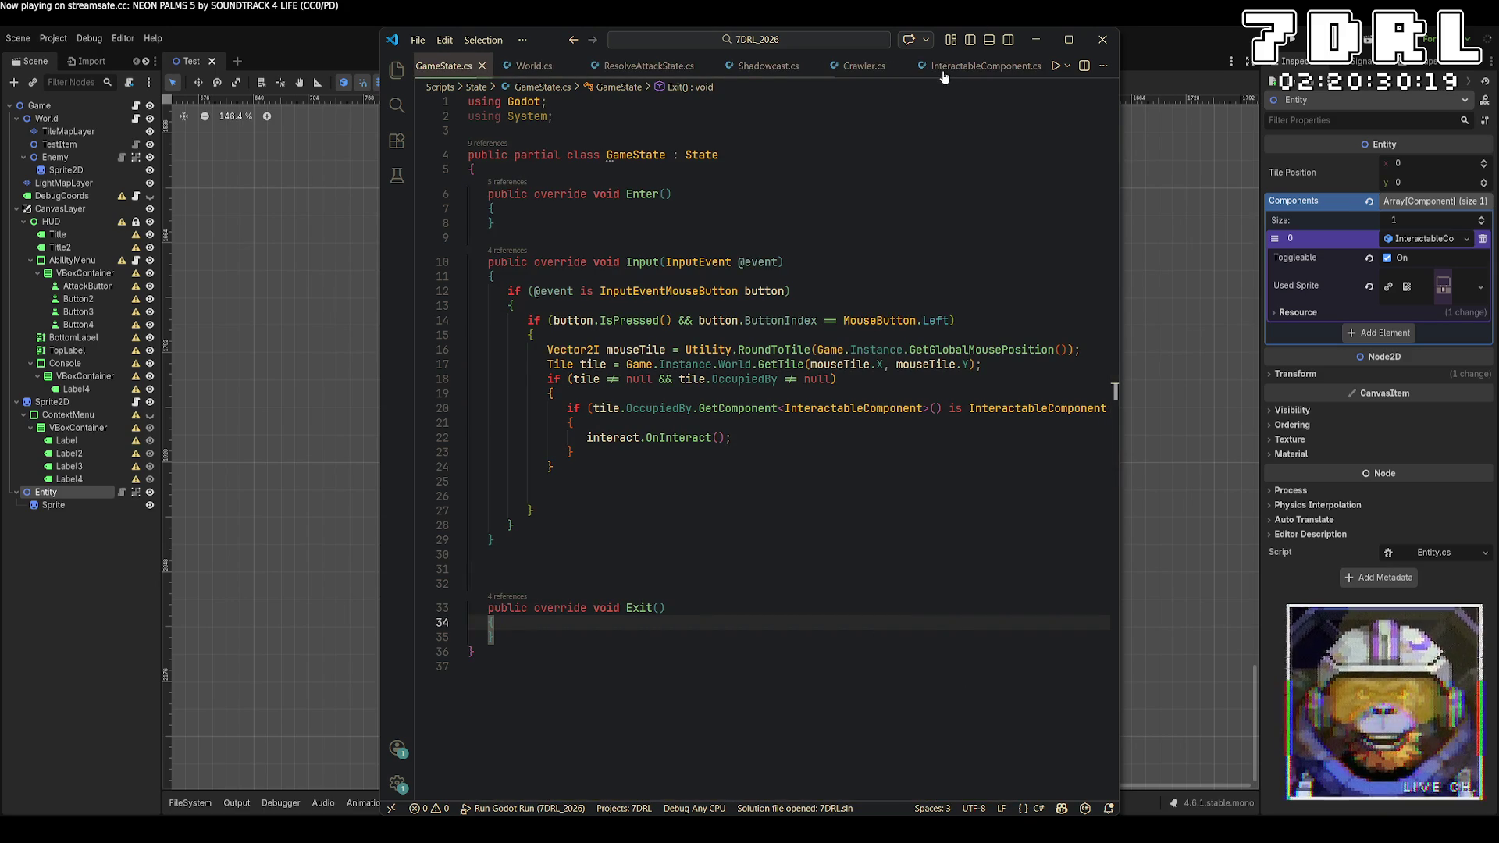
{"action": "left_click", "coordinate": [899, 69]}
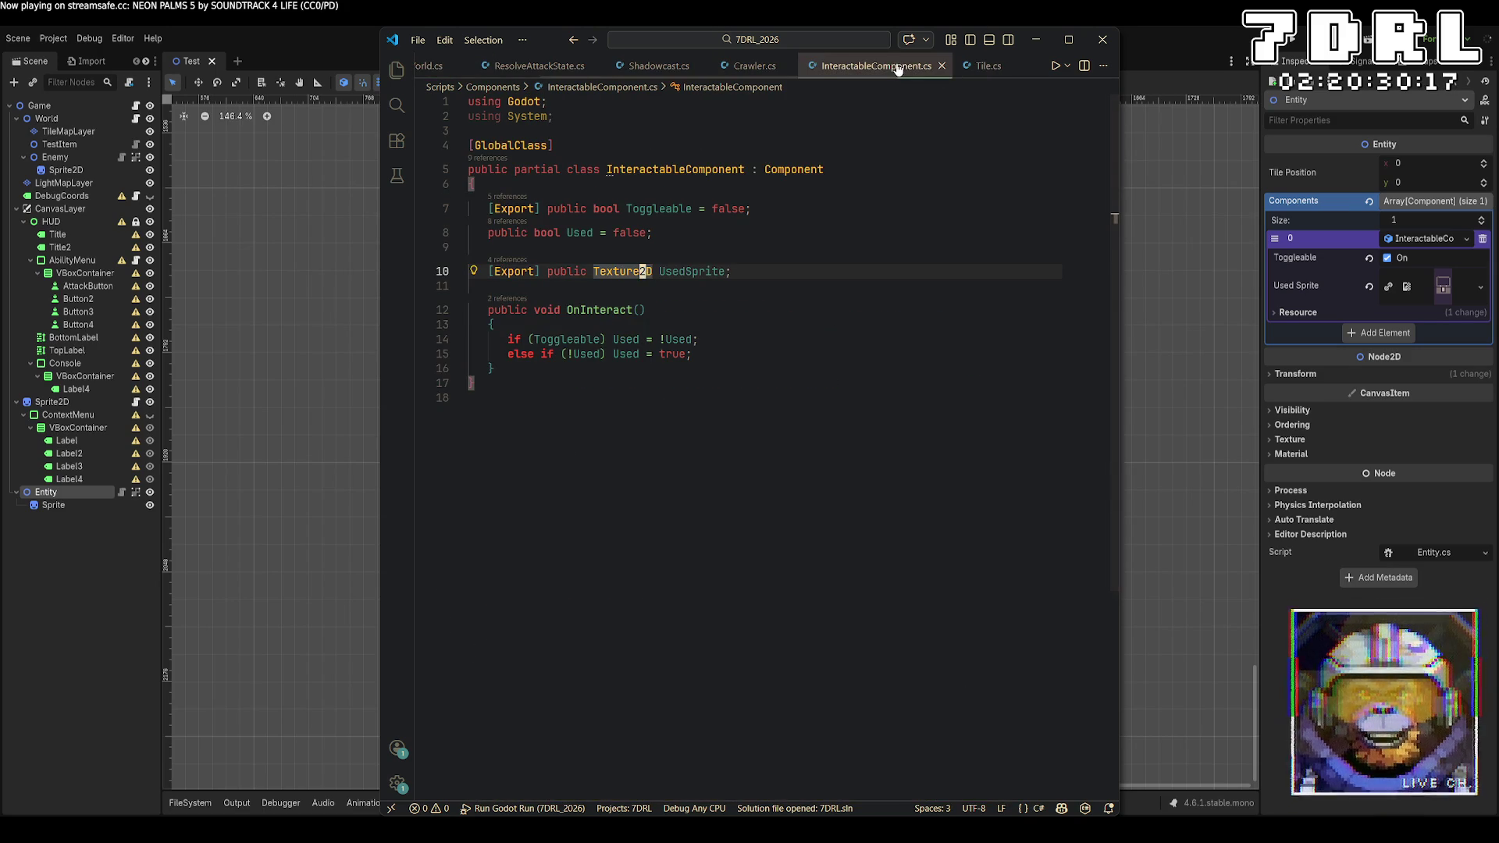
{"action": "scroll", "coordinate": [671, 70], "scroll_direction": "up", "scroll_amount": 5}
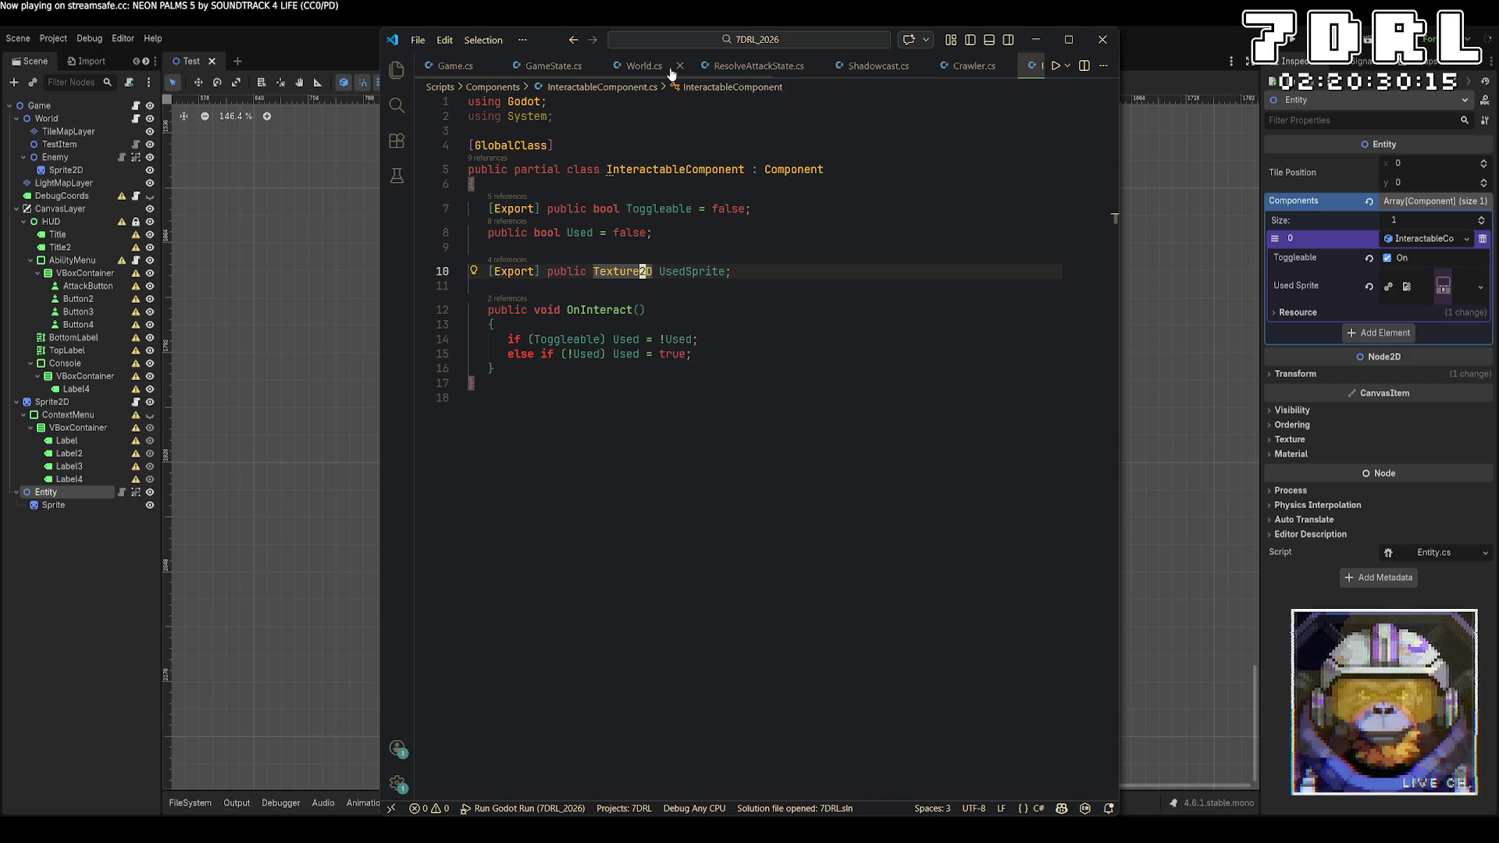
{"action": "left_click", "coordinate": [934, 67]}
{"action": "left_click", "coordinate": [882, 66]}
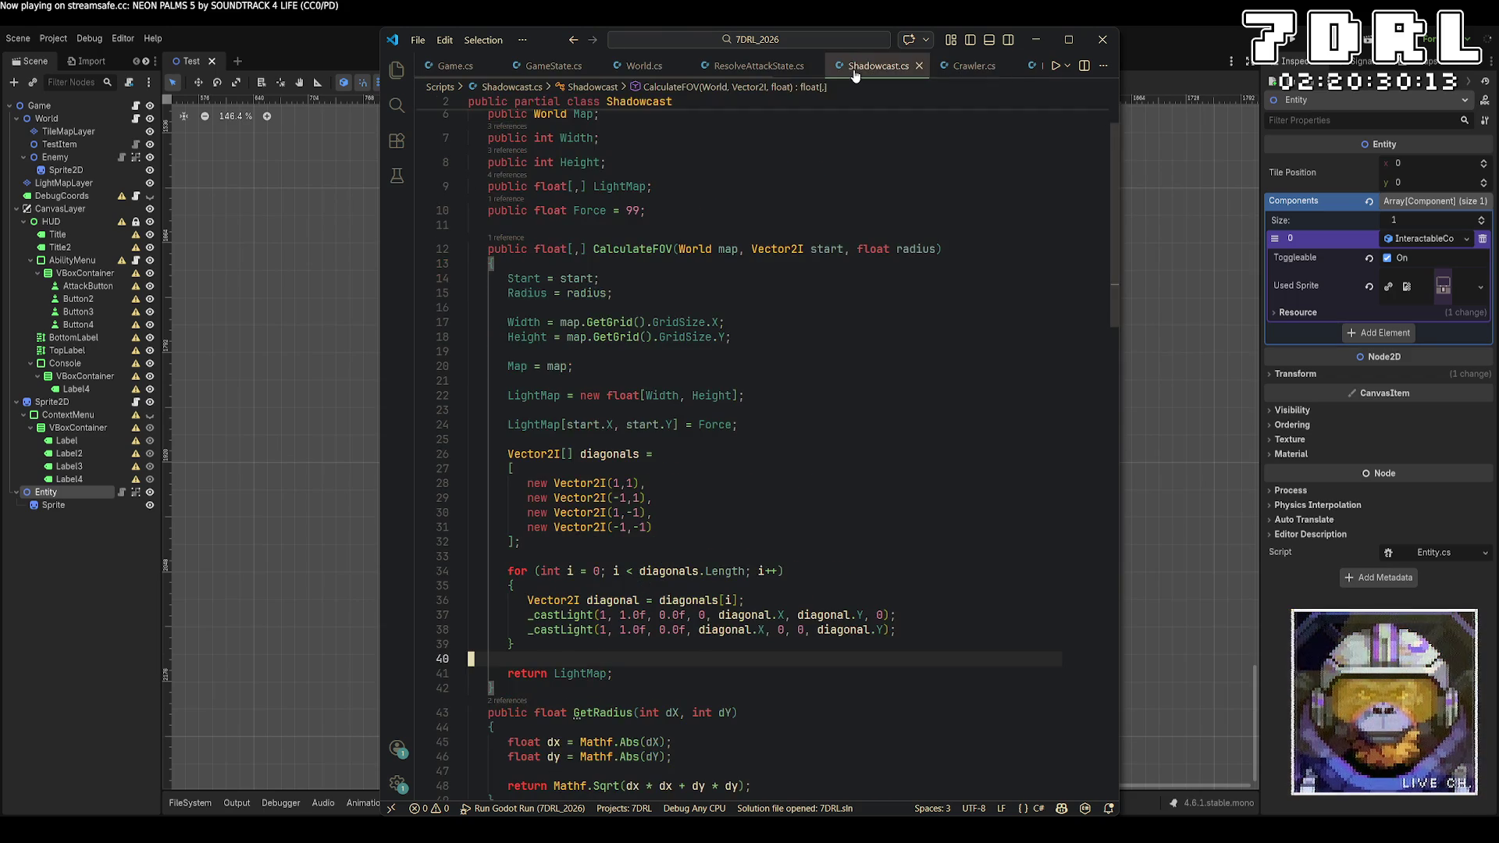
{"action": "left_click", "coordinate": [758, 67]}
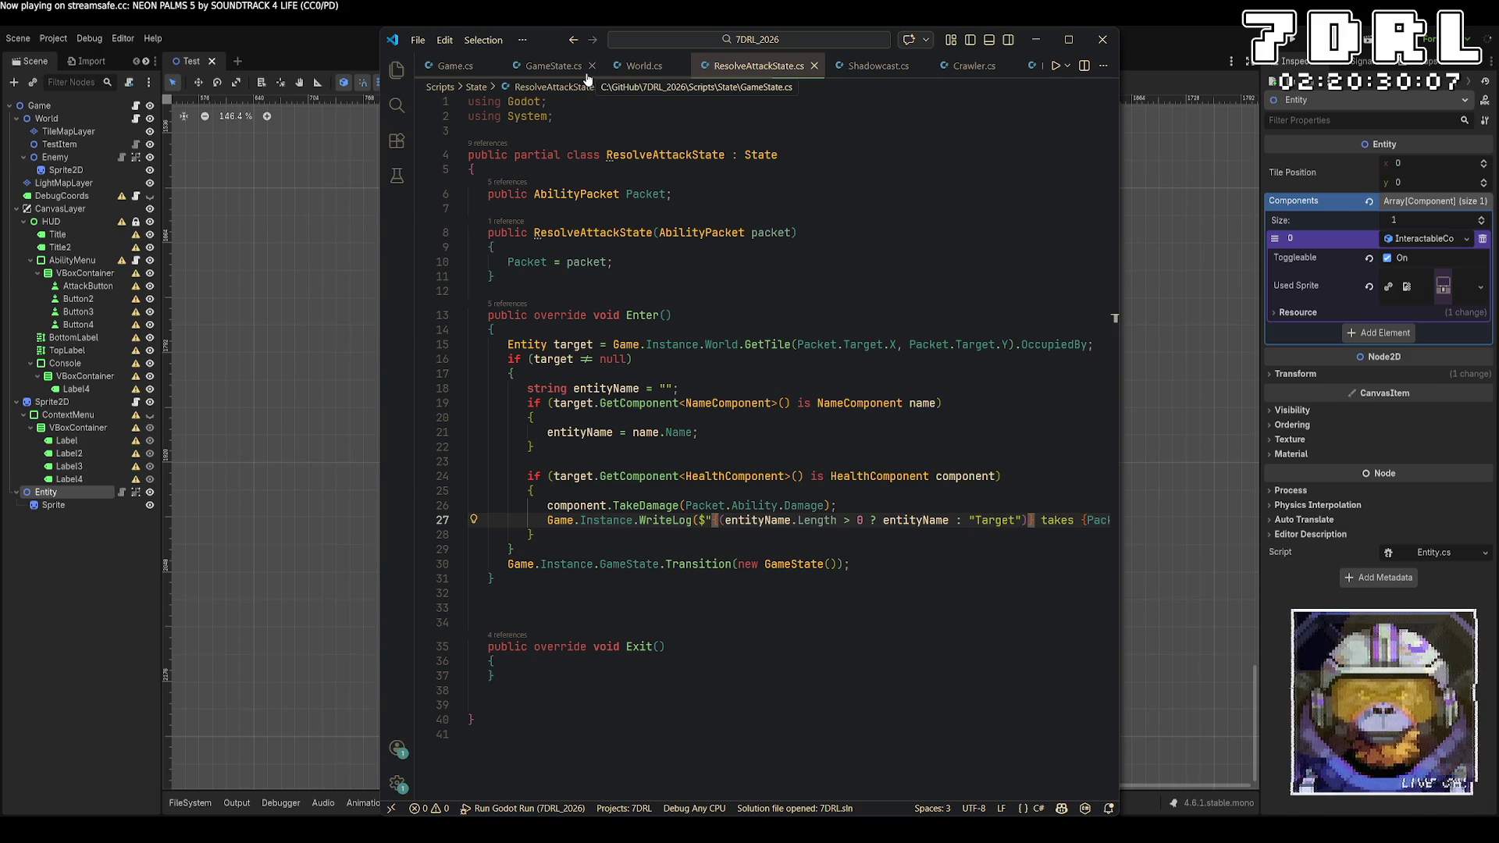
{"action": "scroll", "coordinate": [742, 70], "scroll_direction": "down", "scroll_amount": 5}
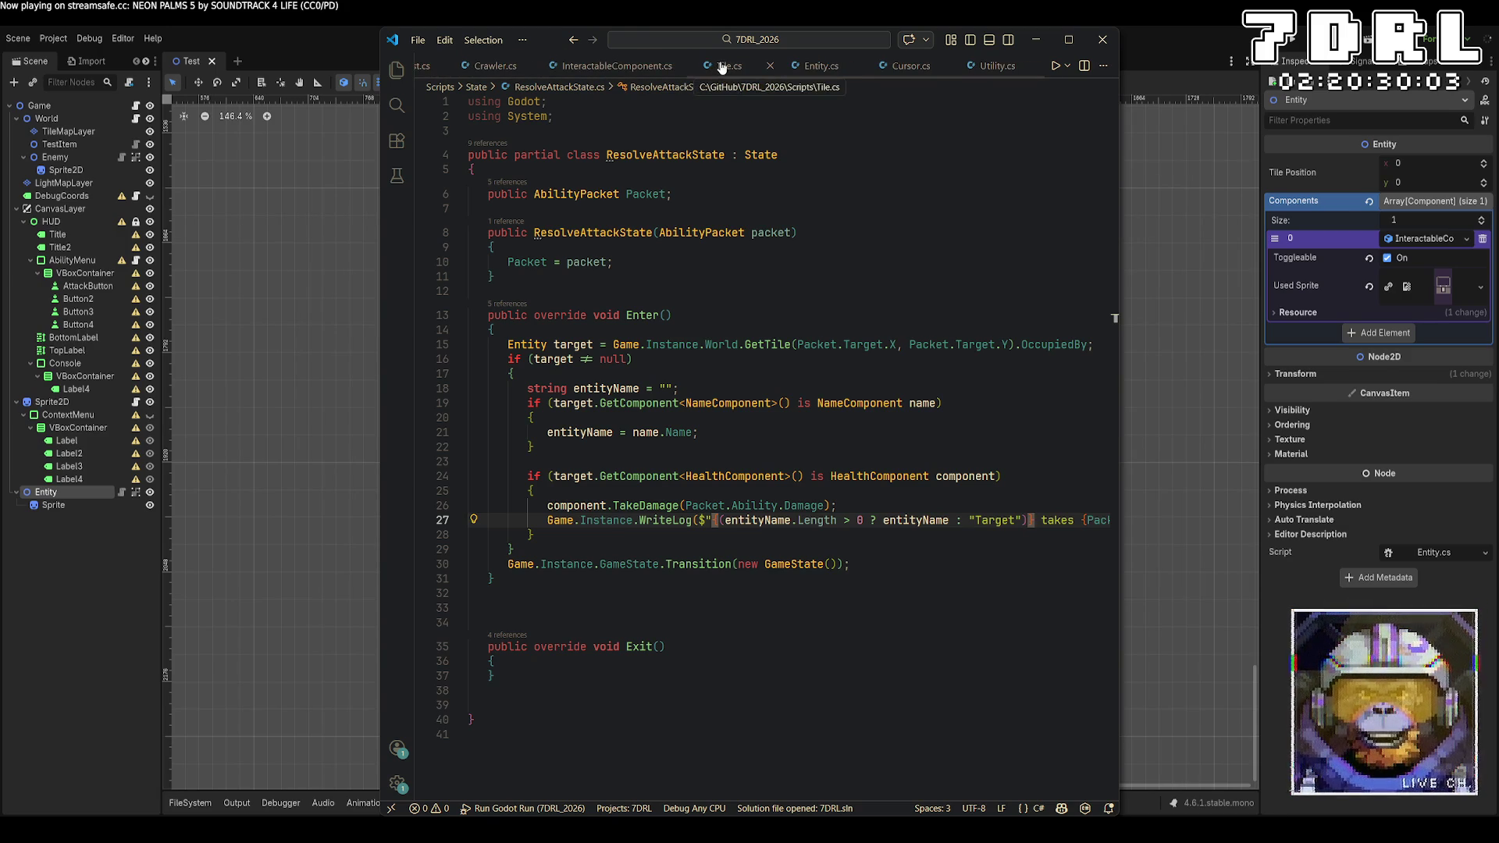
{"action": "scroll", "coordinate": [725, 69], "scroll_direction": "up", "scroll_amount": 2}
{"action": "scroll", "coordinate": [724, 68], "scroll_direction": "up", "scroll_amount": 3}
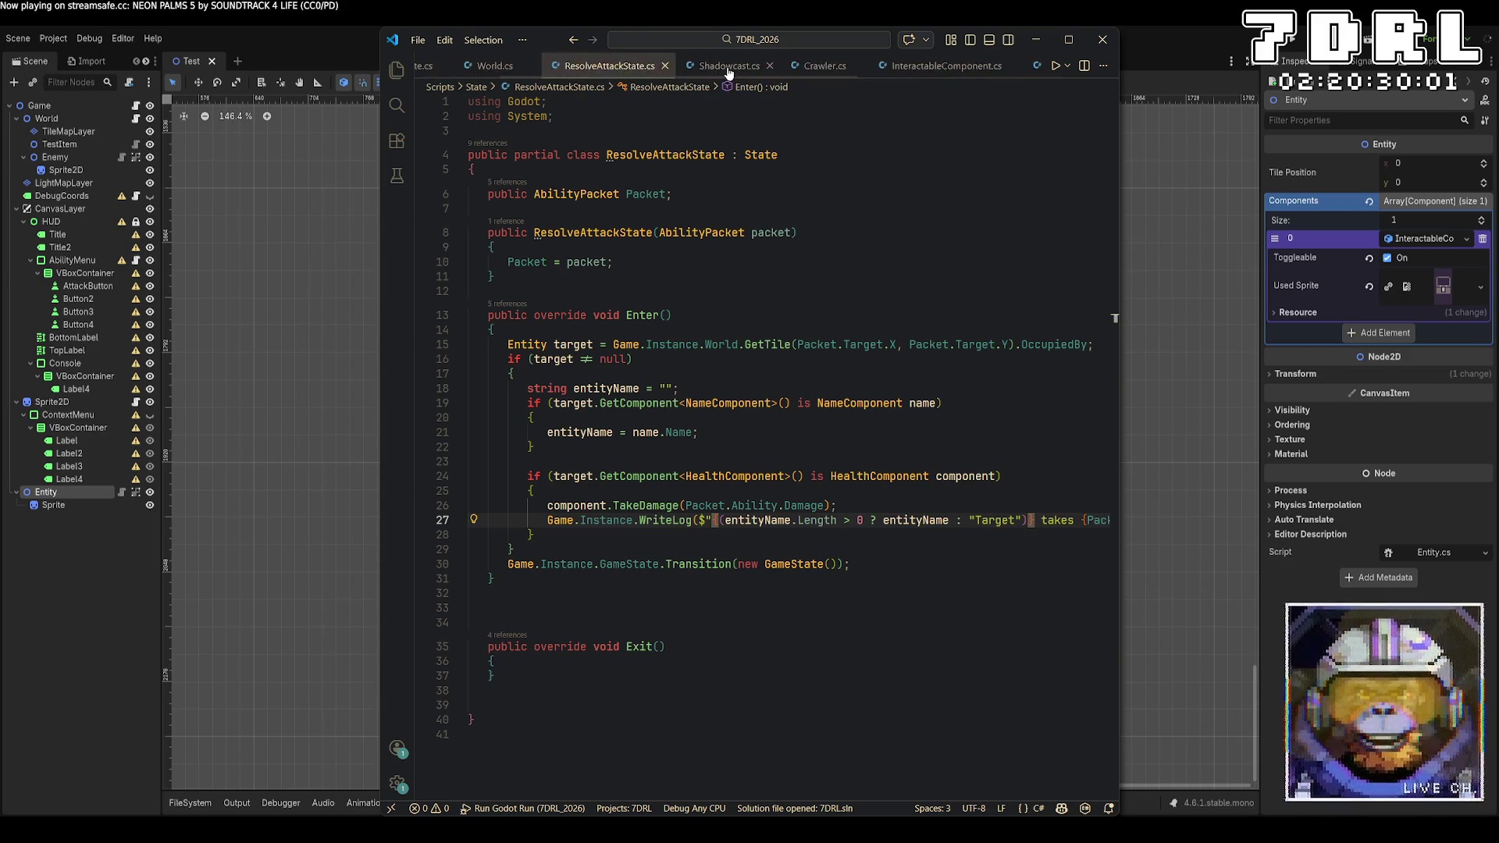
{"action": "left_click", "coordinate": [734, 65]}
{"action": "scroll", "coordinate": [939, 427], "scroll_direction": "down", "scroll_amount": 1}
{"action": "left_click", "coordinate": [772, 400]}
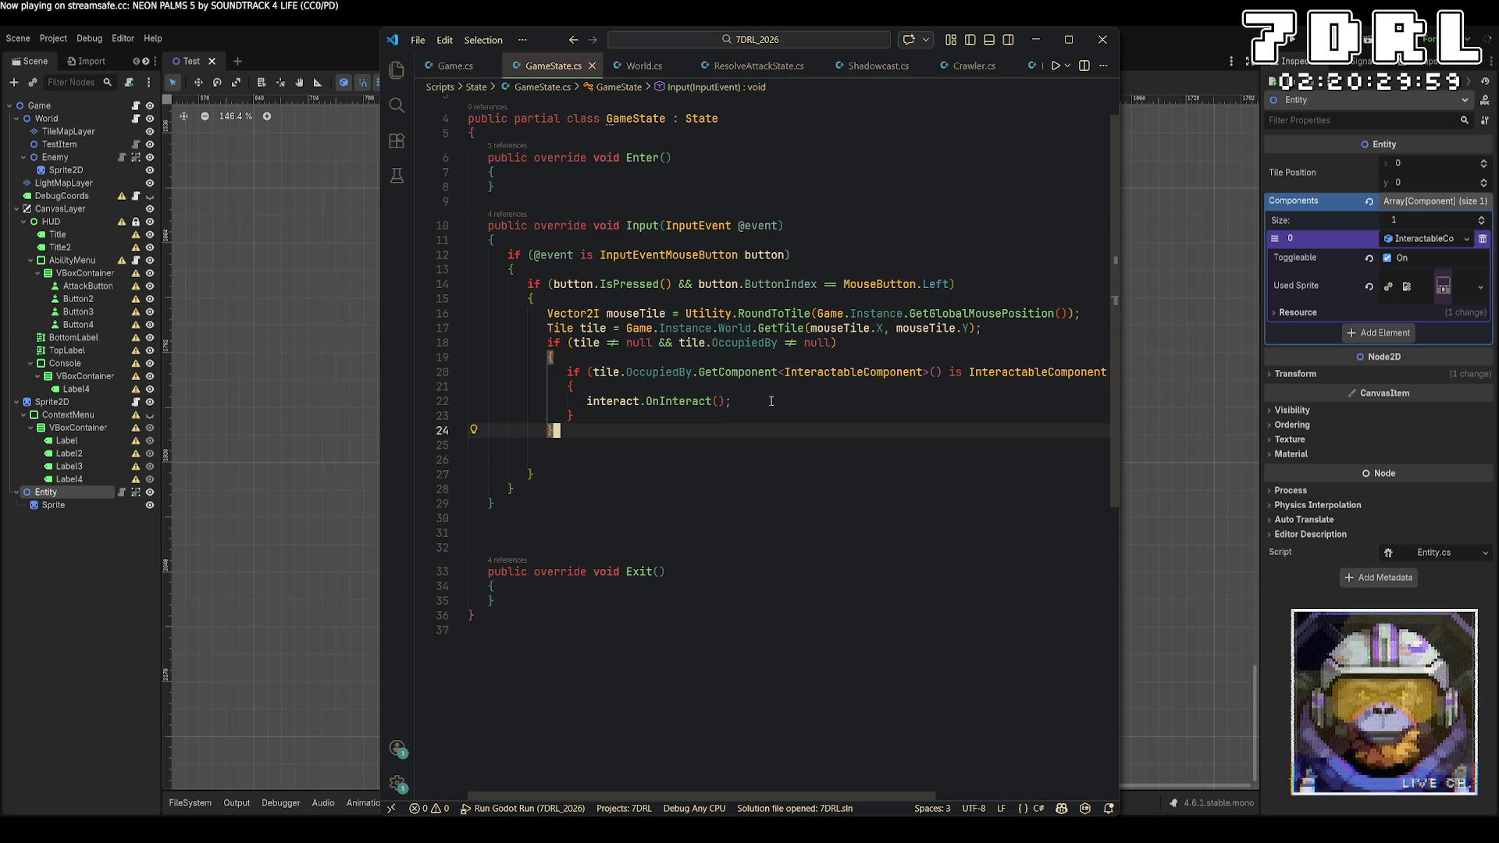
- Add 'tile.OccupiedBy.GetNode<Sprite2D>().Texture = interact.UsedSprite;' after OnInteract() and save
{"action": "key", "text": "Return"}
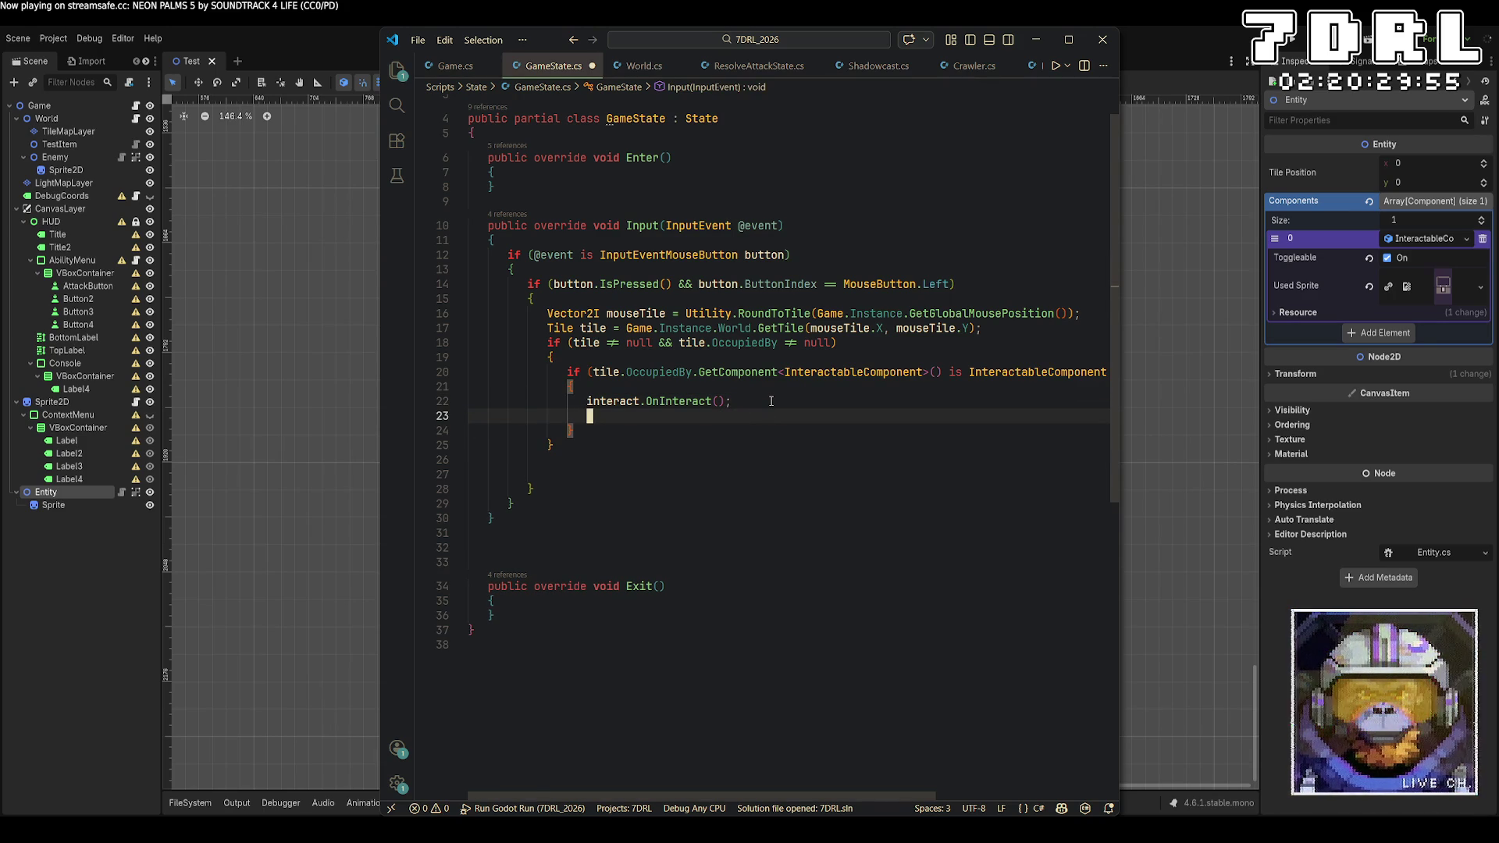
{"action": "type", "text": "tile.O"}
{"action": "type", "text": "ccupiedBy.GetN"}
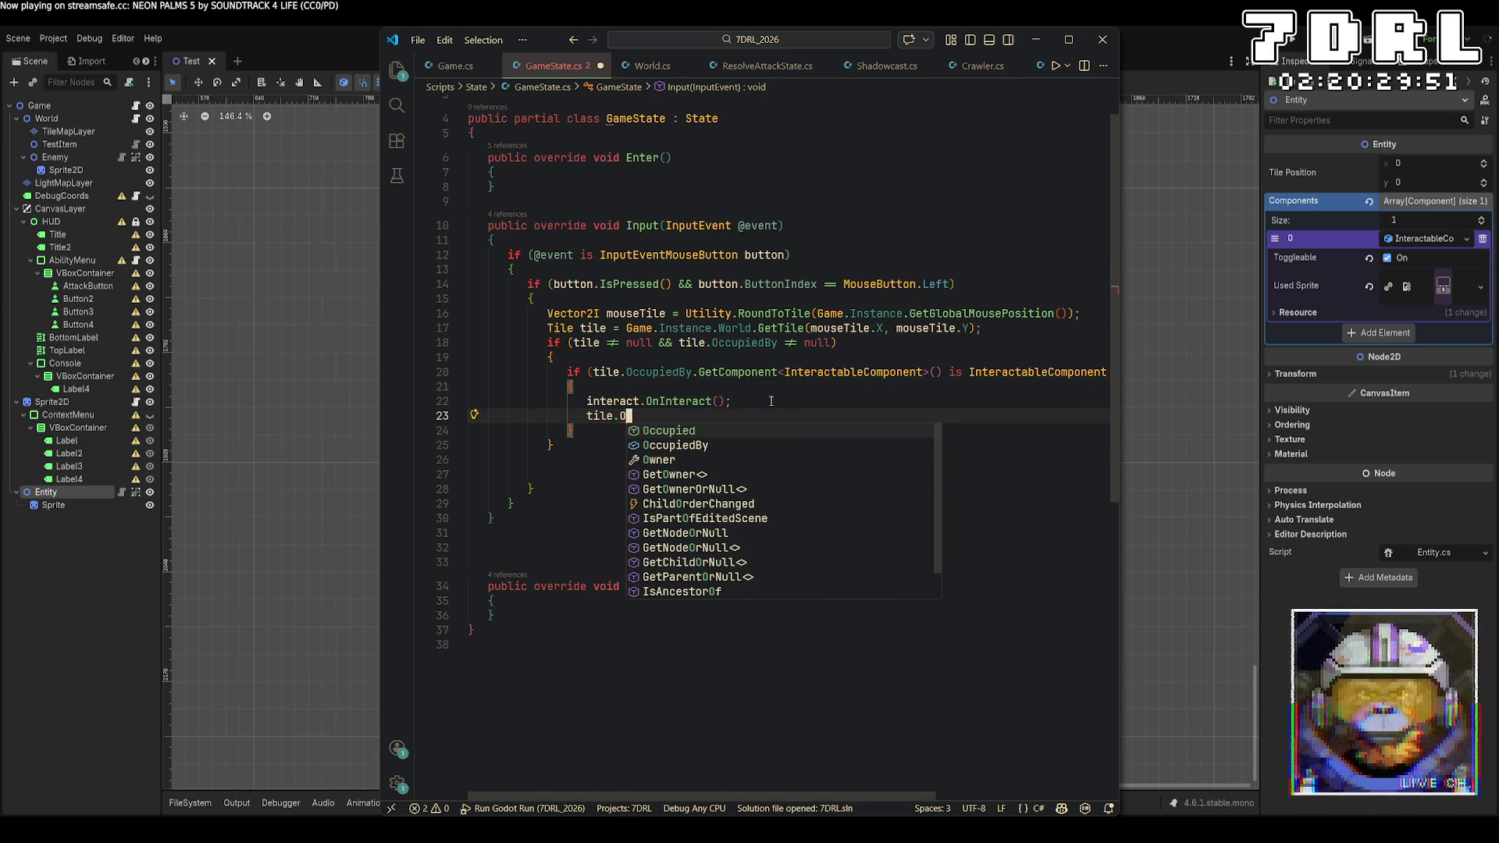
{"action": "type", "text": "ode<"}
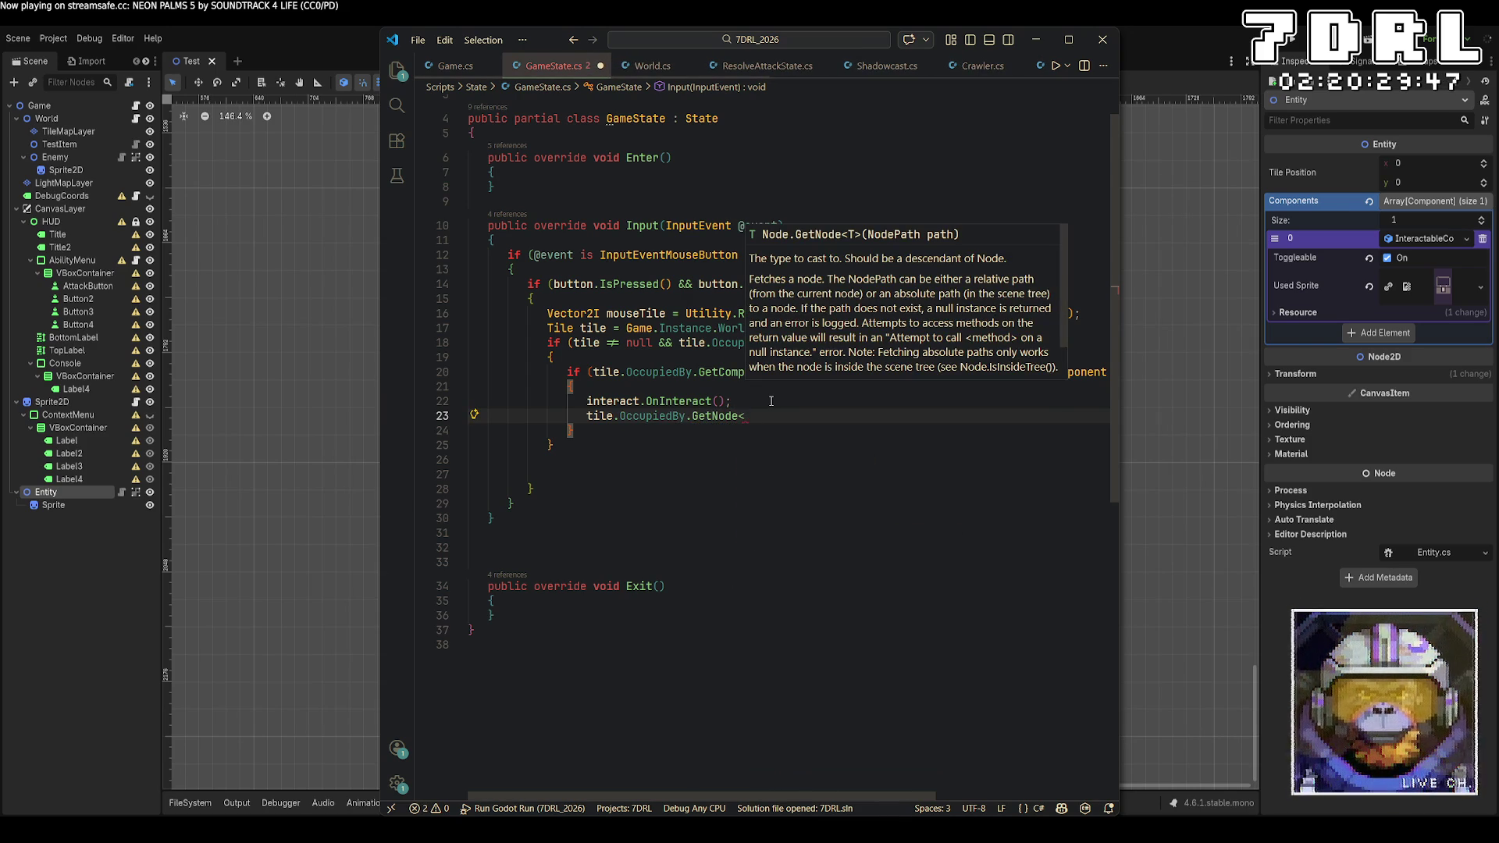
{"action": "type", "text": "Sprite2D>"}
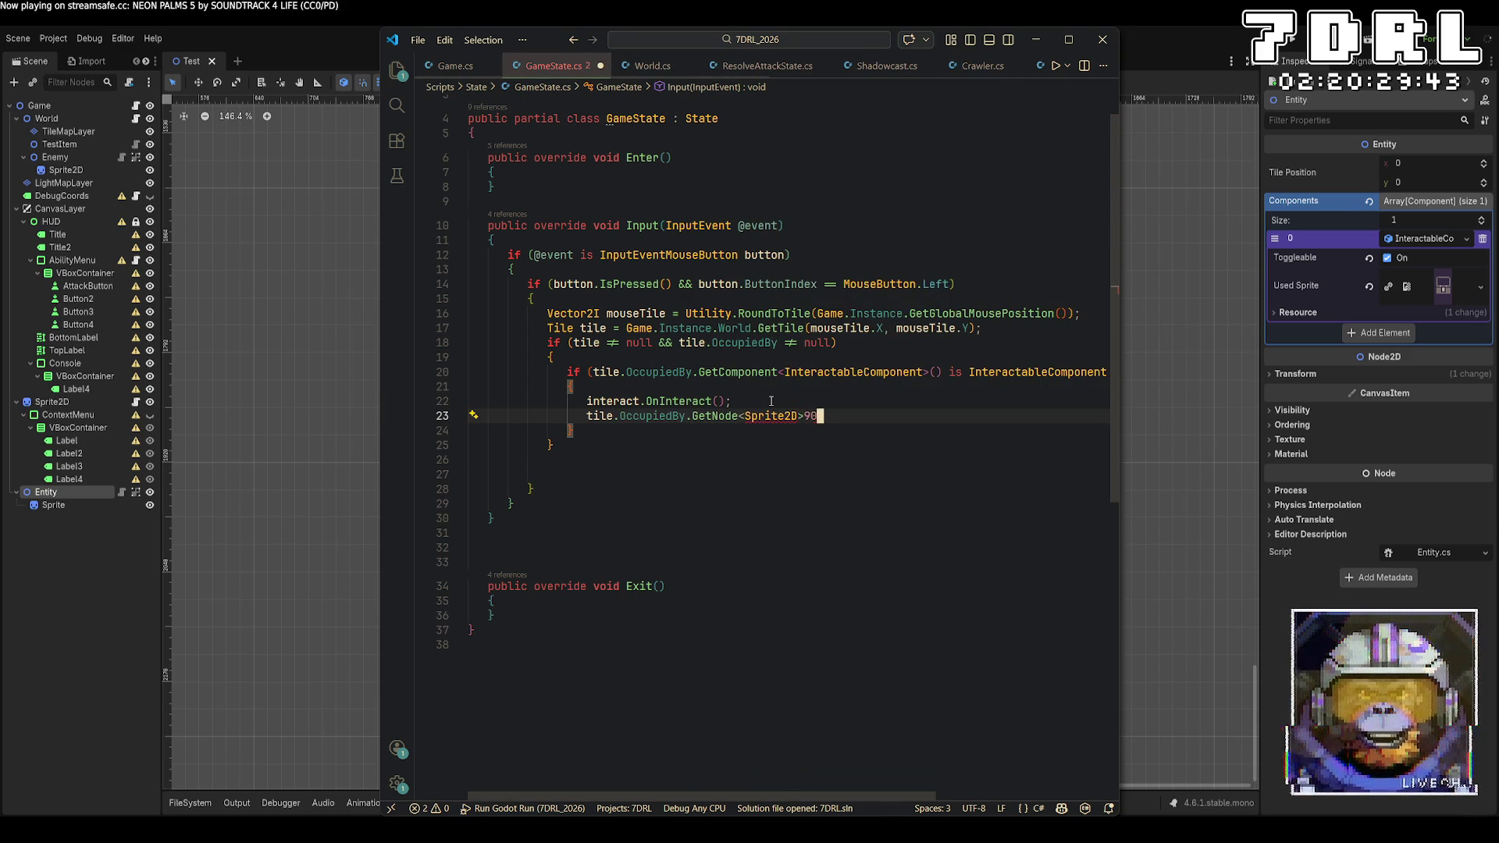
{"action": "type", "text": "().p"}
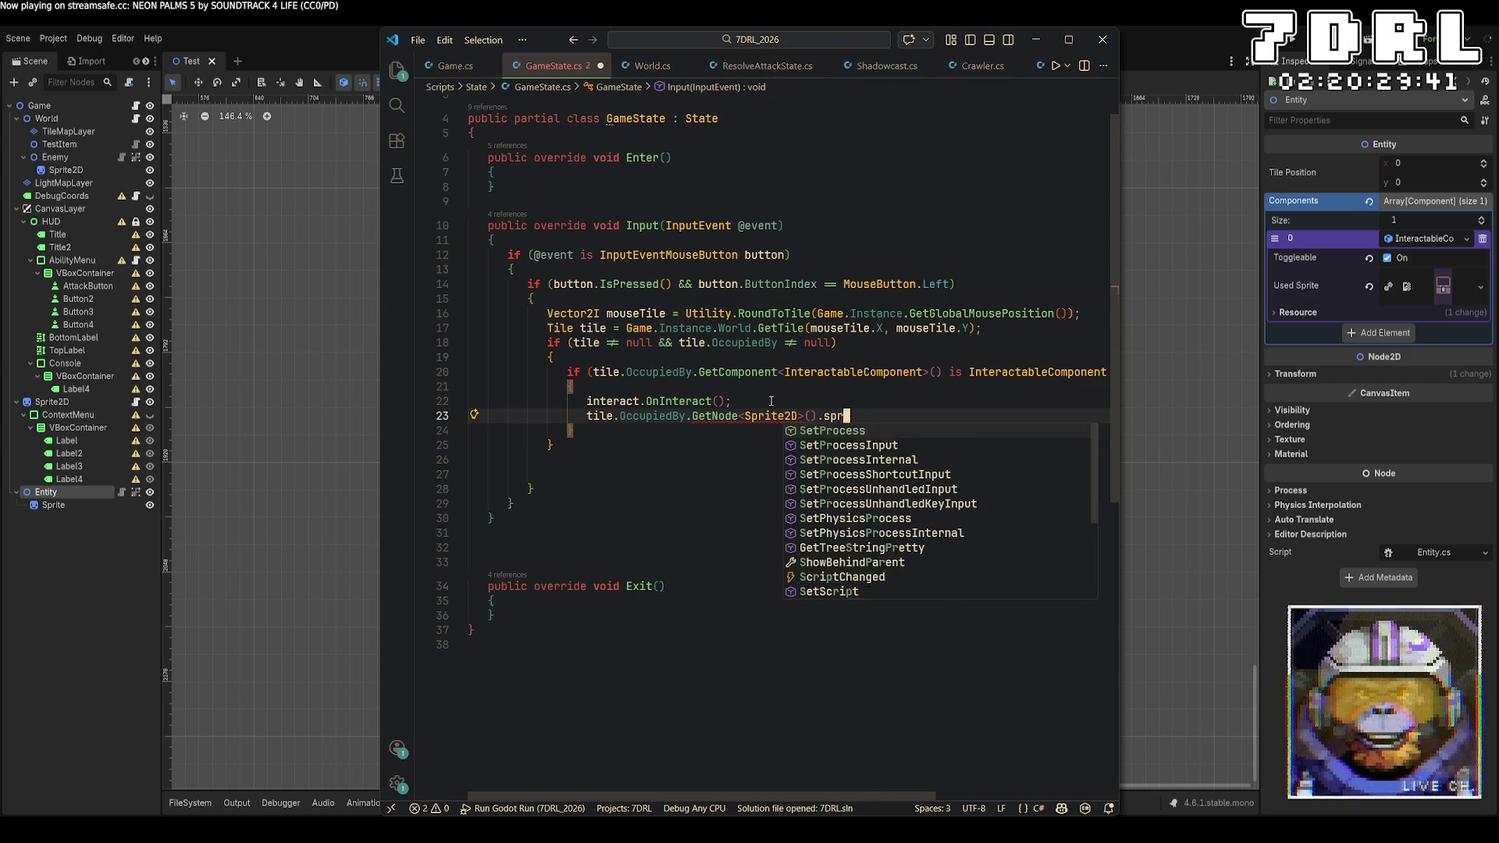
{"action": "key", "text": "BackSpace"}
{"action": "type", "text": "textu"}
{"action": "key", "text": "Tab"}
{"action": "type", "text": "= i"}
{"action": "type", "text": "nteract."}
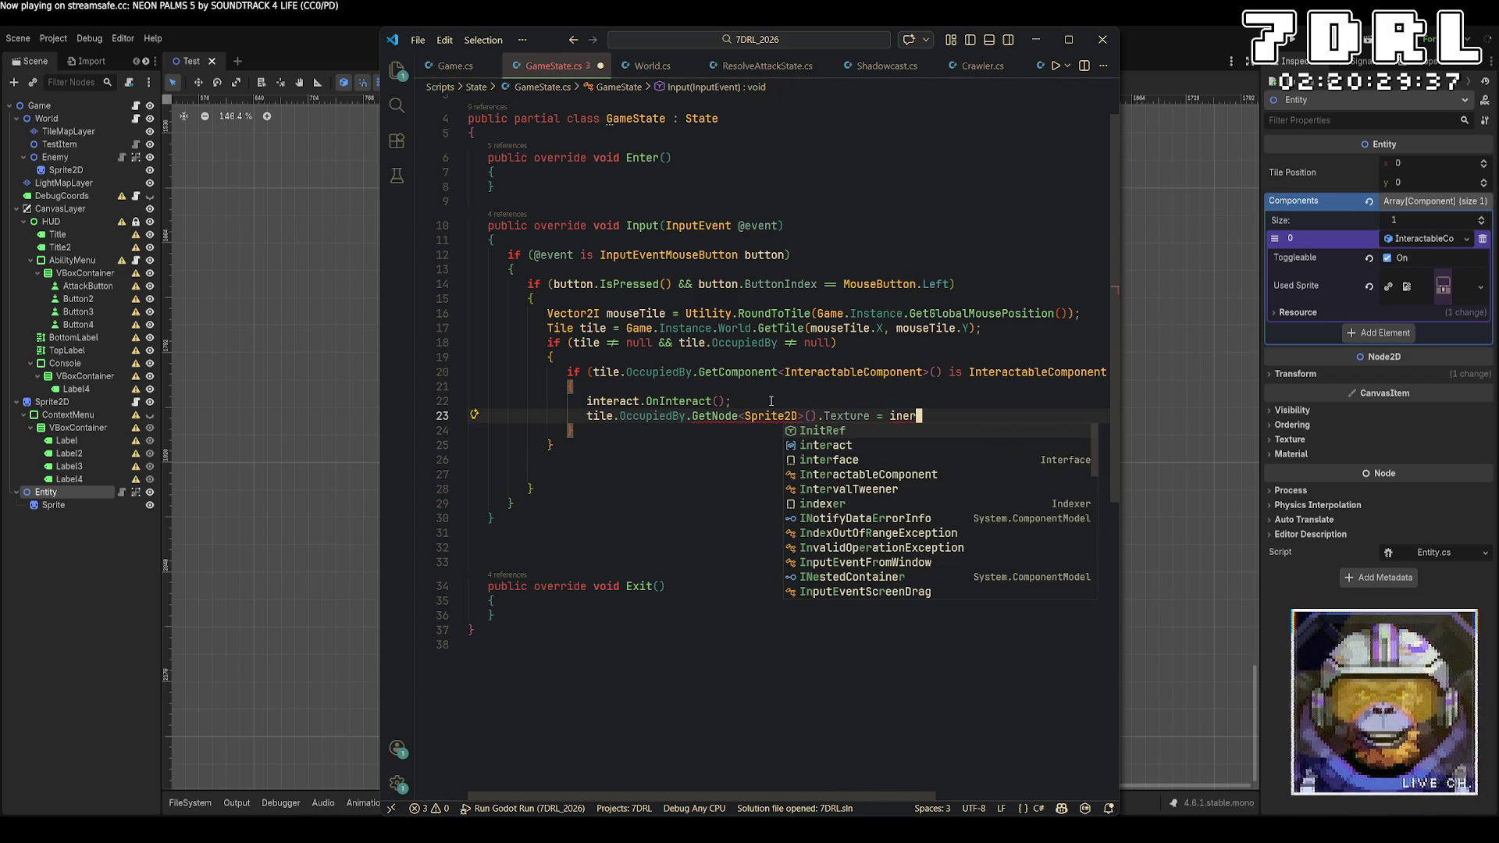
{"action": "type", "text": "us"}
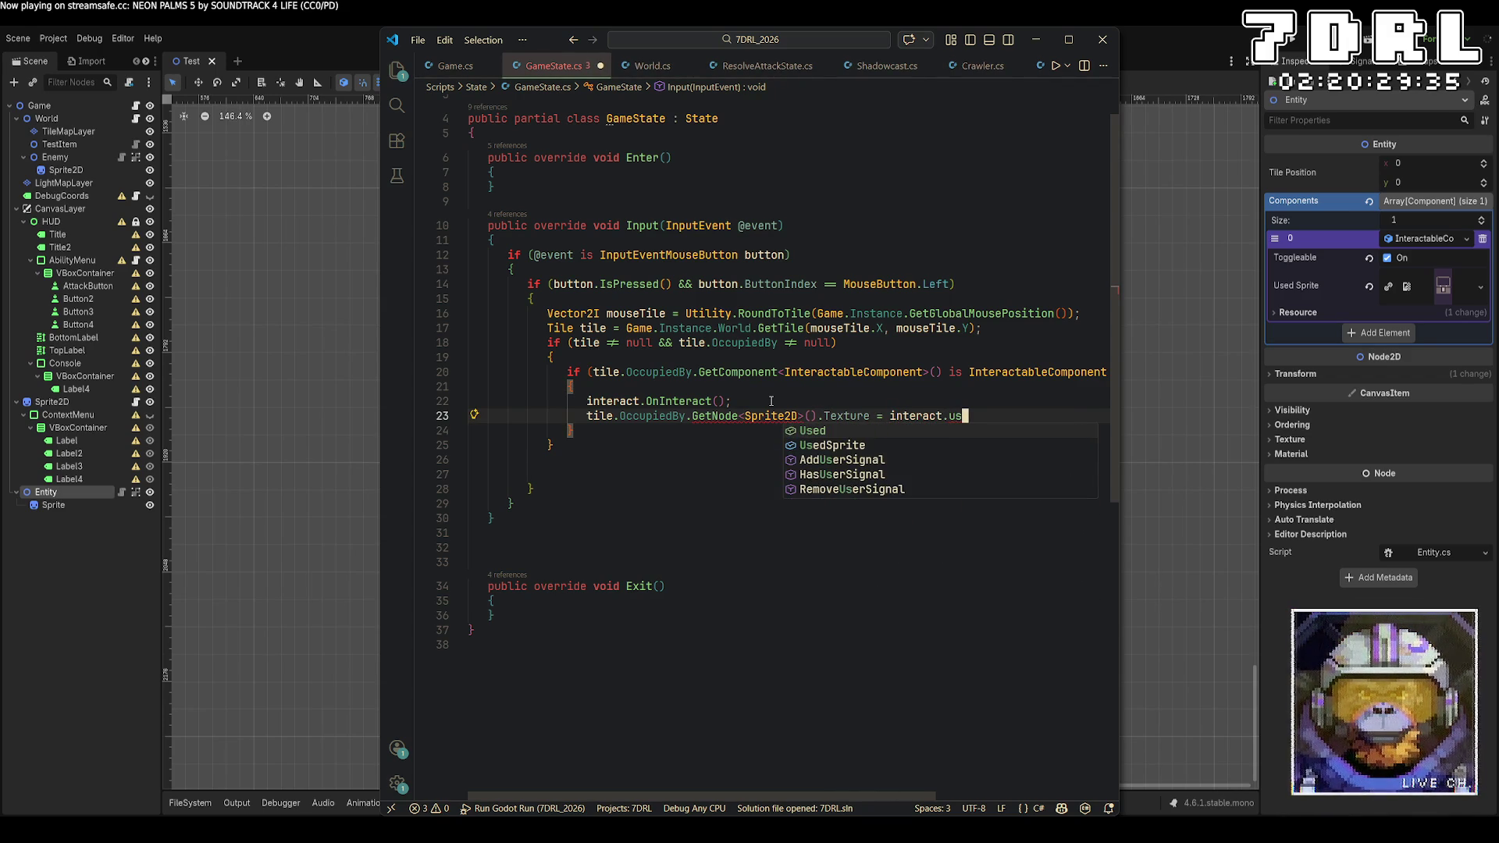
{"action": "key", "text": "Tab"}
{"action": "type", "text": ";"}
{"action": "key", "text": "ctrl+s"}
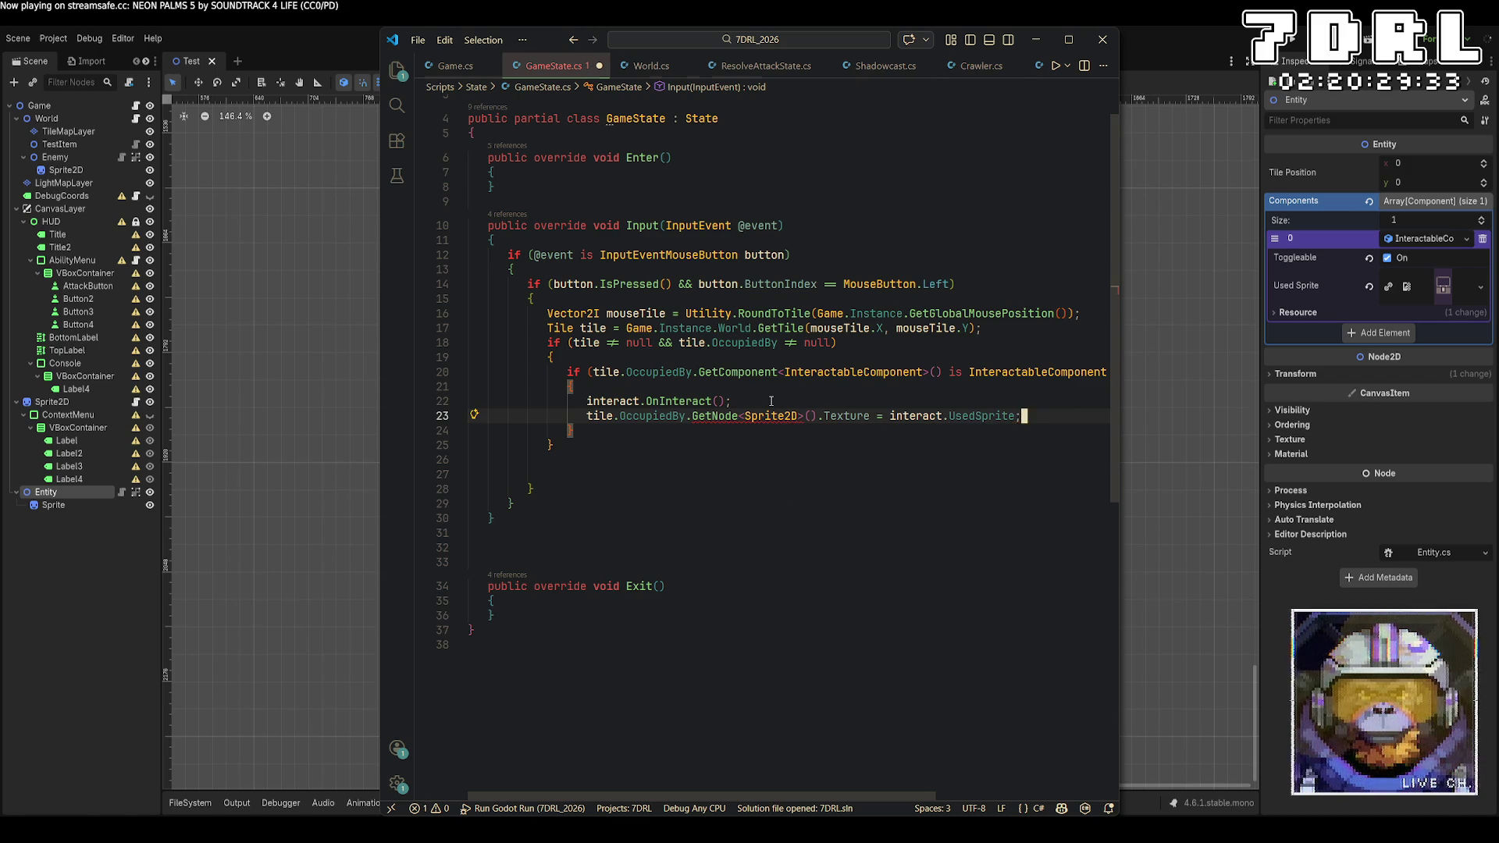
- Give GetNode<Sprite2D>() an empty string argument "", then switch back to Godot
{"action": "mouse_move", "coordinate": [776, 422]}
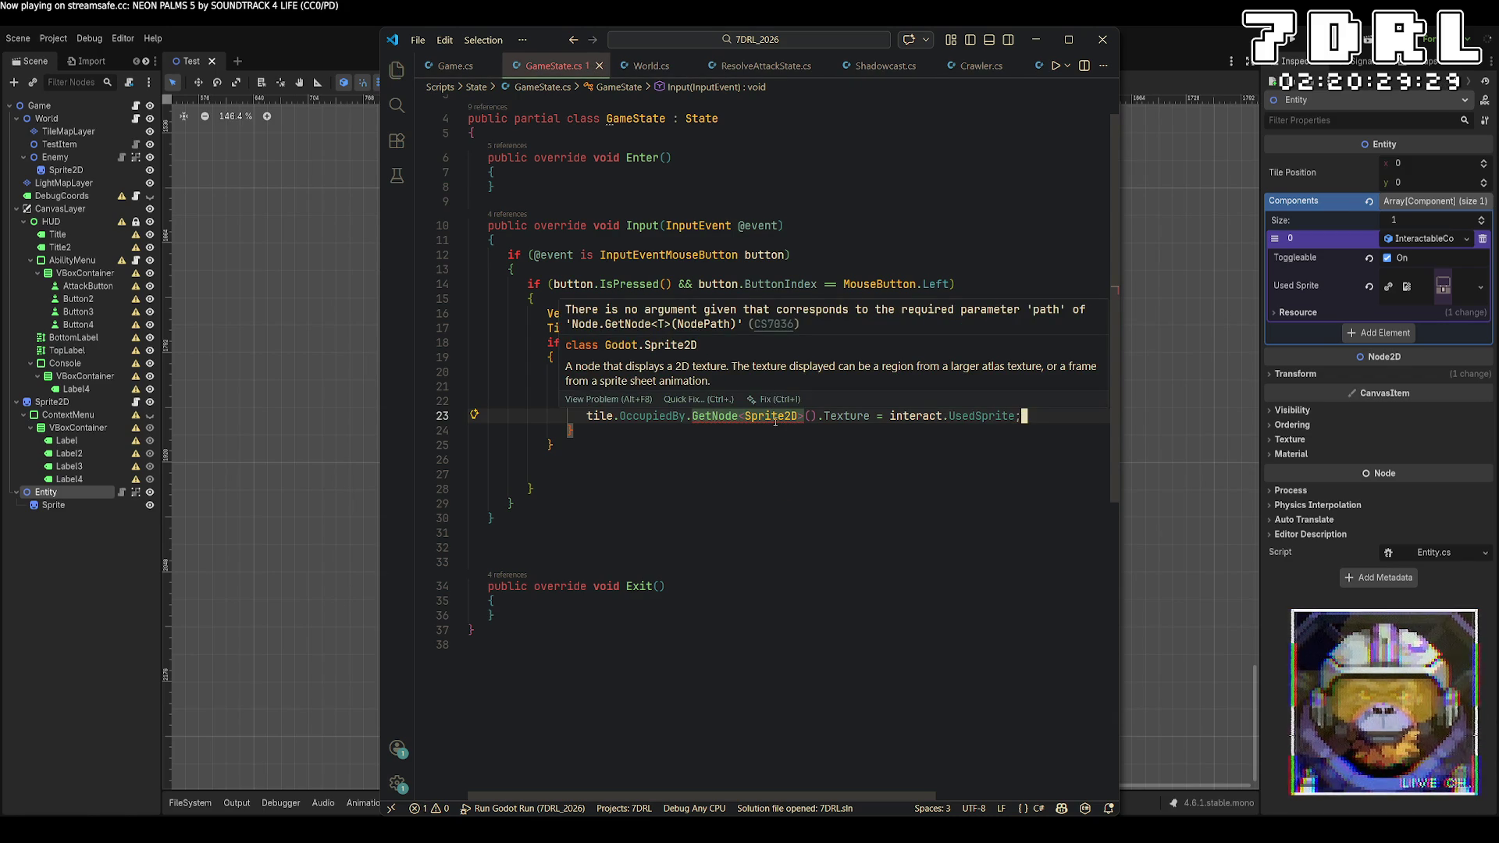
{"action": "left_click", "coordinate": [812, 416]}
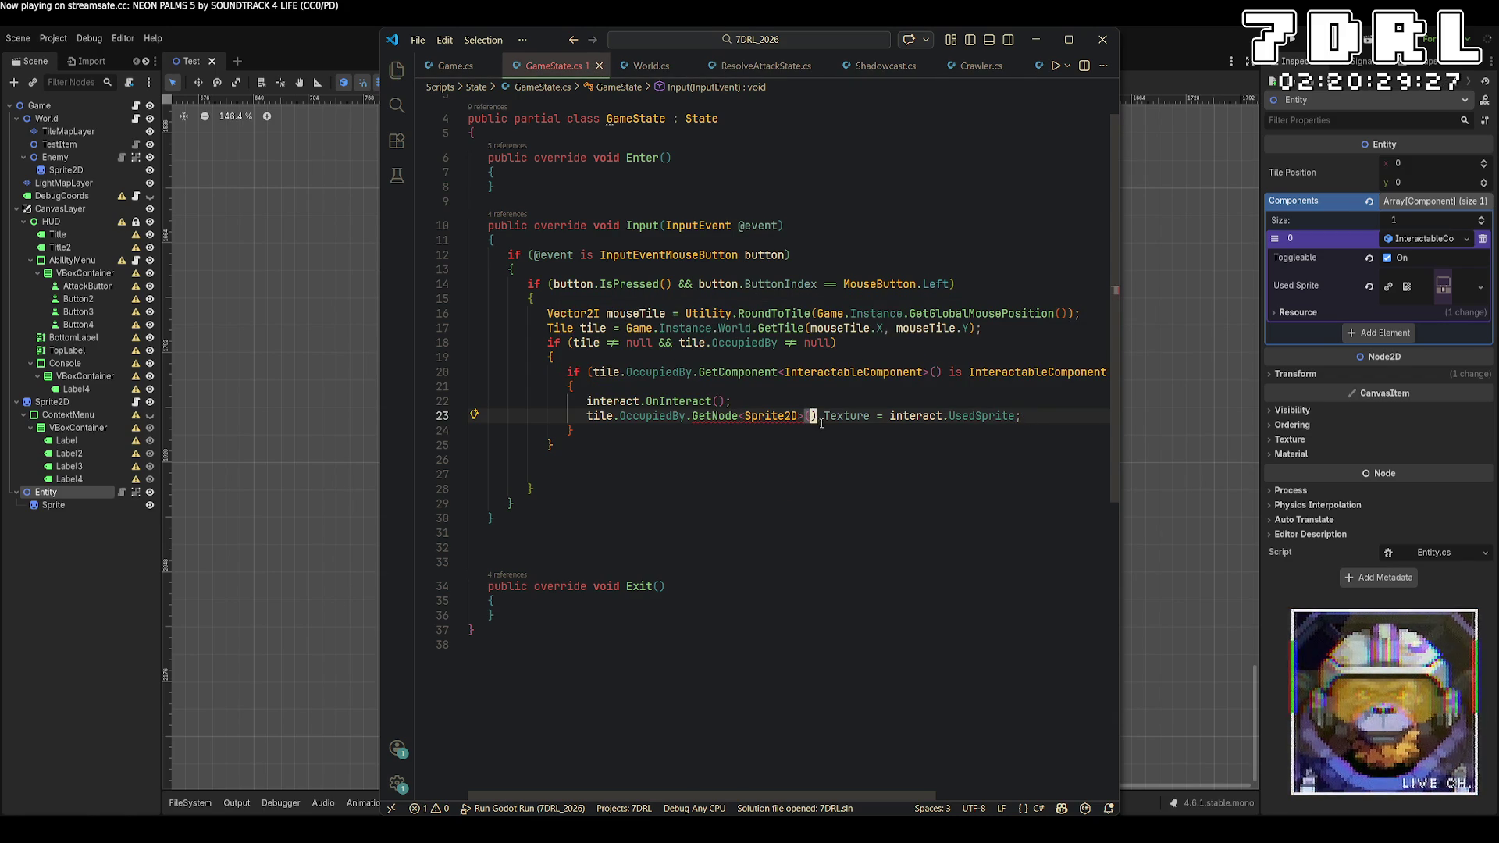
{"action": "type", "text": "\""}
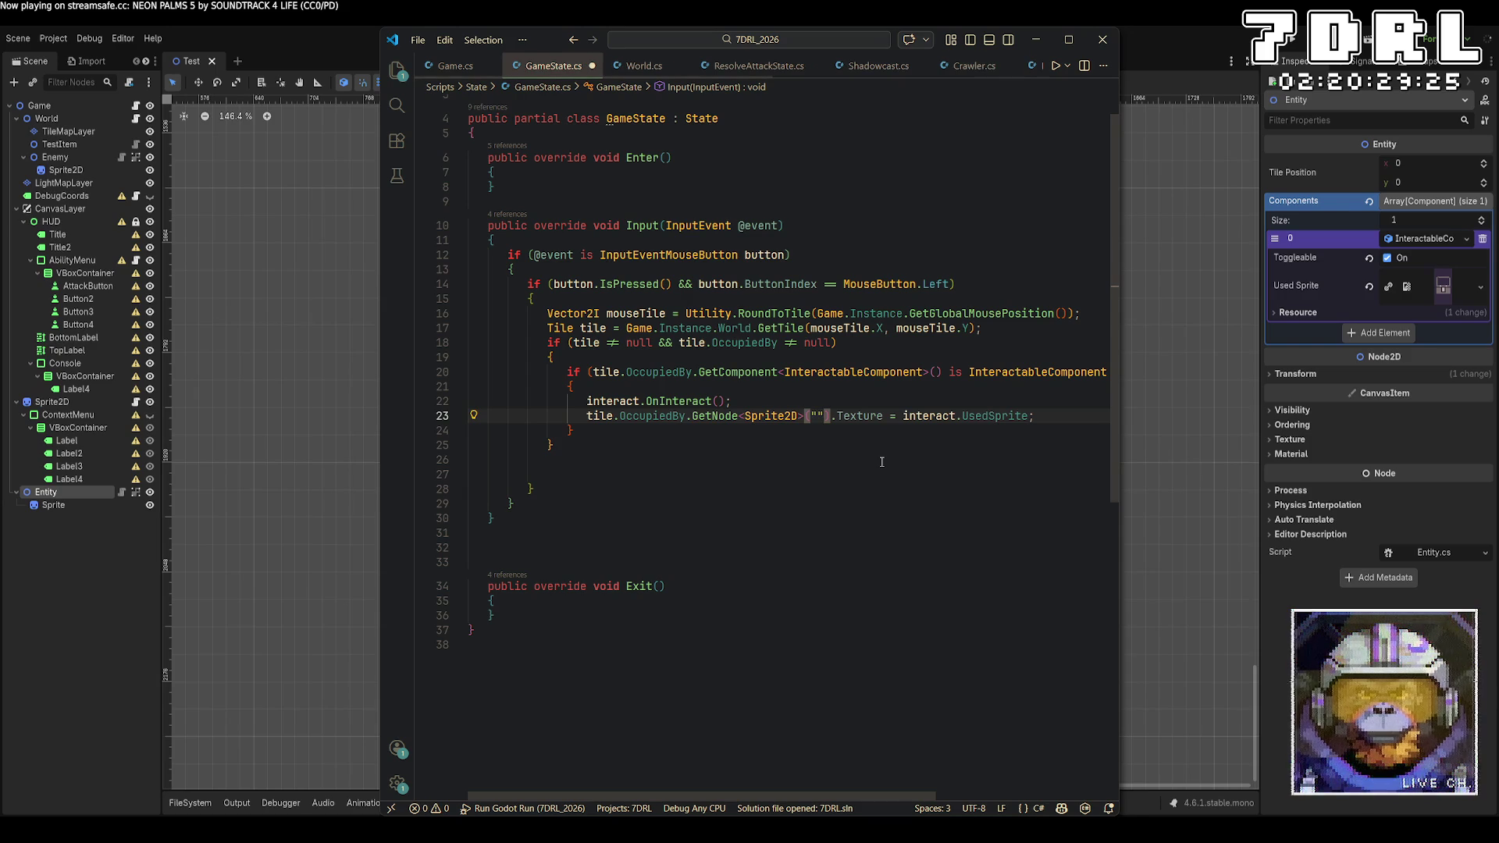
{"action": "key", "text": "alt+Tab"}
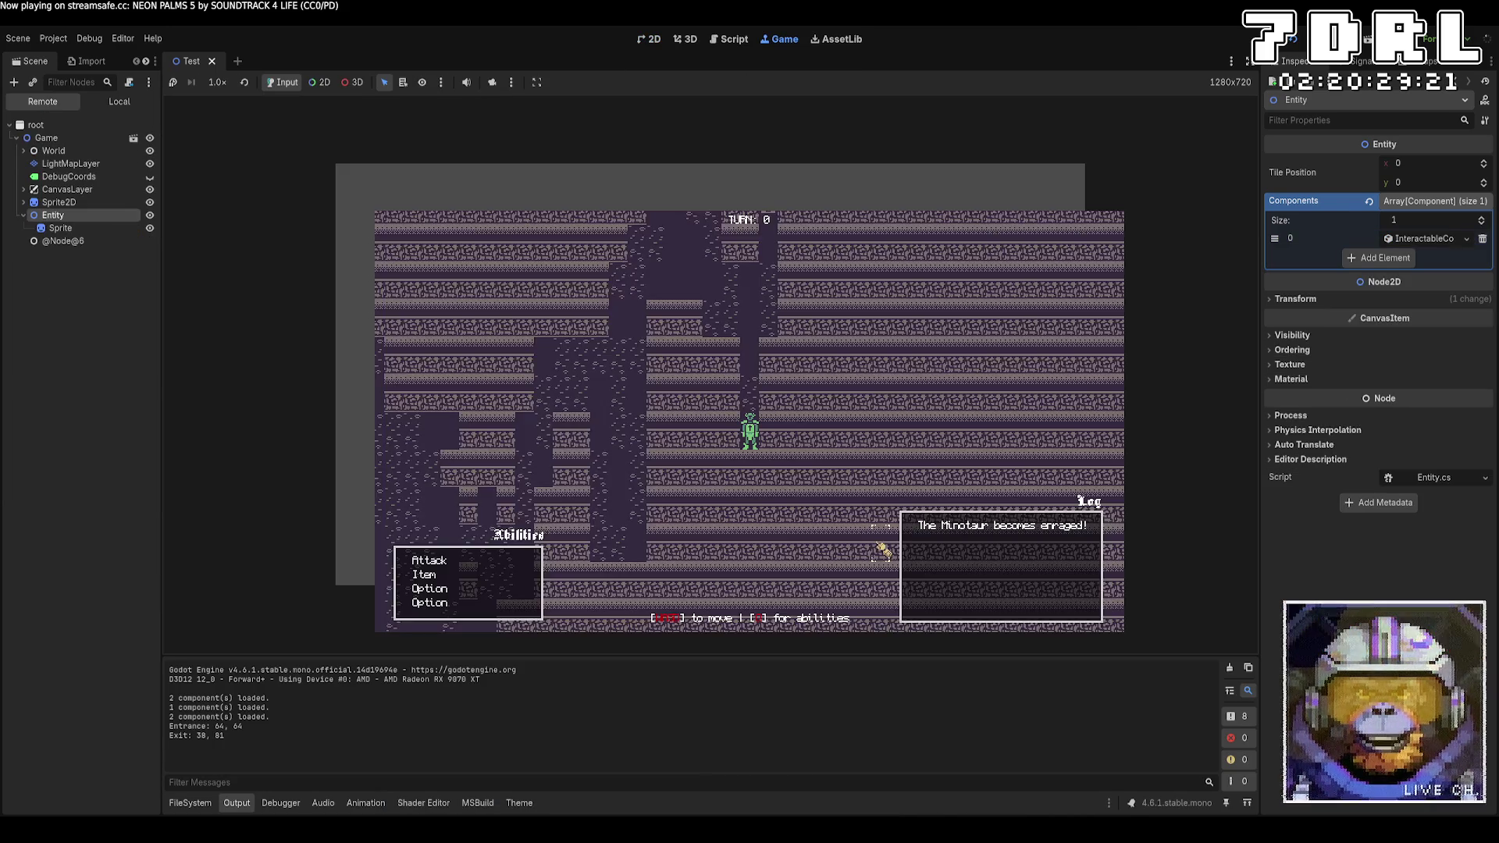
- Move the player, check the node-not-found errors in the Debugger Errors tab, and stop the game
{"action": "key", "text": "s"}
{"action": "key", "text": "s"}
{"action": "key", "text": "s"}
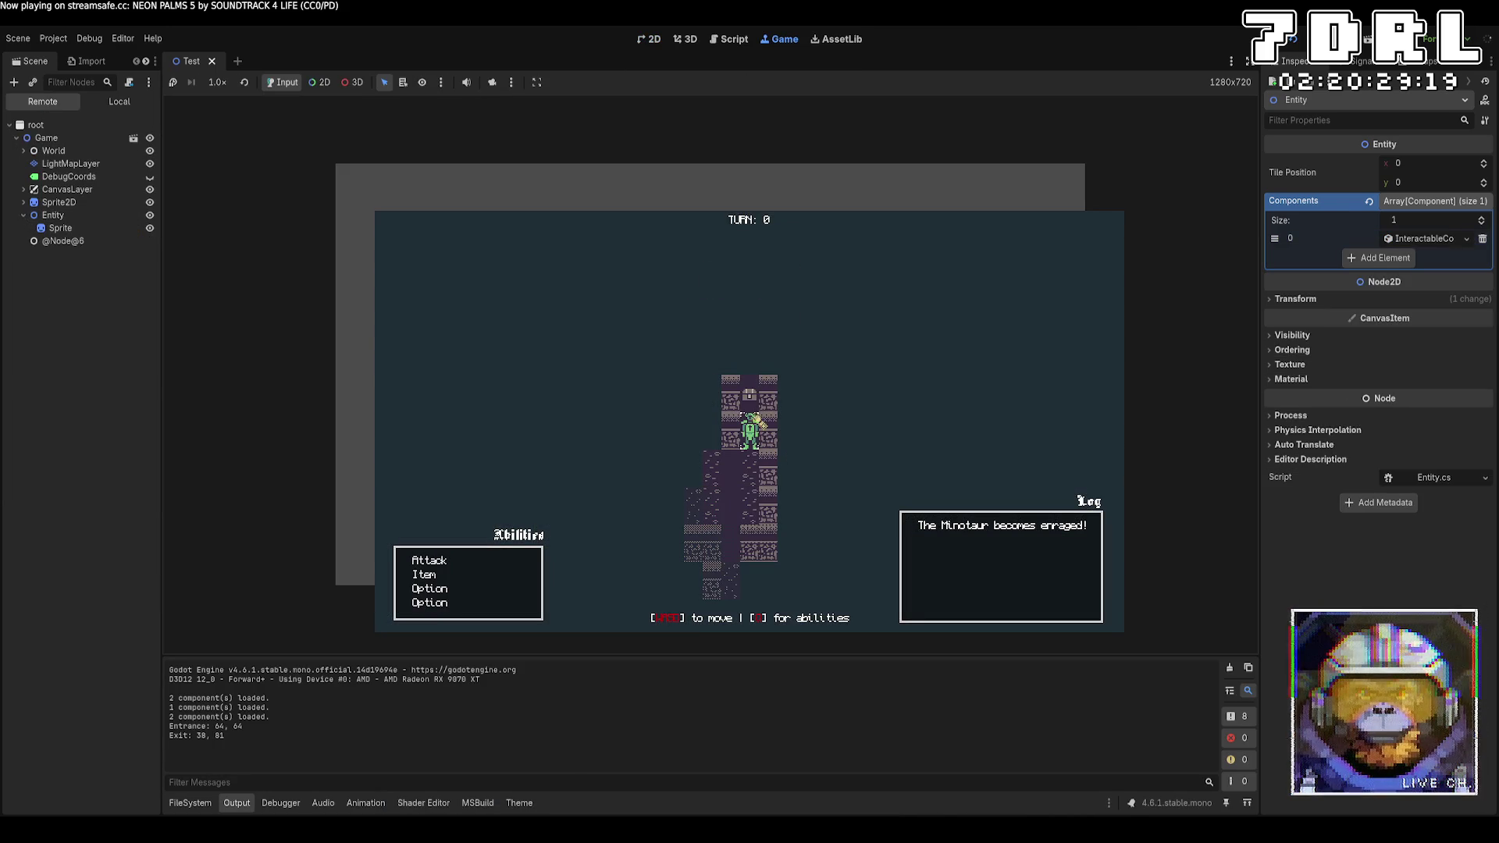
{"action": "left_click", "coordinate": [311, 799]}
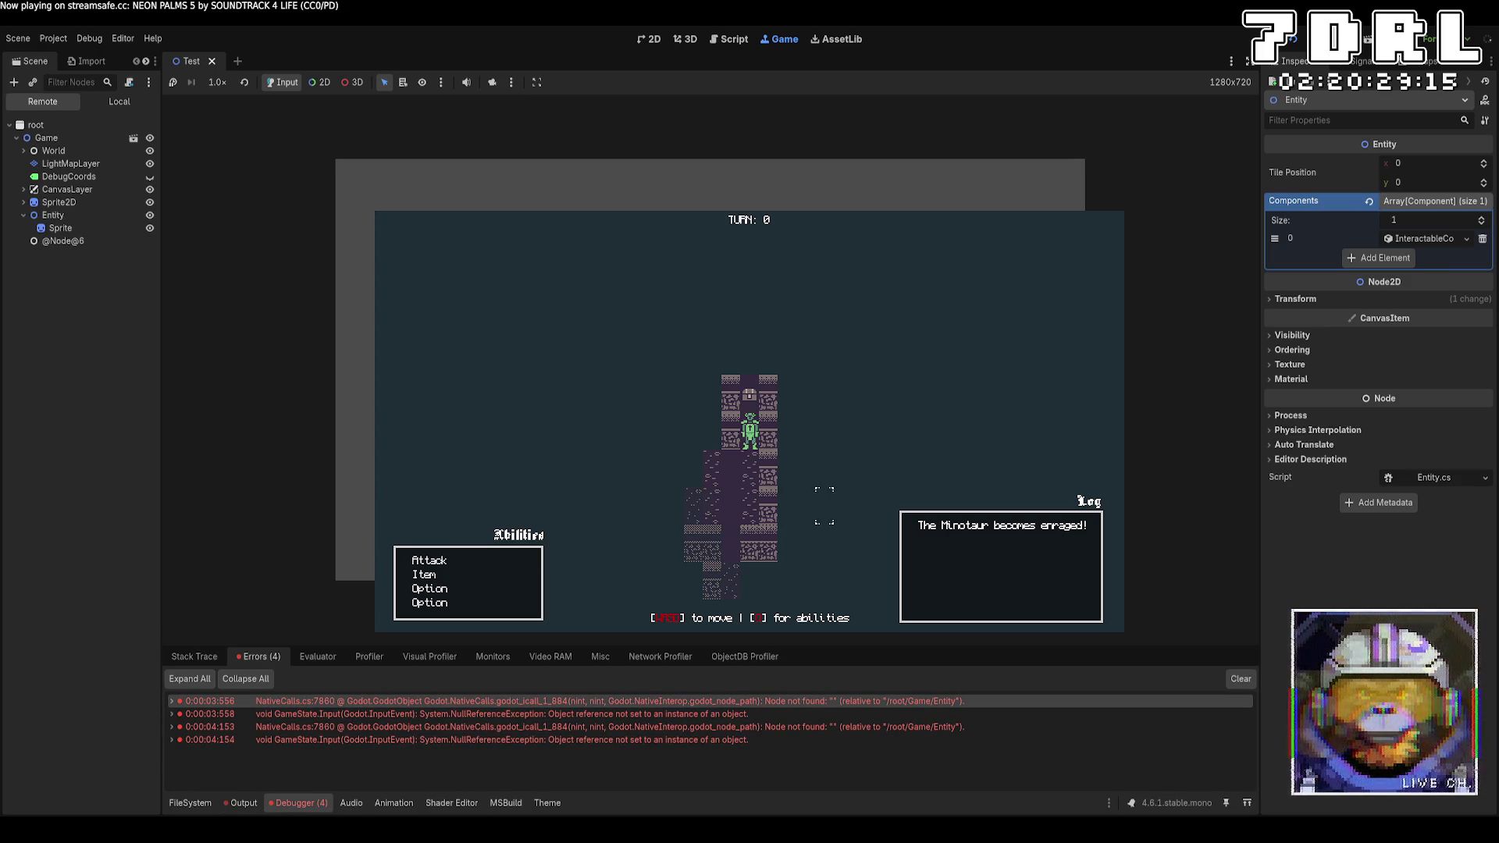
{"action": "key", "text": "F8"}
{"action": "key", "text": "alt+Tab"}
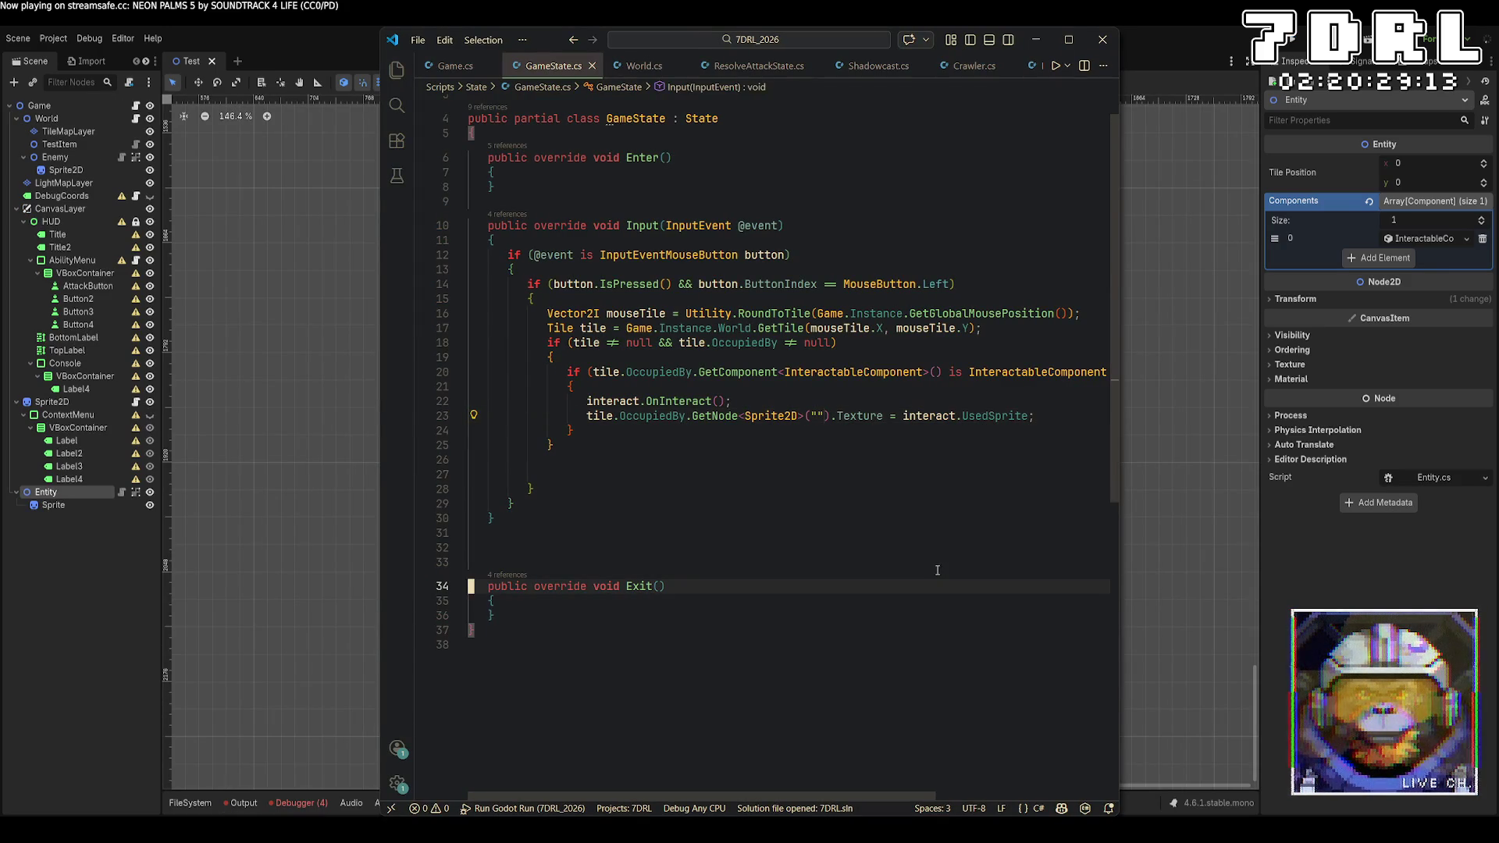
{"action": "left_click", "coordinate": [299, 802]}
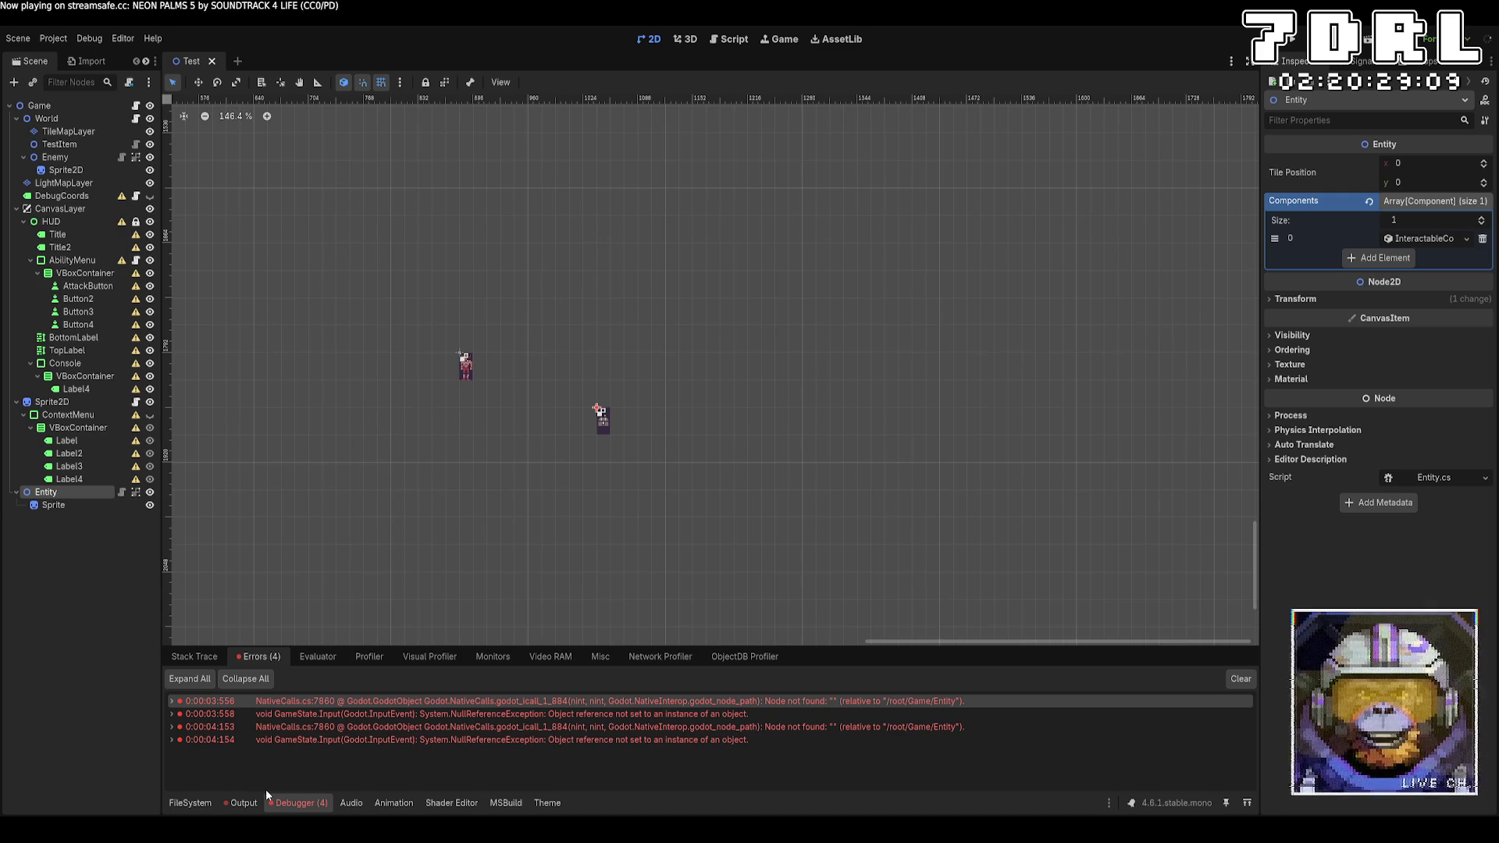
- Set the GetNode path in GameState.cs to "Sprite", then rebuild and run the game
{"action": "key", "text": "alt+Tab"}
{"action": "type", "text": "Sprite"}
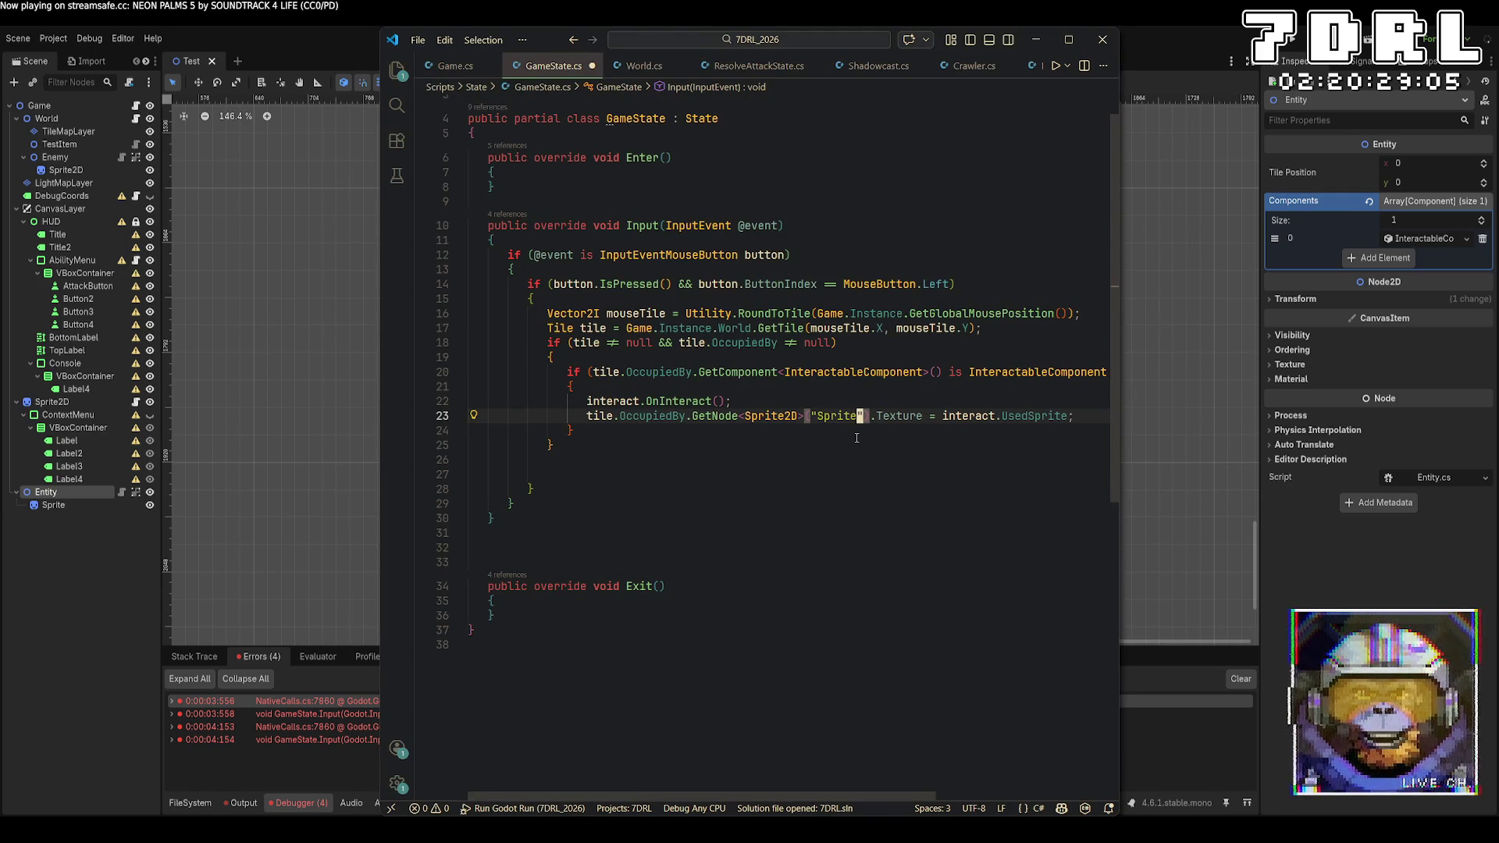
{"action": "key", "text": "alt+Tab"}
{"action": "key", "text": "F5"}
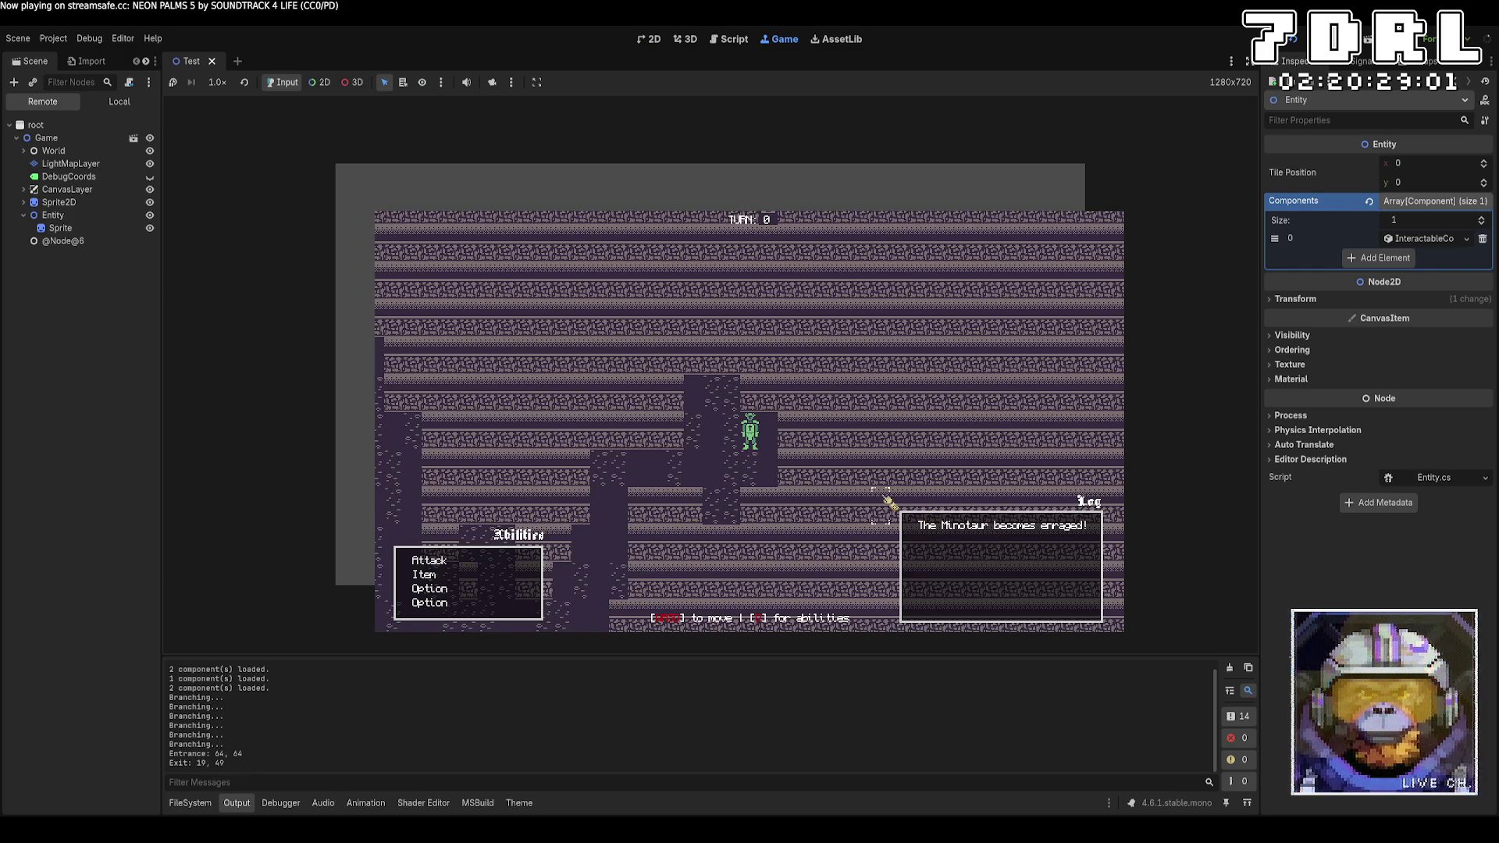
- Restart the game with the new build and walk the player to stand beside the chest
{"action": "left_click", "coordinate": [1295, 39]}
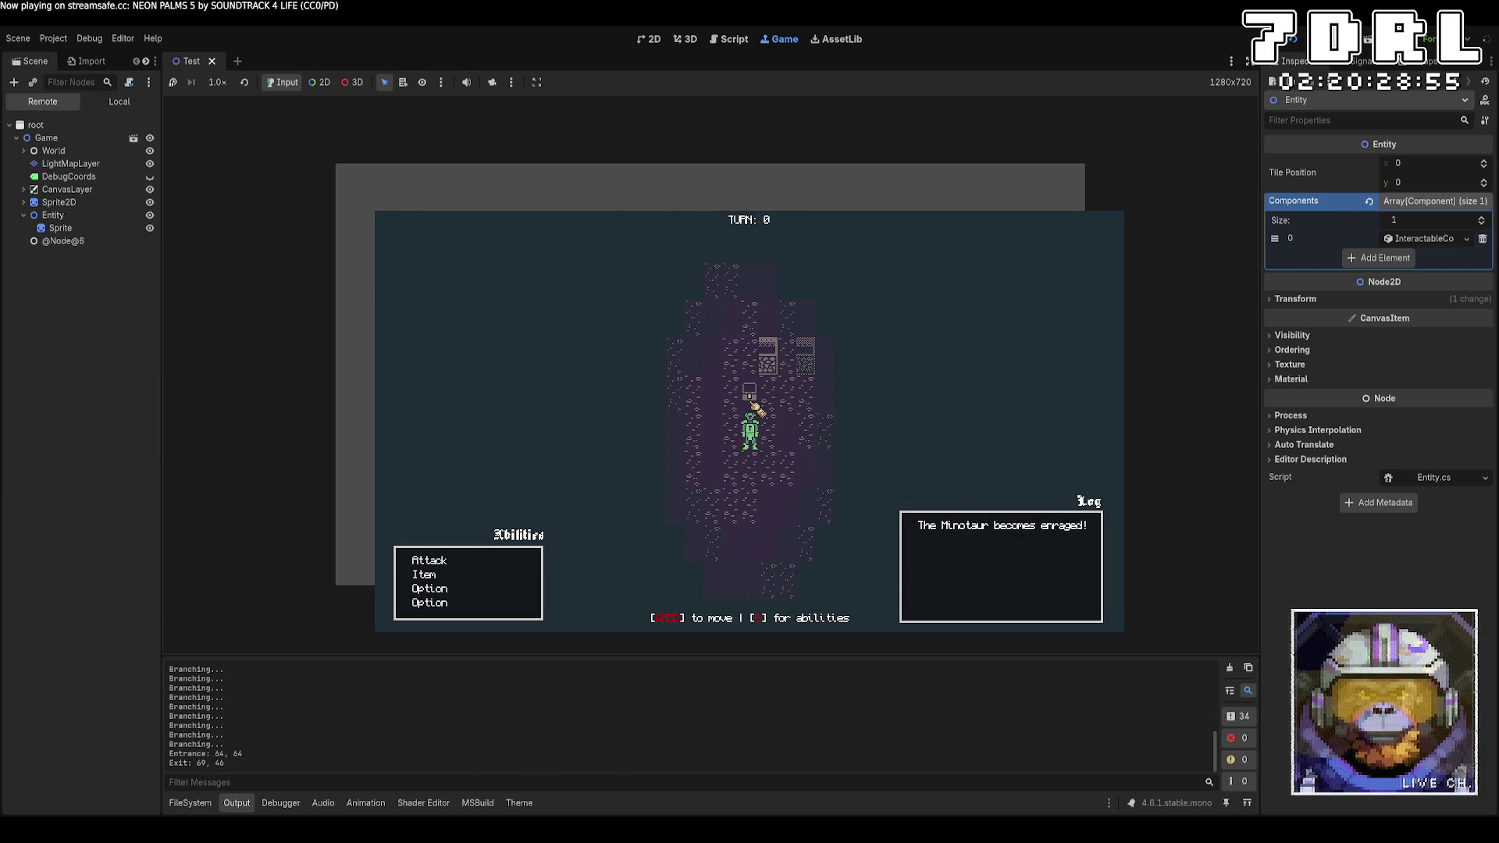
{"action": "key", "text": "w"}
{"action": "key", "text": "w"}
{"action": "key", "text": "w"}
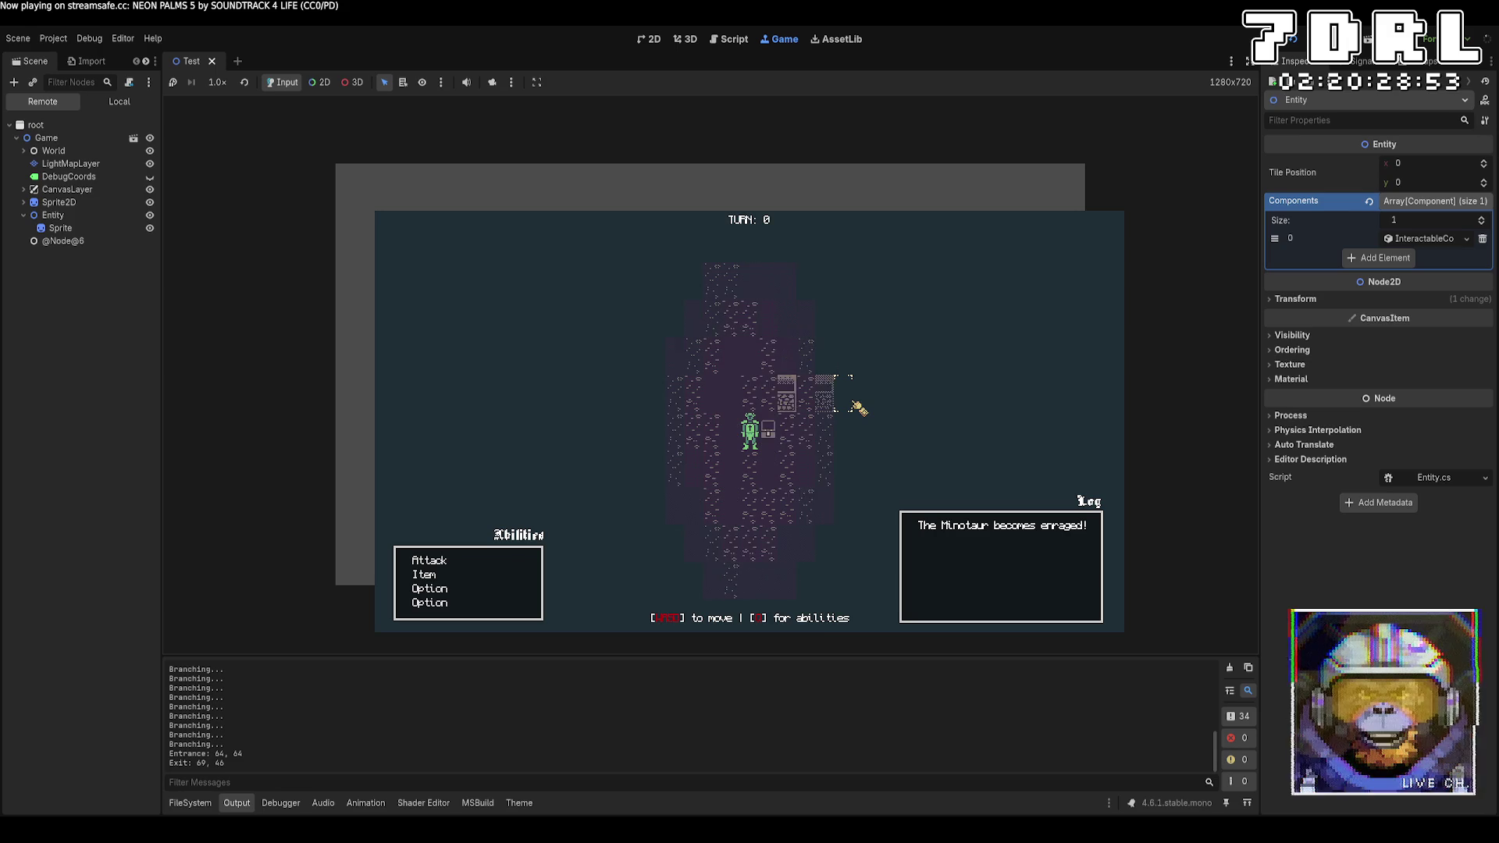
{"action": "key", "text": "s"}
{"action": "key", "text": "a"}
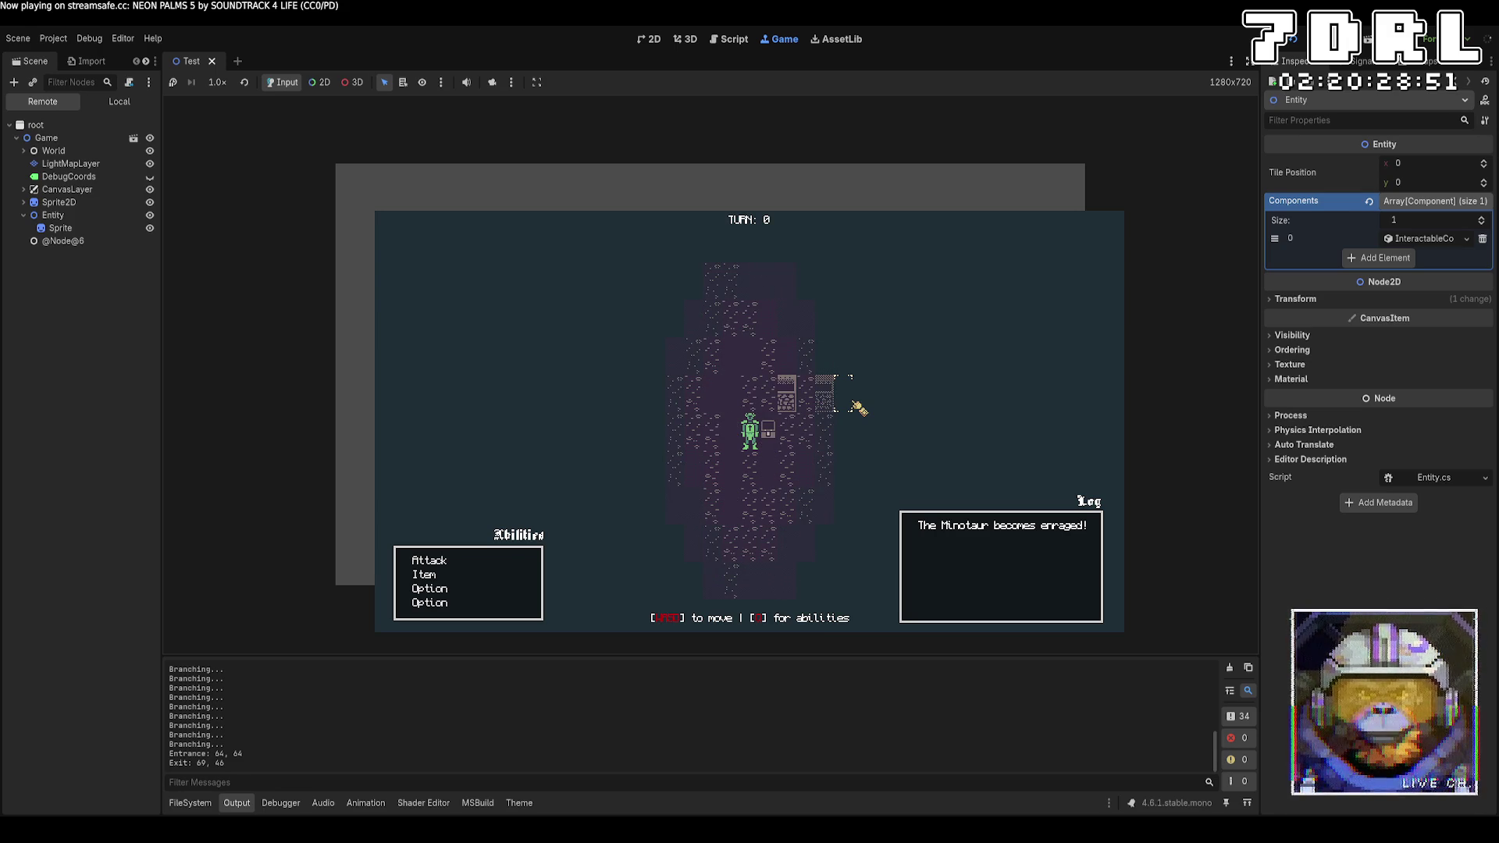
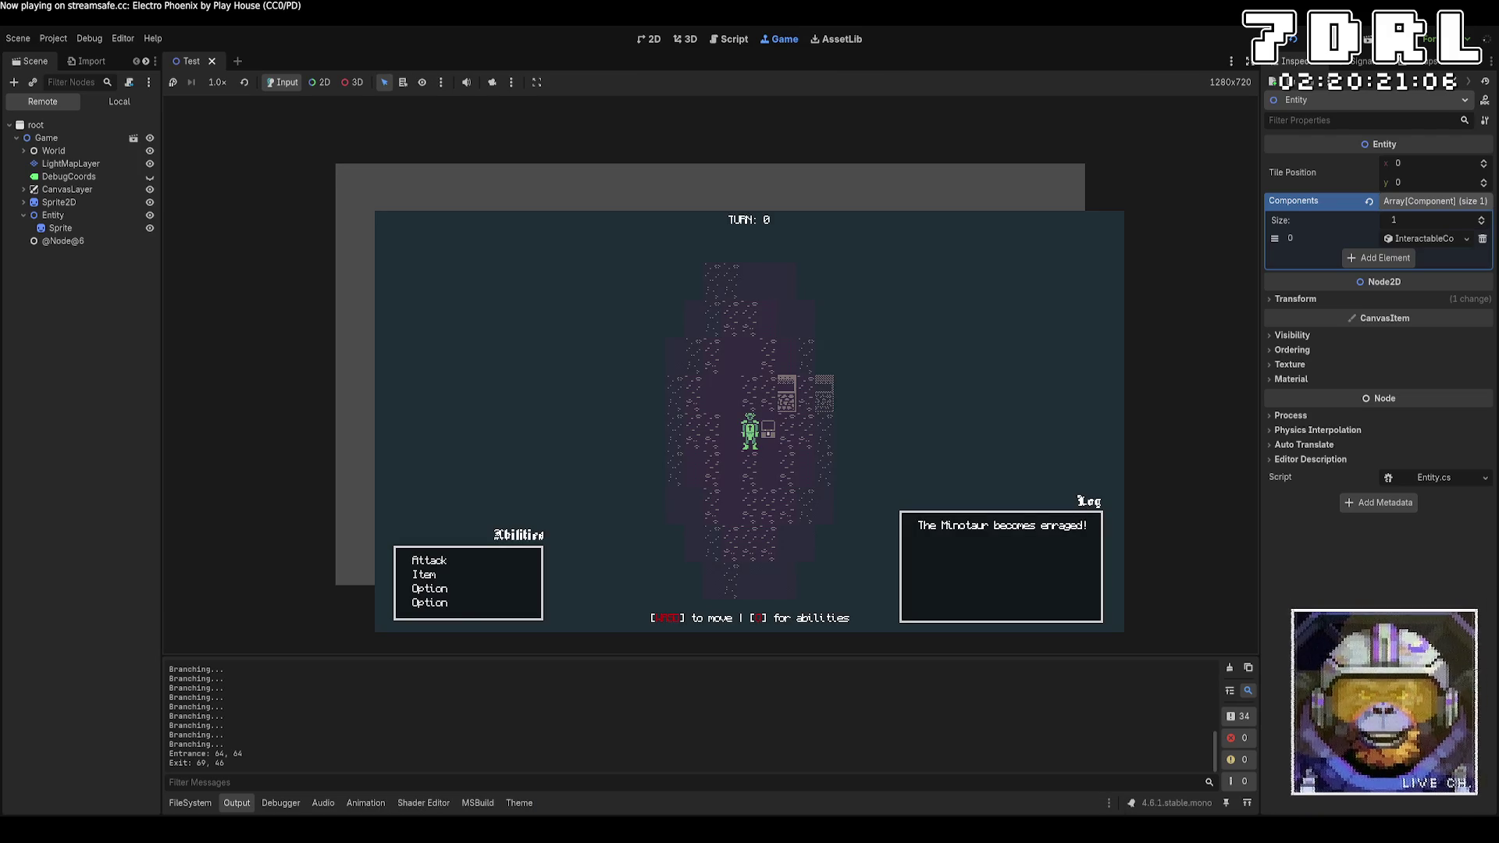
- Stop the running scene with F8 and return to the Godot editor window
{"action": "key", "text": "F8"}
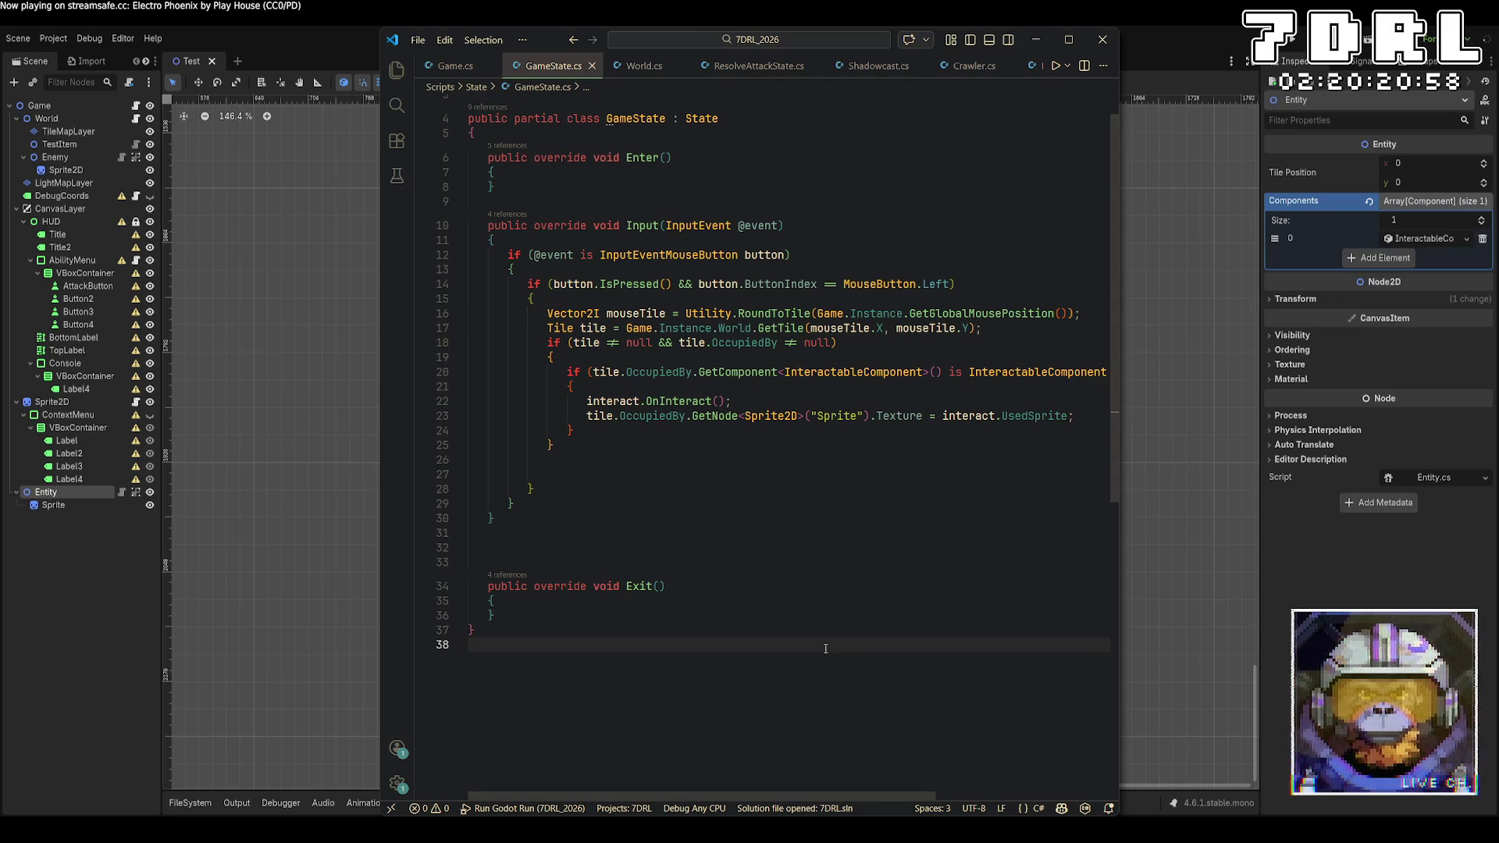
{"action": "left_click", "coordinate": [180, 802]}
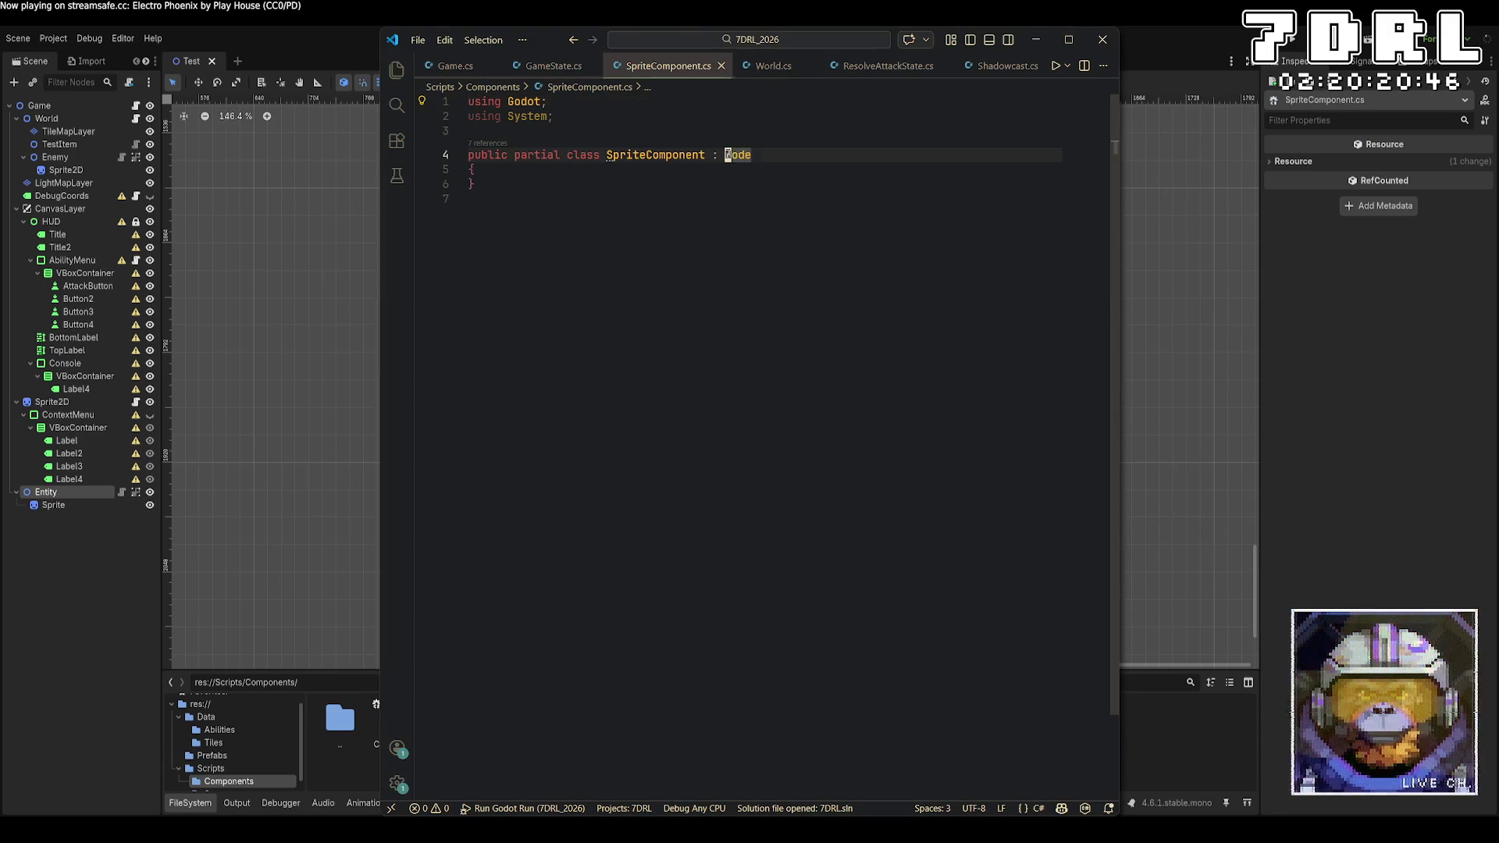
- Change SpriteComponent's base class from Node to Component, checking the Component definition along the way
{"action": "double_click", "coordinate": [728, 154]}
{"action": "type", "text": "Comp"}
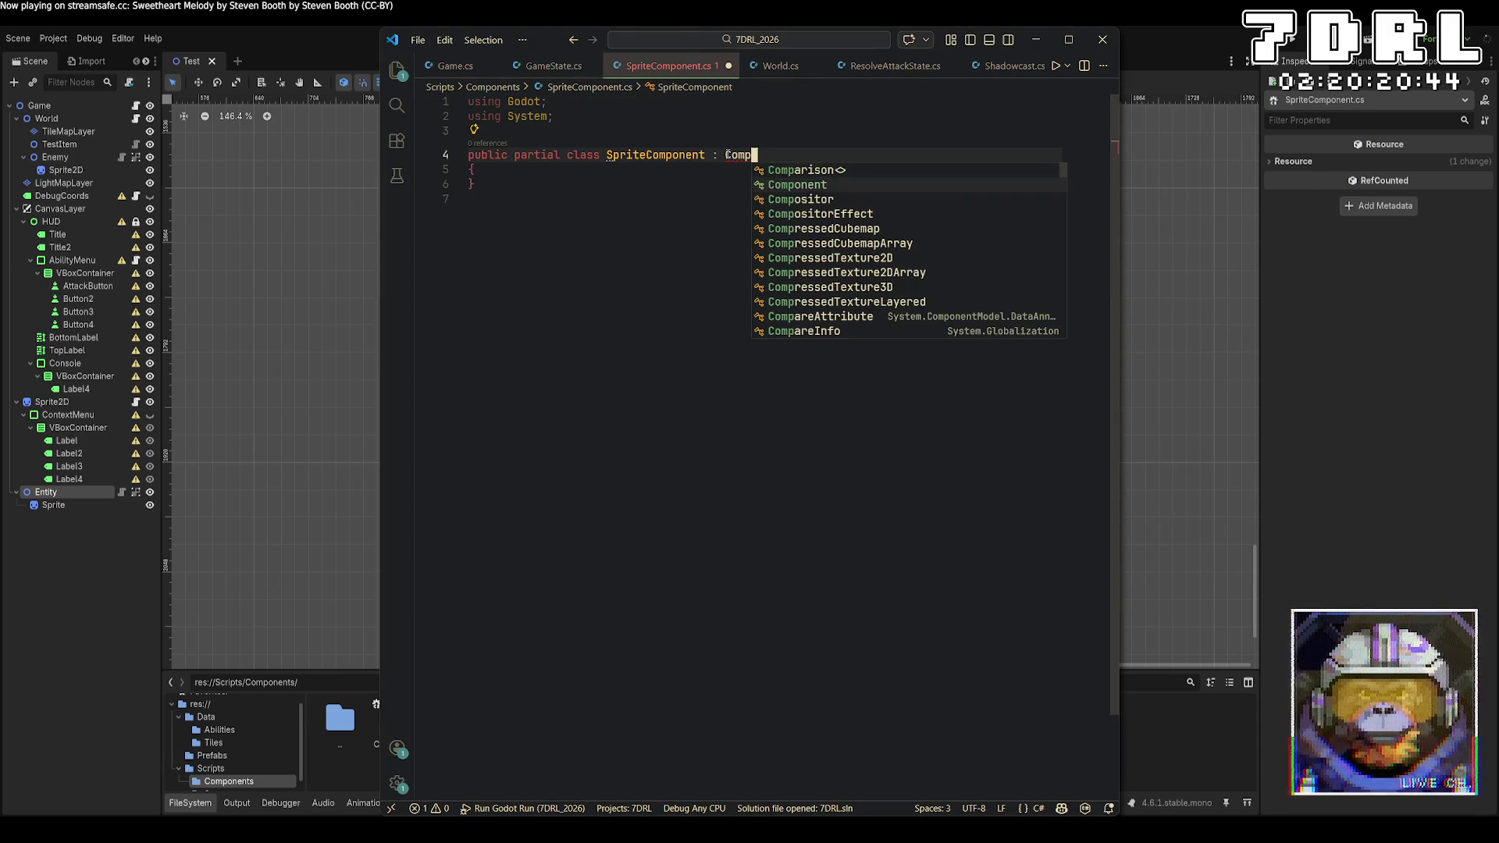
{"action": "key", "text": "Tab"}
{"action": "key", "text": "Down"}
{"action": "key", "text": "Return"}
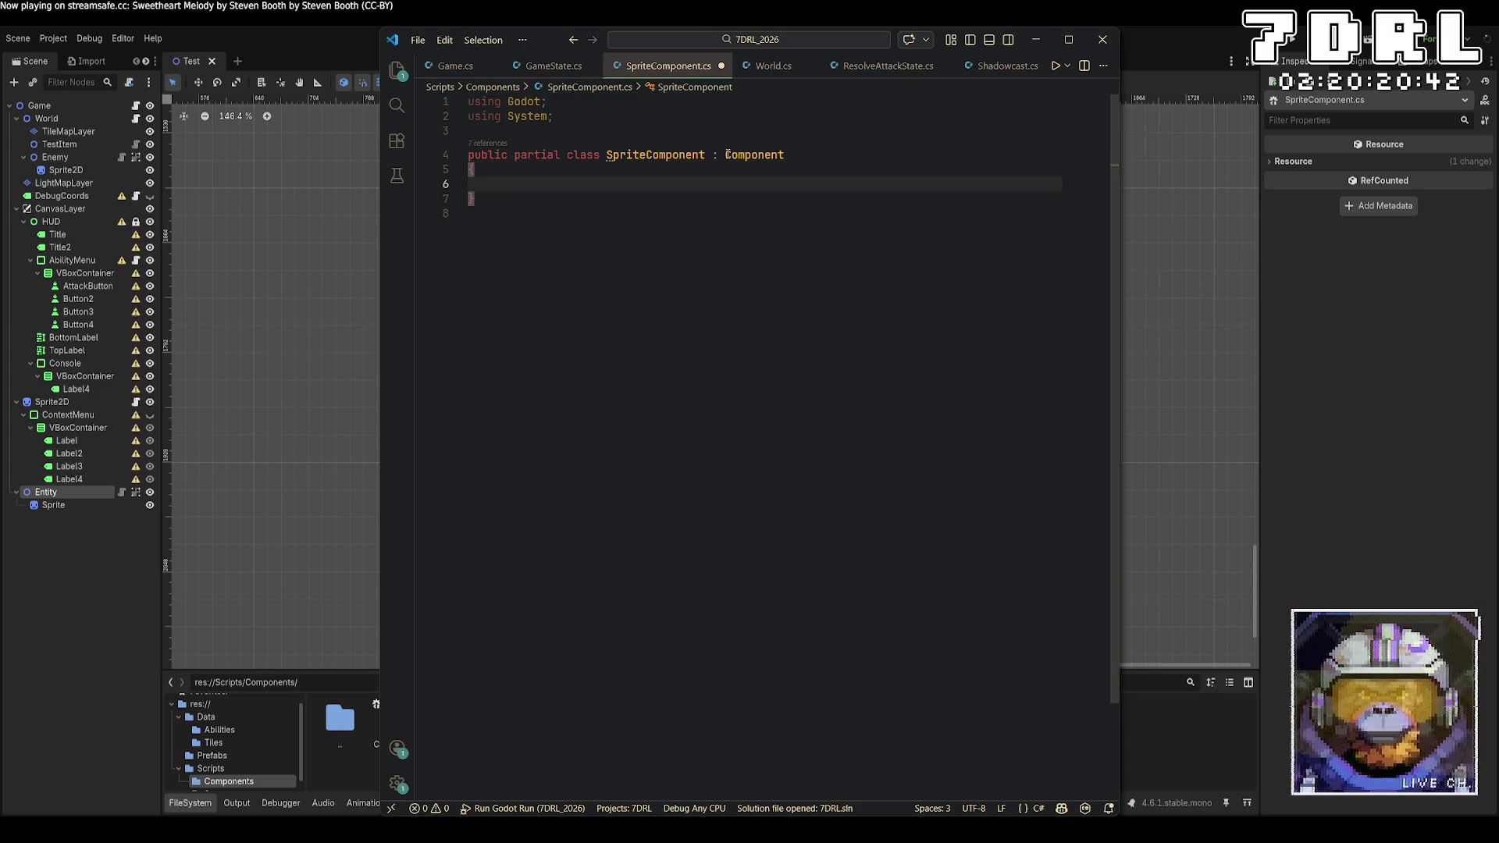
{"action": "type", "text": "public override r"}
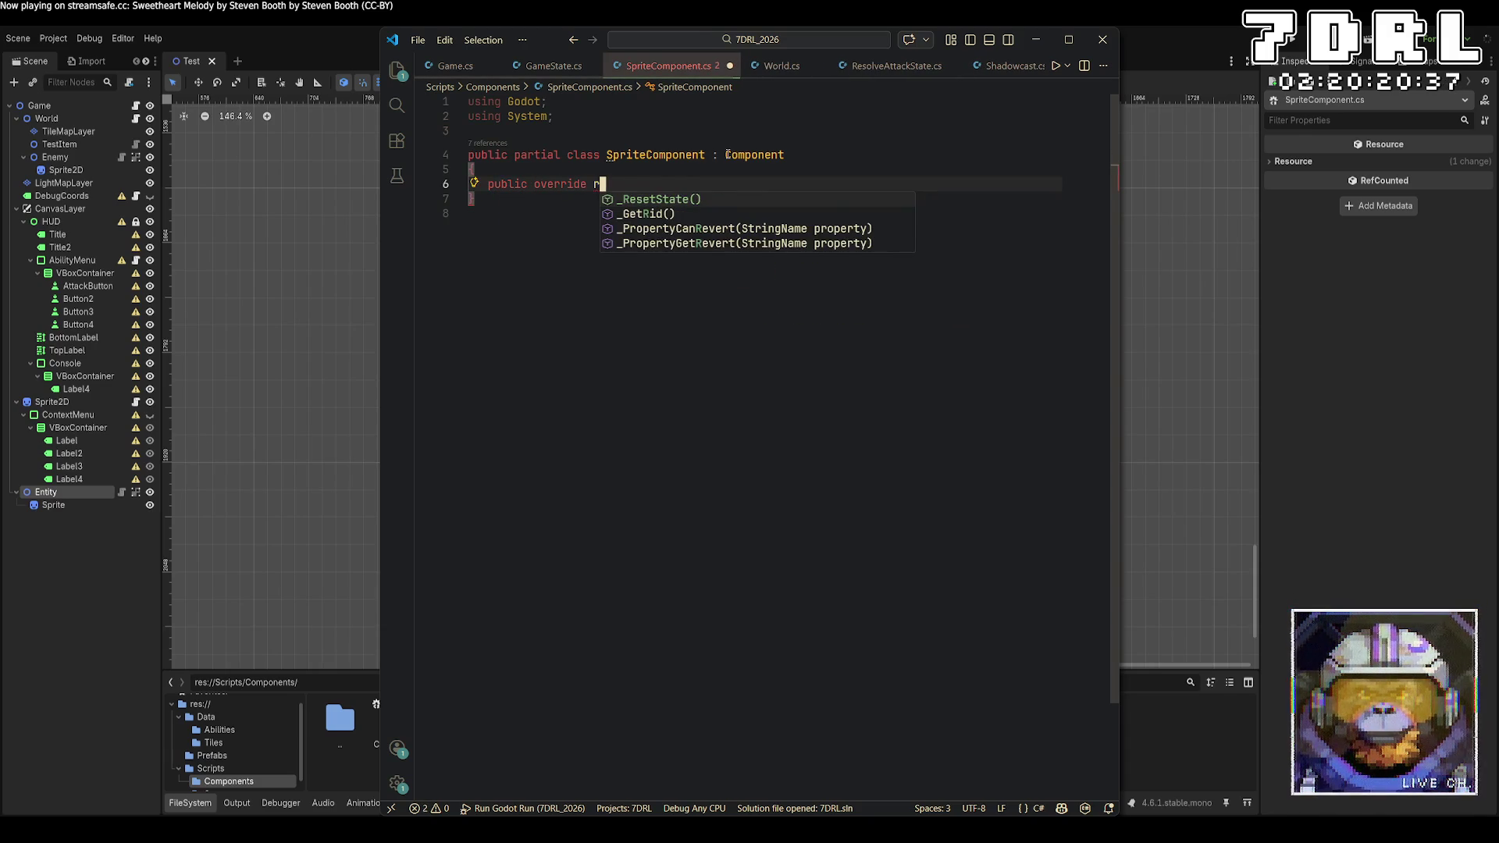
{"action": "key", "text": "Escape"}
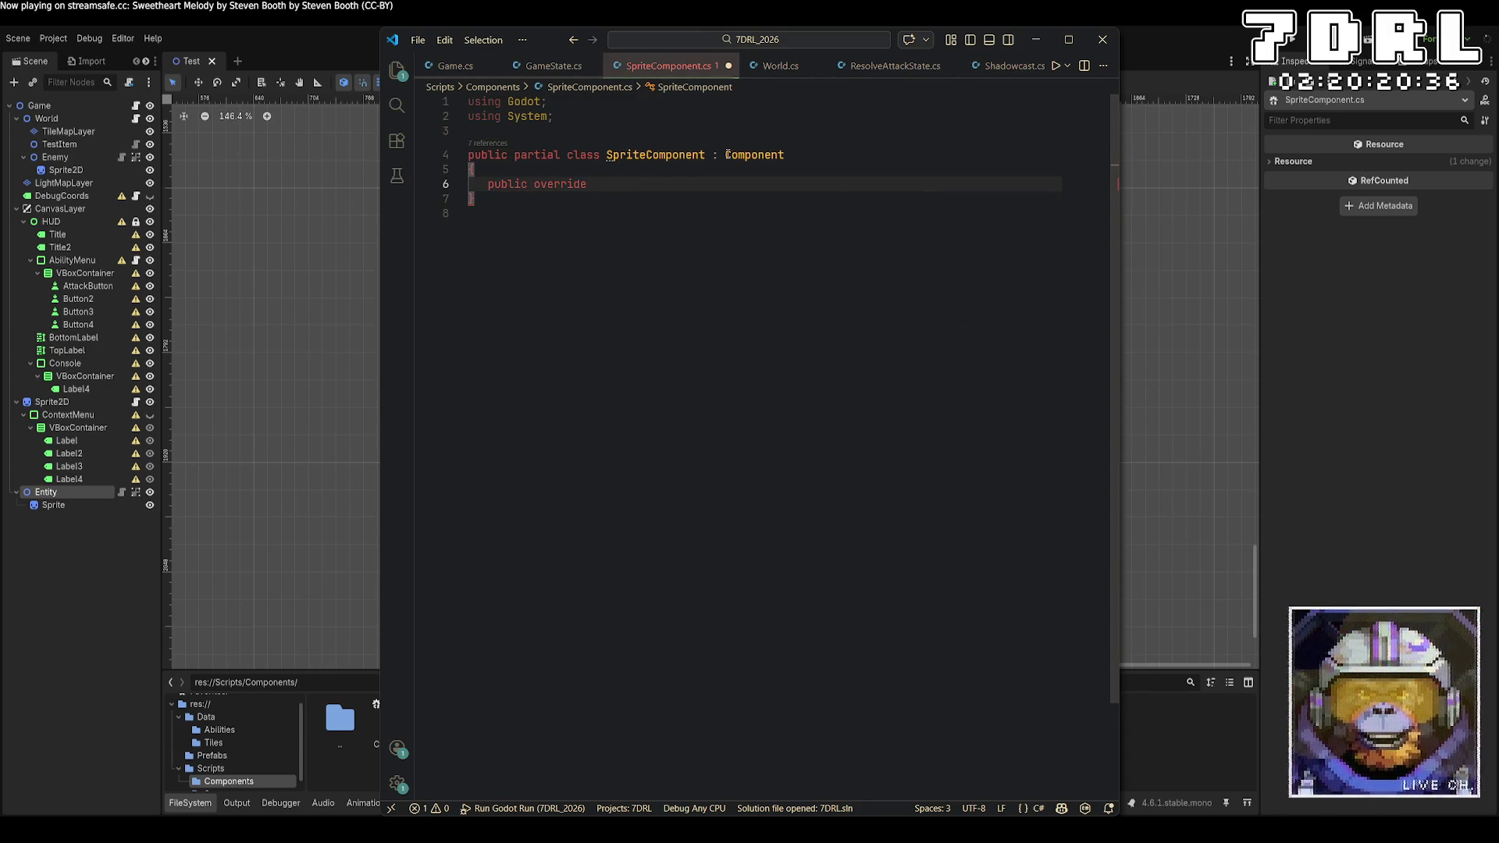
{"action": "key", "text": "ctrl+space"}
{"action": "key", "text": "Escape"}
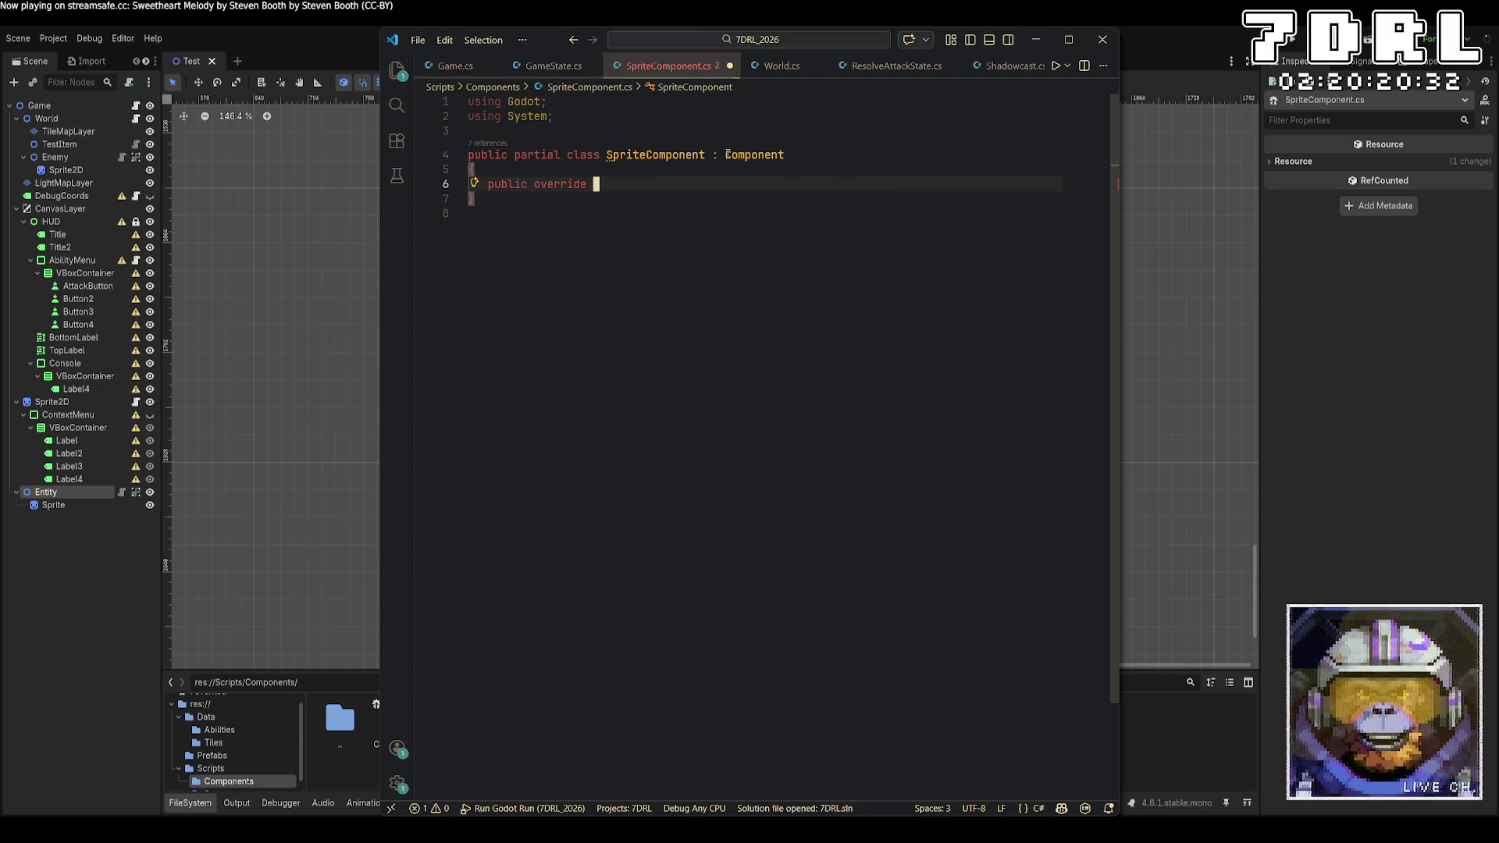
{"action": "right_click", "coordinate": [727, 153]}
{"action": "left_click", "coordinate": [781, 167]}
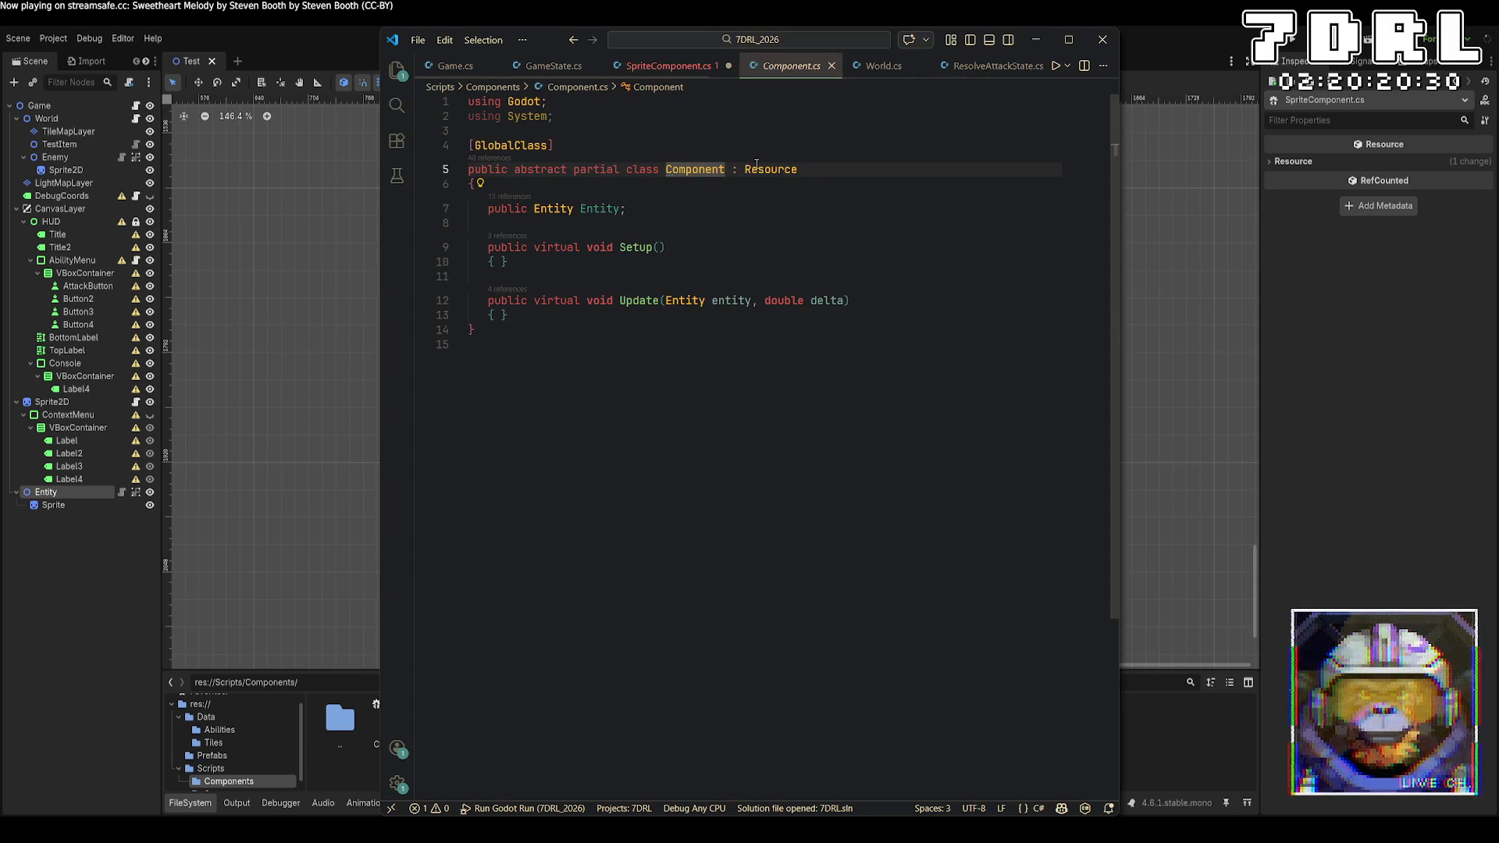
{"action": "key", "text": "ctrl+w"}
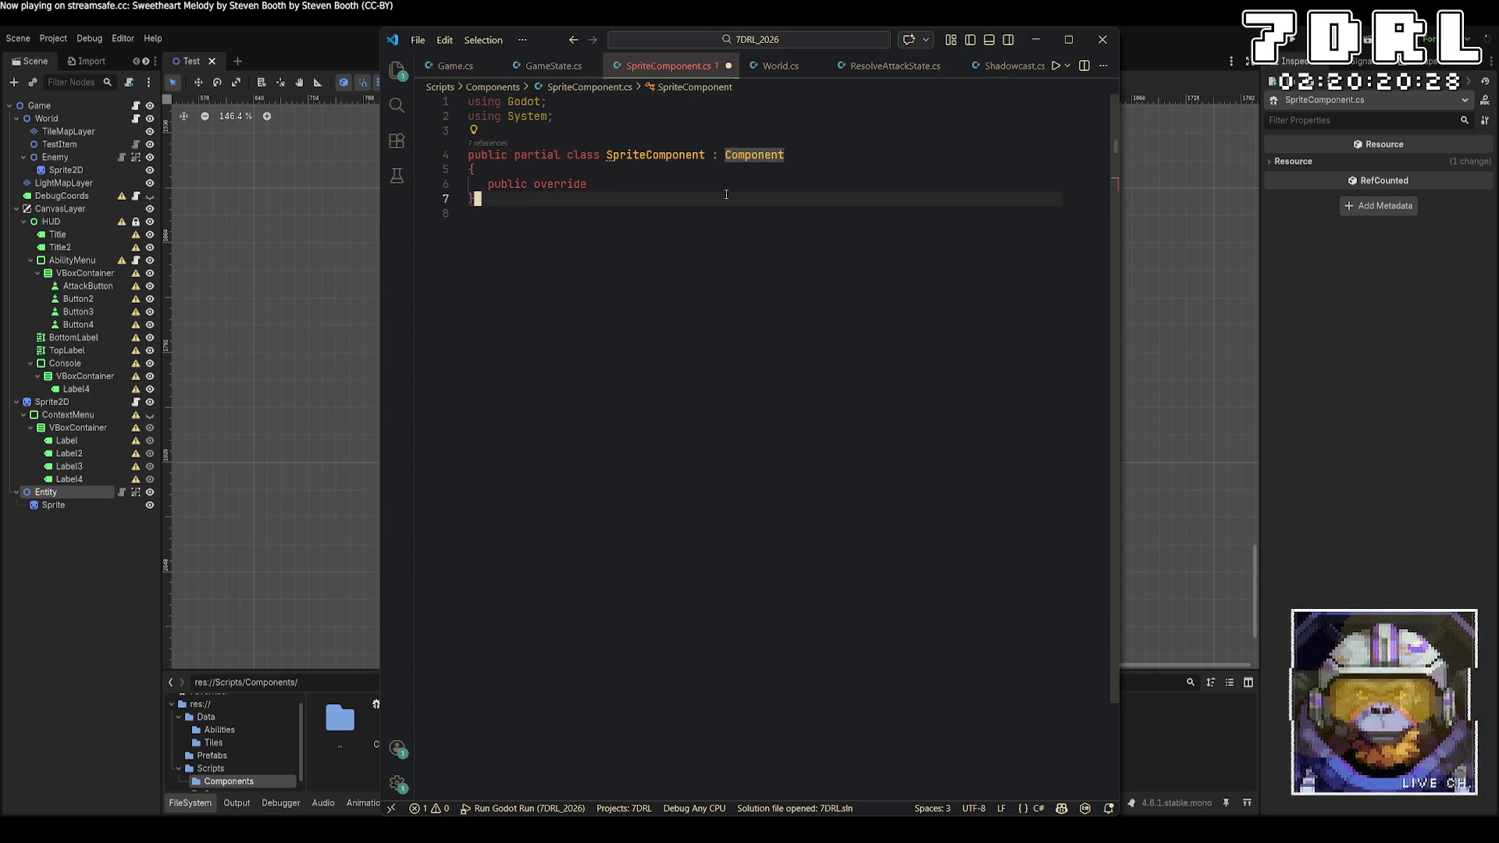
- Add an empty Setup() override and declare a public Sprite2D Sprite field
{"action": "left_click", "coordinate": [726, 187]}
{"action": "type", "text": "se"}
{"action": "key", "text": "Return"}
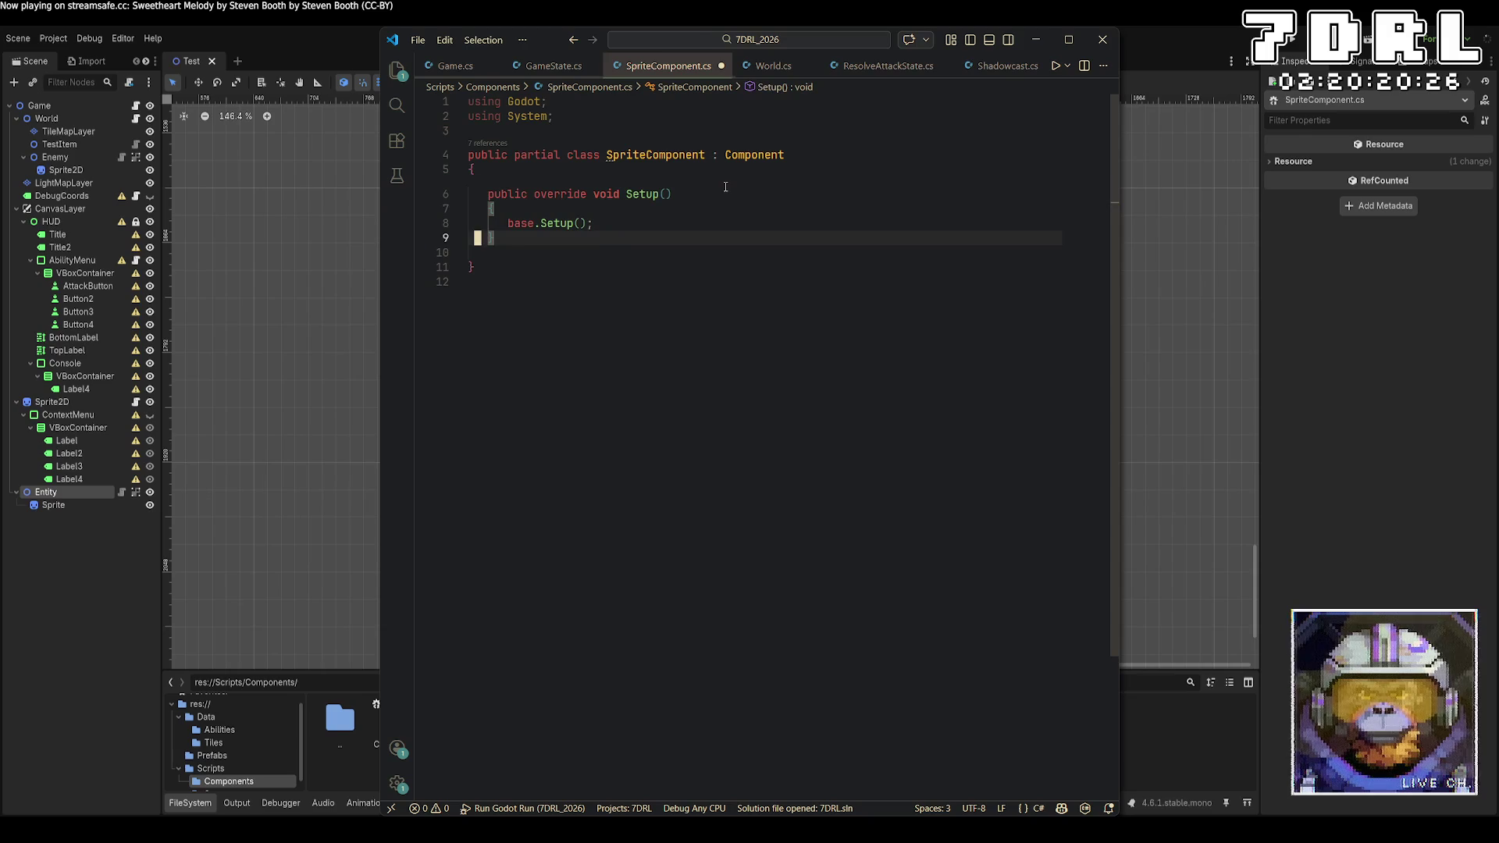
{"action": "key", "text": "BackSpace"}
{"action": "key", "text": "BackSpace"}
{"action": "key", "text": "BackSpace"}
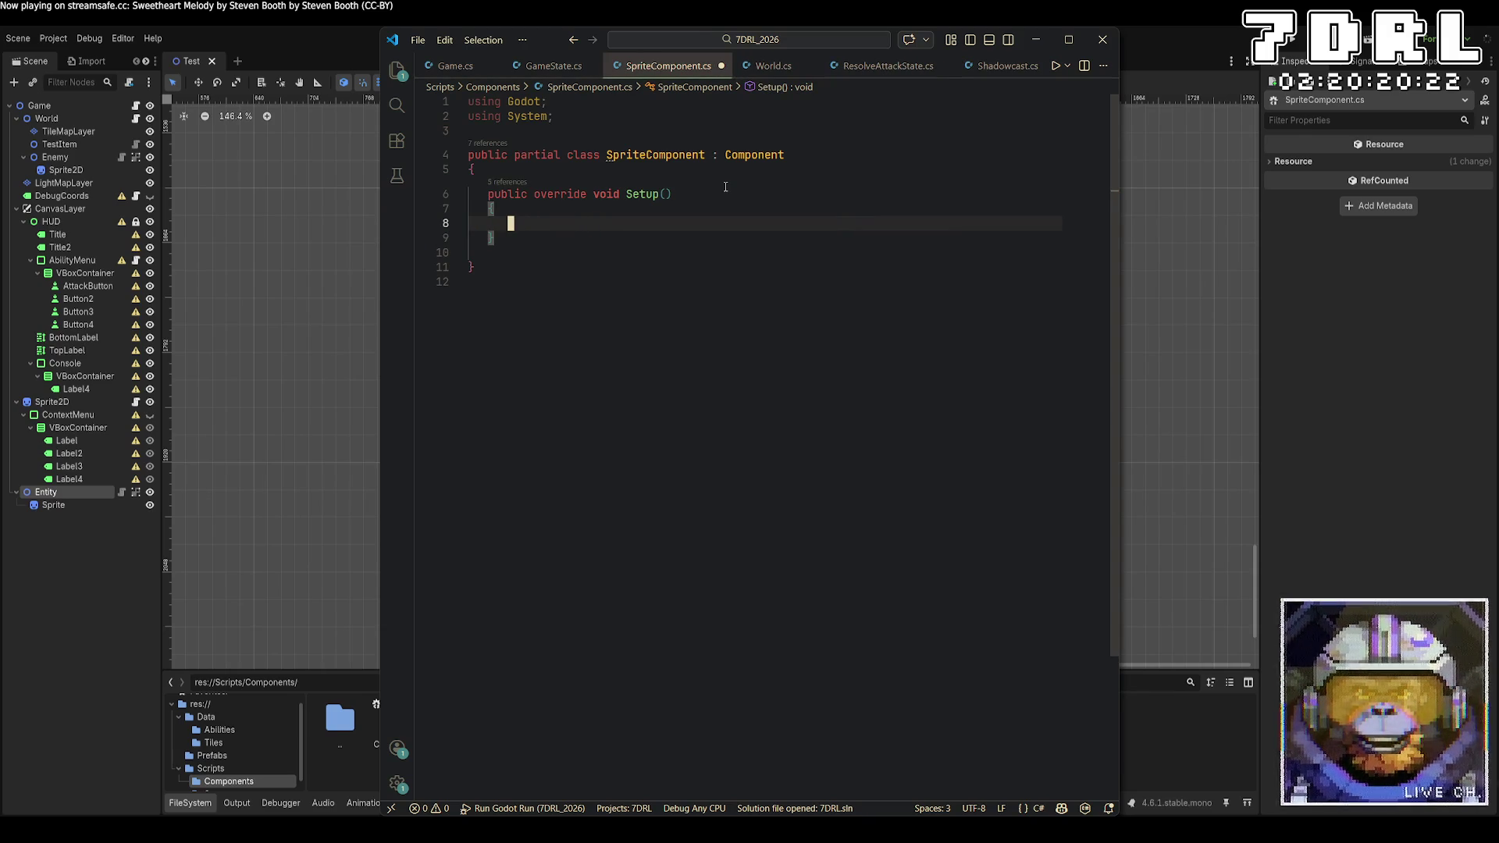
{"action": "key", "text": "Up"}
{"action": "key", "text": "Up"}
{"action": "key", "text": "Up"}
{"action": "key", "text": "Return"}
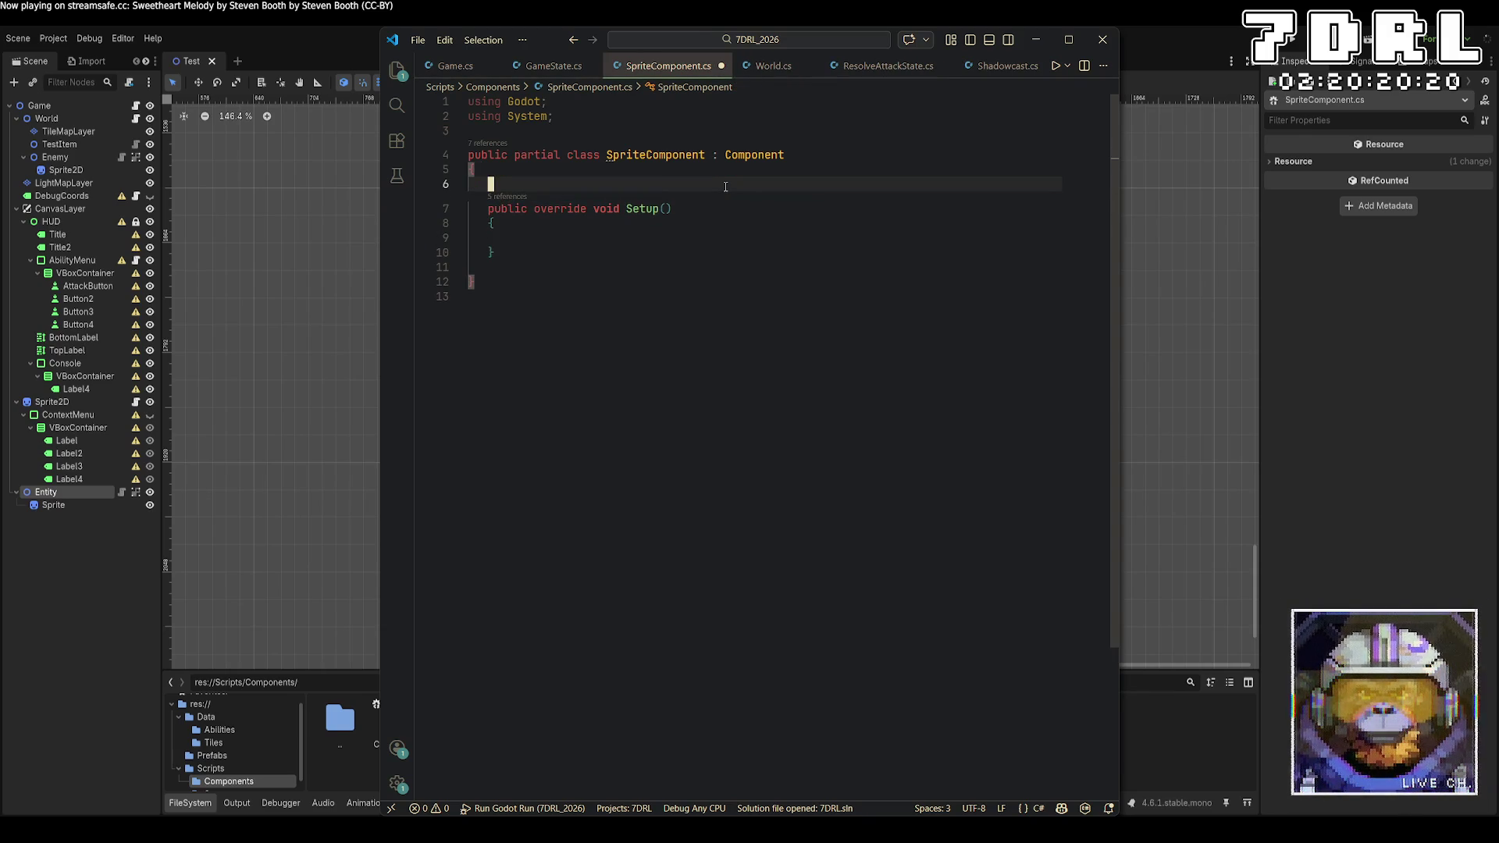
{"action": "type", "text": "public Sprite2D"}
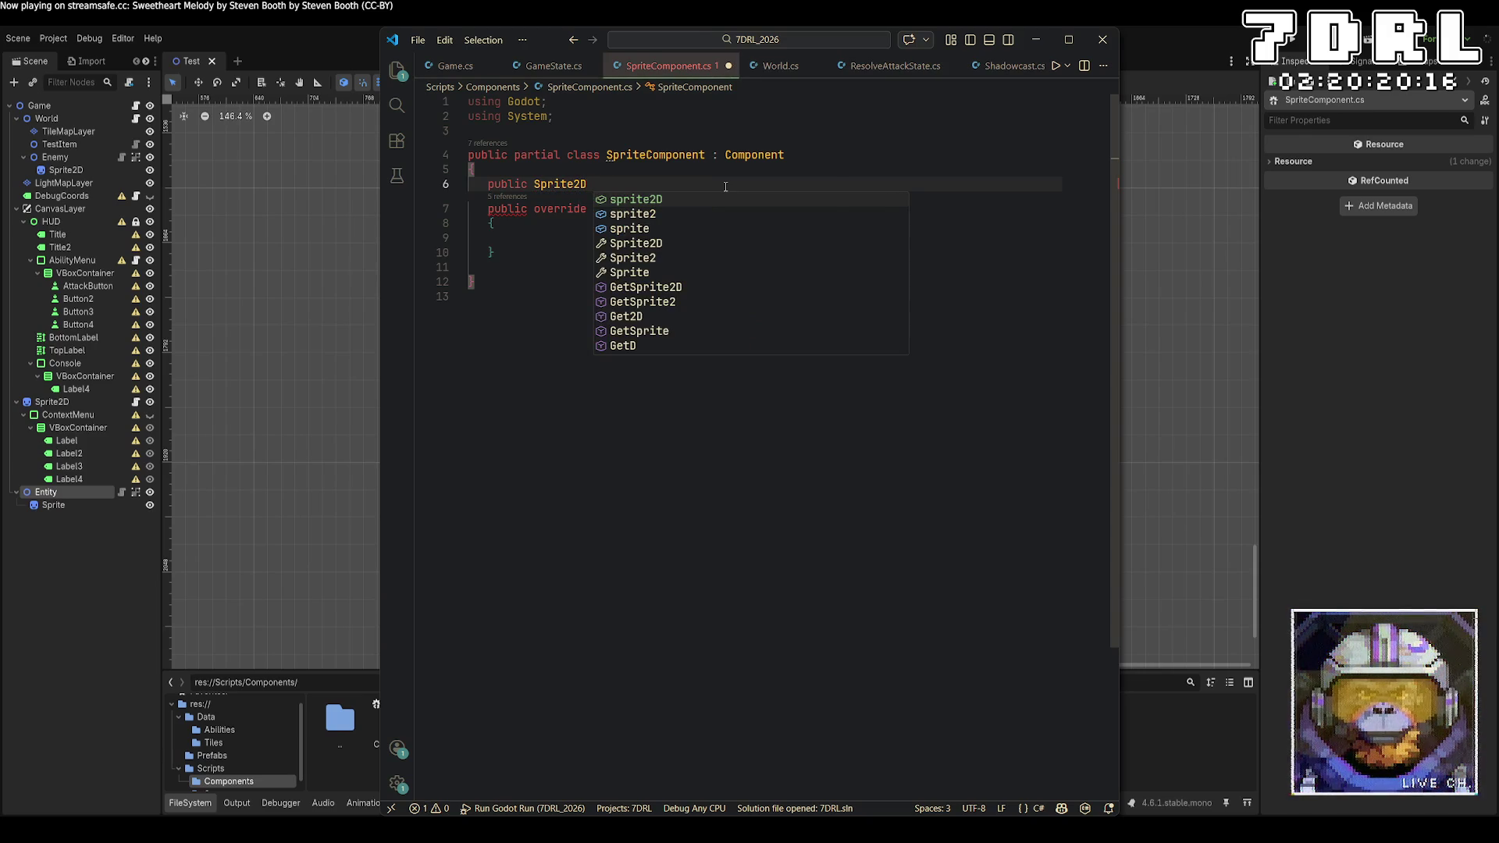
{"action": "type", "text": " Sprite;"}
- Create the Sprite2D in Setup, add it to Entity, and rename the field to Sprite2D
{"action": "key", "text": "Down"}
{"action": "key", "text": "Down"}
{"action": "key", "text": "Down"}
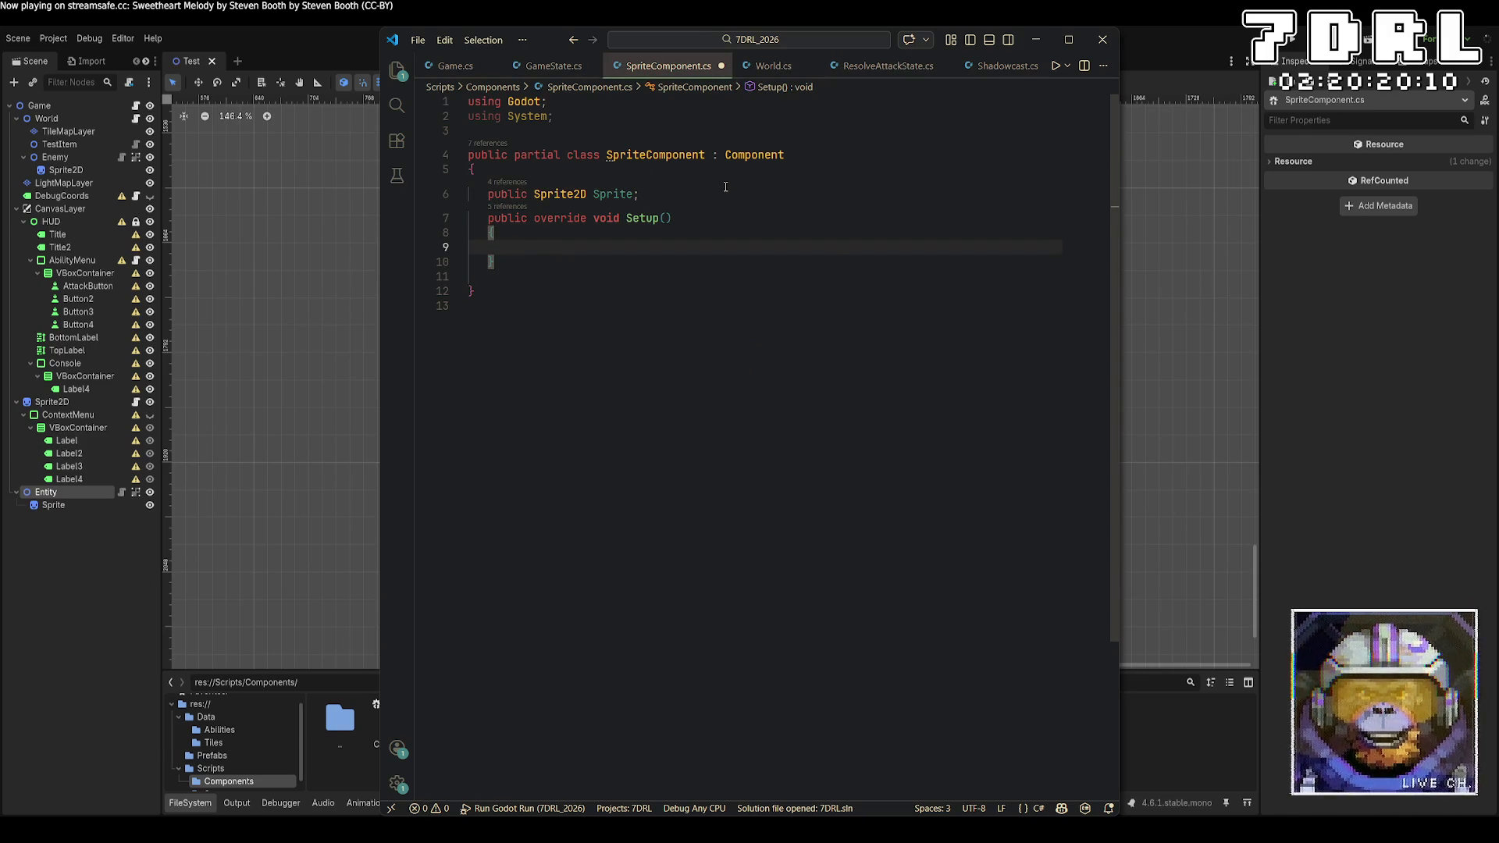
{"action": "type", "text": "Sprite = "}
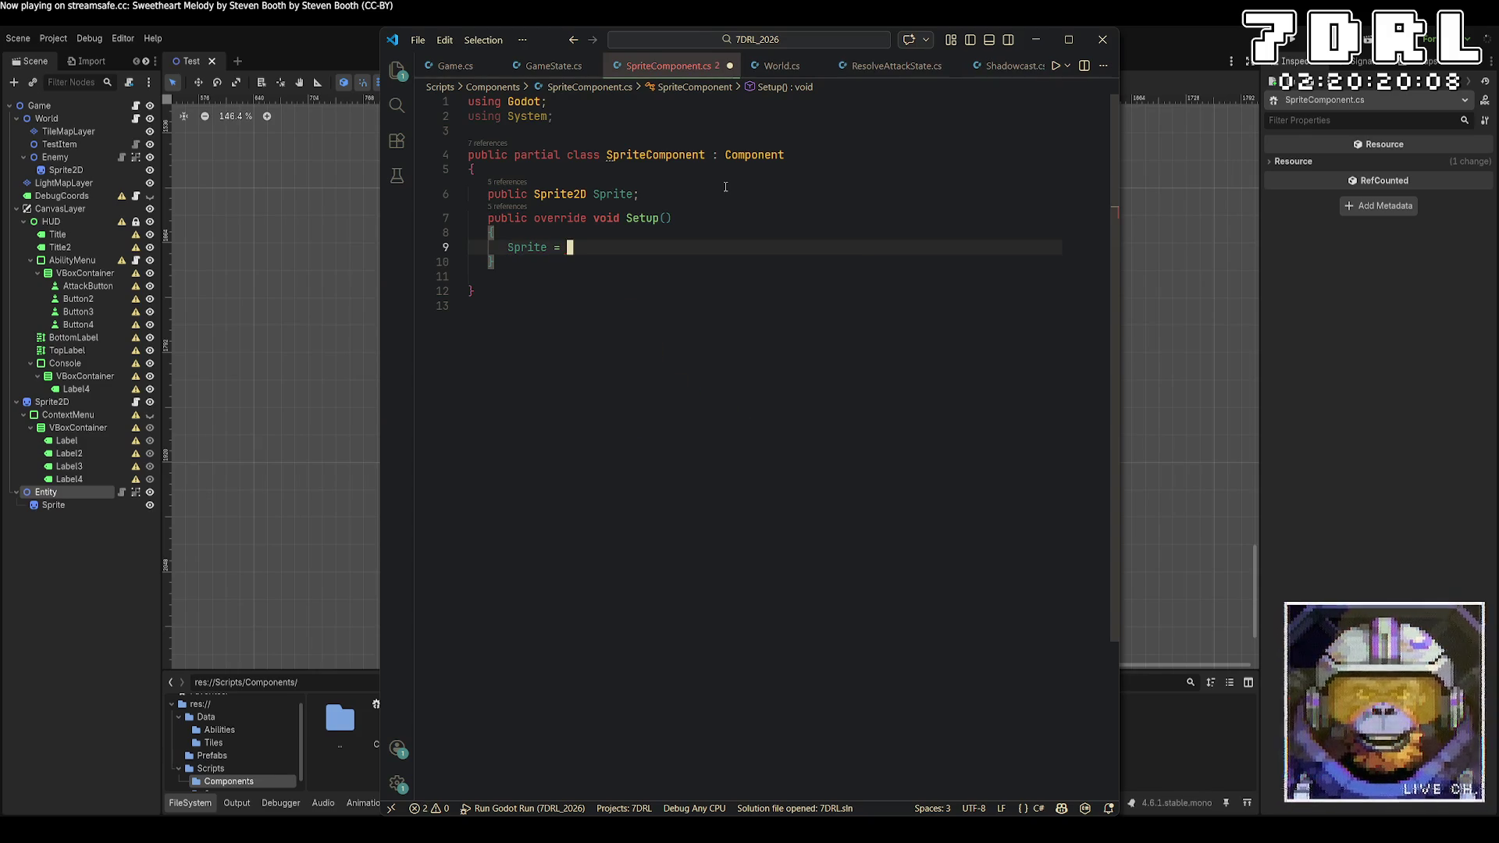
{"action": "type", "text": "new();"}
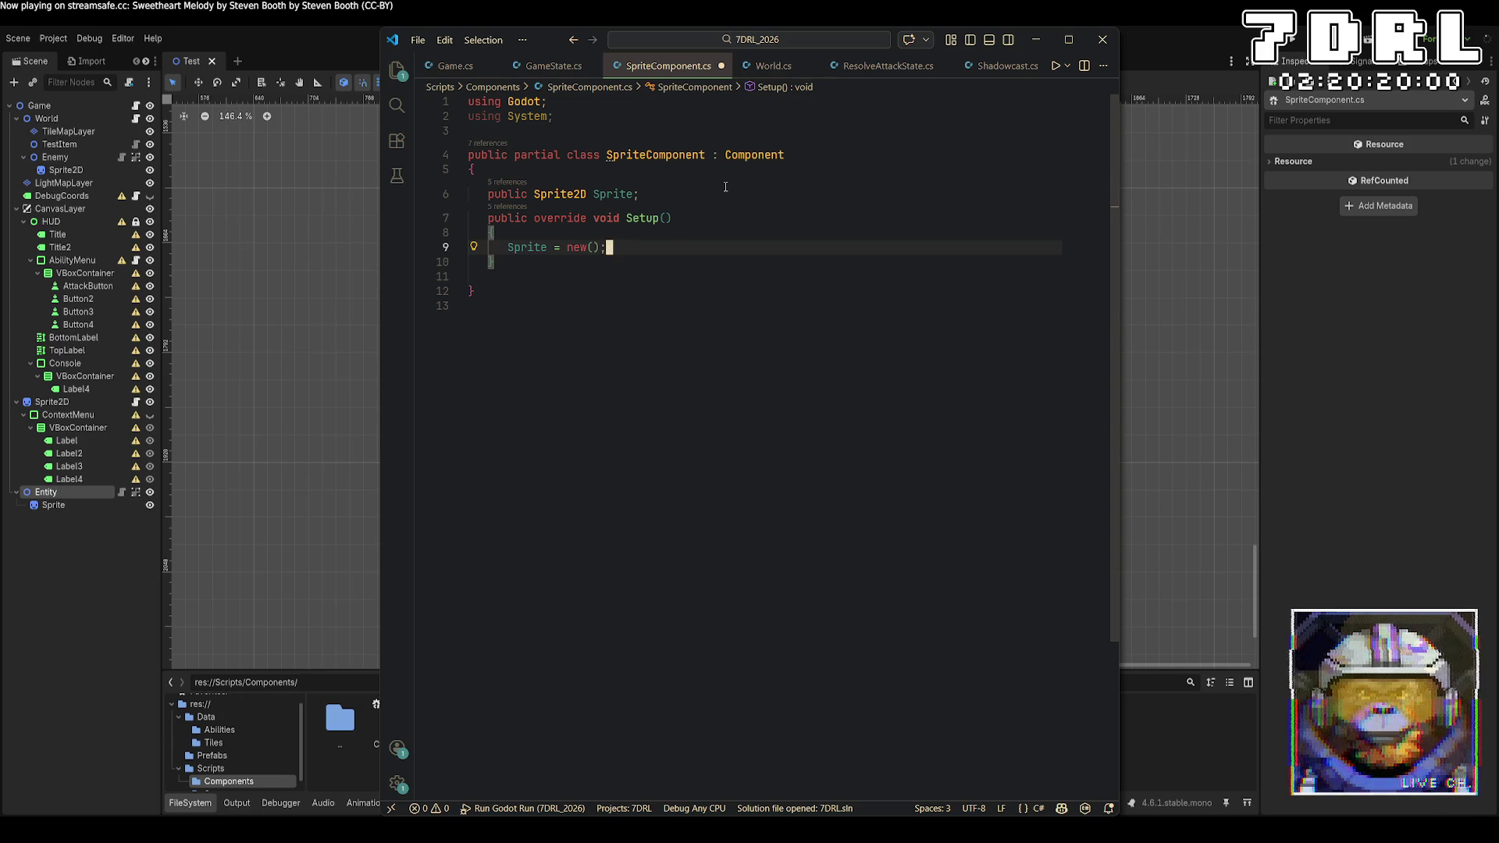
{"action": "key", "text": "Return"}
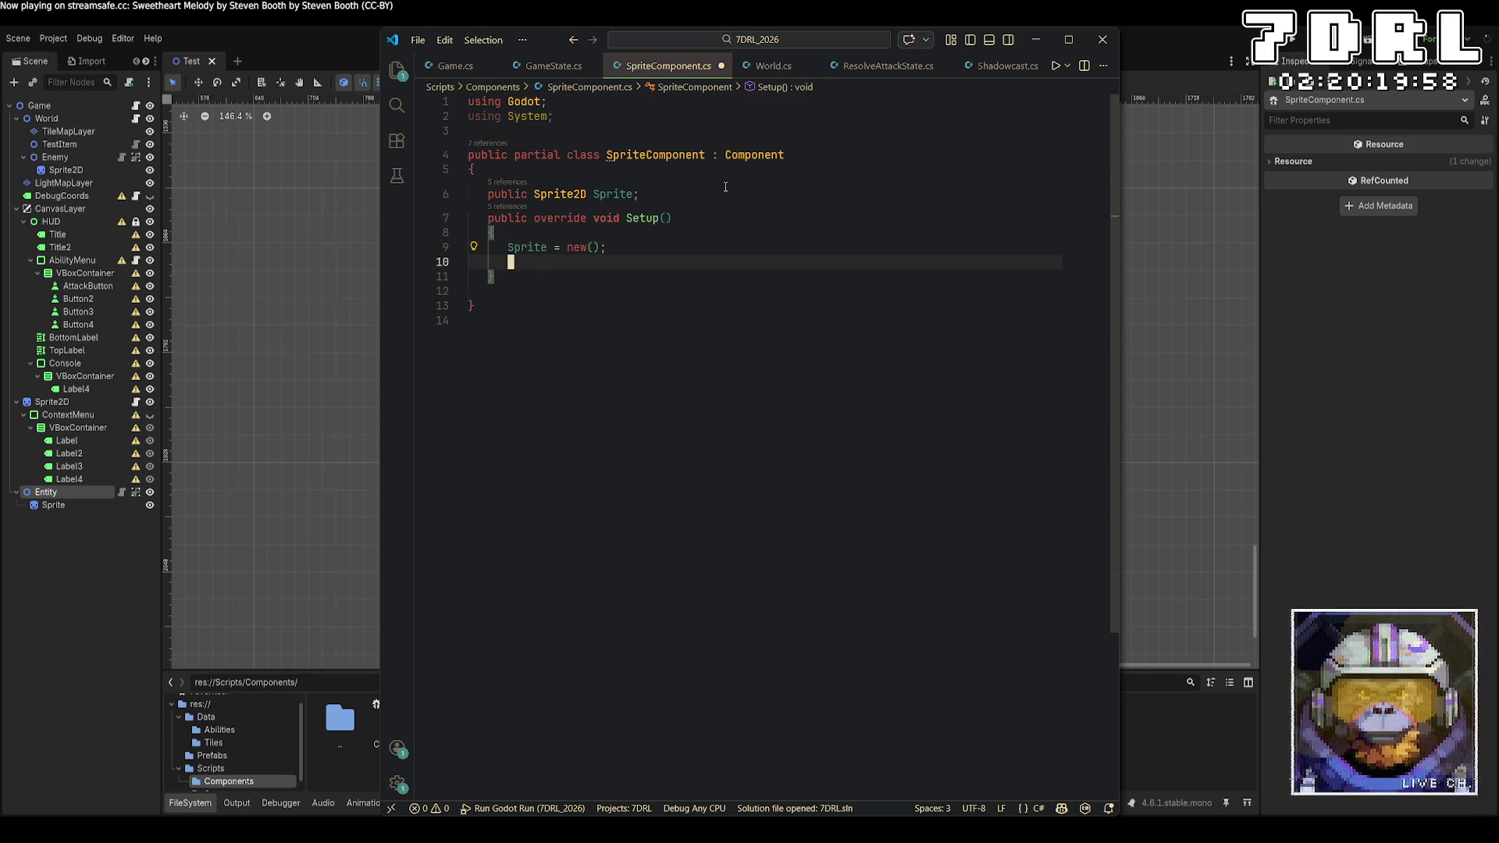
{"action": "type", "text": "Entity.AddChild("}
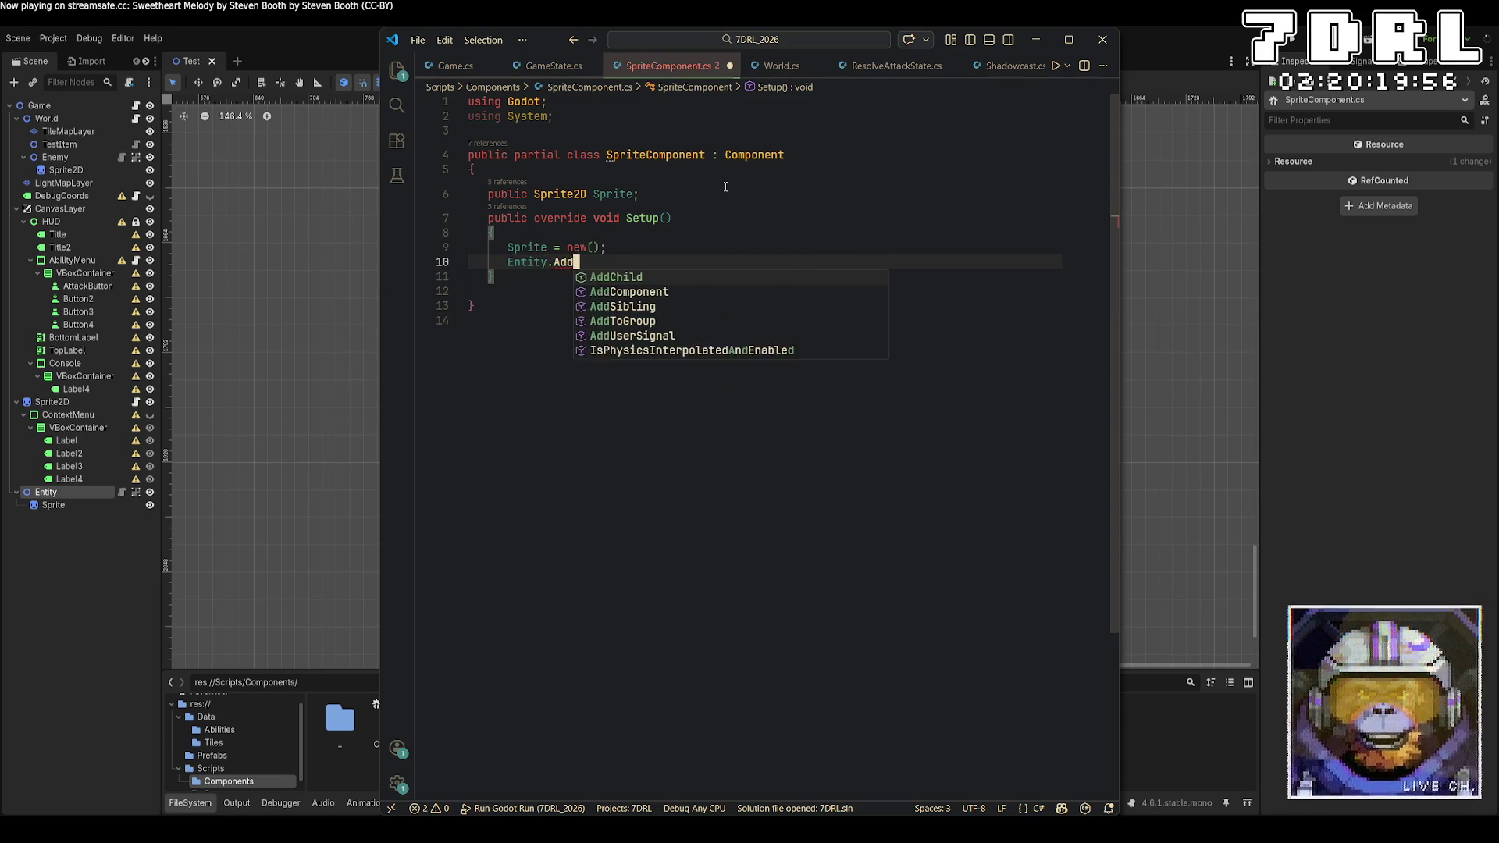
{"action": "type", "text": "Sprite)"}
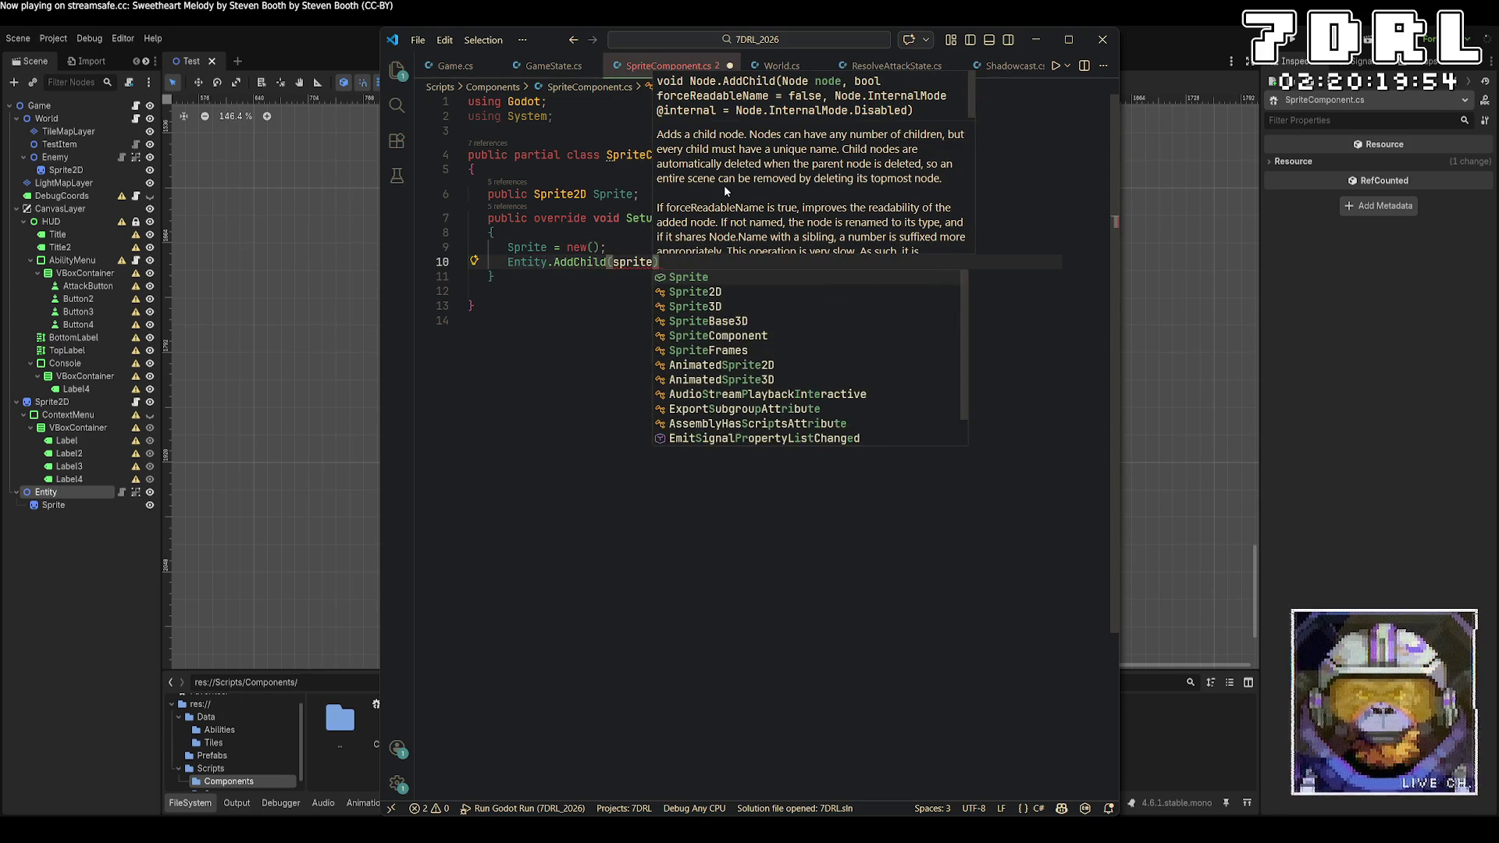
{"action": "type", "text": ";"}
{"action": "key", "text": "ctrl+s"}
{"action": "key", "text": "Up"}
{"action": "key", "text": "Up"}
{"action": "key", "text": "Up"}
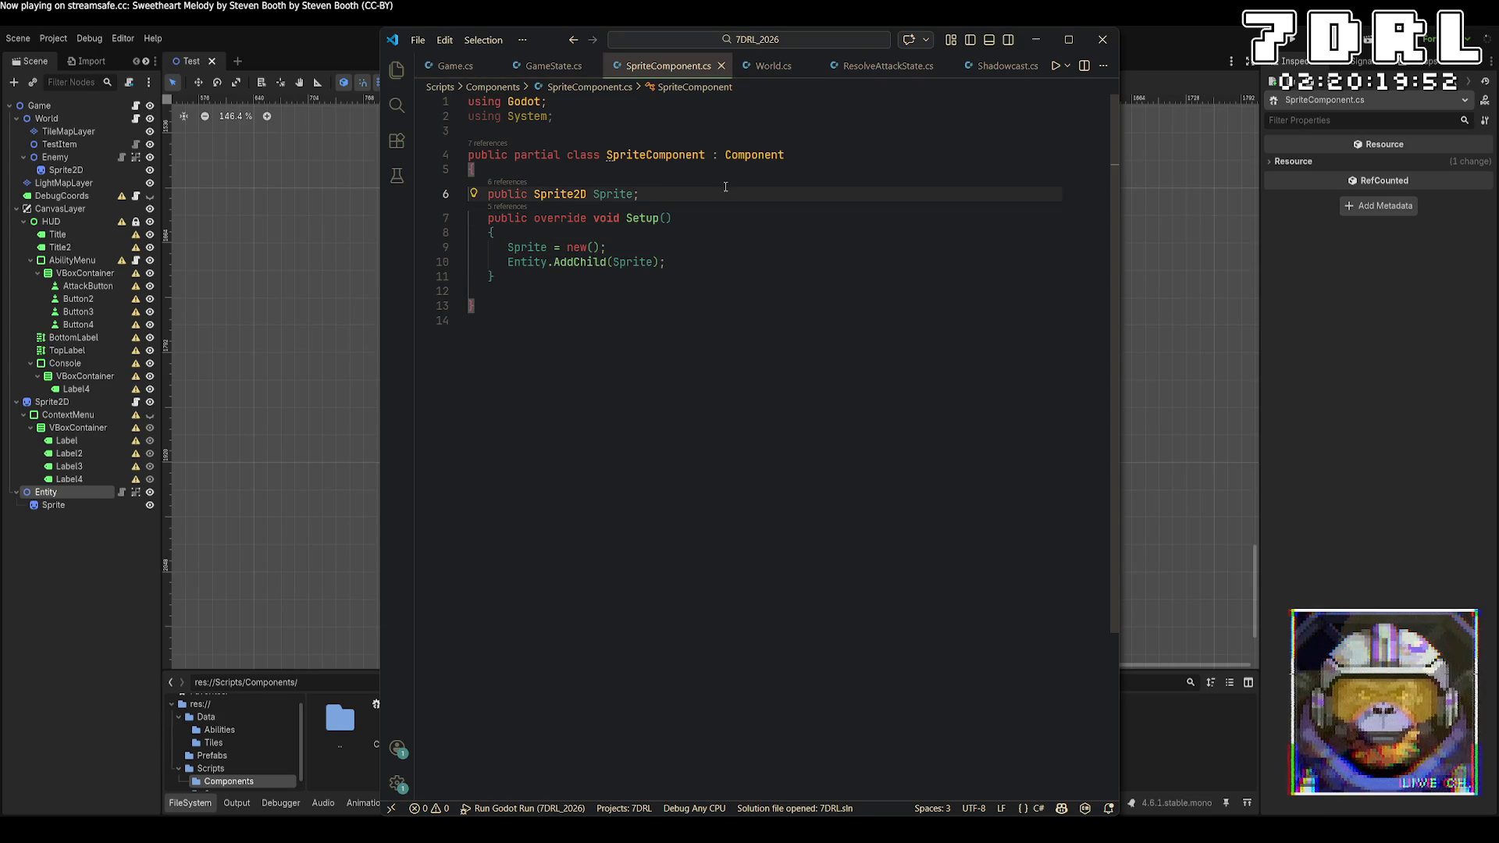
{"action": "key", "text": "F2"}
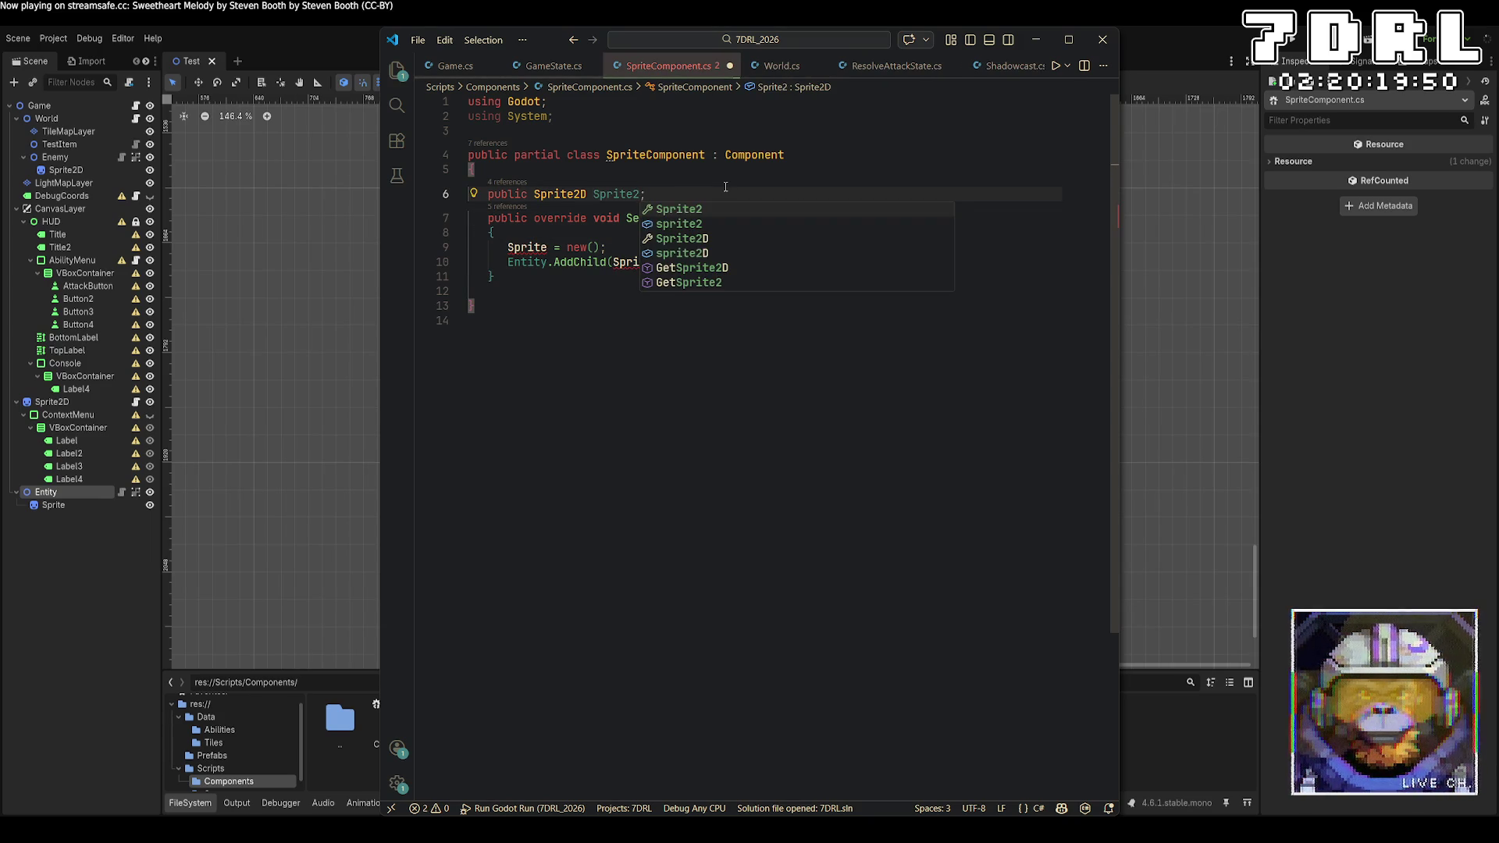
{"action": "type", "text": "Sprite2D"}
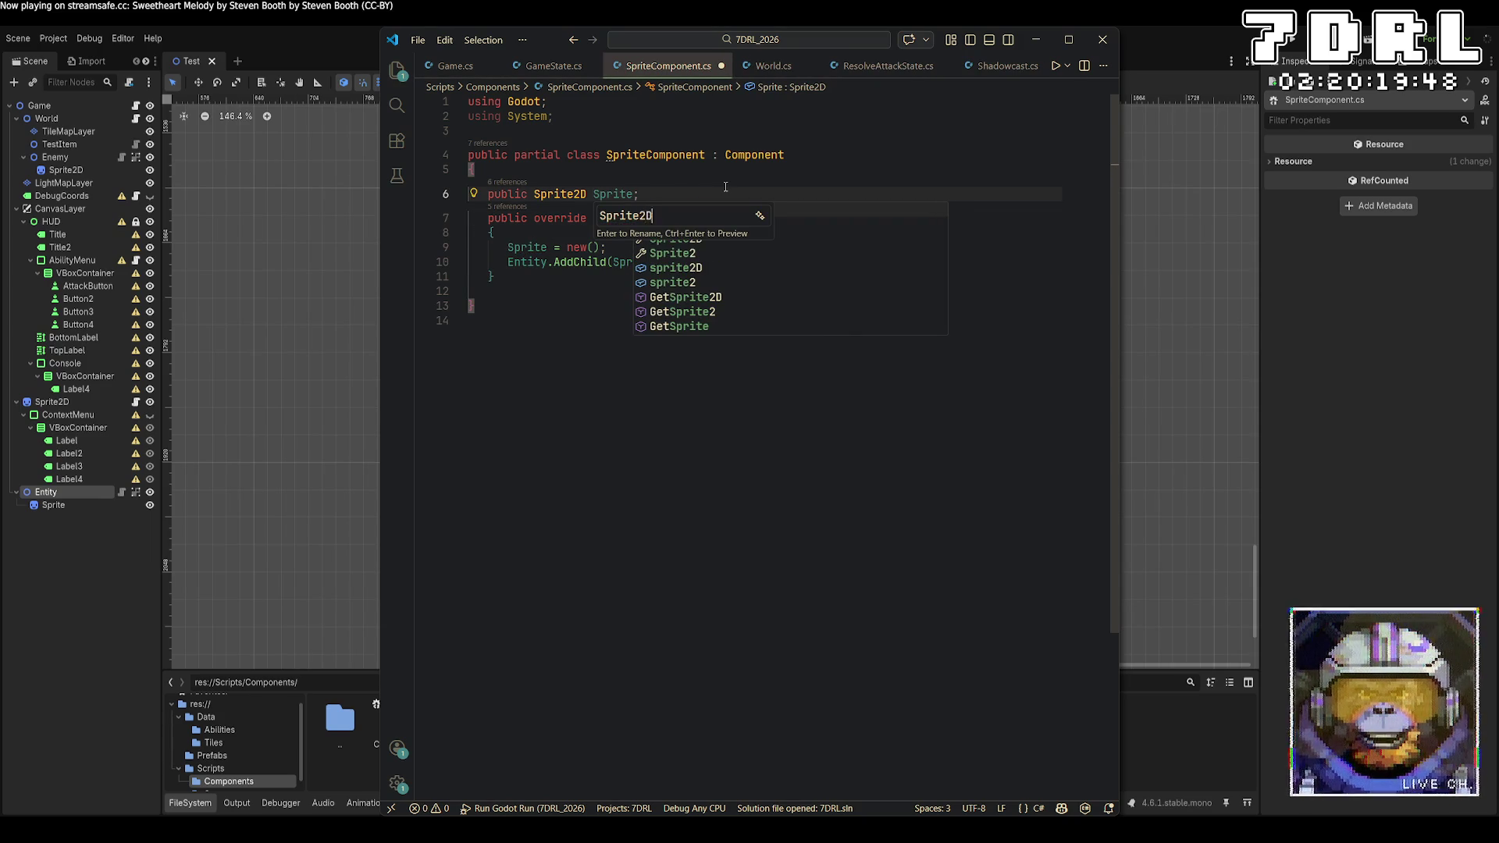
{"action": "key", "text": "Return"}
- Add an [Export] public Texture2D Sprite field and save SpriteComponent.cs
{"action": "key", "text": "Up"}
{"action": "key", "text": "Return"}
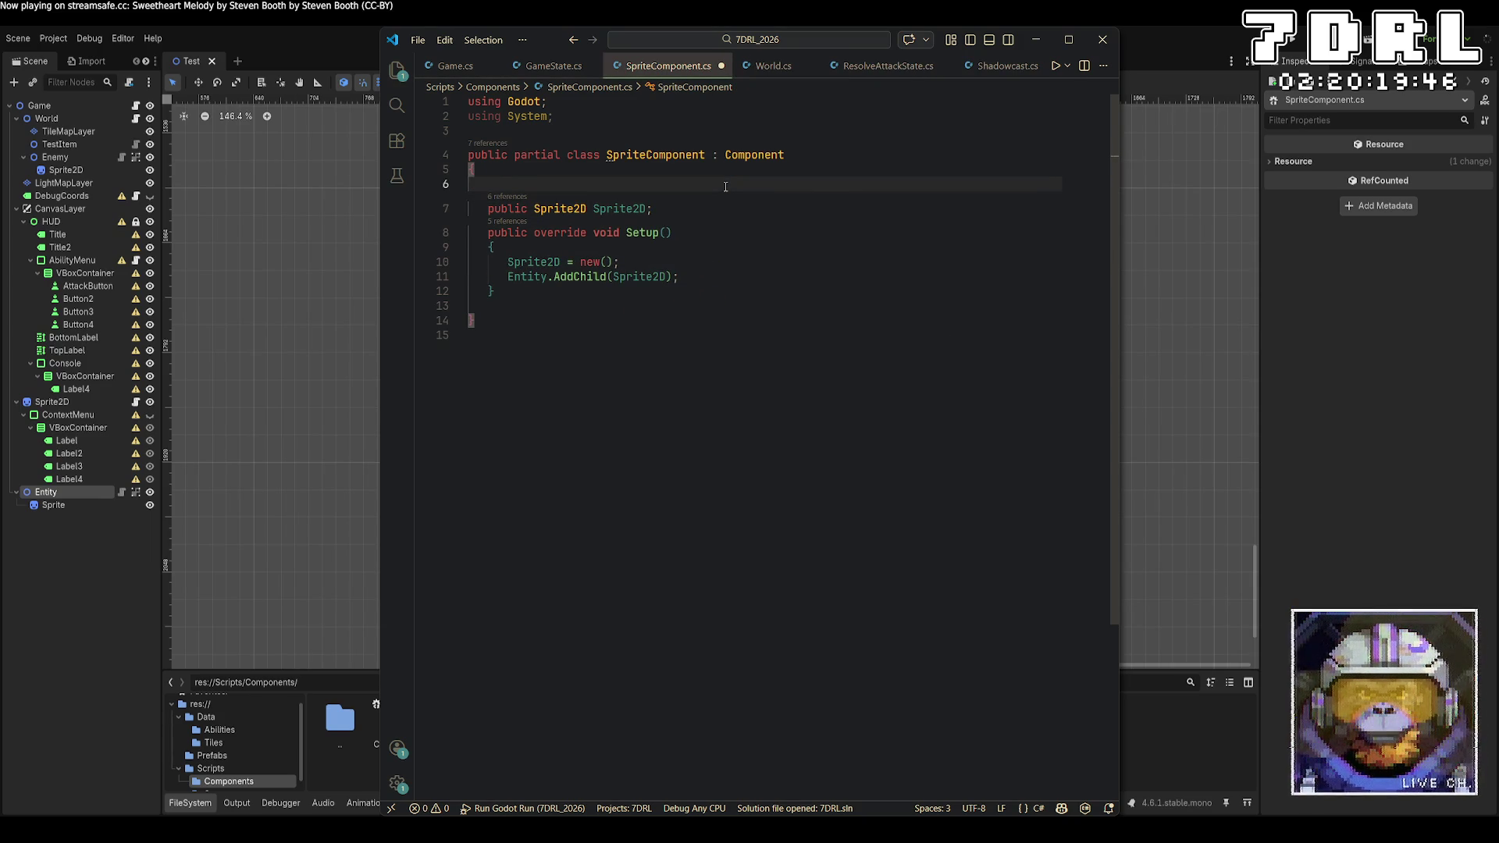
{"action": "type", "text": "public Texture2D Sprite;"}
{"action": "key", "text": "Home"}
{"action": "type", "text": "[Export]"}
{"action": "key", "text": "ctrl+s"}
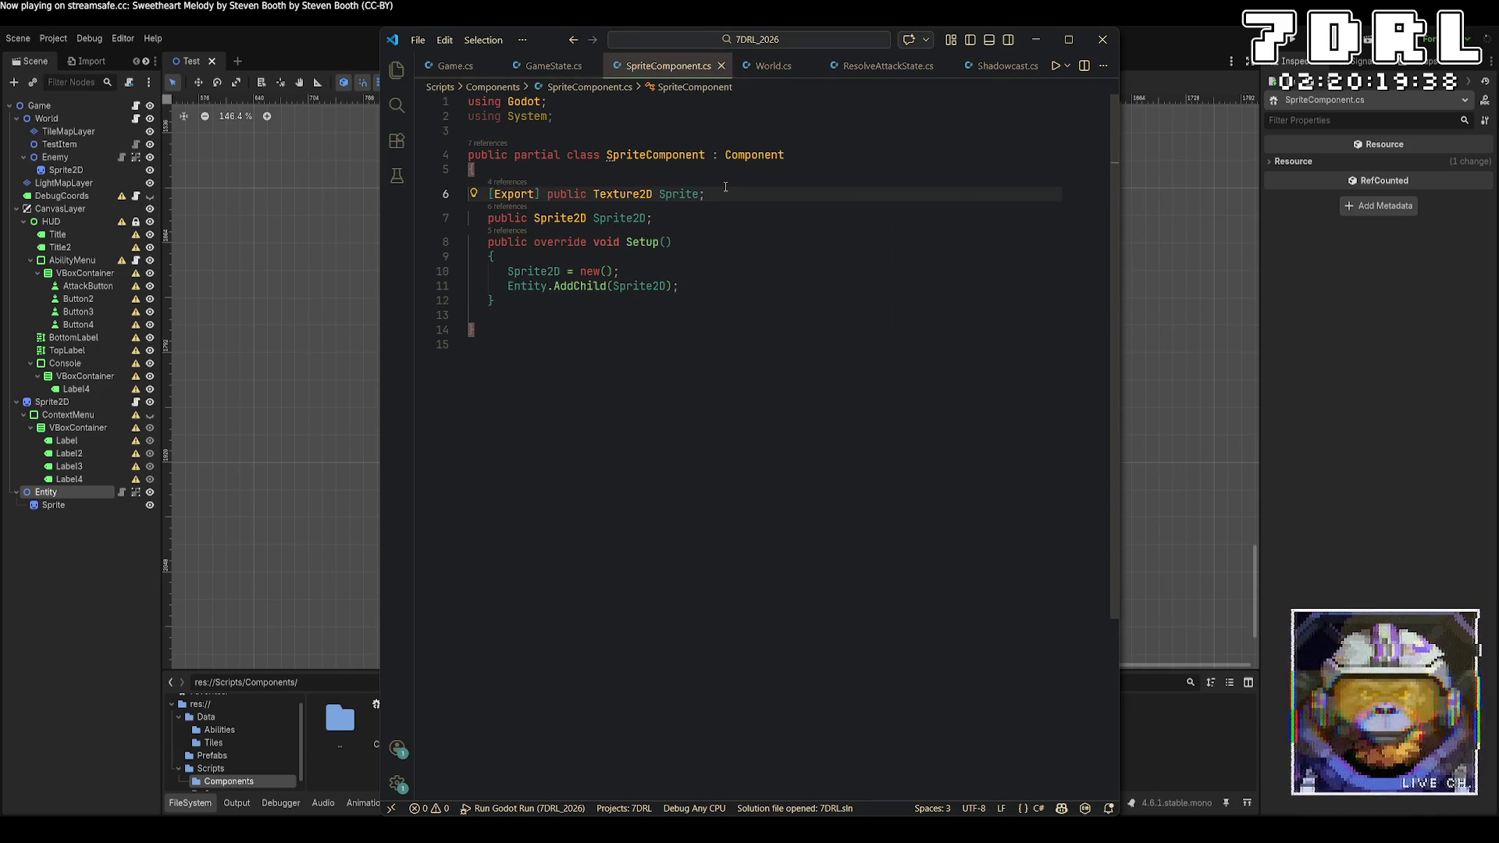
{"action": "left_click", "coordinate": [1282, 46]}
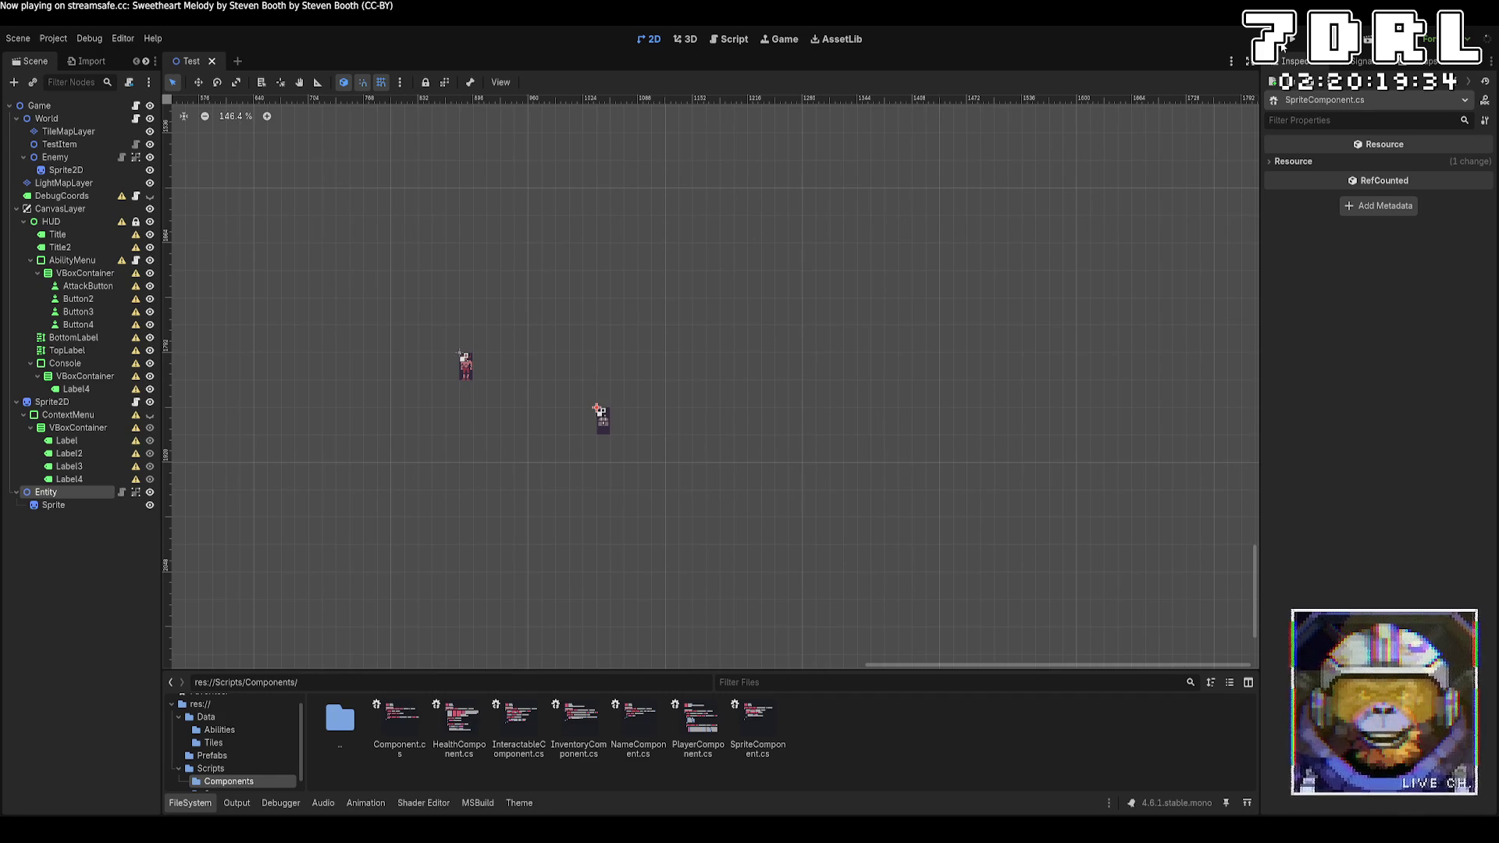
- Delete the Sprite child from Entity and add a second slot to its Components array
{"action": "left_click", "coordinate": [106, 507]}
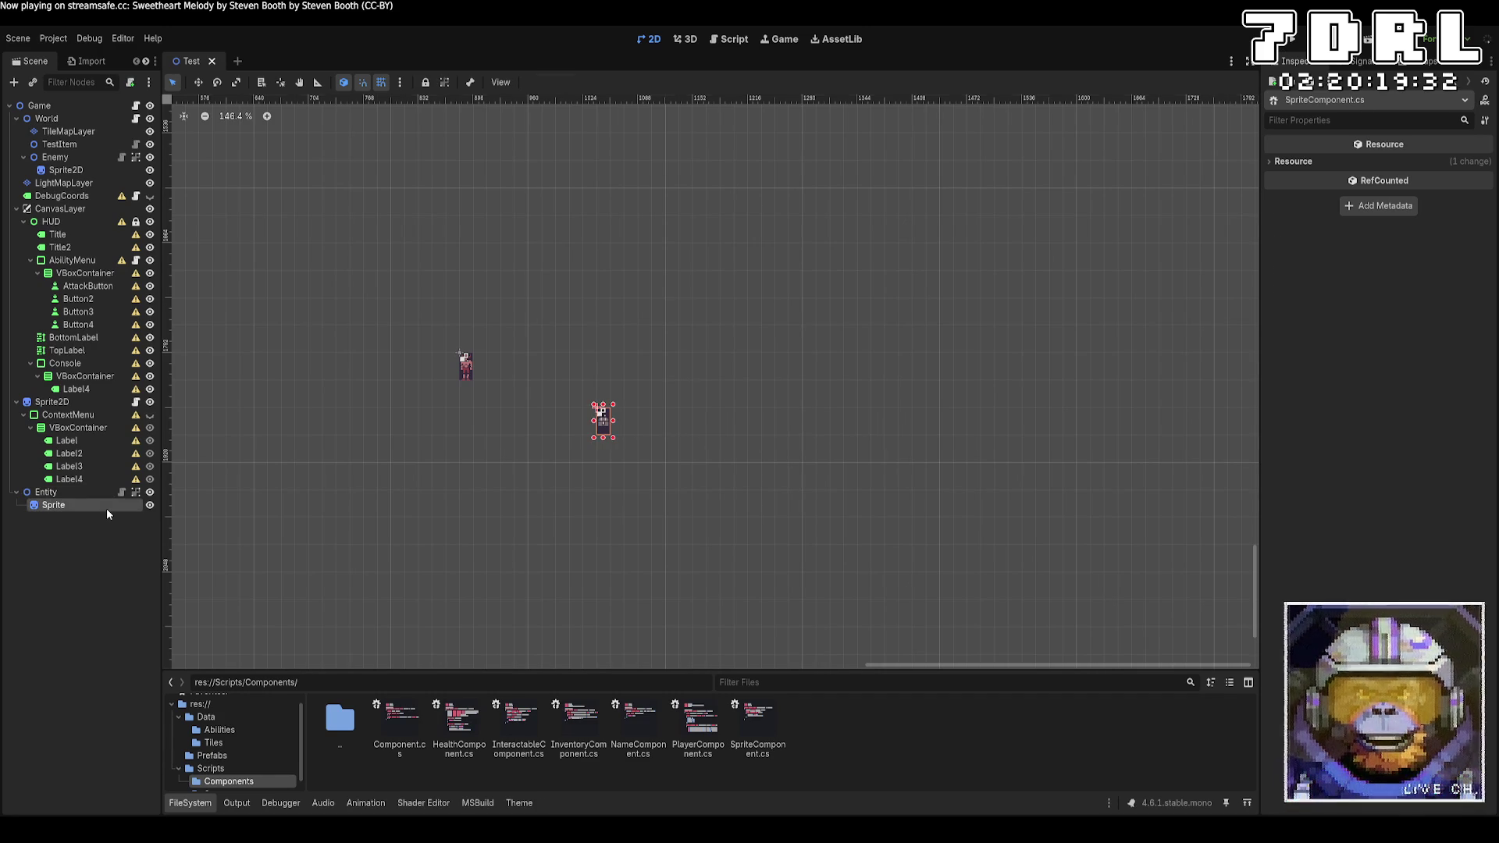
{"action": "key", "text": "Delete"}
{"action": "left_click", "coordinate": [86, 493]}
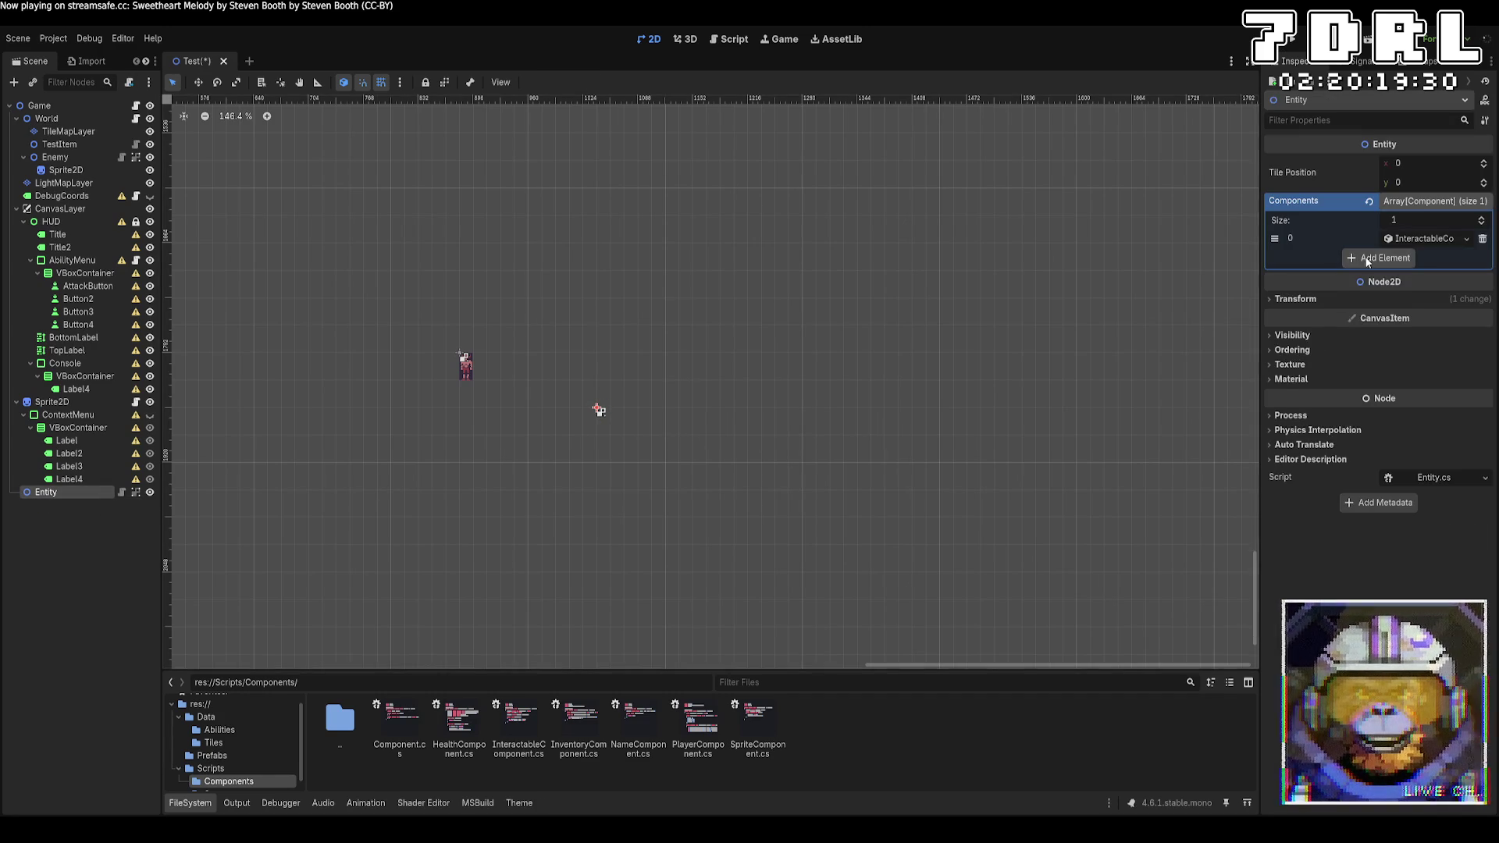
{"action": "left_click", "coordinate": [1382, 259]}
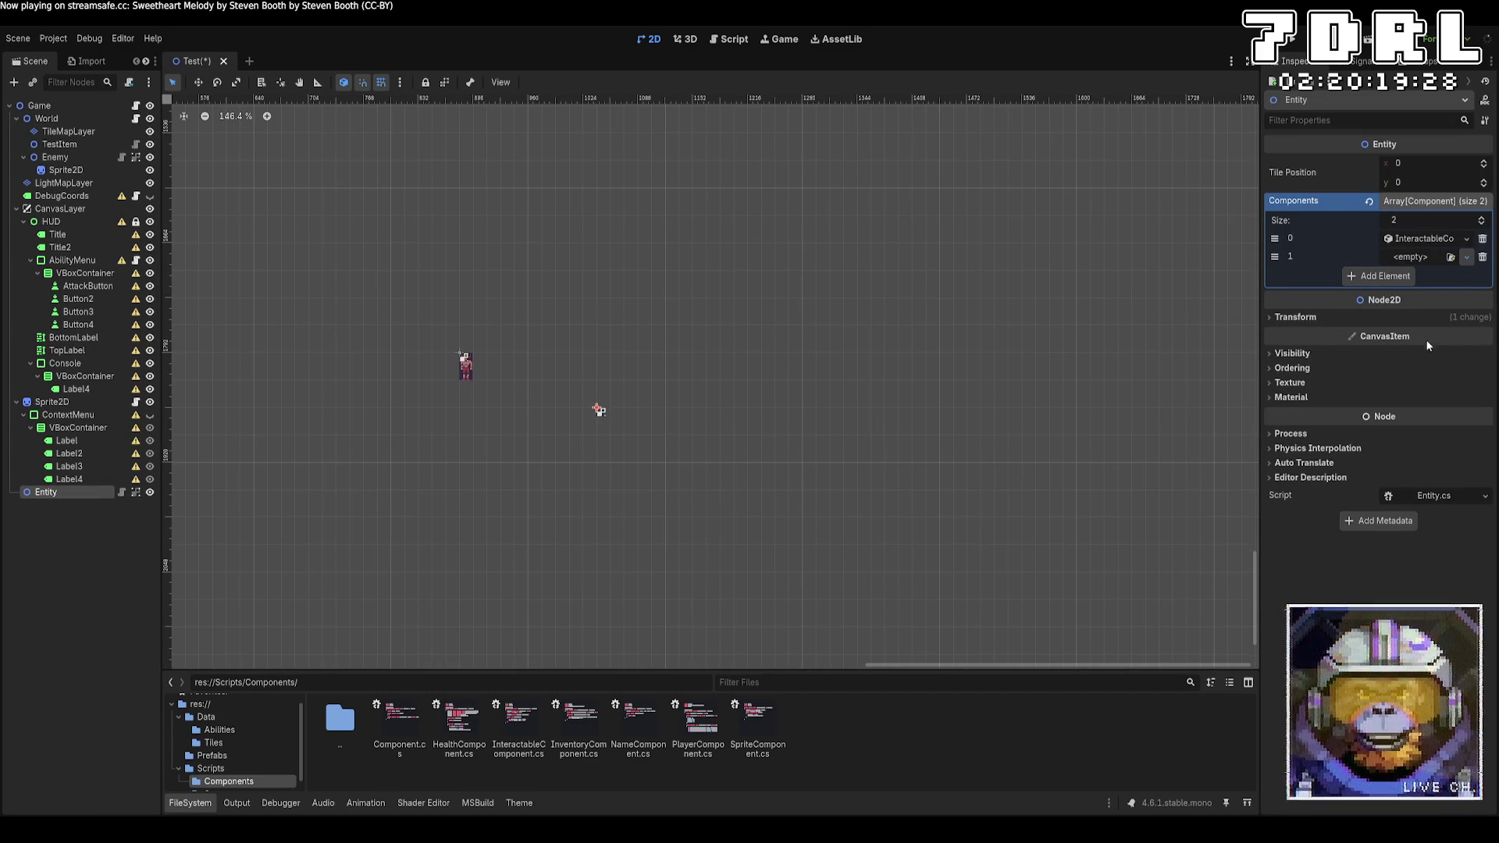
- Add the [GlobalClass] attribute to SpriteComponent and save so Godot rebuilds
{"action": "key", "text": "alt+Tab"}
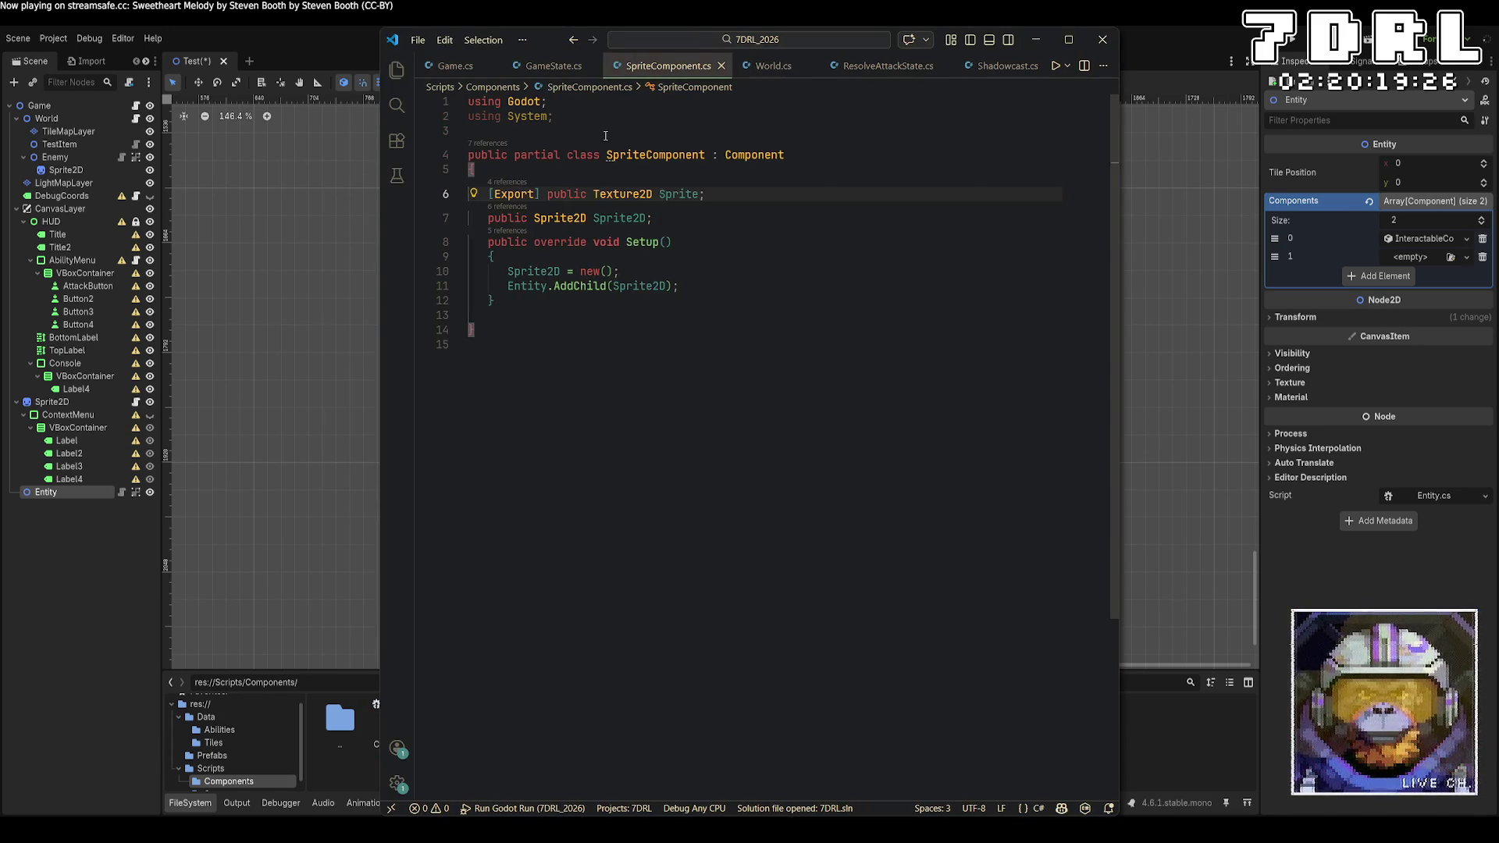
{"action": "key", "text": "Return"}
{"action": "key", "text": "BackSpace"}
{"action": "key", "text": "Down"}
{"action": "key", "text": "Return"}
{"action": "type", "text": "[Ex"}
{"action": "key", "text": "BackSpace"}
{"action": "key", "text": "BackSpace"}
{"action": "type", "text": "Glo"}
{"action": "key", "text": "Tab"}
{"action": "key", "text": "ctrl+s"}
{"action": "key", "text": "alt+Tab"}
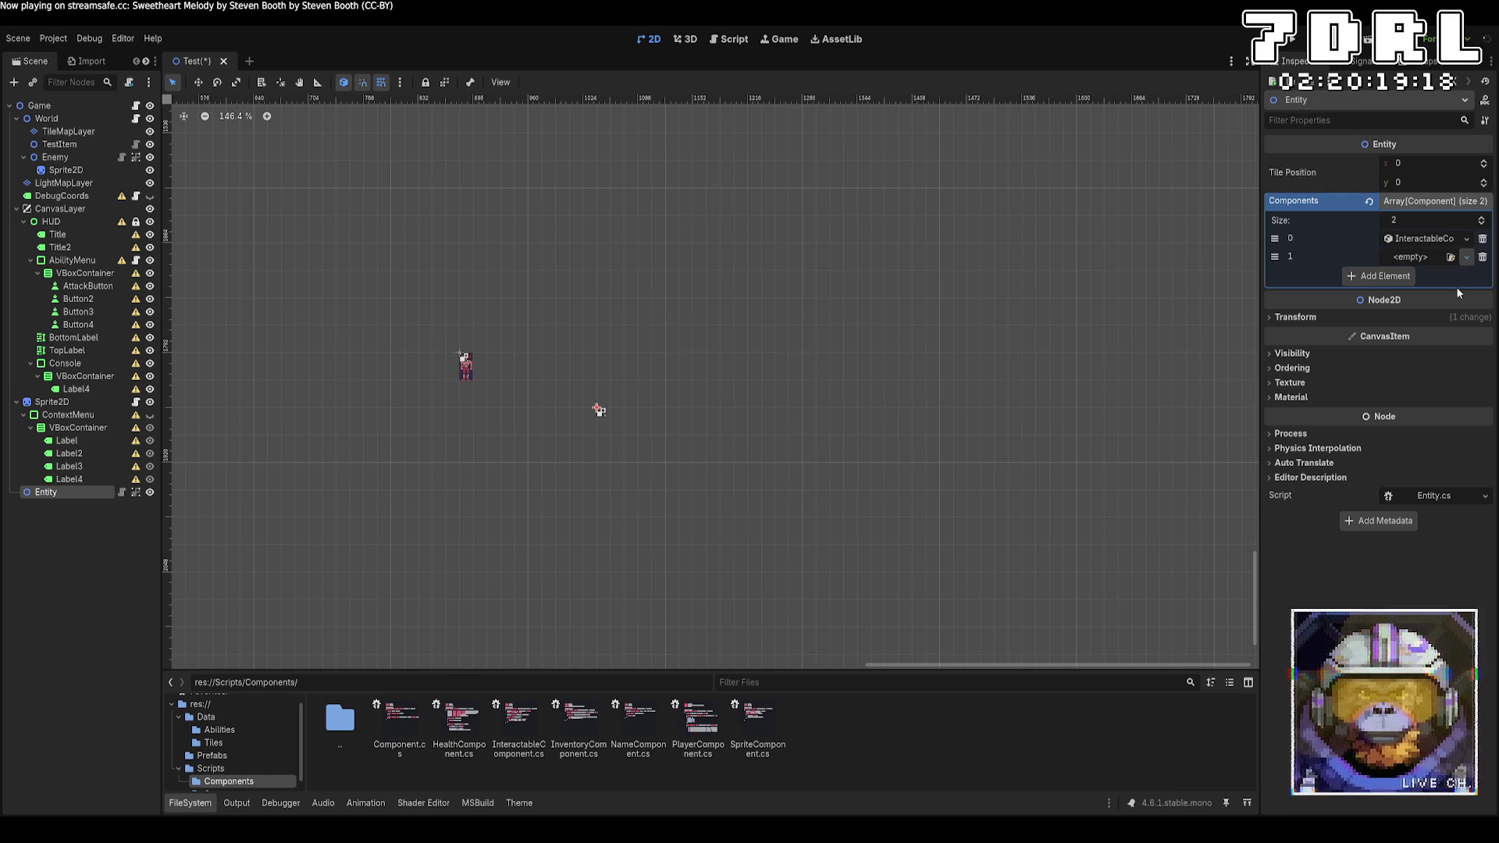
- Set Components[1] to a new SpriteComponent with the sprite texture and save the Test scene
{"action": "left_click", "coordinate": [1467, 257]}
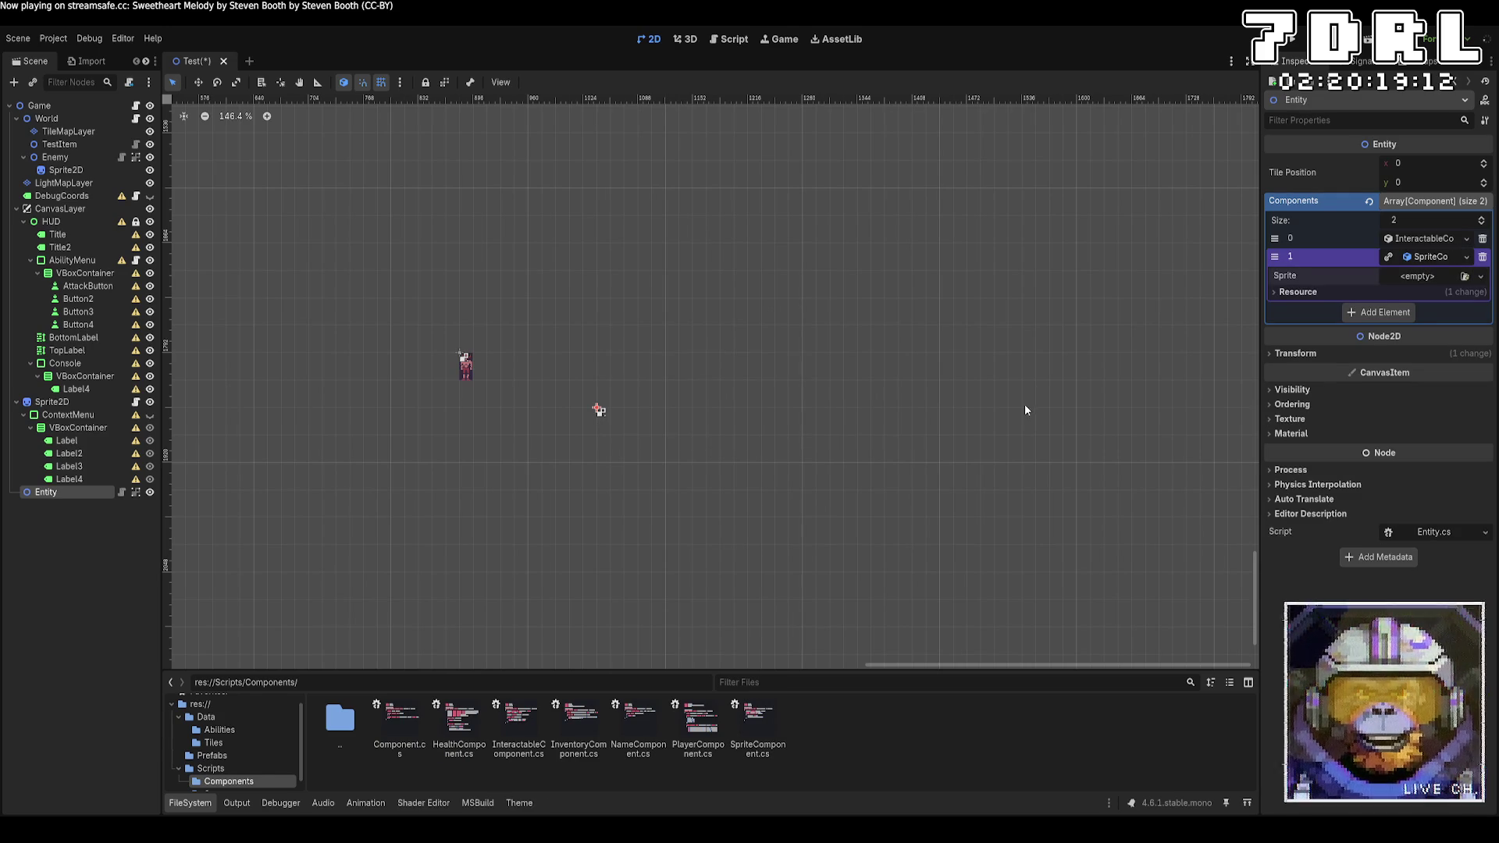
{"action": "key", "text": "ctrl+s"}
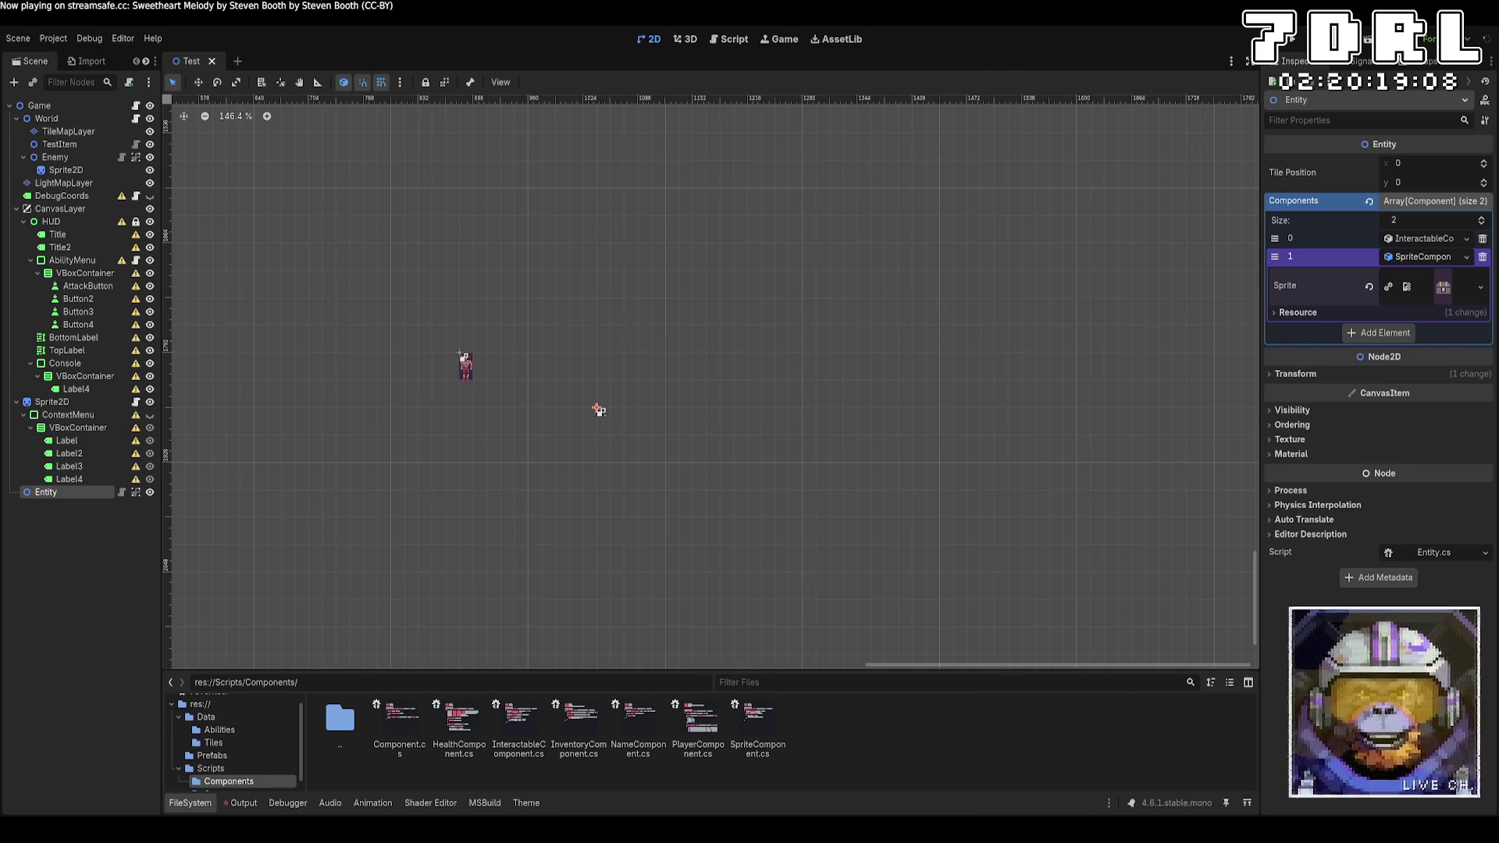
{"action": "key", "text": "alt+Tab"}
{"action": "left_click", "coordinate": [553, 66]}
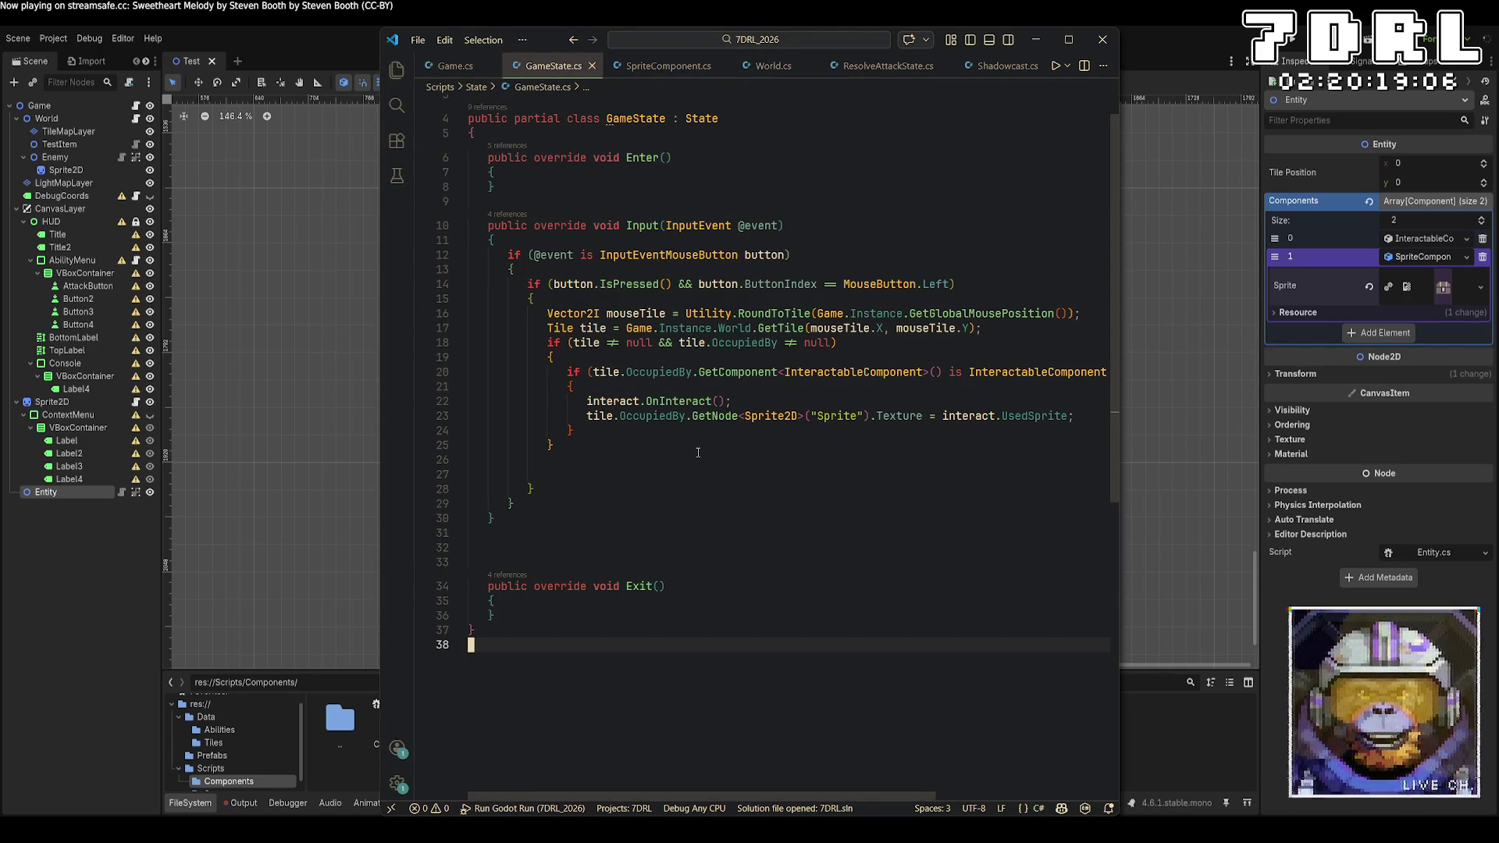
- Move the texture-swap line from GameState's Input into InteractableComponent's OnInteract
{"action": "left_click", "coordinate": [733, 400]}
{"action": "key", "text": "shift+Down"}
{"action": "key", "text": "shift+End"}
{"action": "key", "text": "BackSpace"}
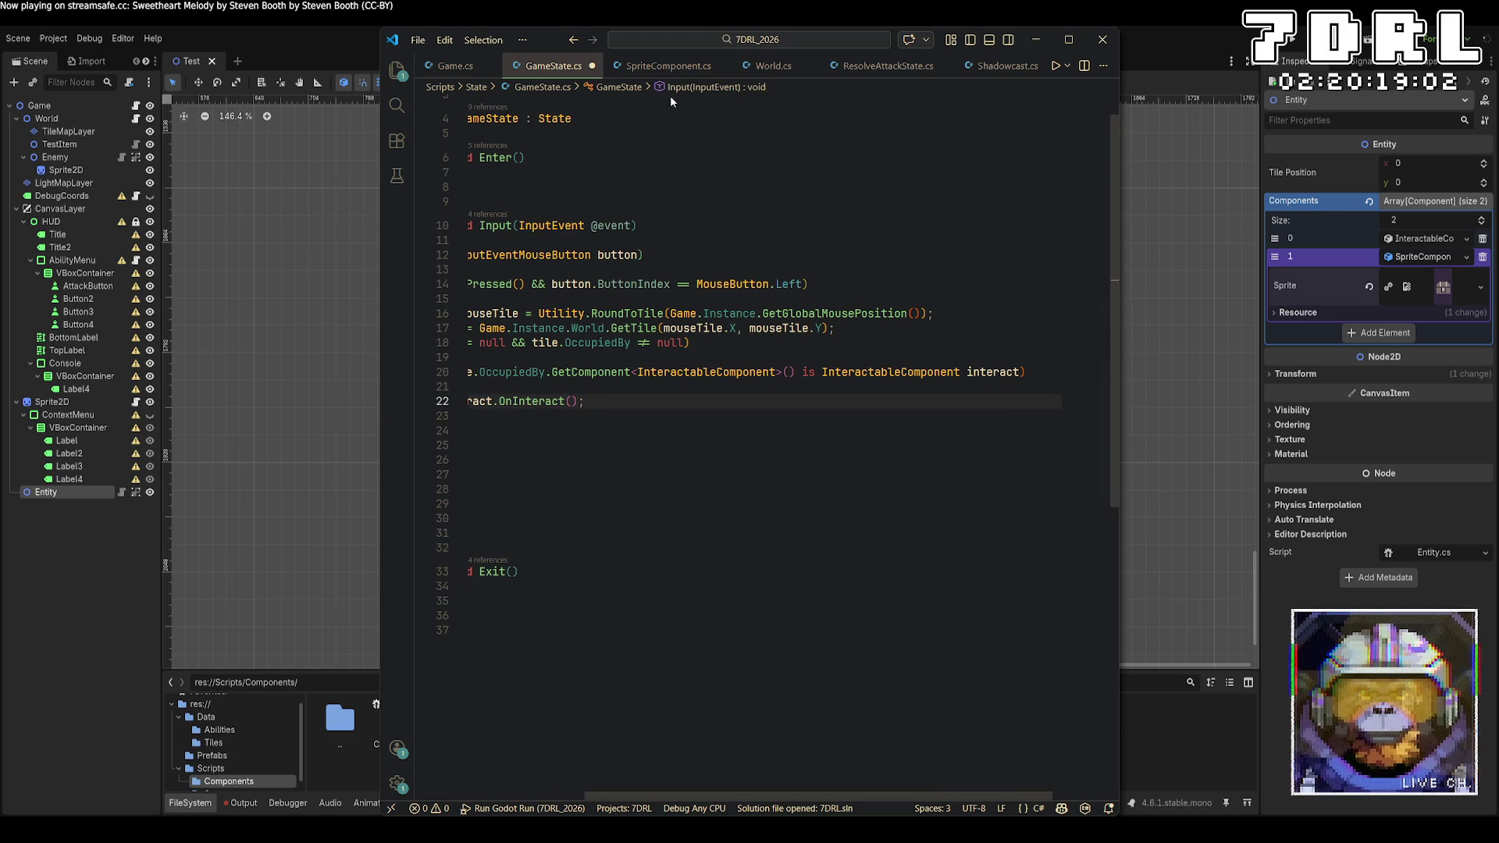
{"action": "scroll", "coordinate": [801, 70], "scroll_direction": "down", "scroll_amount": 2}
{"action": "scroll", "coordinate": [801, 70], "scroll_direction": "down", "scroll_amount": 2}
{"action": "left_click", "coordinate": [804, 69]}
{"action": "left_click", "coordinate": [731, 353]}
{"action": "key", "text": "Return"}
{"action": "key", "text": "Return"}
{"action": "type", "text": "tile.OccupiedBy.GetNode<Sprite2D>(\"Sprite\").Texture = interact.UsedSprite;"}
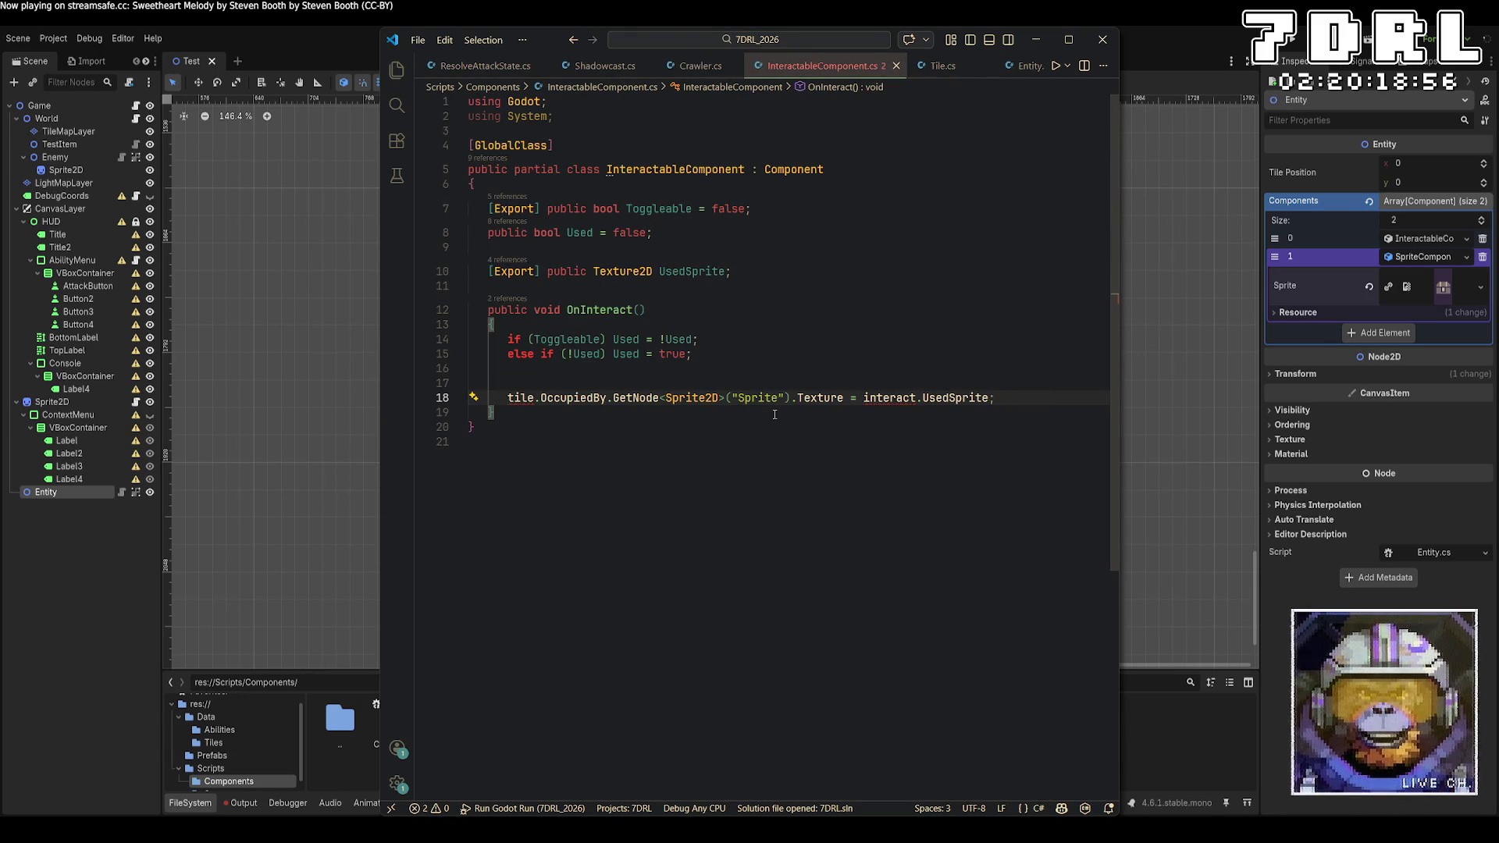
- Add an if (Entity.GetComponent<SpriteComponent> is SpriteComponent sprite) block above the swap
{"action": "left_click", "coordinate": [795, 380]}
{"action": "type", "text": "if (enti"}
{"action": "key", "text": "Tab"}
{"action": "type", "text": ".getcomp"}
{"action": "key", "text": "Tab"}
{"action": "type", "text": "<spr"}
{"action": "key", "text": "Tab"}
{"action": "type", "text": "> is spri"}
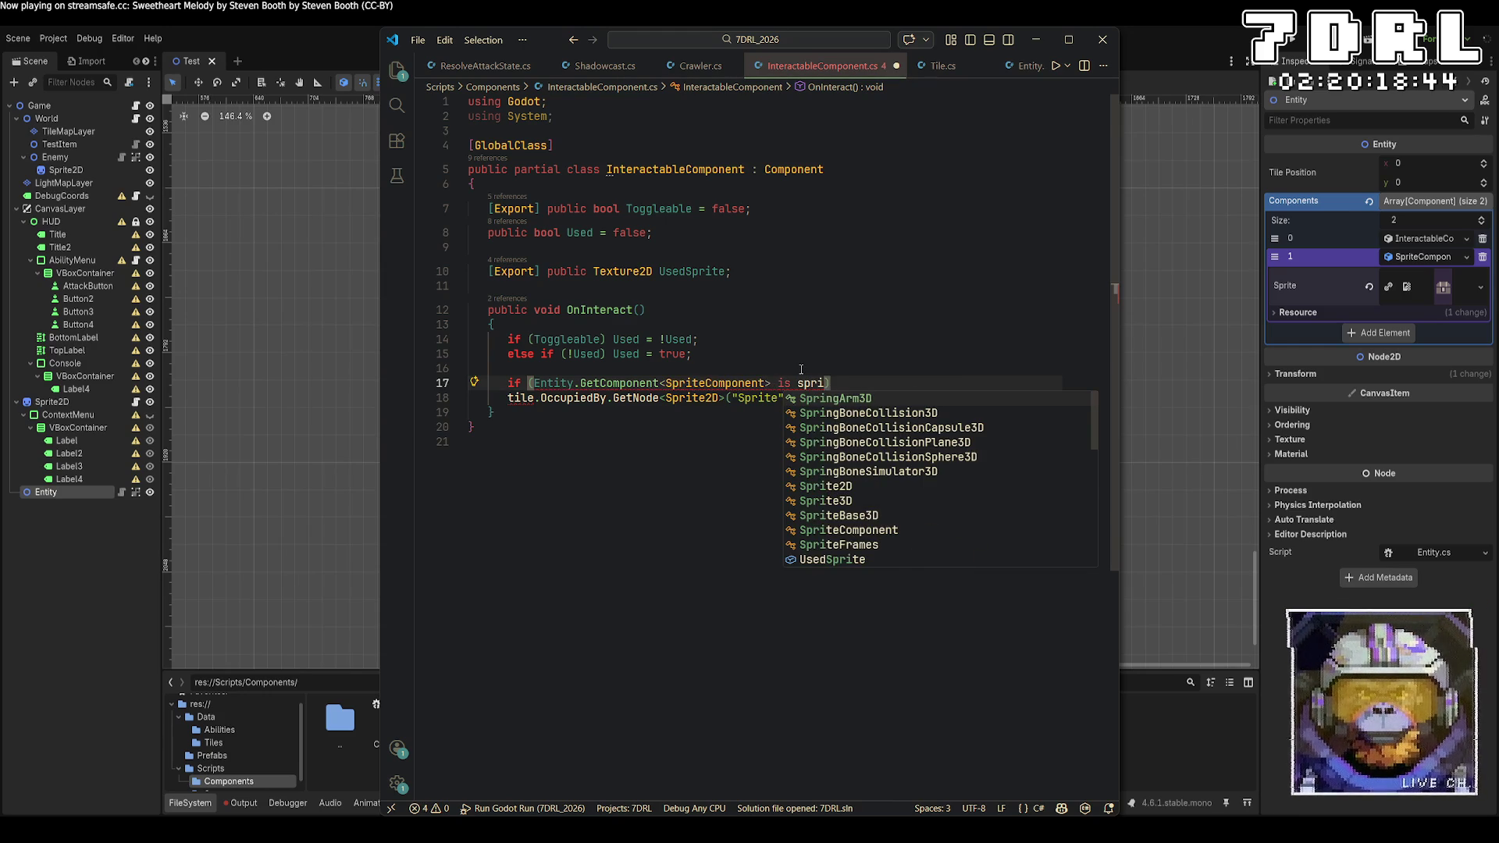
{"action": "type", "text": "tecomp"}
{"action": "key", "text": "Tab"}
{"action": "type", "text": "sprite"}
{"action": "key", "text": "Return"}
{"action": "type", "text": "{"}
{"action": "key", "text": "Return"}
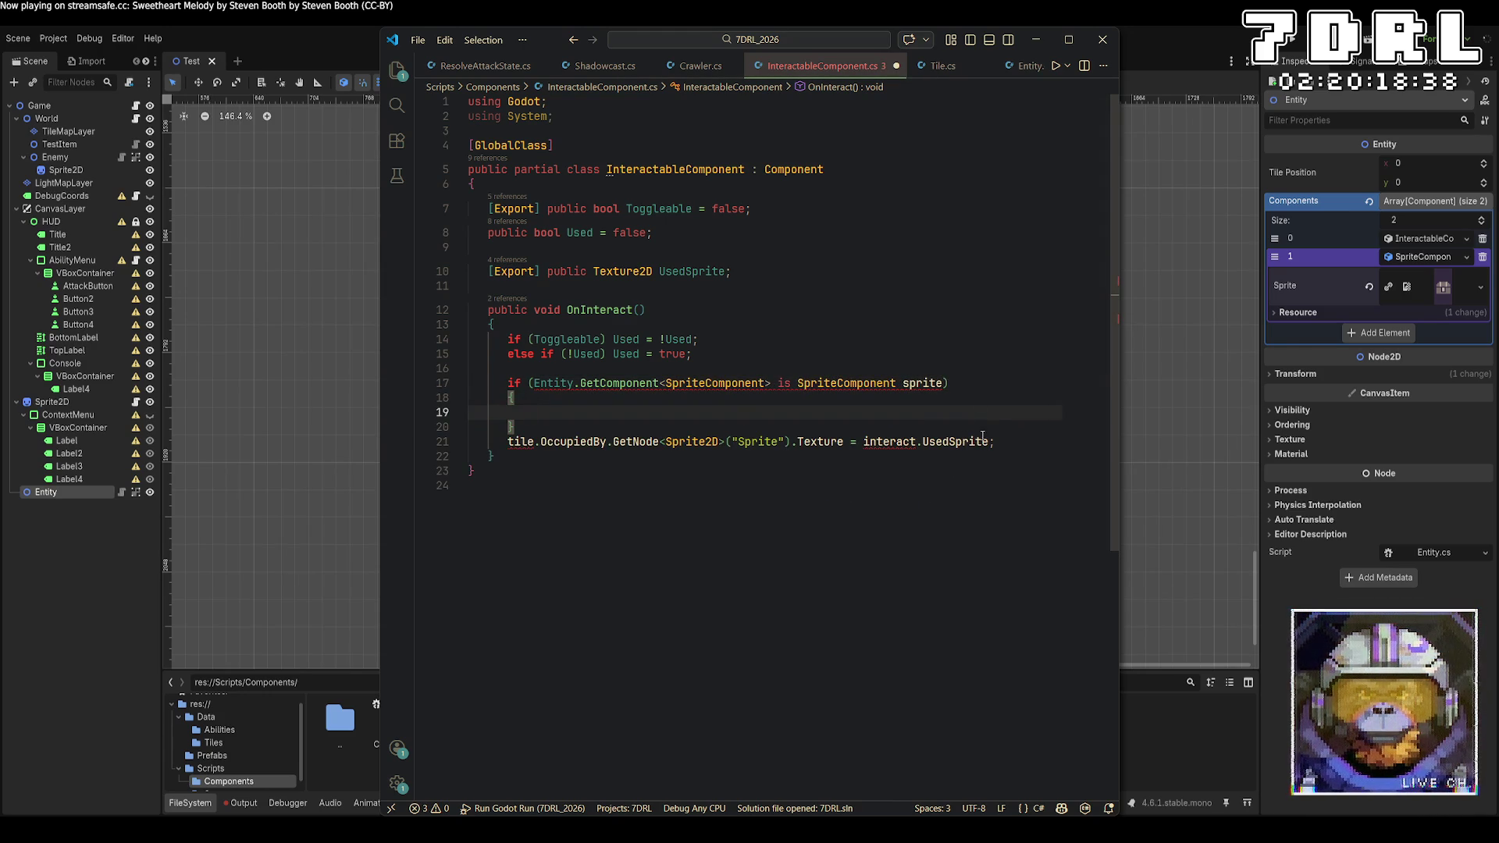
- Move the texture-swap line inside the new if block
{"action": "left_click_drag", "start_coordinate": [994, 441], "coordinate": [469, 441]}
{"action": "key", "text": "ctrl+x"}
{"action": "left_click", "coordinate": [651, 414]}
{"action": "key", "text": "Return"}
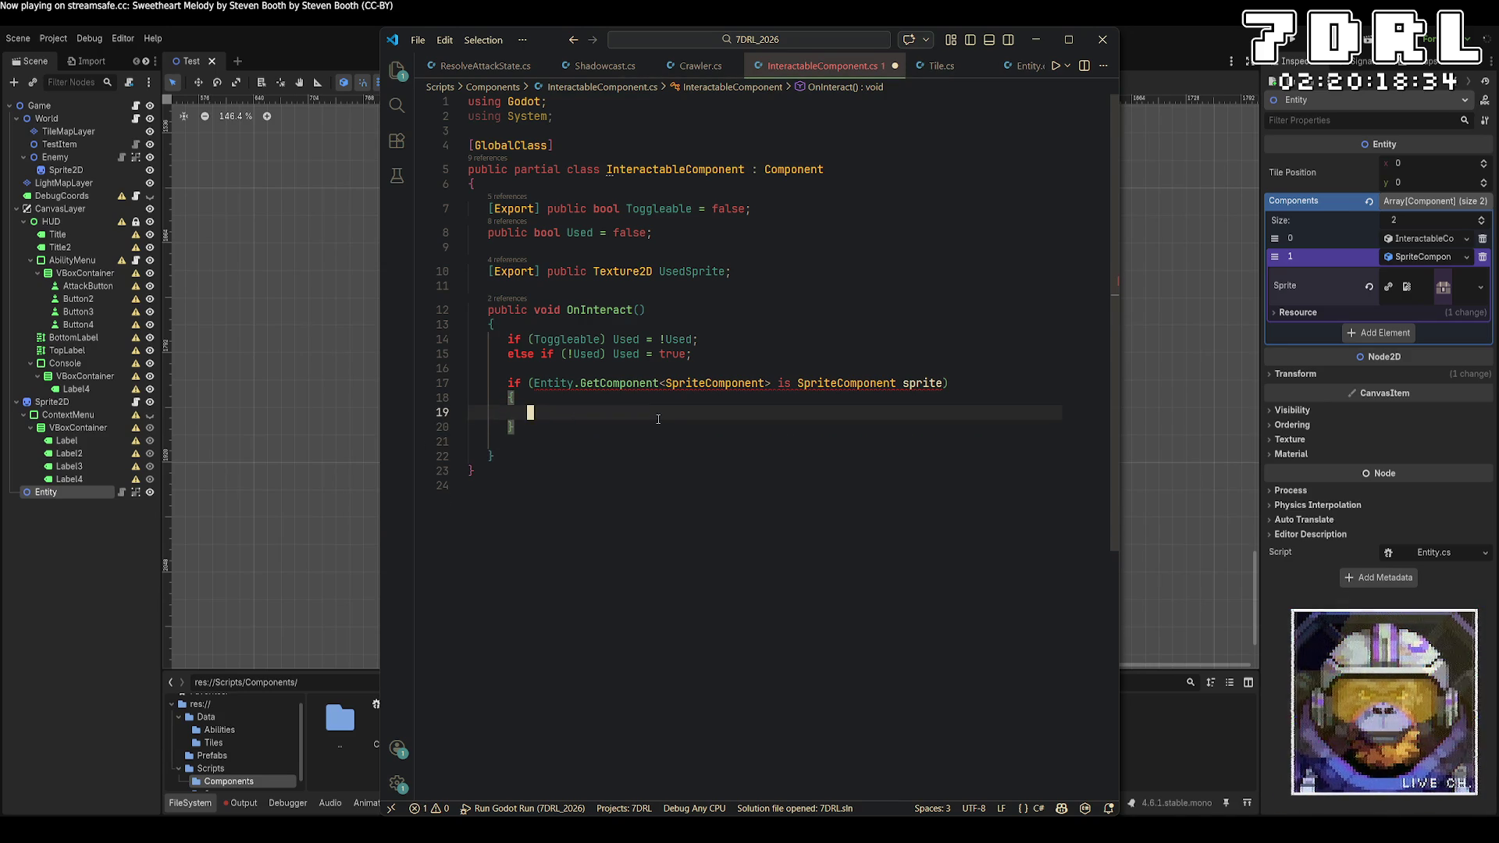
{"action": "key", "text": "ctrl+v"}
{"action": "key", "text": "ctrl+z"}
{"action": "key", "text": "BackSpace"}
{"action": "key", "text": "ctrl+v"}
- Rewrite the swap line to assign UsedSprite through the sprite variable
{"action": "left_click", "coordinate": [754, 452]}
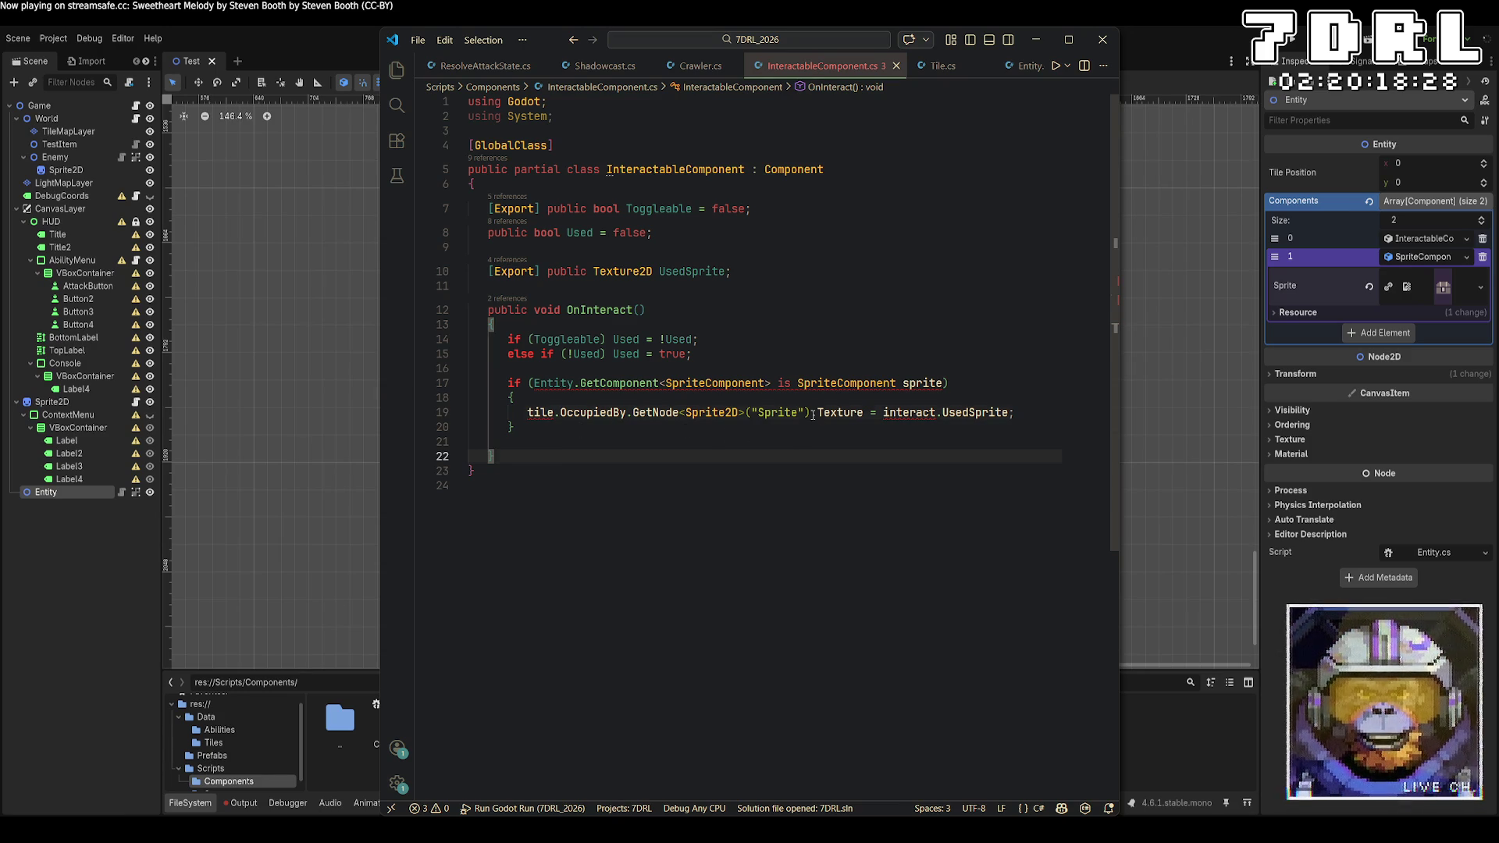
{"action": "left_click_drag", "start_coordinate": [812, 415], "coordinate": [526, 412]}
{"action": "key", "text": "BackSpace"}
{"action": "type", "text": "sprite"}
{"action": "key", "text": "Escape"}
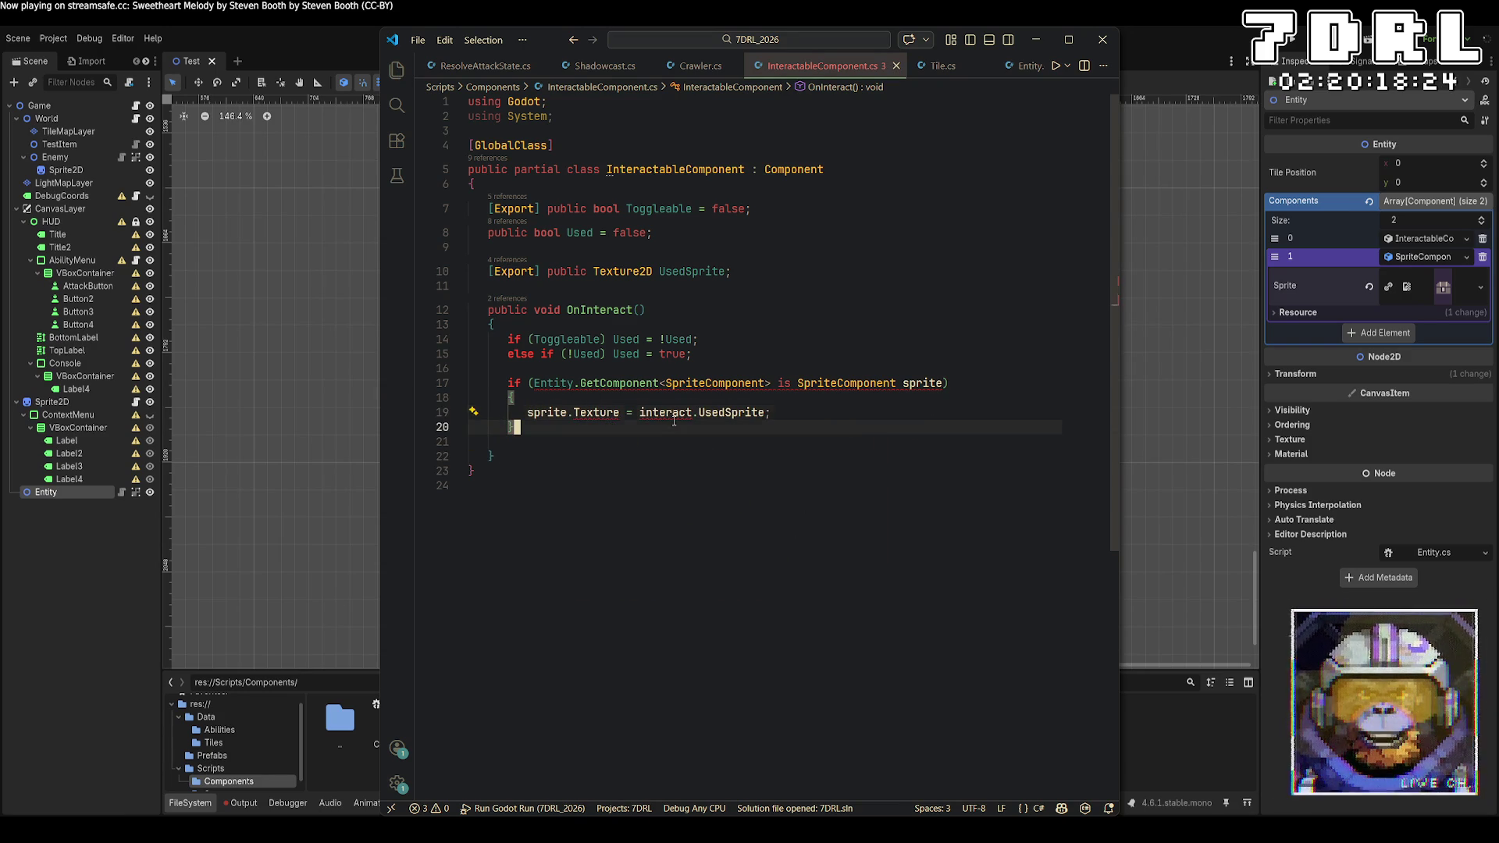
{"action": "double_click", "coordinate": [673, 412]}
{"action": "key", "text": "Delete"}
{"action": "key", "text": "Delete"}
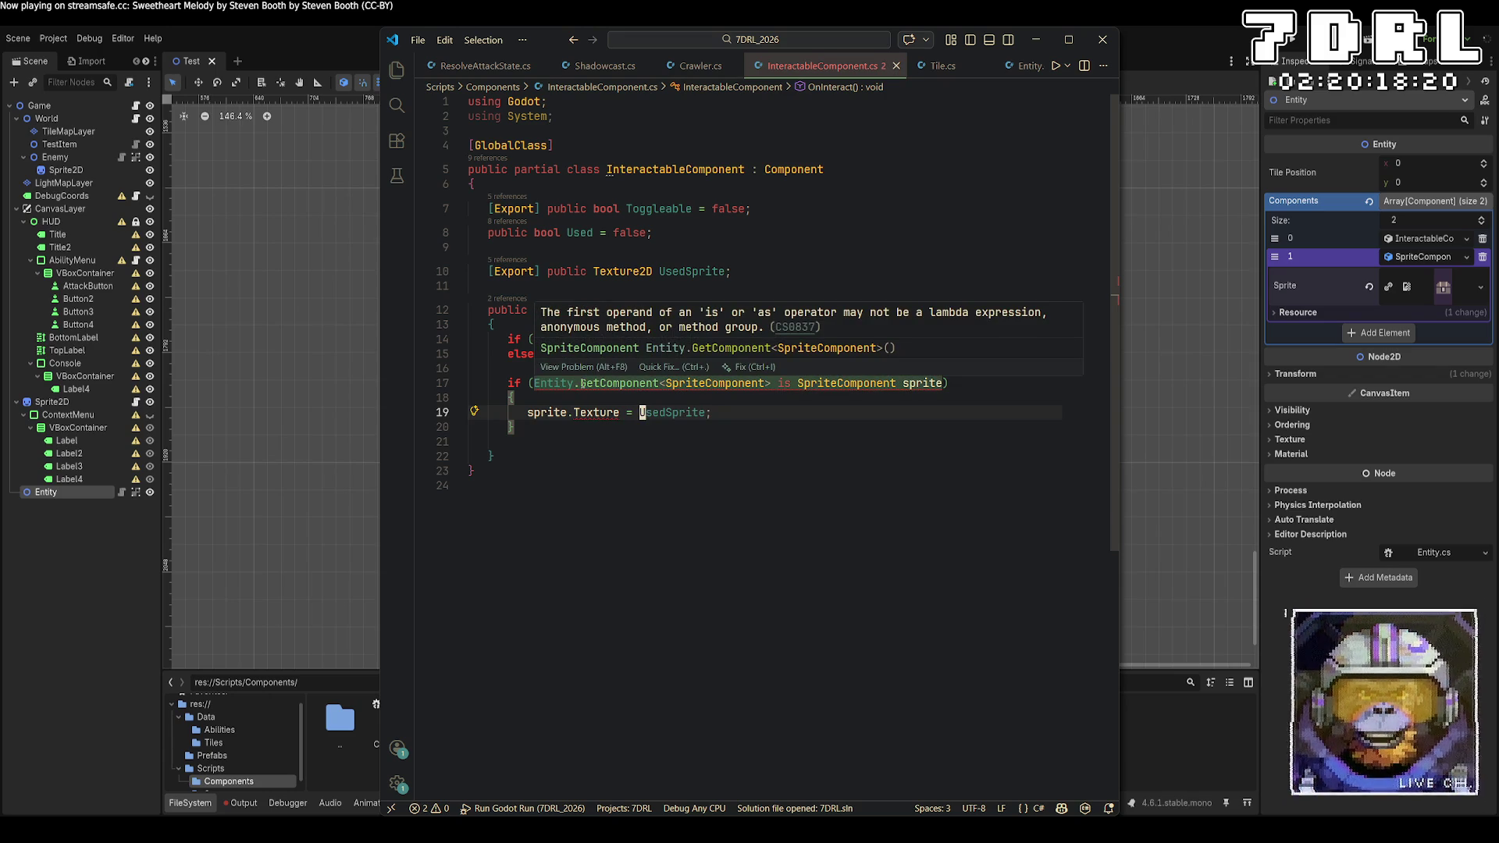
{"action": "left_click", "coordinate": [690, 506]}
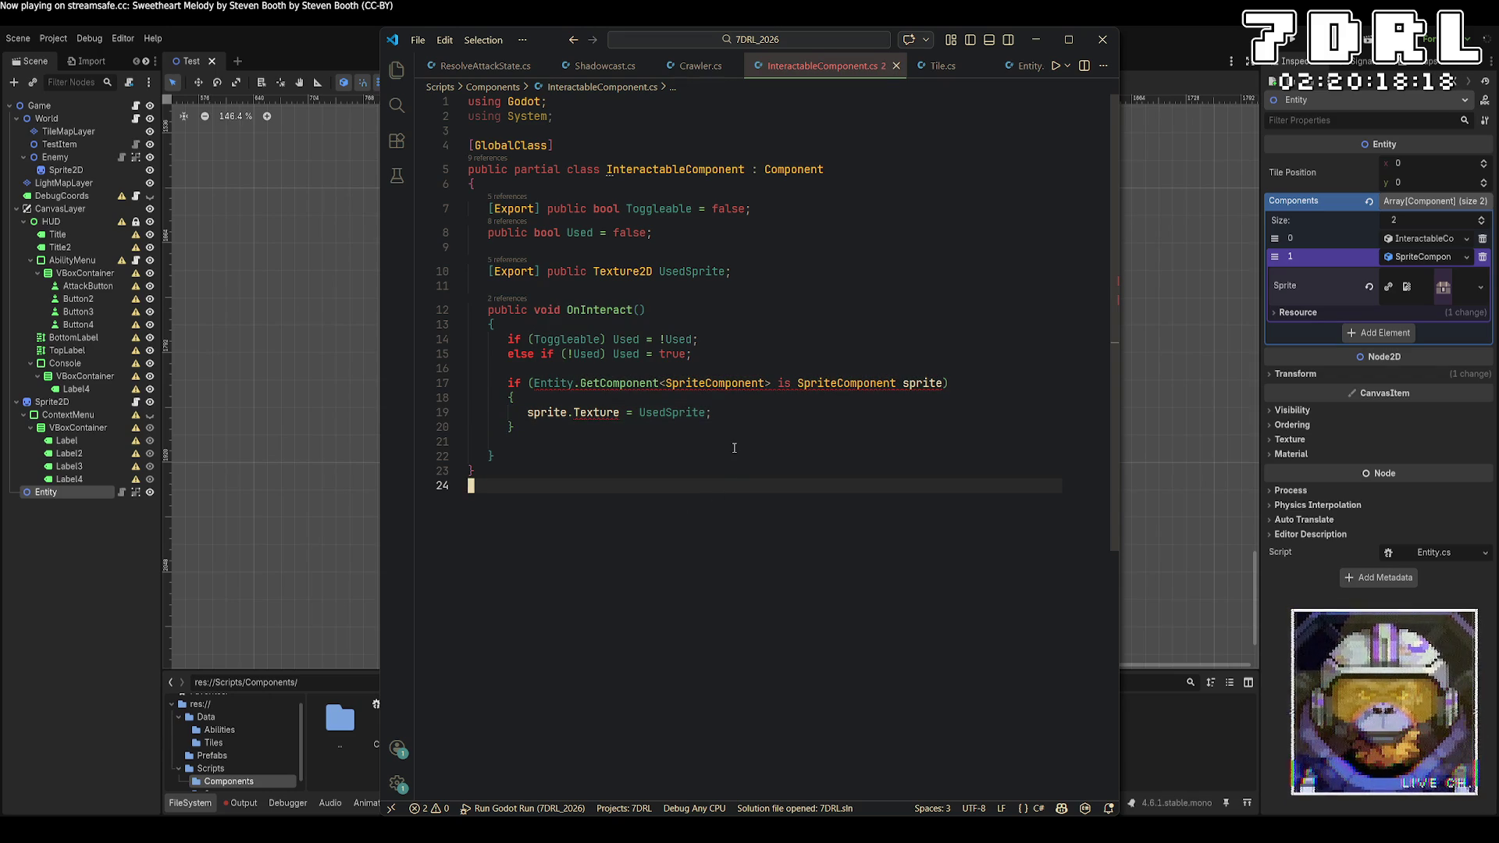
- Add call parentheses to GetComponent() and replace .Texture on the sprite line
{"action": "left_click", "coordinate": [773, 384]}
{"action": "type", "text": "()"}
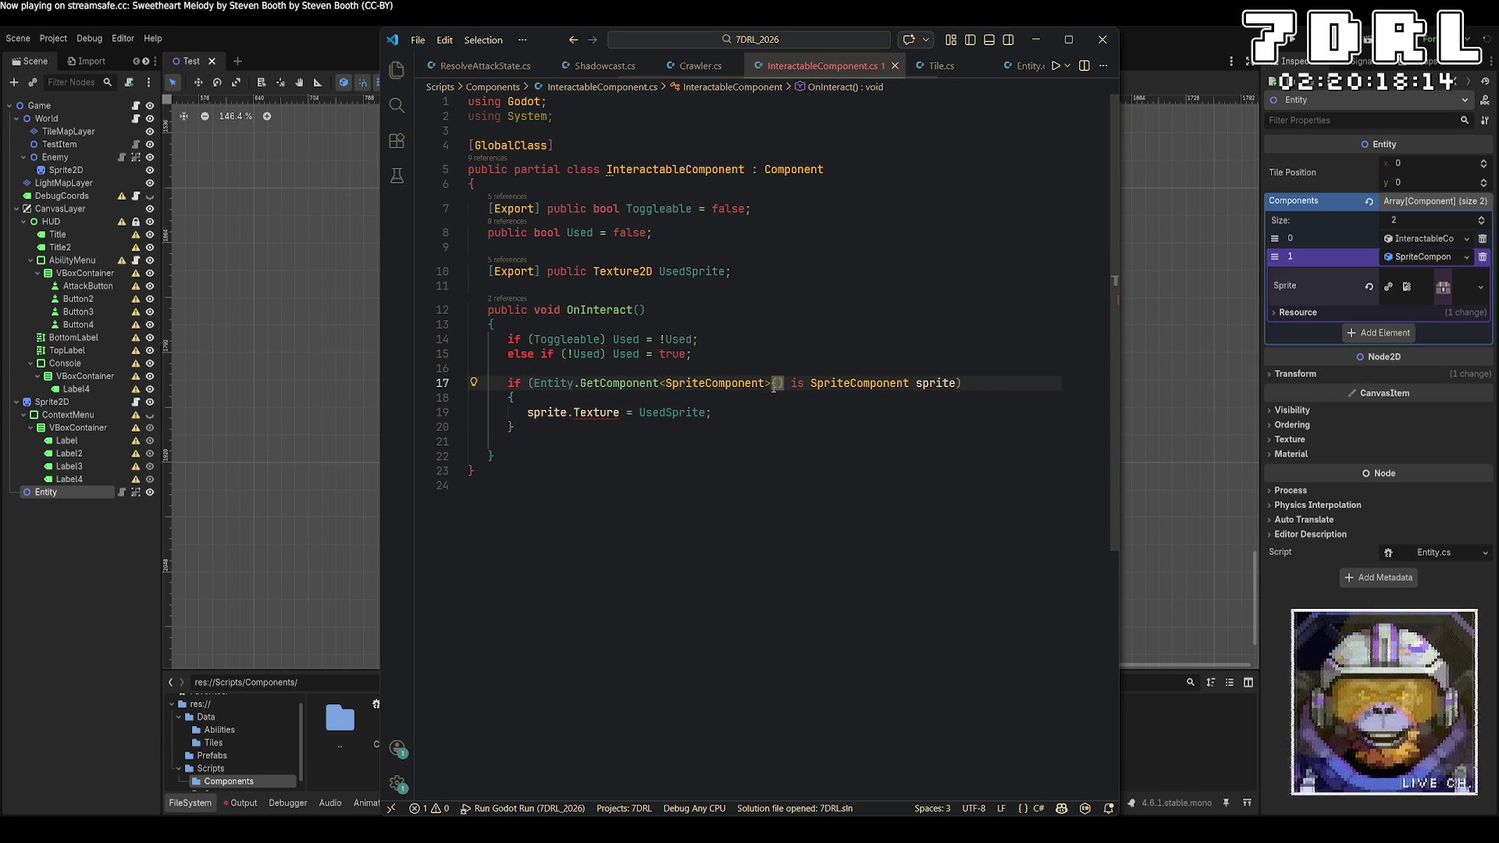
{"action": "double_click", "coordinate": [602, 414]}
{"action": "key", "text": "BackSpace"}
{"action": "key", "text": "BackSpace"}
{"action": "type", "text": "."}
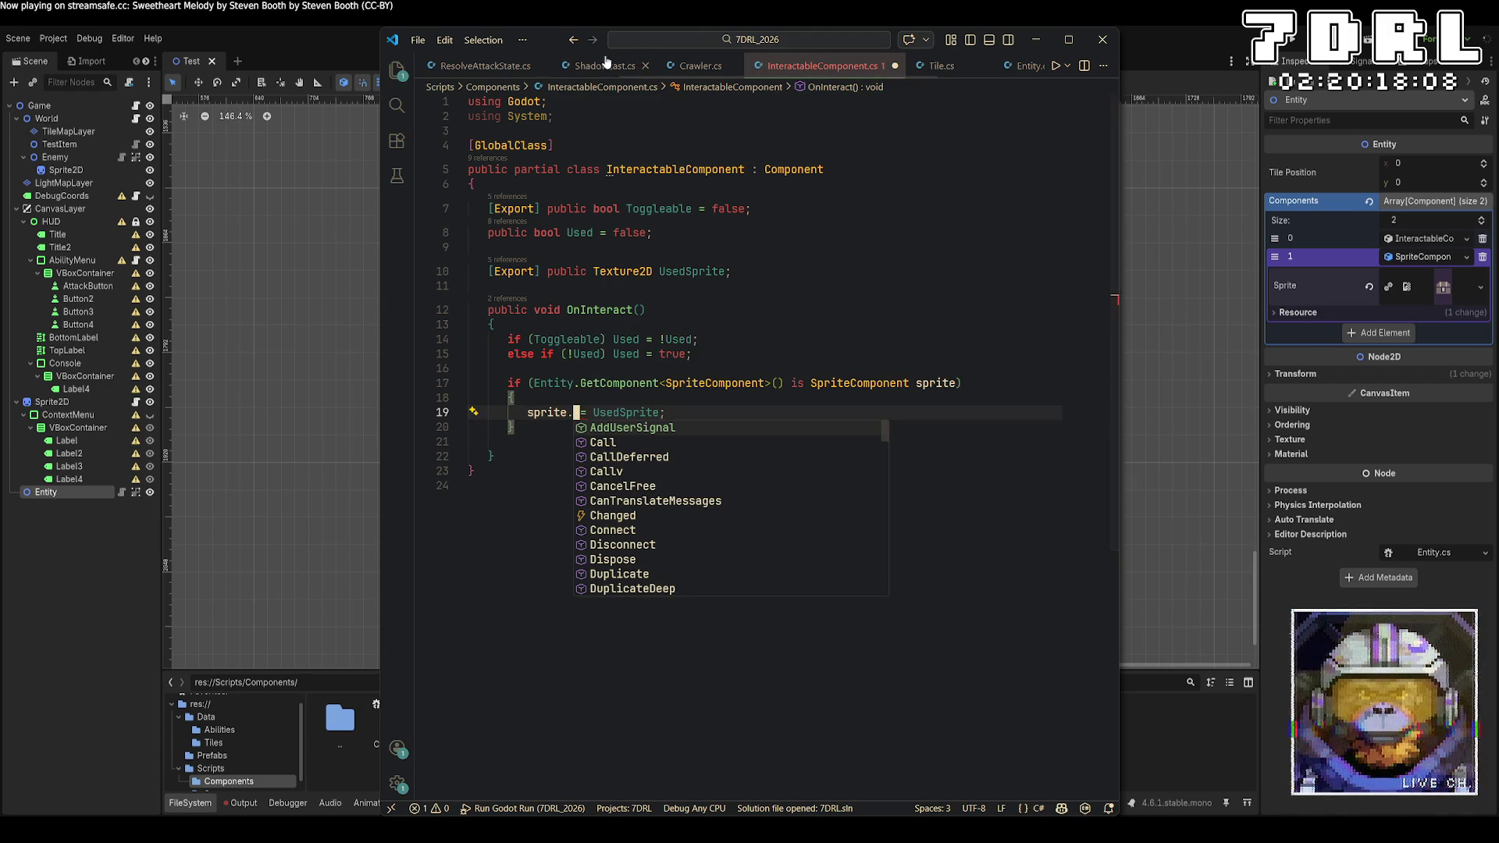
{"action": "scroll", "coordinate": [645, 65], "scroll_direction": "up", "scroll_amount": 3}
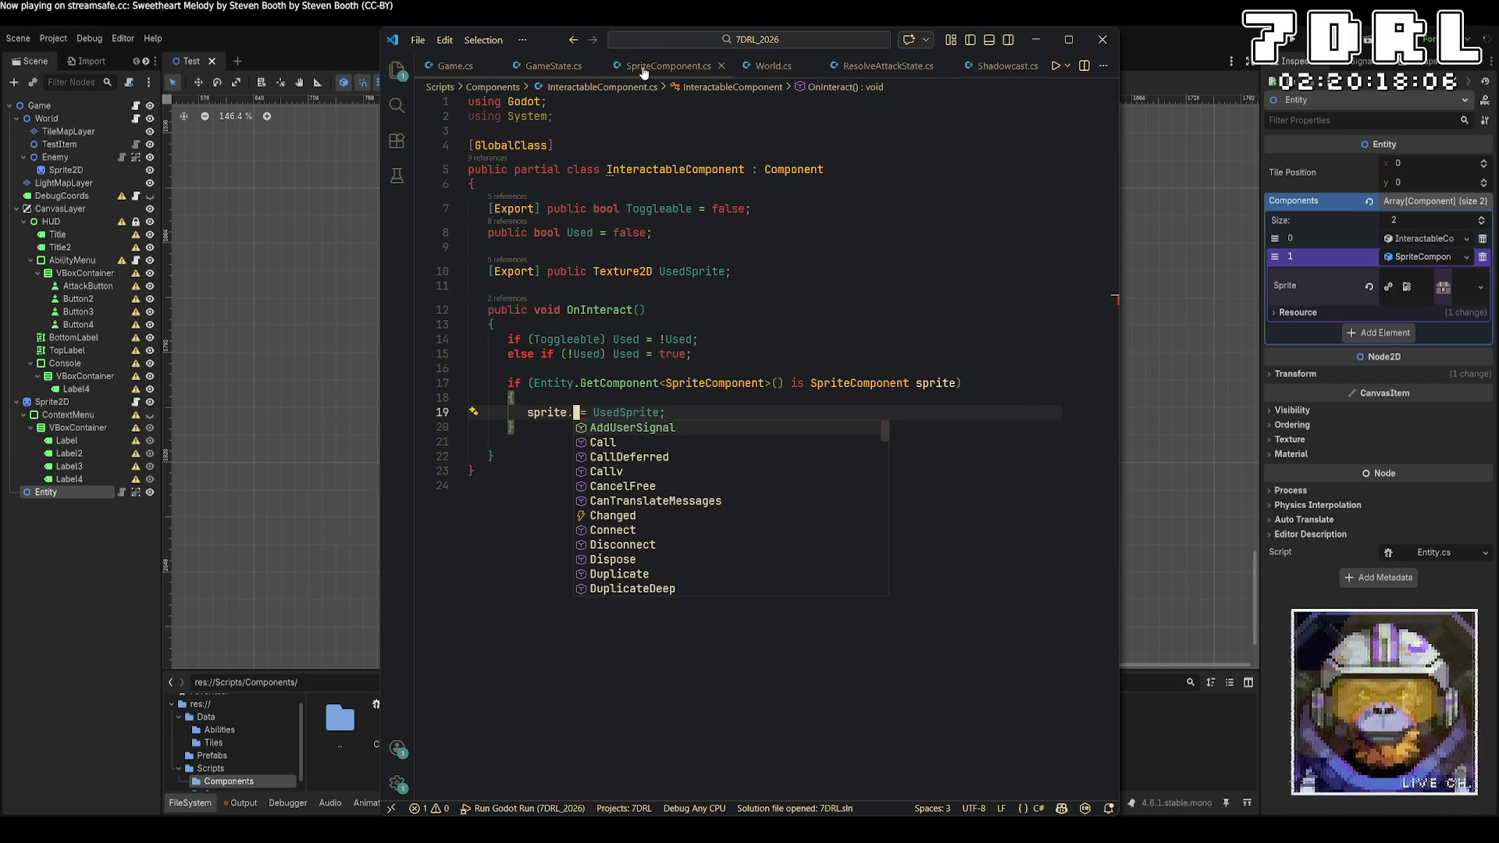
{"action": "left_click", "coordinate": [645, 69]}
- Assign Sprite2D.Texture = Sprite; in Setup after creating the Sprite2D
{"action": "left_click", "coordinate": [729, 328]}
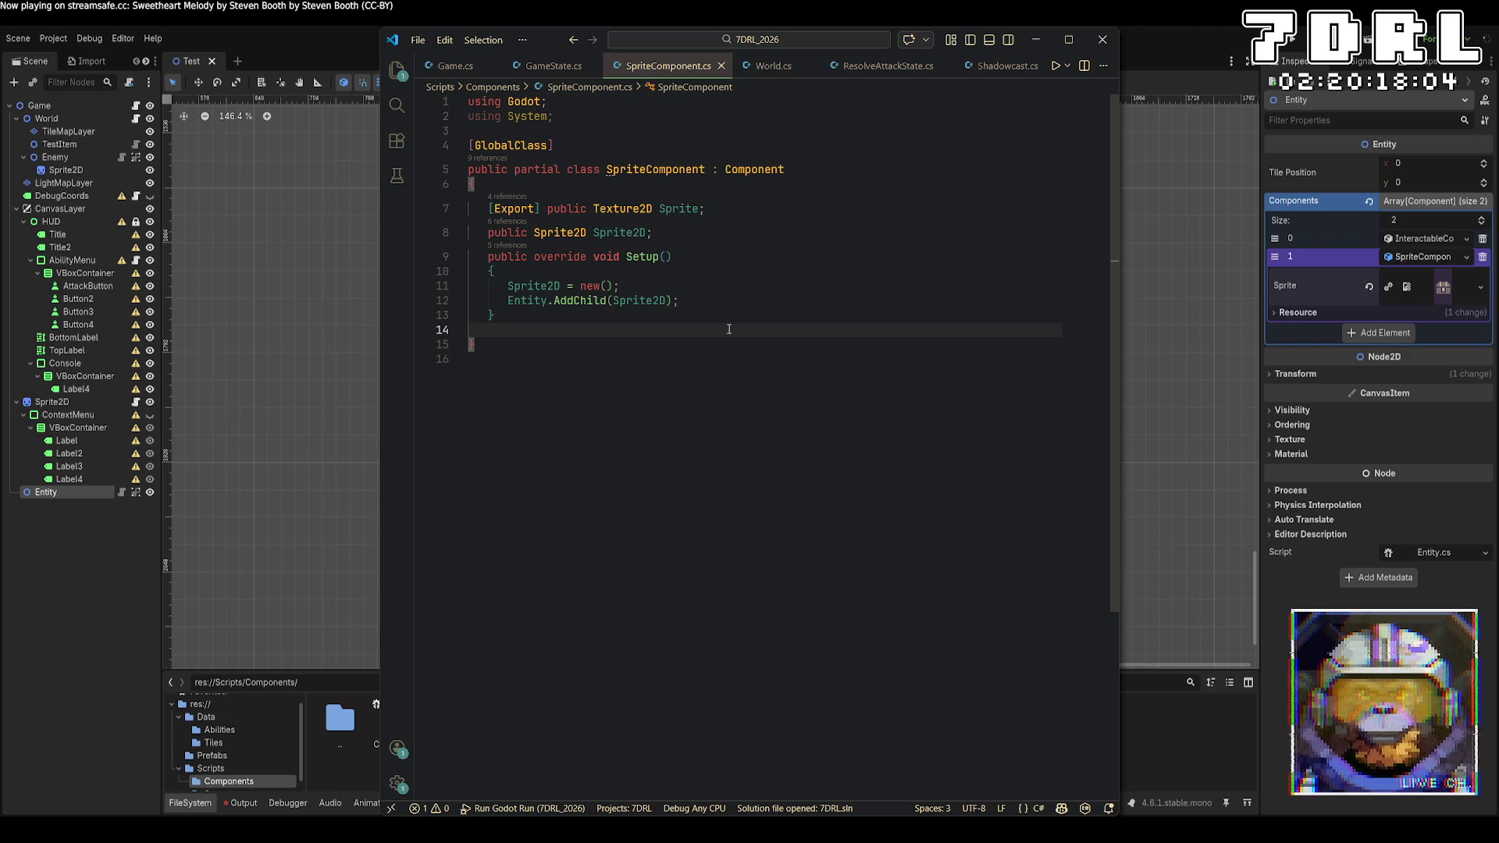
{"action": "left_click", "coordinate": [726, 319]}
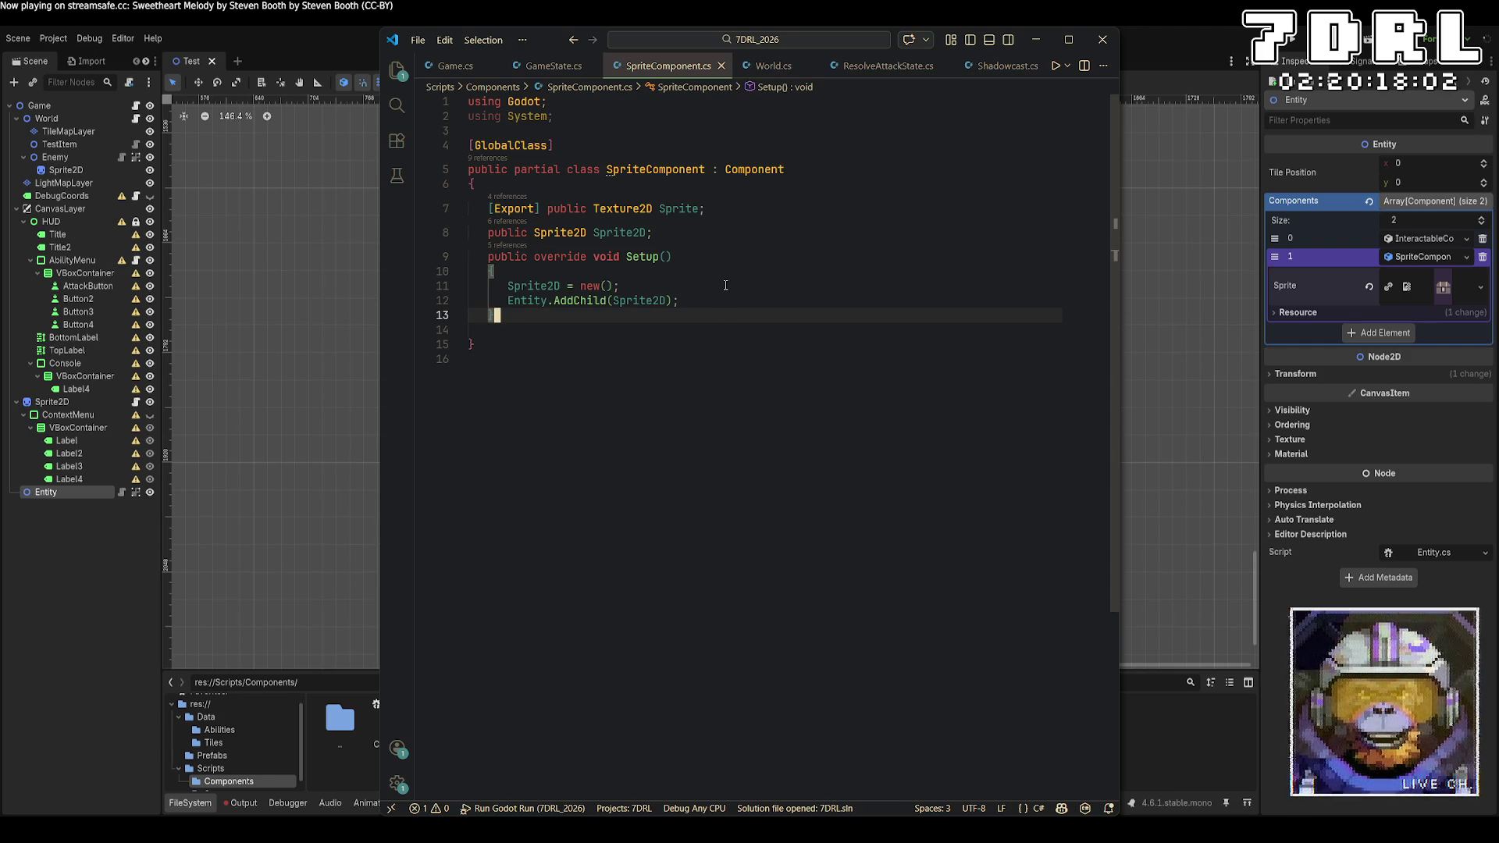
{"action": "left_click", "coordinate": [726, 300]}
{"action": "left_click", "coordinate": [727, 288]}
{"action": "key", "text": "Return"}
{"action": "type", "text": "Sprite2D.Texture = Sprite;"}
{"action": "key", "text": "Down"}
{"action": "key", "text": "Down"}
- Add an UpdateSprite(Texture2D sprite) method that sets Sprite2D.Texture to sprite
{"action": "key", "text": "Return"}
{"action": "key", "text": "Return"}
{"action": "type", "text": "public void UpdateSprite("}
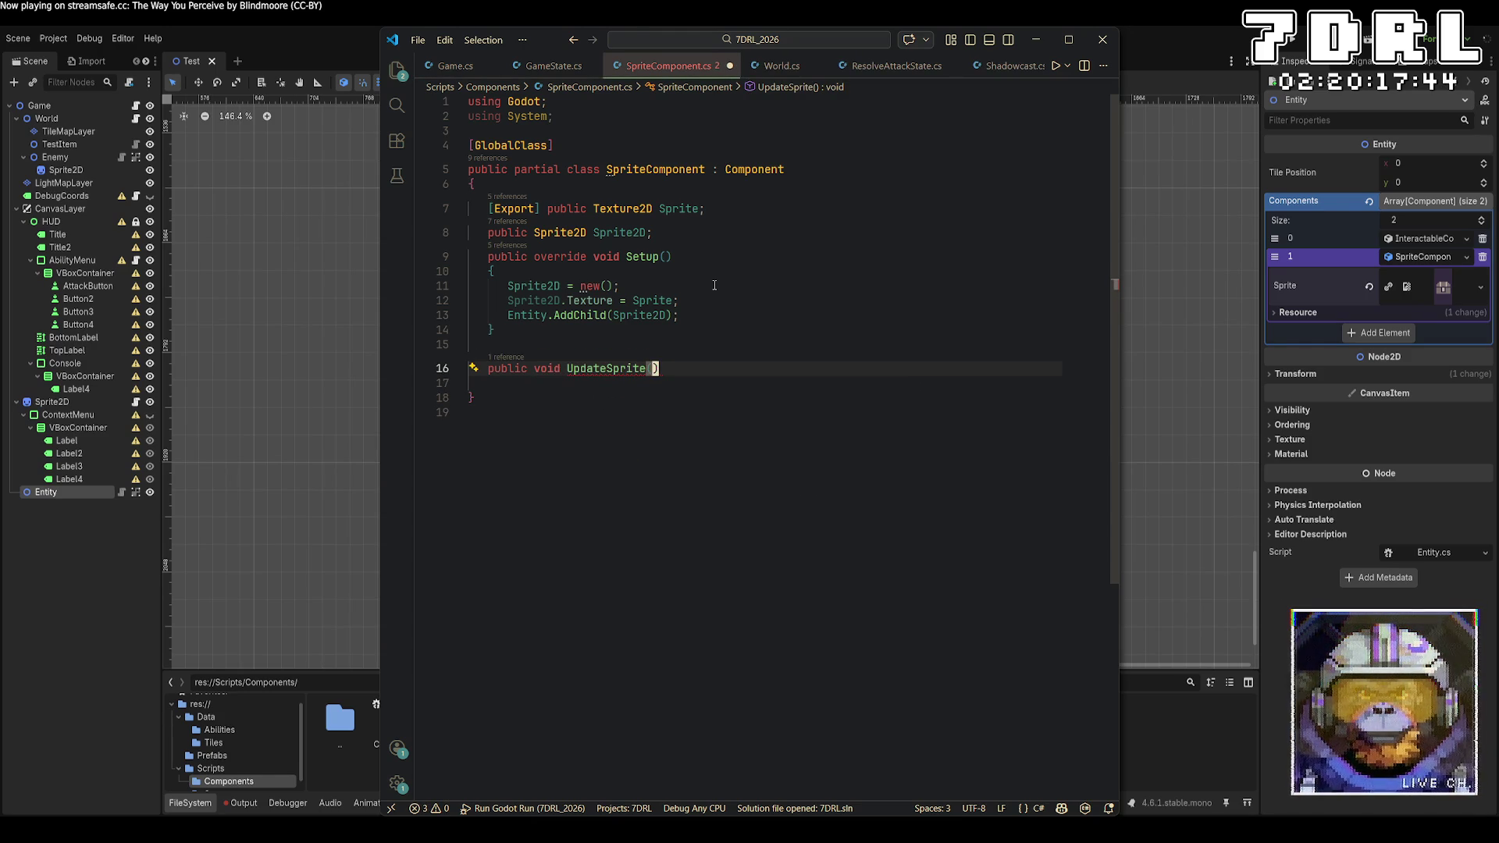
{"action": "type", "text": "s"}
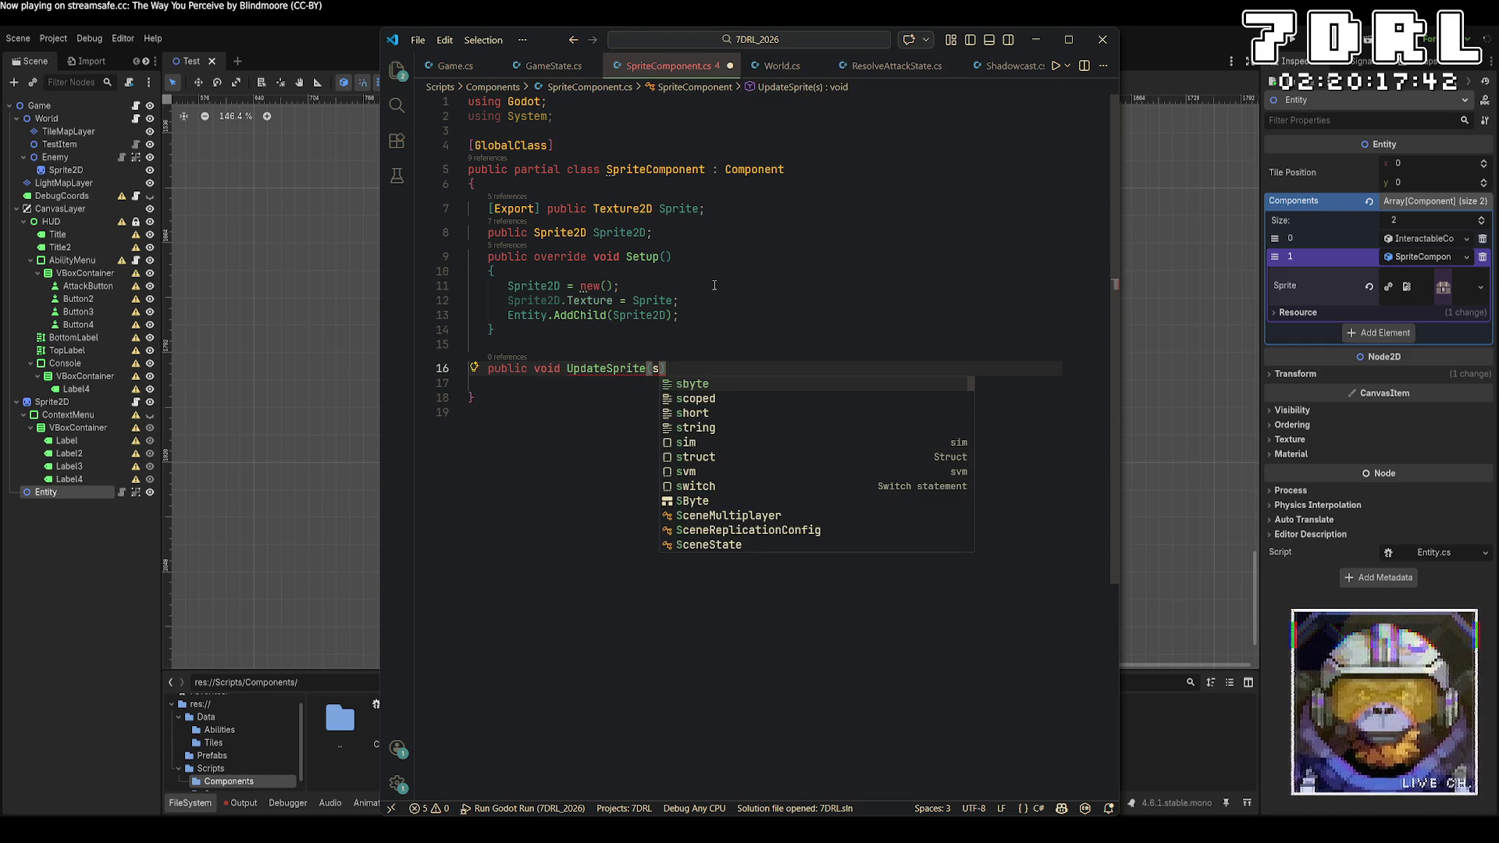
{"action": "key", "text": "BackSpace"}
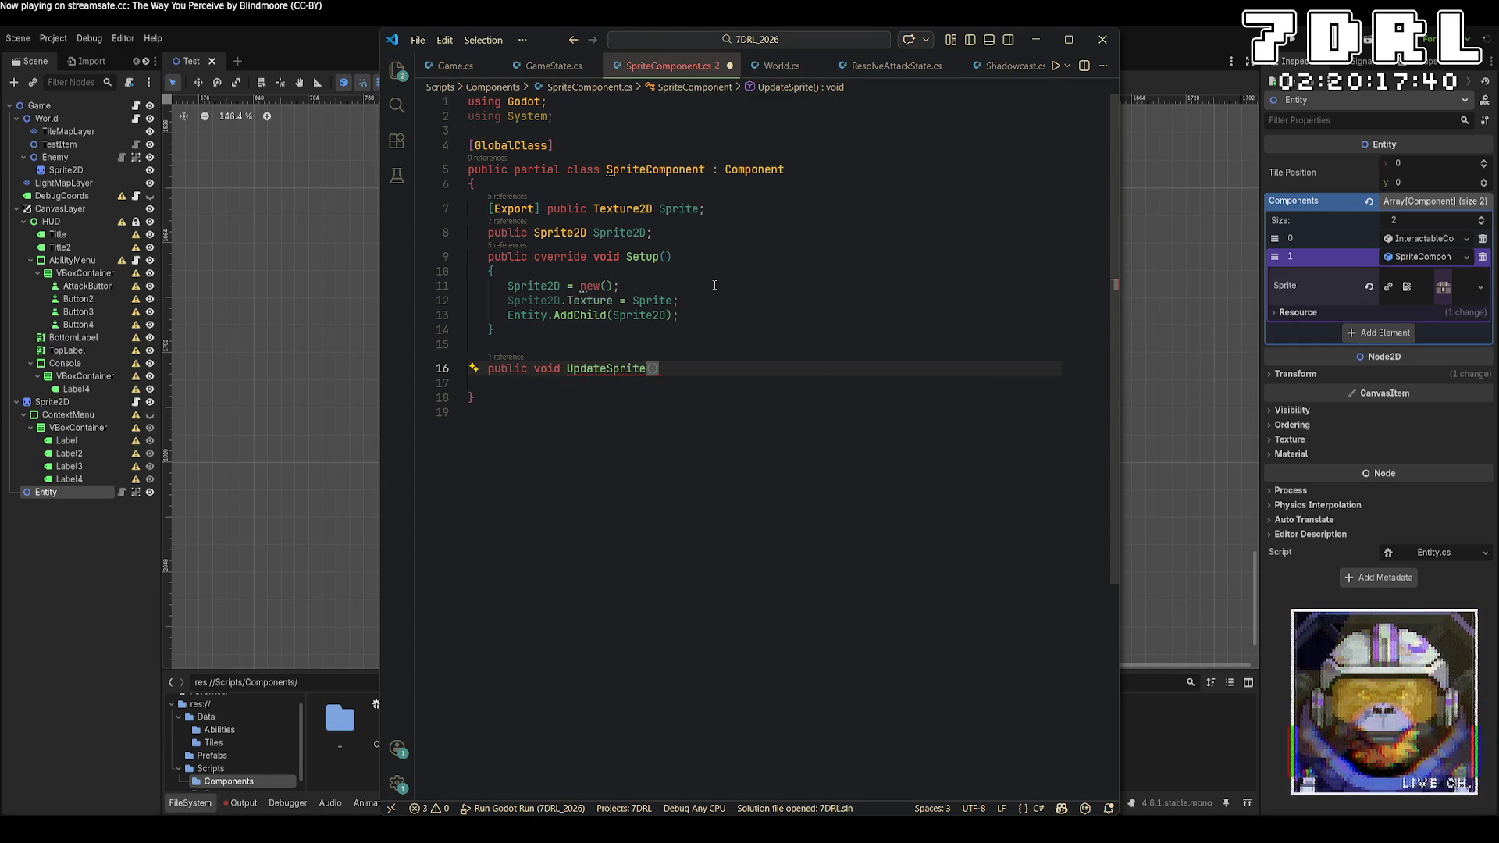
{"action": "type", "text": "Texture2D sprite"}
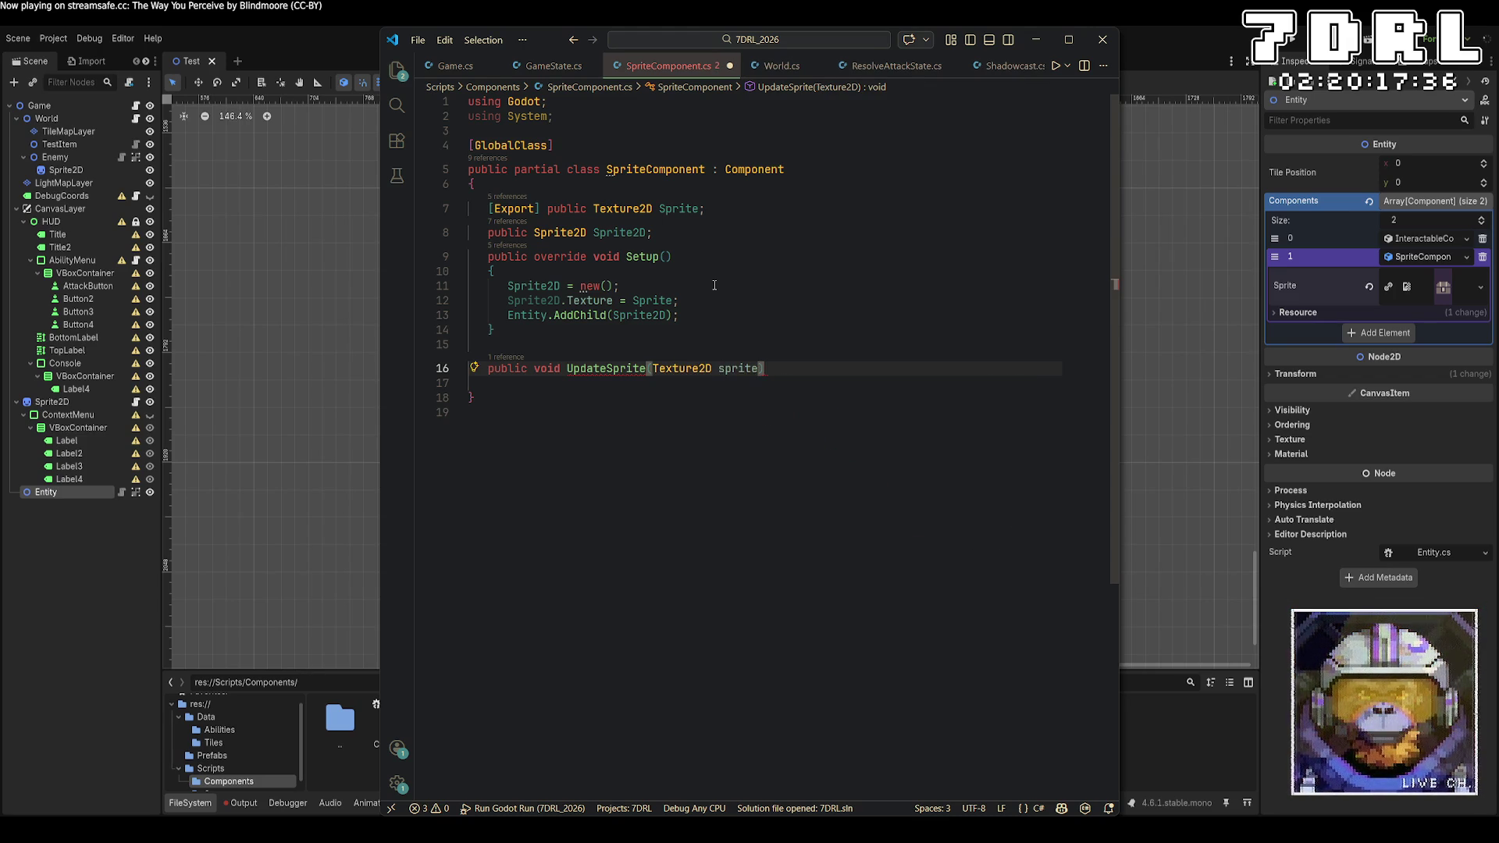
{"action": "key", "text": "Return"}
{"action": "type", "text": "{"}
{"action": "key", "text": "Return"}
{"action": "type", "text": "Sprite2D.Texture ="}
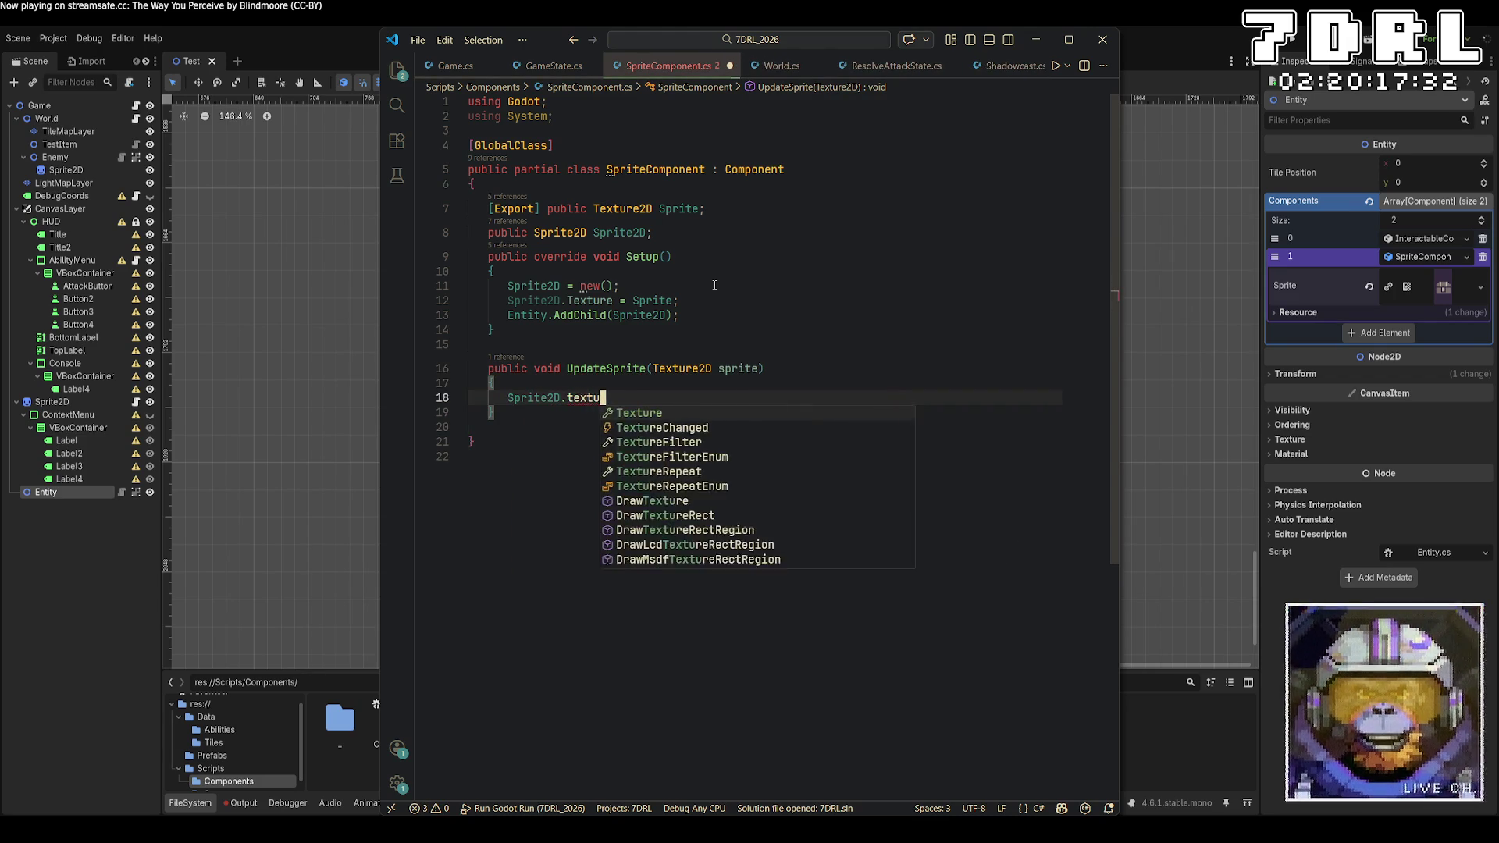
{"action": "type", "text": " sprite;"}
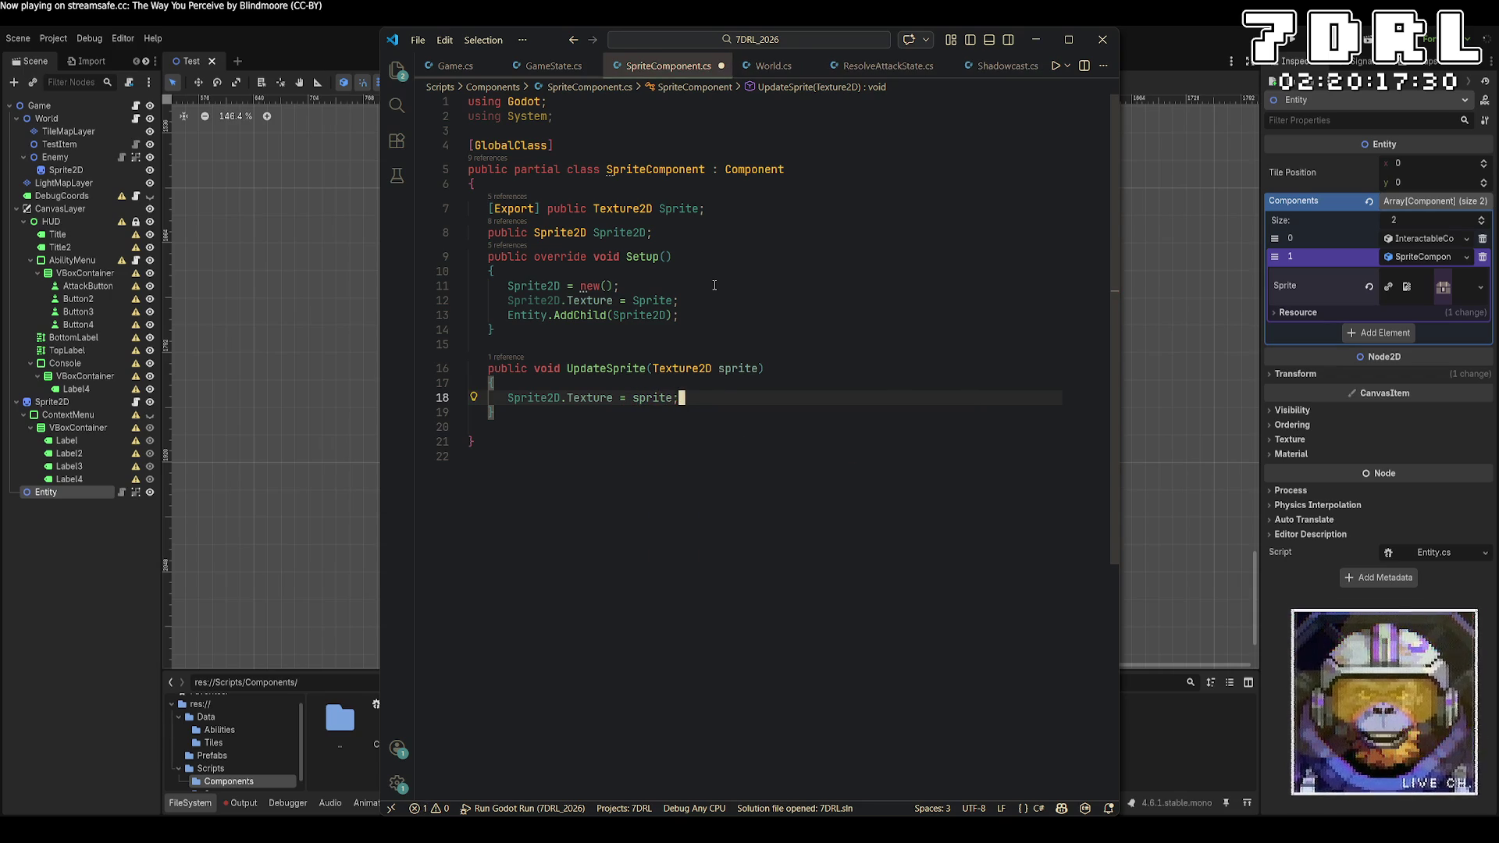
- Replace Setup's texture assignment with UpdateSprite(Sprite); and save the script
{"action": "left_click_drag", "start_coordinate": [679, 299], "coordinate": [510, 296]}
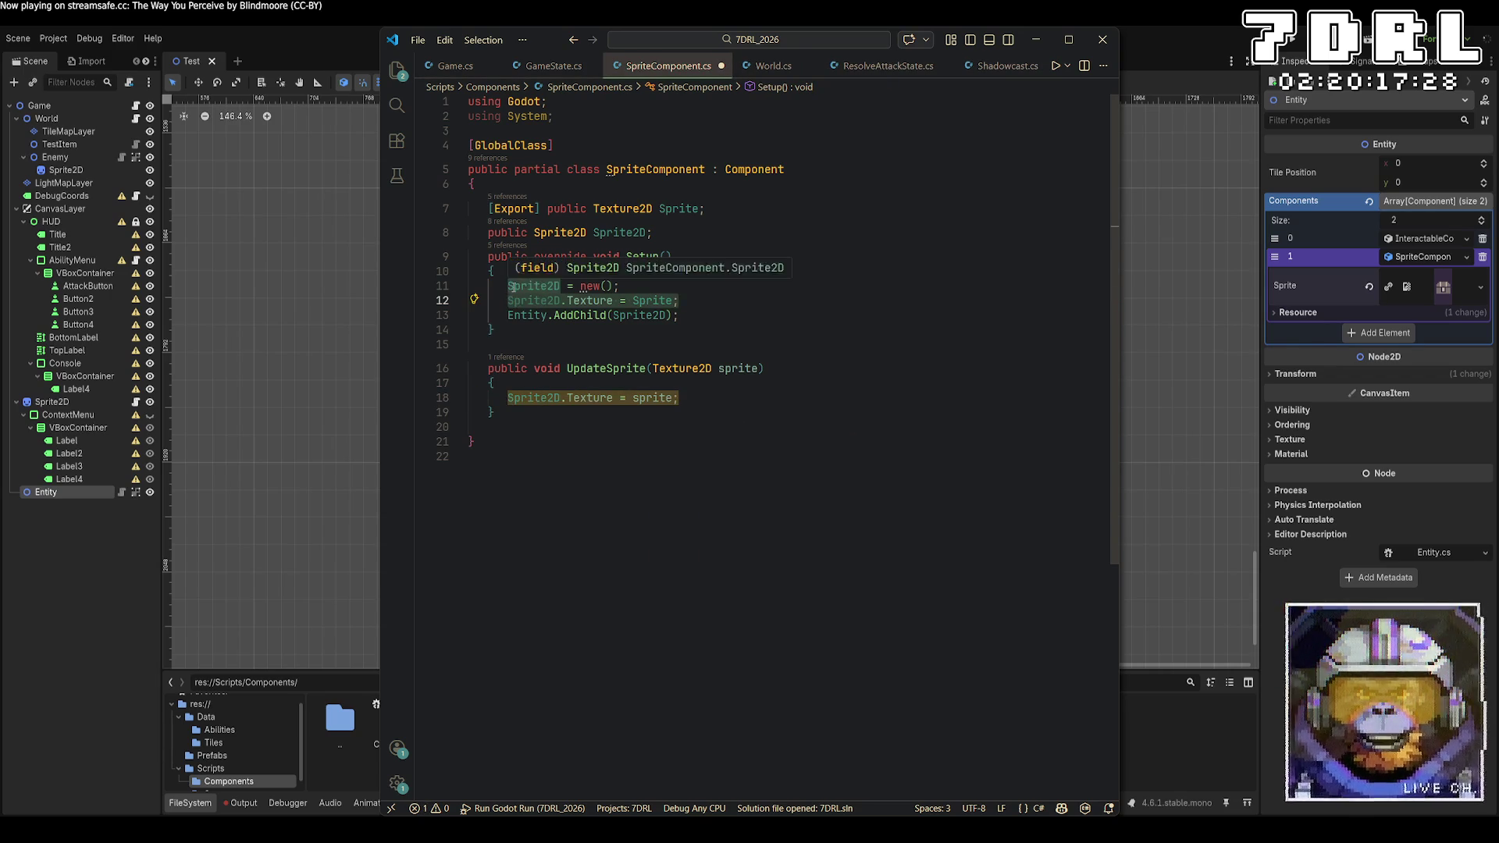
{"action": "type", "text": "UpdateSp"}
{"action": "key", "text": "Tab"}
{"action": "type", "text": "(s"}
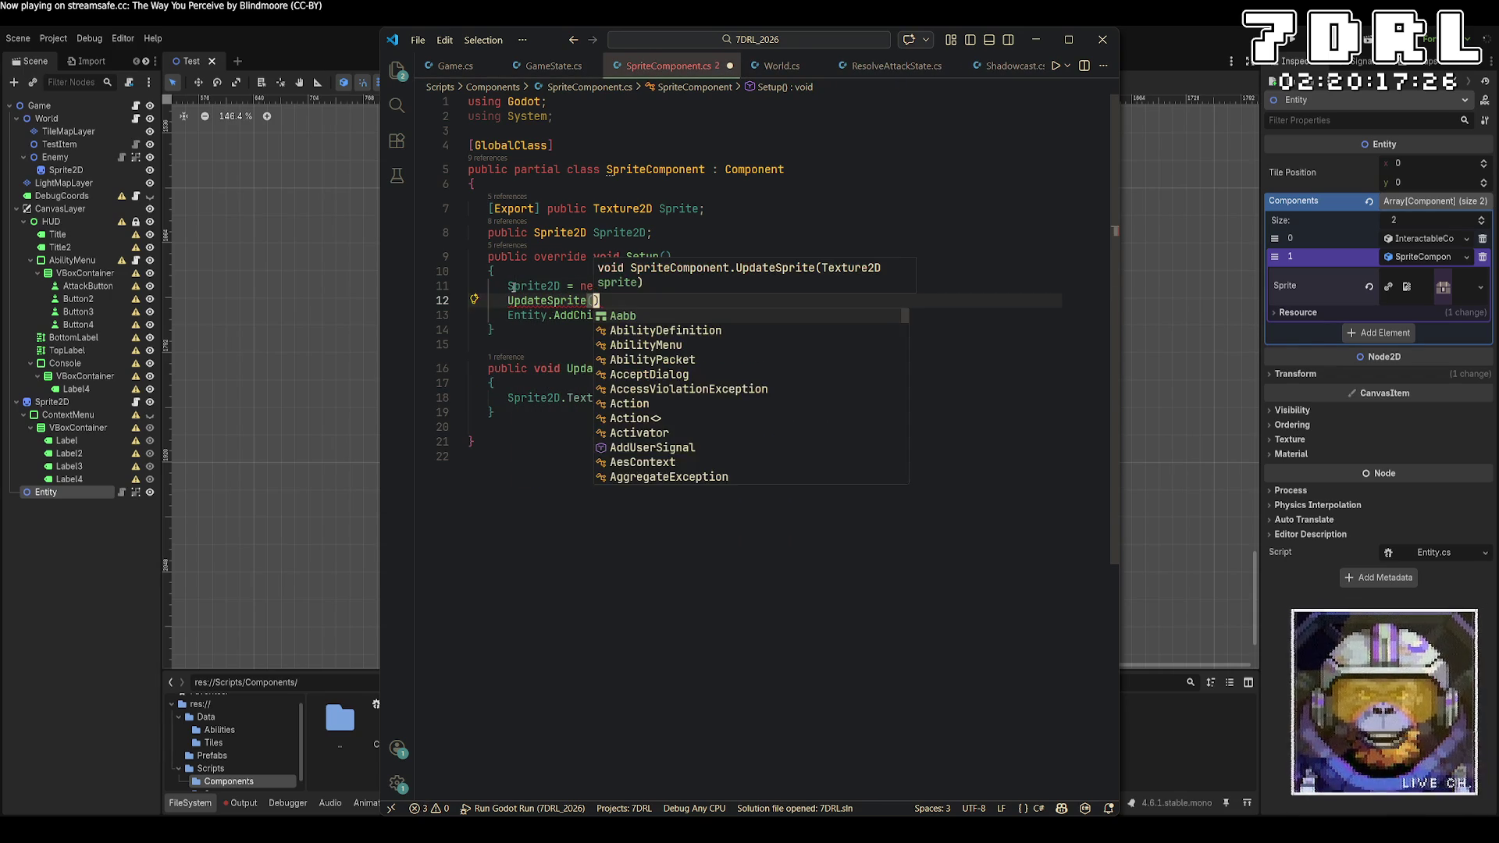
{"action": "type", "text": "prite"}
{"action": "key", "text": "Escape"}
{"action": "key", "text": "BackSpace"}
{"action": "key", "text": "Tab"}
{"action": "type", "text": ";"}
{"action": "key", "text": "ctrl+s"}
{"action": "left_click", "coordinate": [531, 66]}
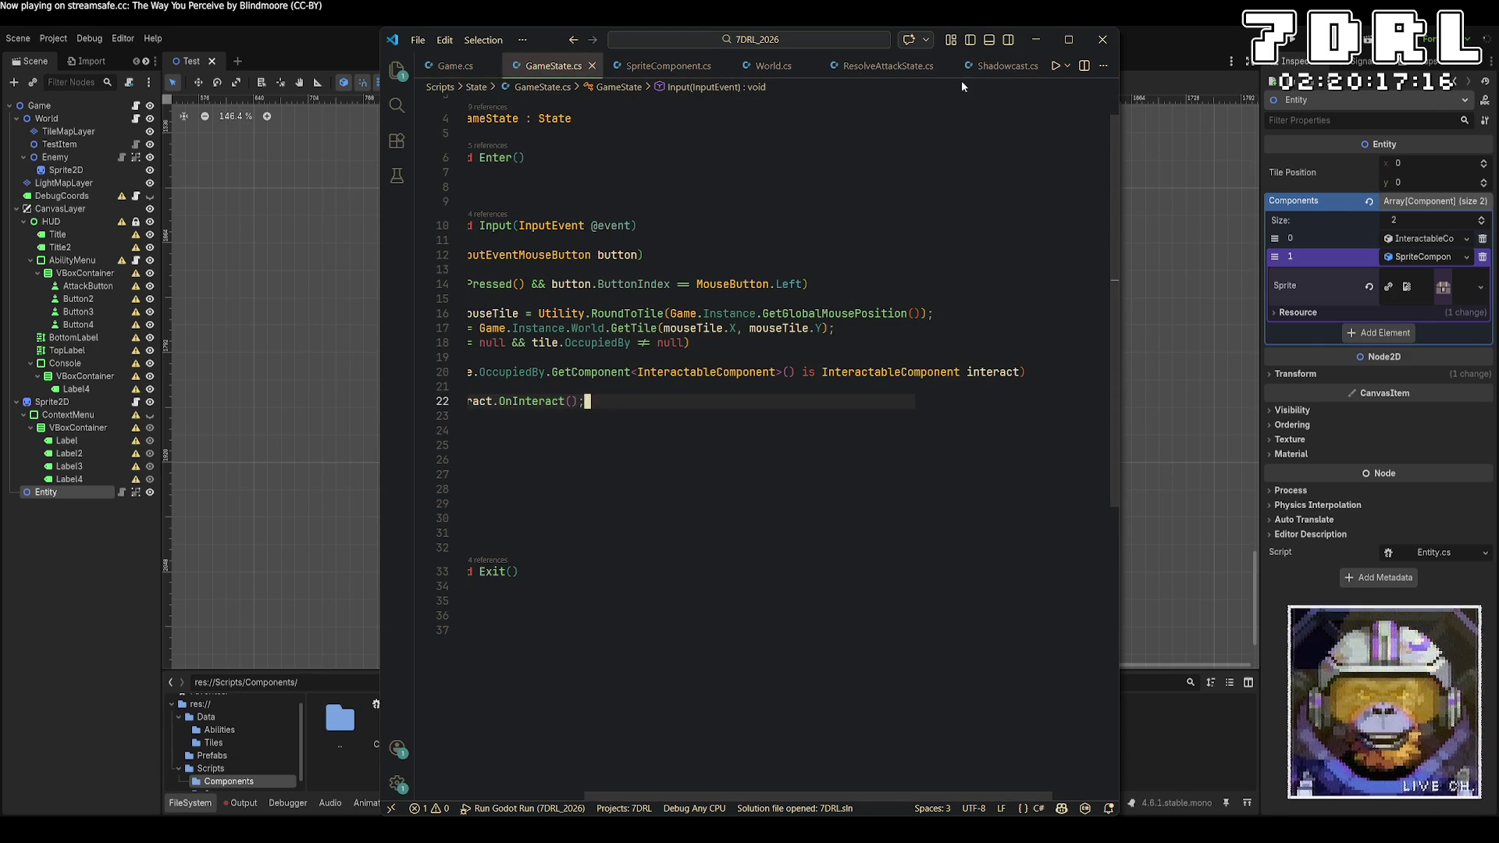
- In InteractableComponent.cs, change the sprite update to call UpdateSprite(UsedSprite)
{"action": "scroll", "coordinate": [923, 71], "scroll_direction": "down", "scroll_amount": 2}
{"action": "scroll", "coordinate": [923, 71], "scroll_direction": "down", "scroll_amount": 2}
{"action": "left_click", "coordinate": [896, 65]}
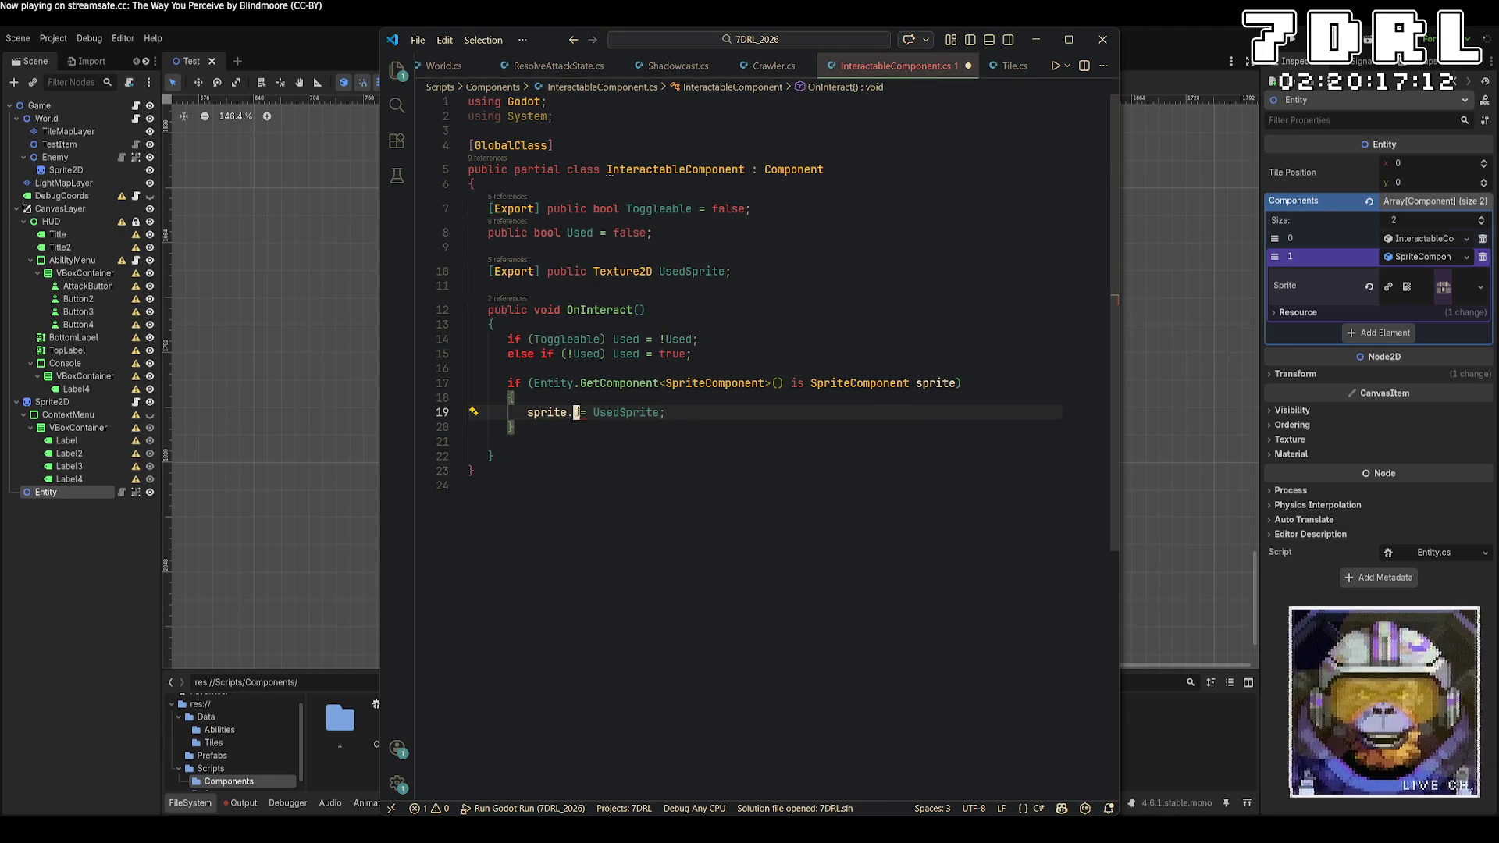
{"action": "type", "text": "Update"}
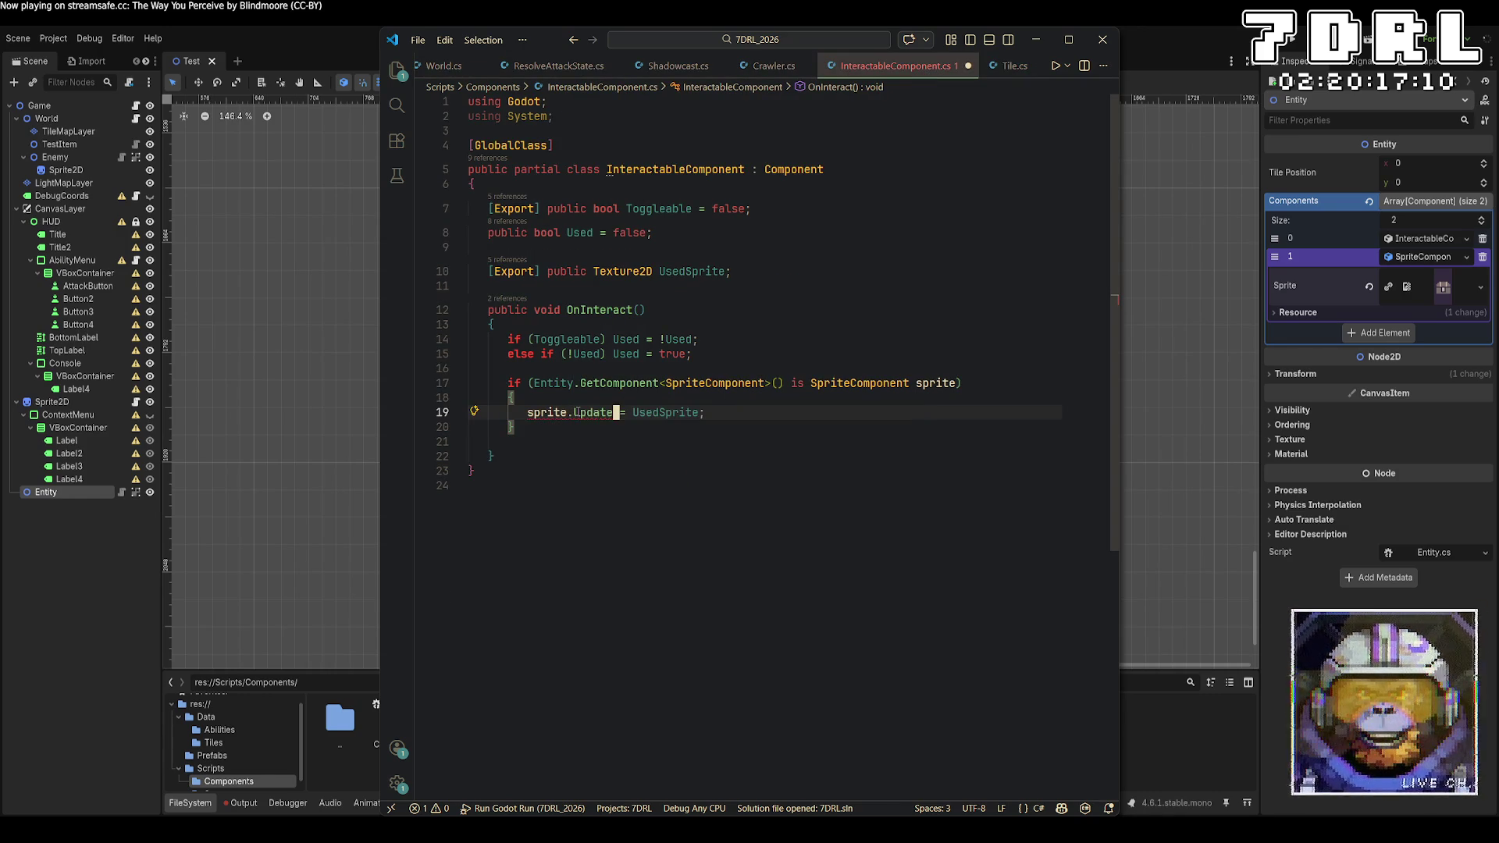
{"action": "type", "text": "S"}
{"action": "key", "text": "Tab"}
{"action": "key", "text": "Delete"}
{"action": "key", "text": "Delete"}
{"action": "key", "text": "Delete"}
{"action": "type", "text": "("}
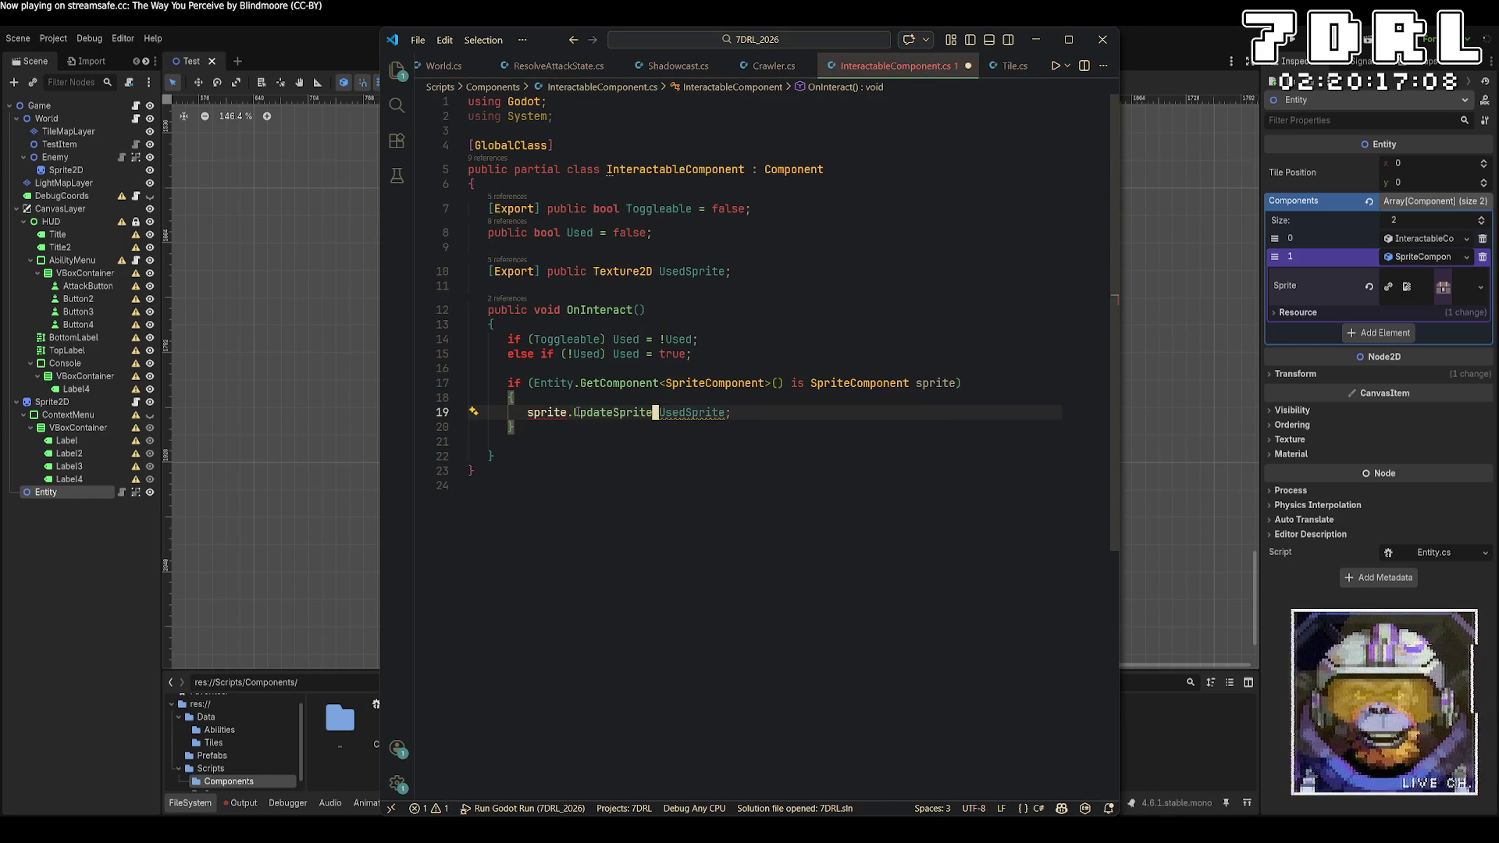
{"action": "type", "text": "(UsedSprite)"}
- Make that call conditional on one line: if (Used) sprite.UpdateSprite(UsedSprite);
{"action": "key", "text": "ctrl+shift+Return"}
{"action": "type", "text": "if (used"}
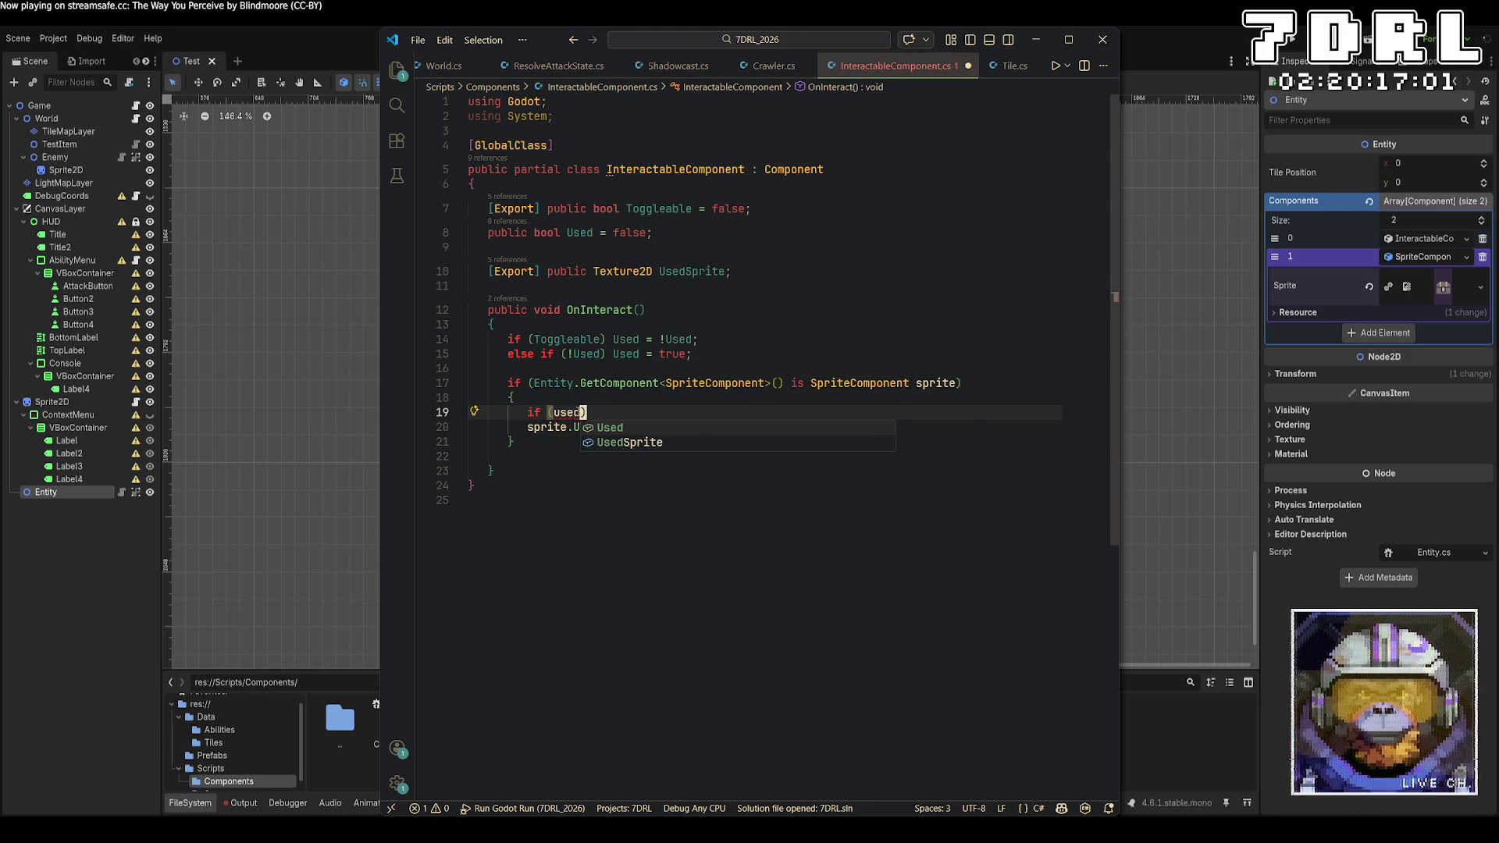
{"action": "key", "text": "Tab"}
{"action": "key", "text": "End"}
{"action": "key", "text": "Delete"}
{"action": "key", "text": "End"}
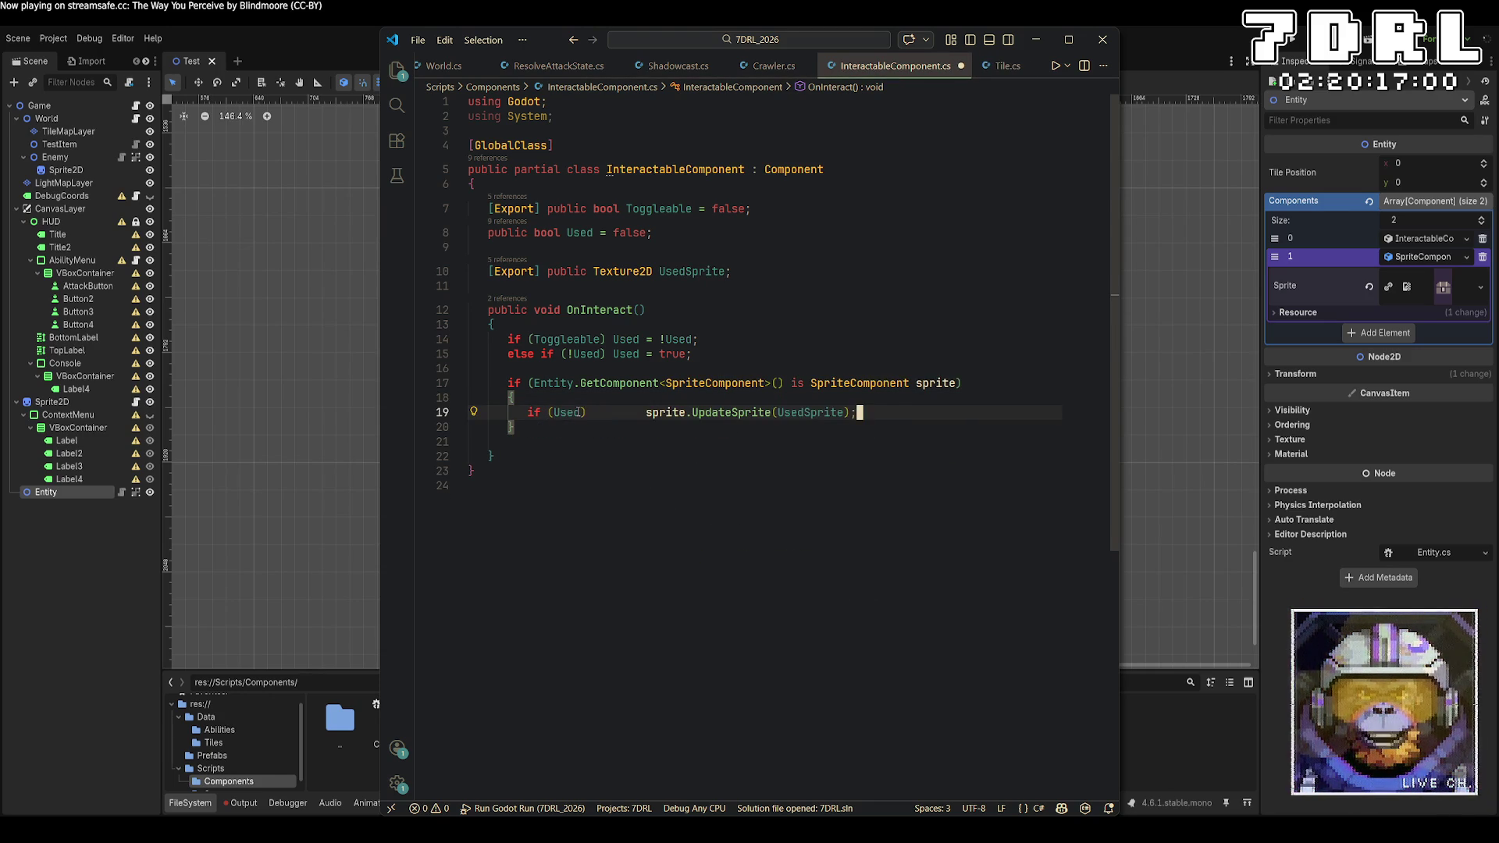
{"action": "key", "text": "ctrl+Right"}
{"action": "key", "text": "ctrl+Right"}
{"action": "key", "text": "ctrl+Right"}
{"action": "key", "text": "Delete"}
{"action": "key", "text": "Delete"}
{"action": "key", "text": "Delete"}
{"action": "key", "text": "Delete"}
{"action": "key", "text": "Delete"}
{"action": "key", "text": "Delete"}
- Start an else branch on the next line with 'else sprite.UpdateSprite('
{"action": "key", "text": "End"}
{"action": "key", "text": "Return"}
{"action": "type", "text": "else sprite.Update"}
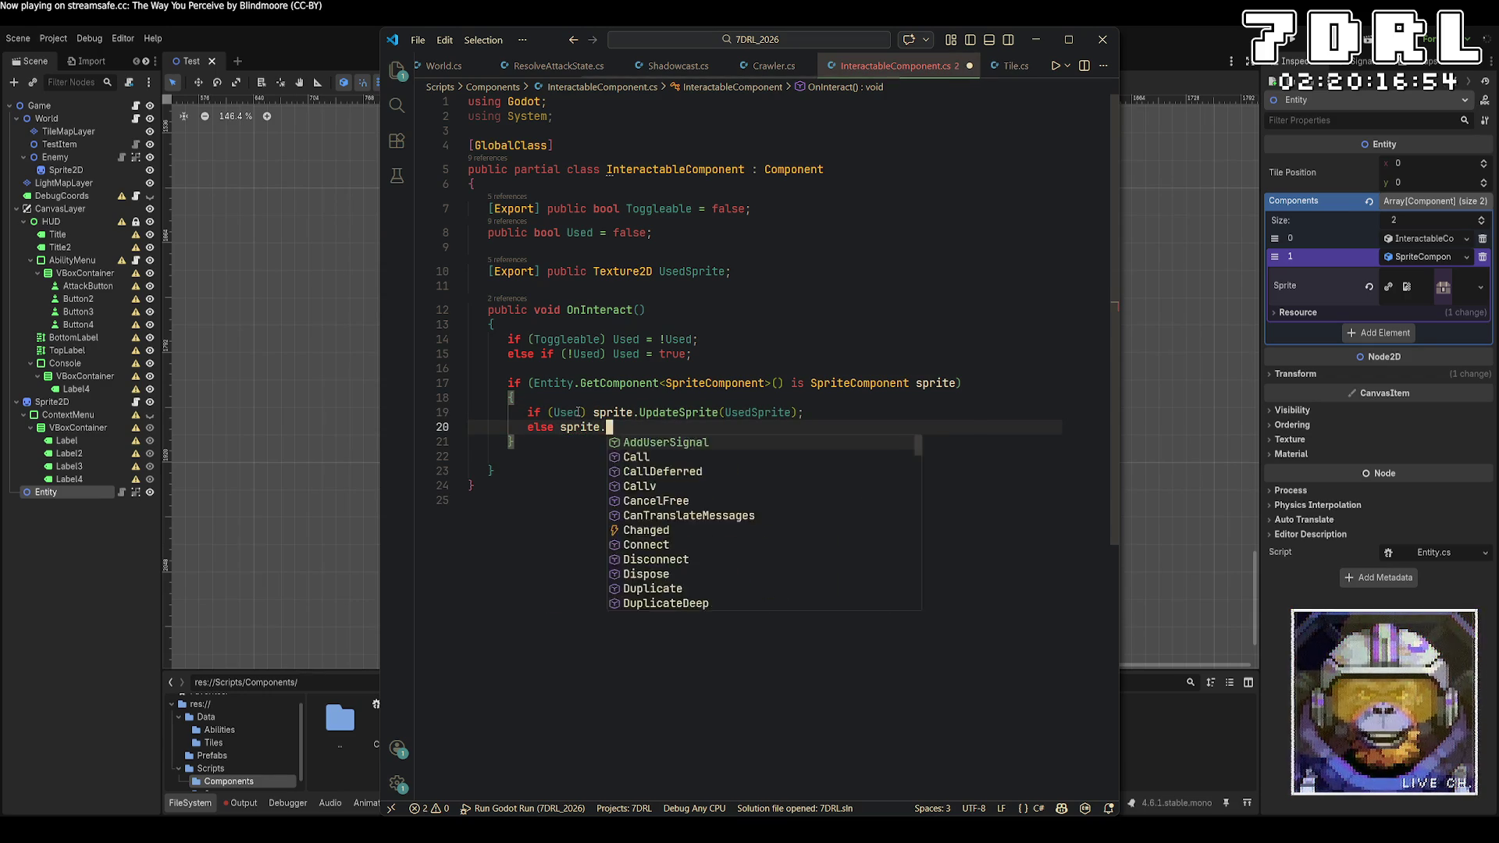
{"action": "key", "text": "Tab"}
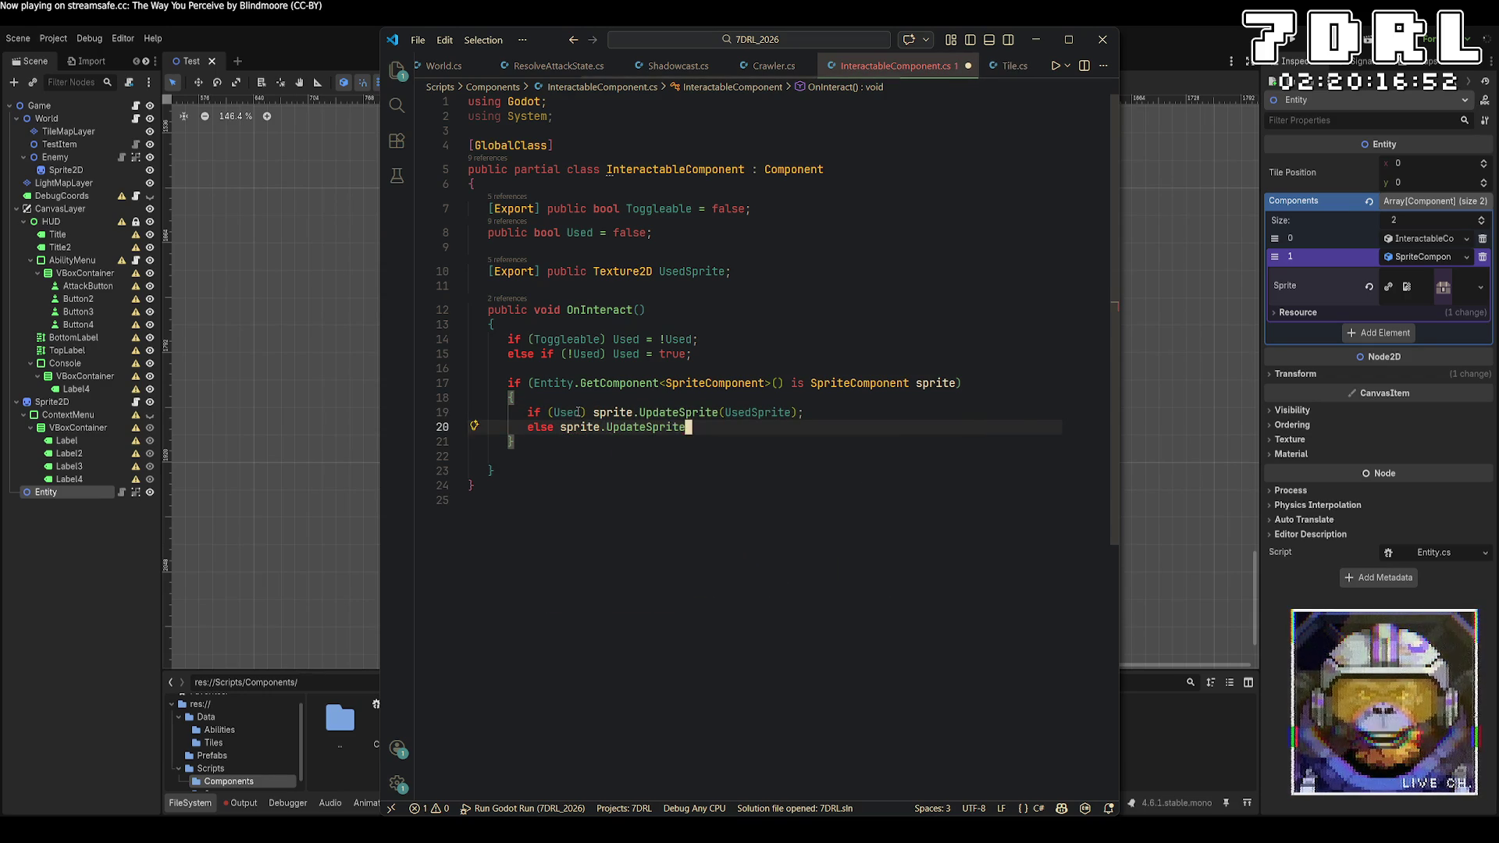
{"action": "type", "text": "("}
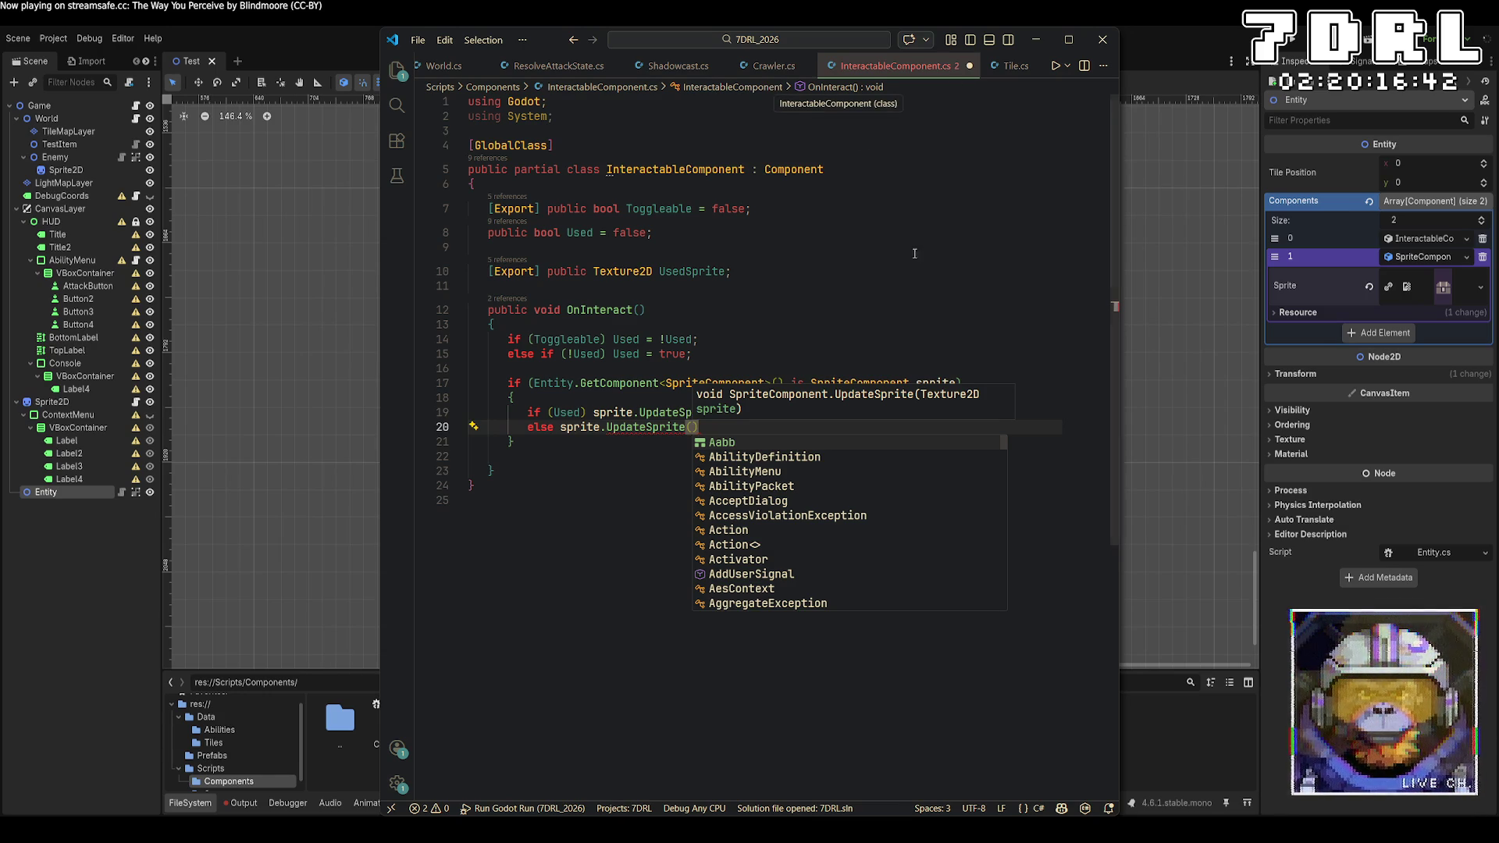
{"action": "scroll", "coordinate": [510, 68], "scroll_direction": "up", "scroll_amount": 4}
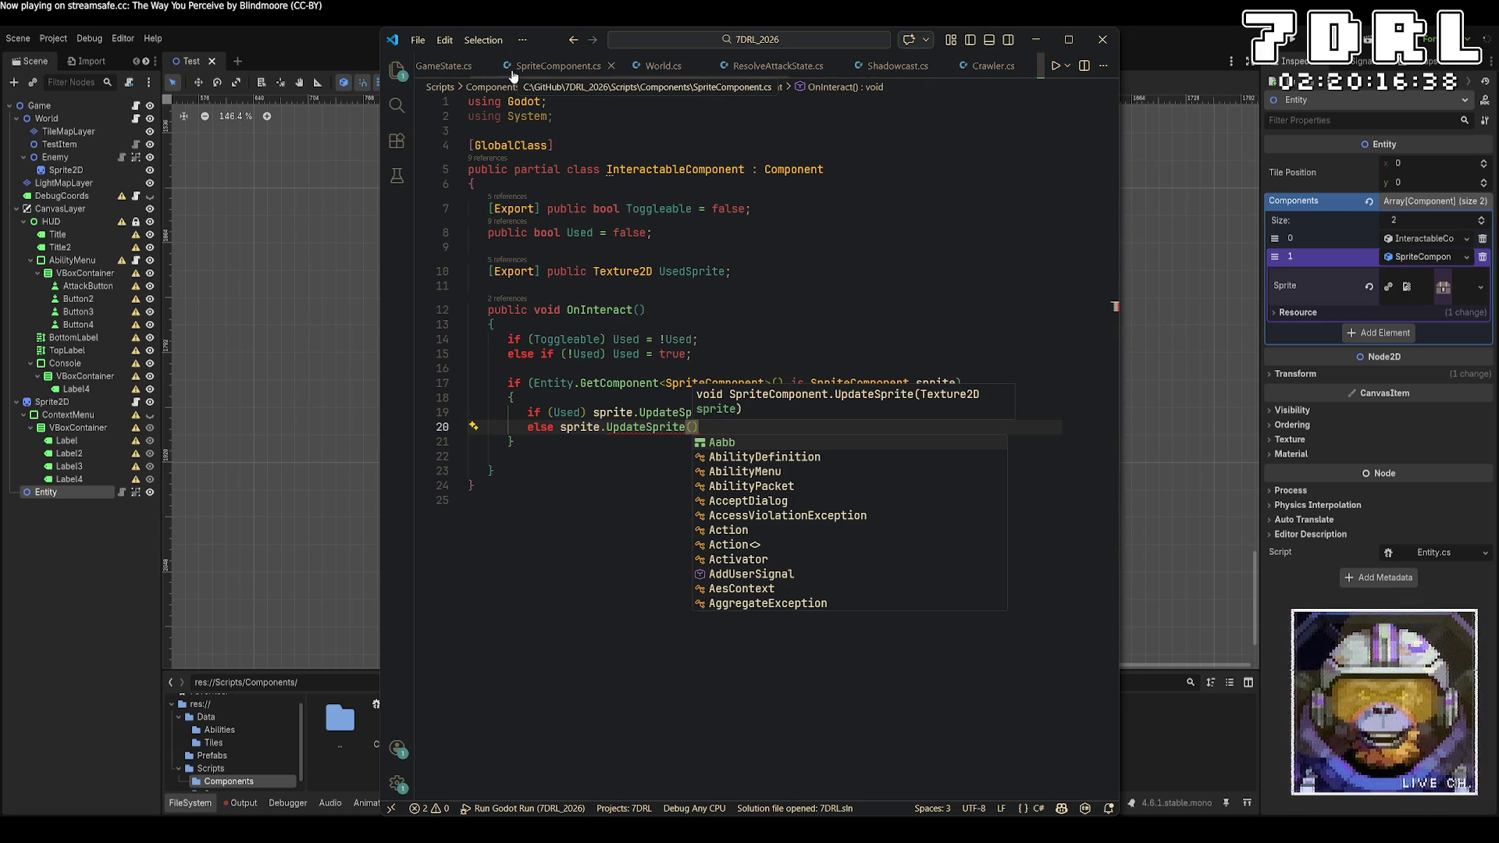
- Add a ResetSprite() method to SpriteComponent.cs that sets Sprite2D.Texture = Sprite, and save
{"action": "left_click", "coordinate": [512, 66]}
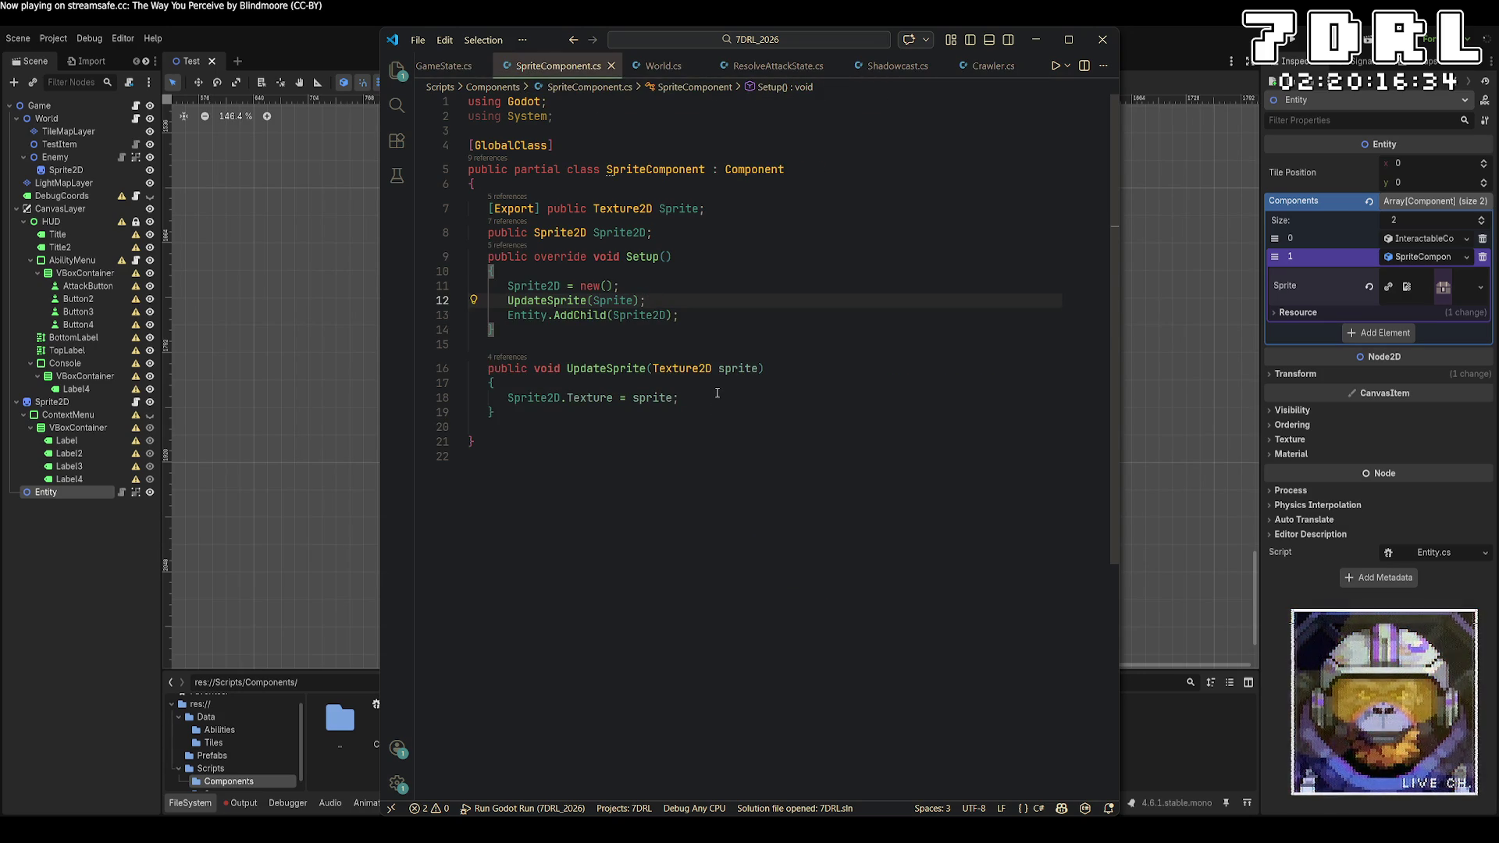
{"action": "left_click", "coordinate": [984, 67]}
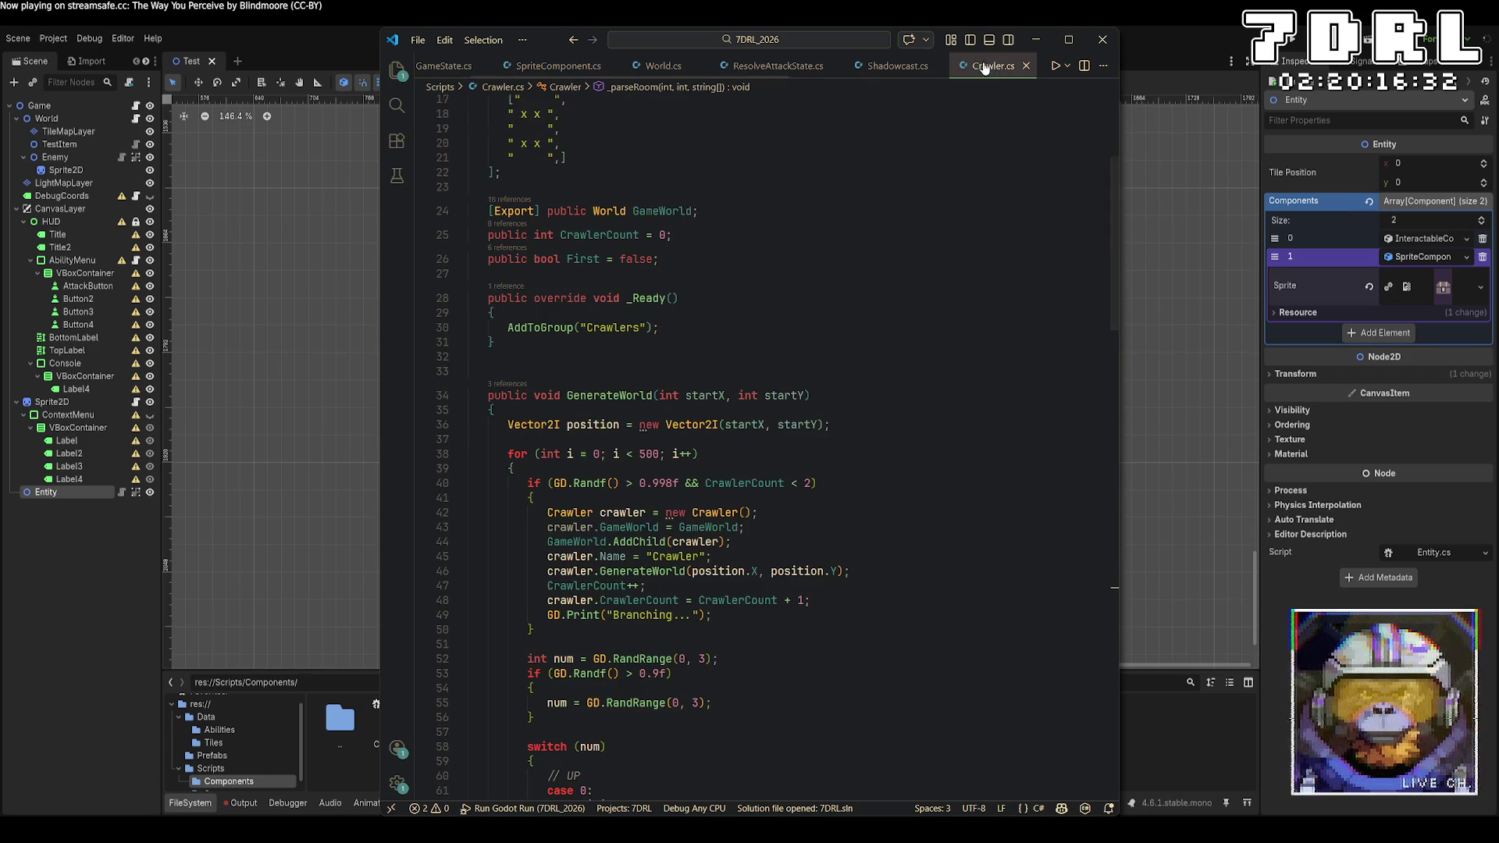
{"action": "left_click", "coordinate": [558, 67]}
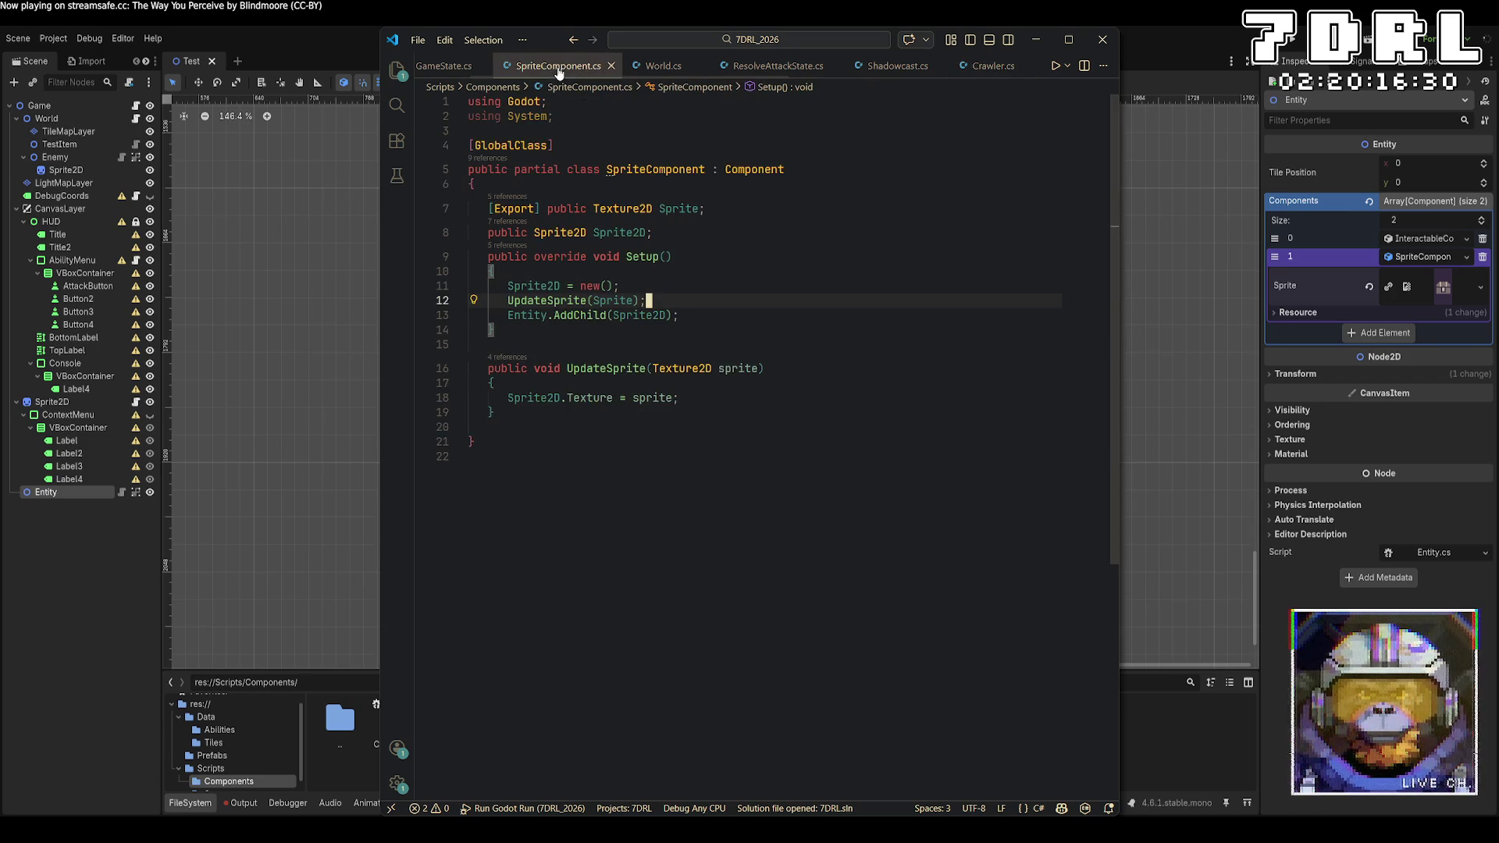
{"action": "left_click", "coordinate": [597, 426]}
{"action": "key", "text": "Up"}
{"action": "key", "text": "Return"}
{"action": "key", "text": "Return"}
{"action": "type", "text": "public void Reset"}
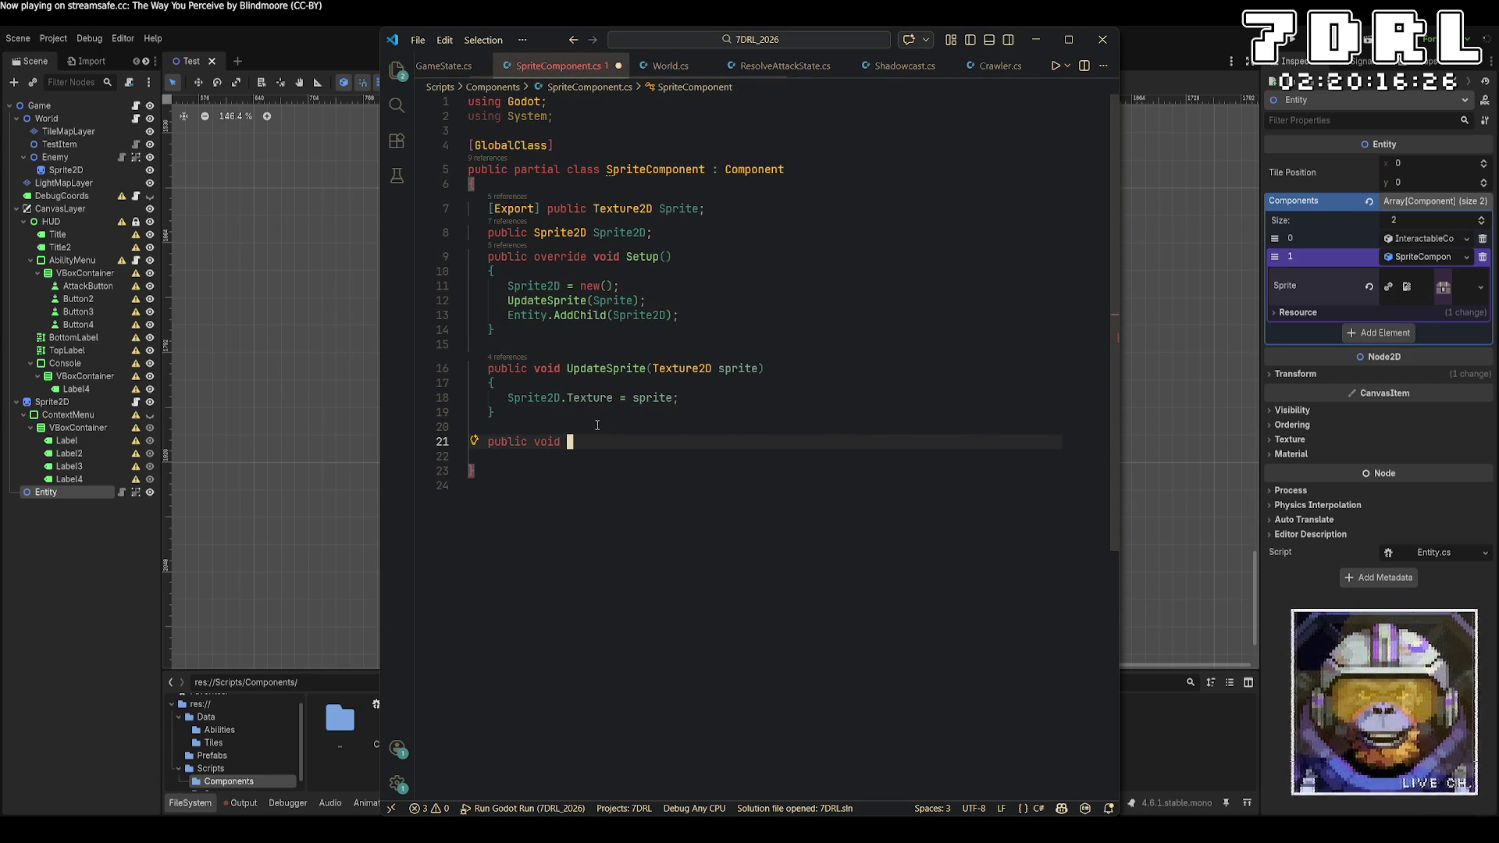
{"action": "type", "text": "Sprite()"}
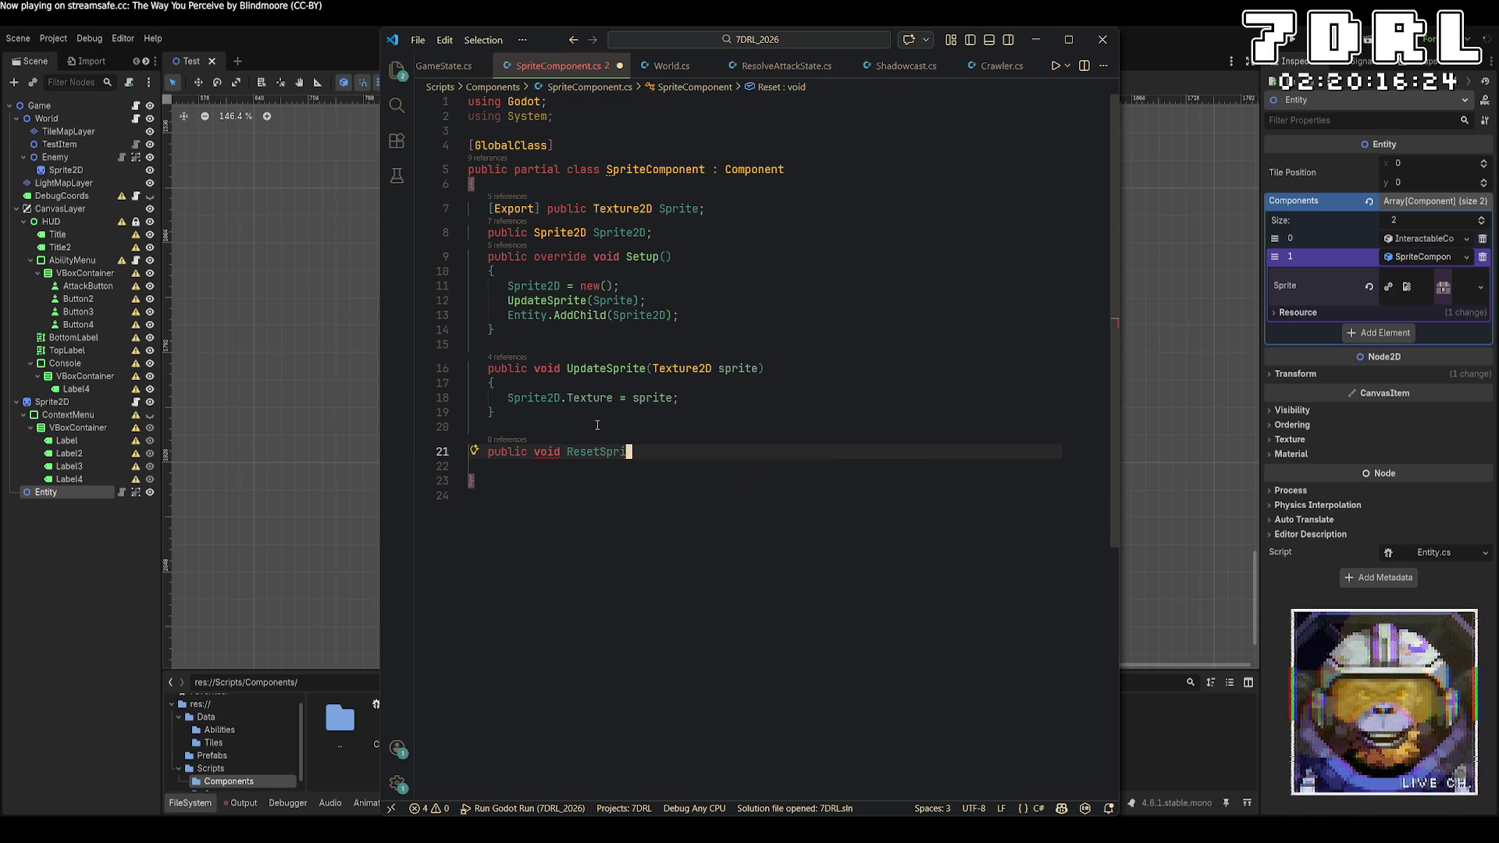
{"action": "key", "text": "Return"}
{"action": "type", "text": "{"}
{"action": "key", "text": "Return"}
{"action": "type", "text": "Sprite2D.Texture = Sprite;"}
{"action": "key", "text": "ctrl+s"}
- Change InteractableComponent's else branch to call sprite.ResetSprite(); and save the file
{"action": "key", "text": "ctrl+Tab"}
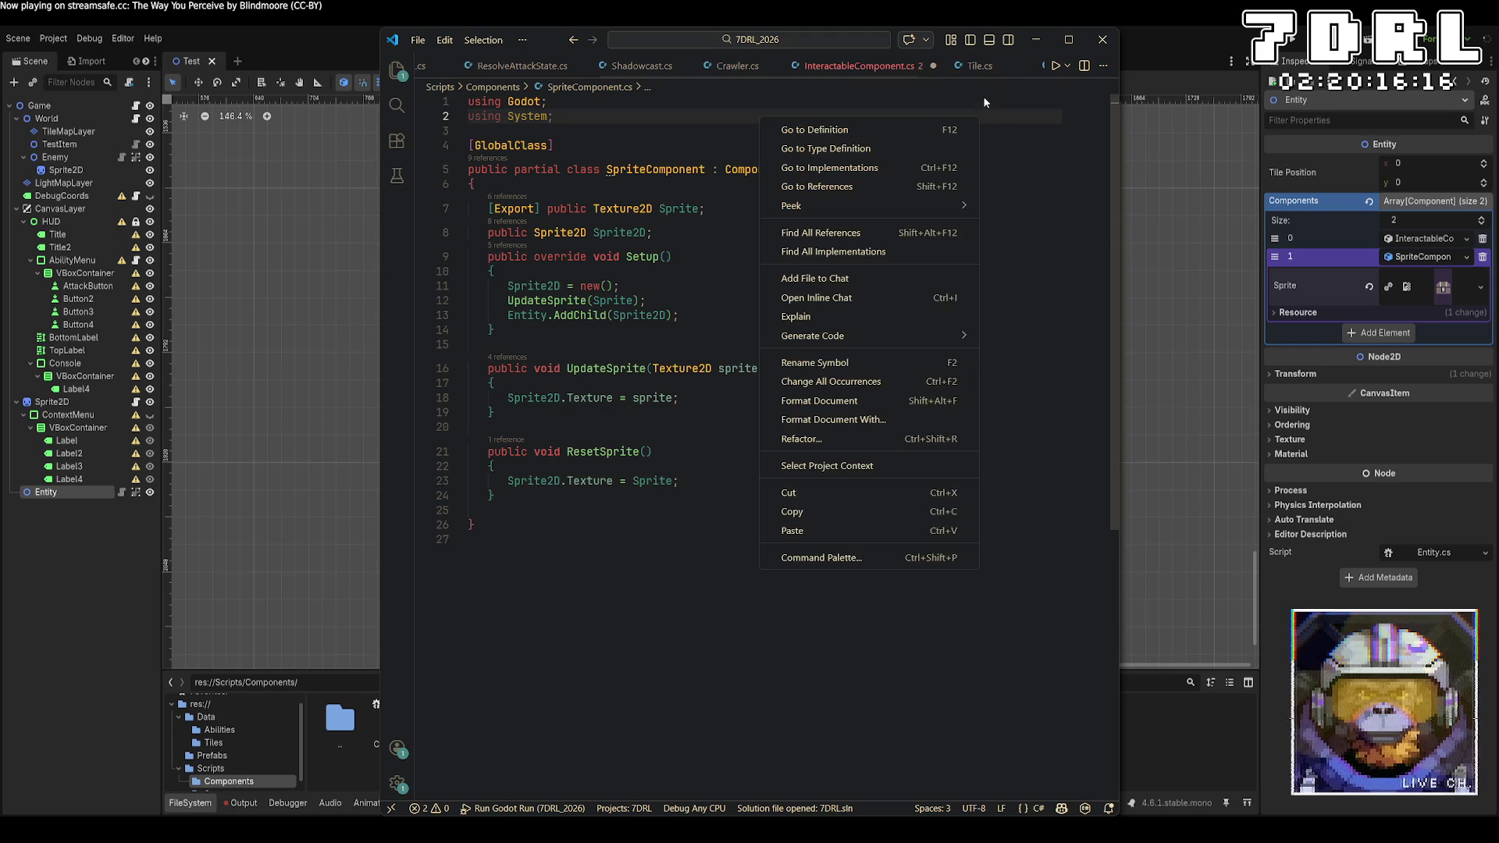
{"action": "key", "text": "BackSpace"}
{"action": "key", "text": "BackSpace"}
{"action": "key", "text": "BackSpace"}
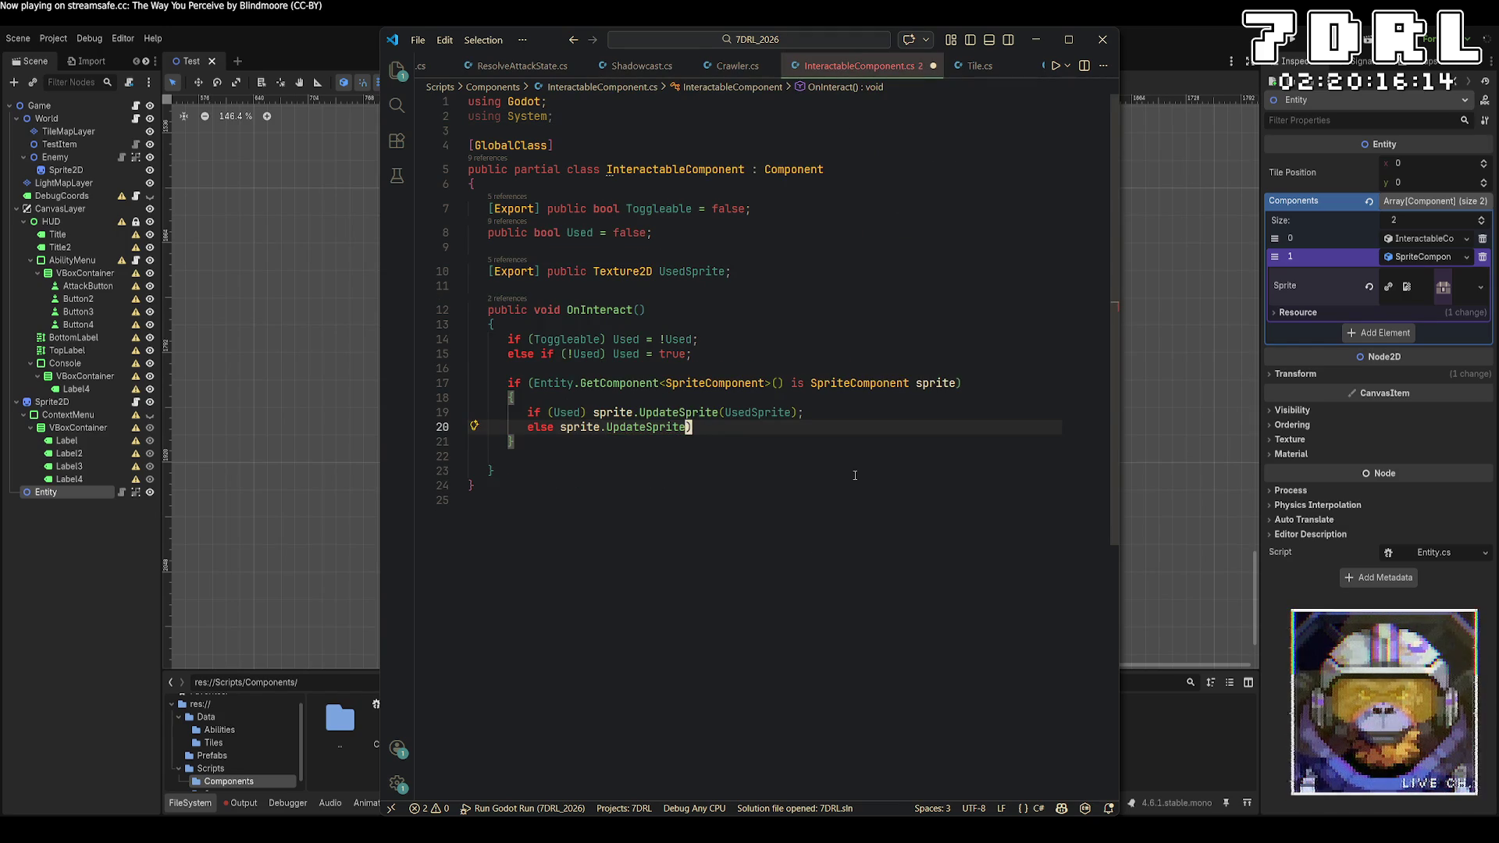
{"action": "type", "text": ".Res"}
{"action": "key", "text": "Tab"}
{"action": "type", "text": "("}
{"action": "key", "text": "End"}
{"action": "type", "text": ";"}
{"action": "key", "text": "ctrl+s"}
{"action": "left_click", "coordinate": [1259, 138]}
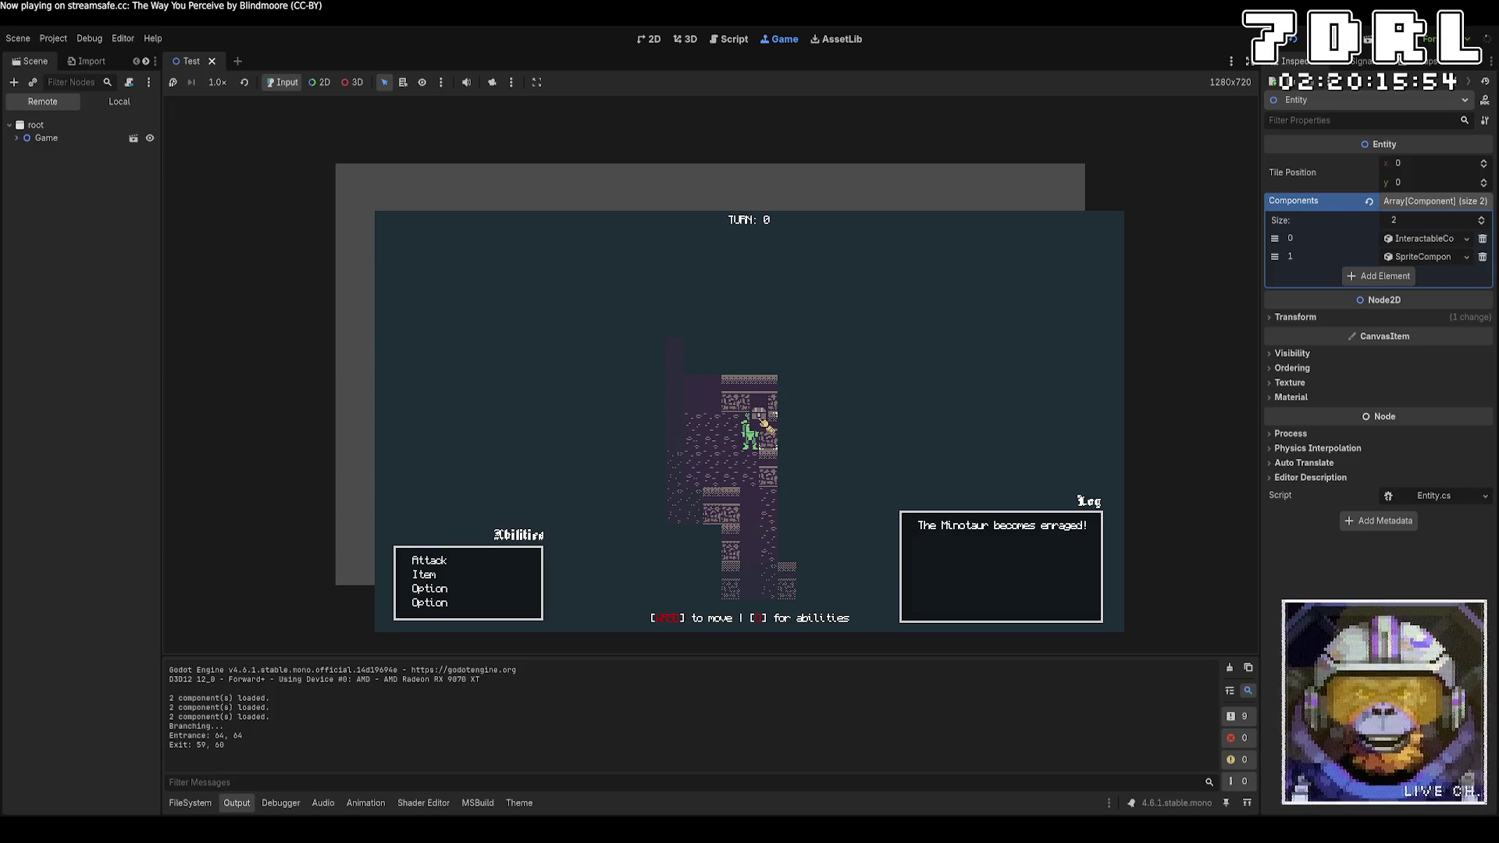
- Move the player left and right in the running game, stop it with F8, and close Shadowcast.cs
{"action": "key", "text": "a"}
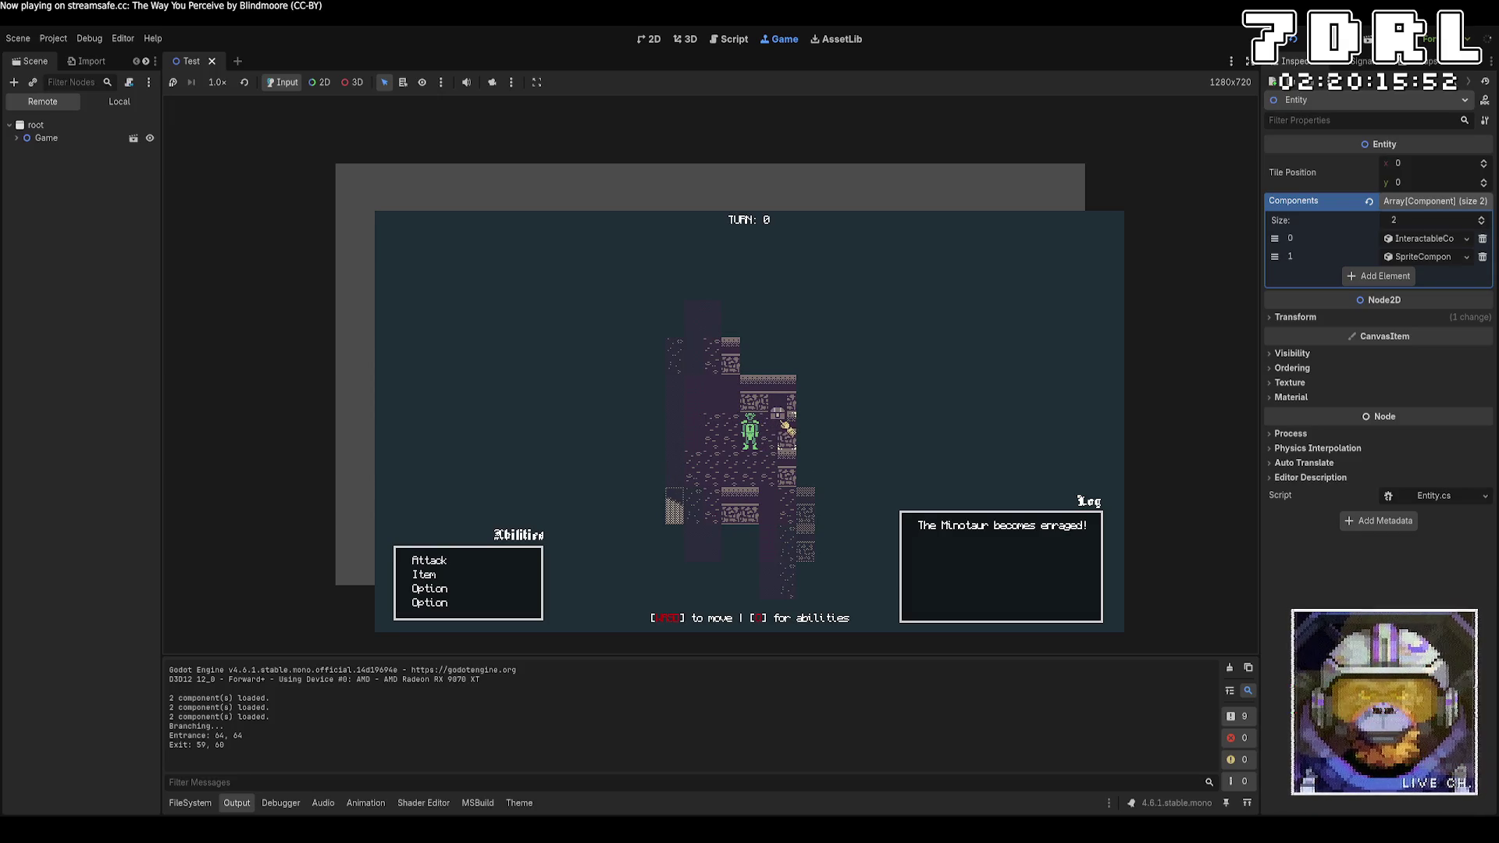
{"action": "key", "text": "d"}
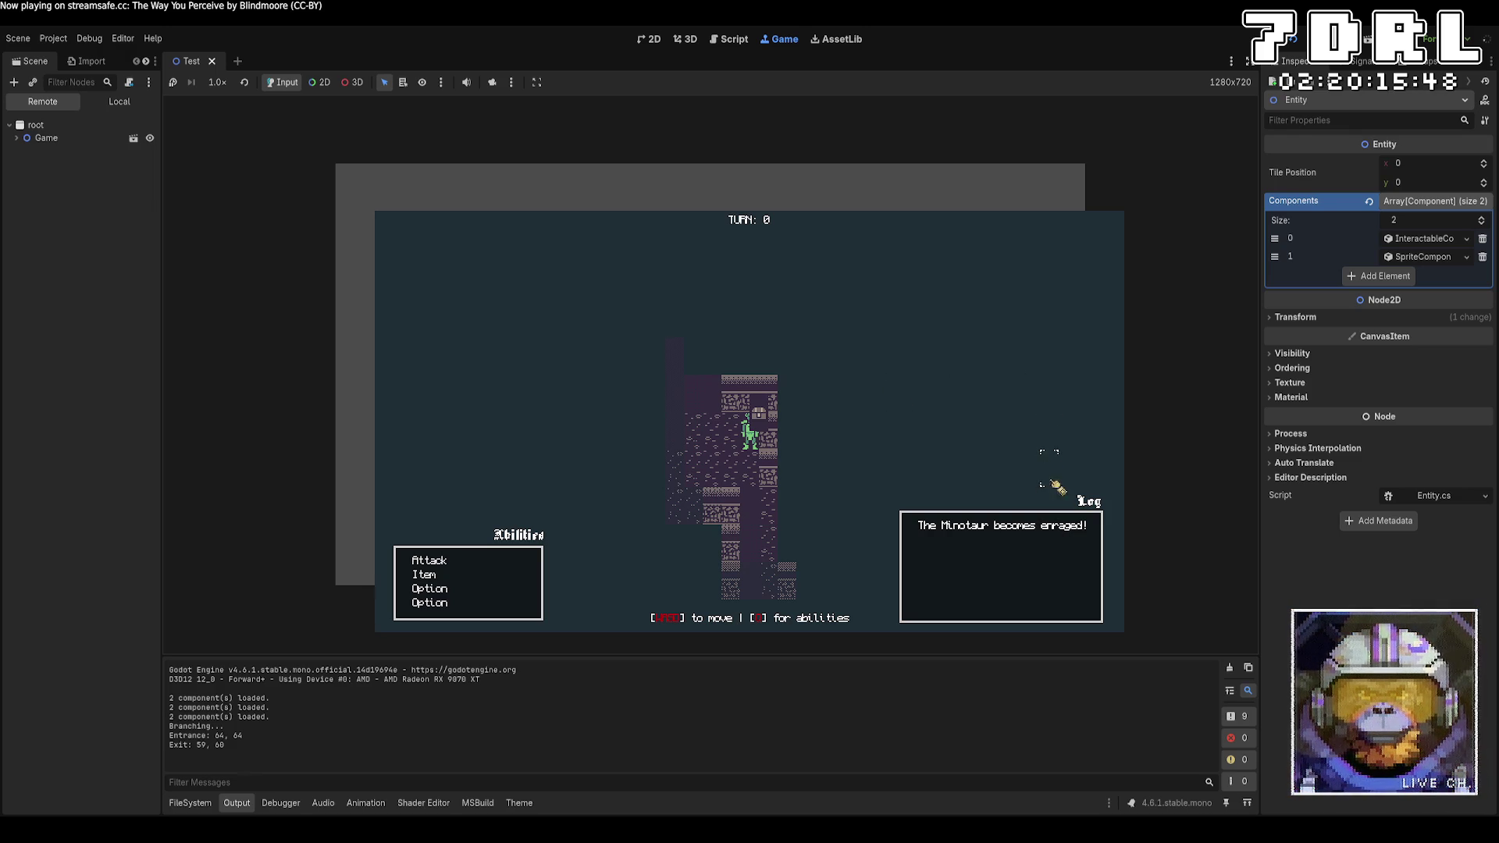
{"action": "key", "text": "F8"}
{"action": "scroll", "coordinate": [597, 411], "scroll_direction": "up", "scroll_amount": 12}
{"action": "scroll", "coordinate": [598, 414], "scroll_direction": "down", "scroll_amount": 10}
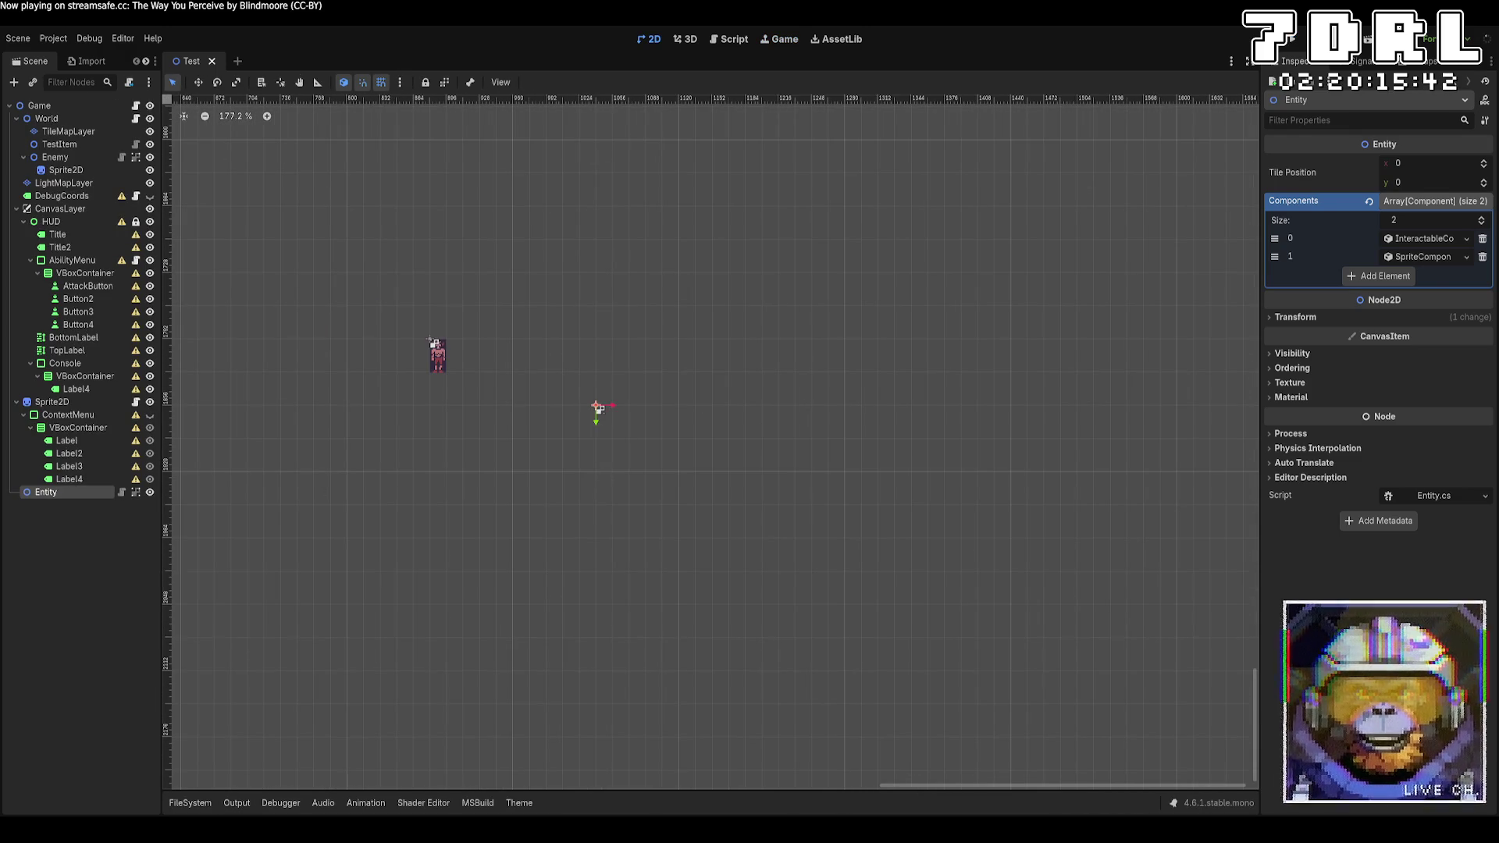
{"action": "key", "text": "alt+Tab"}
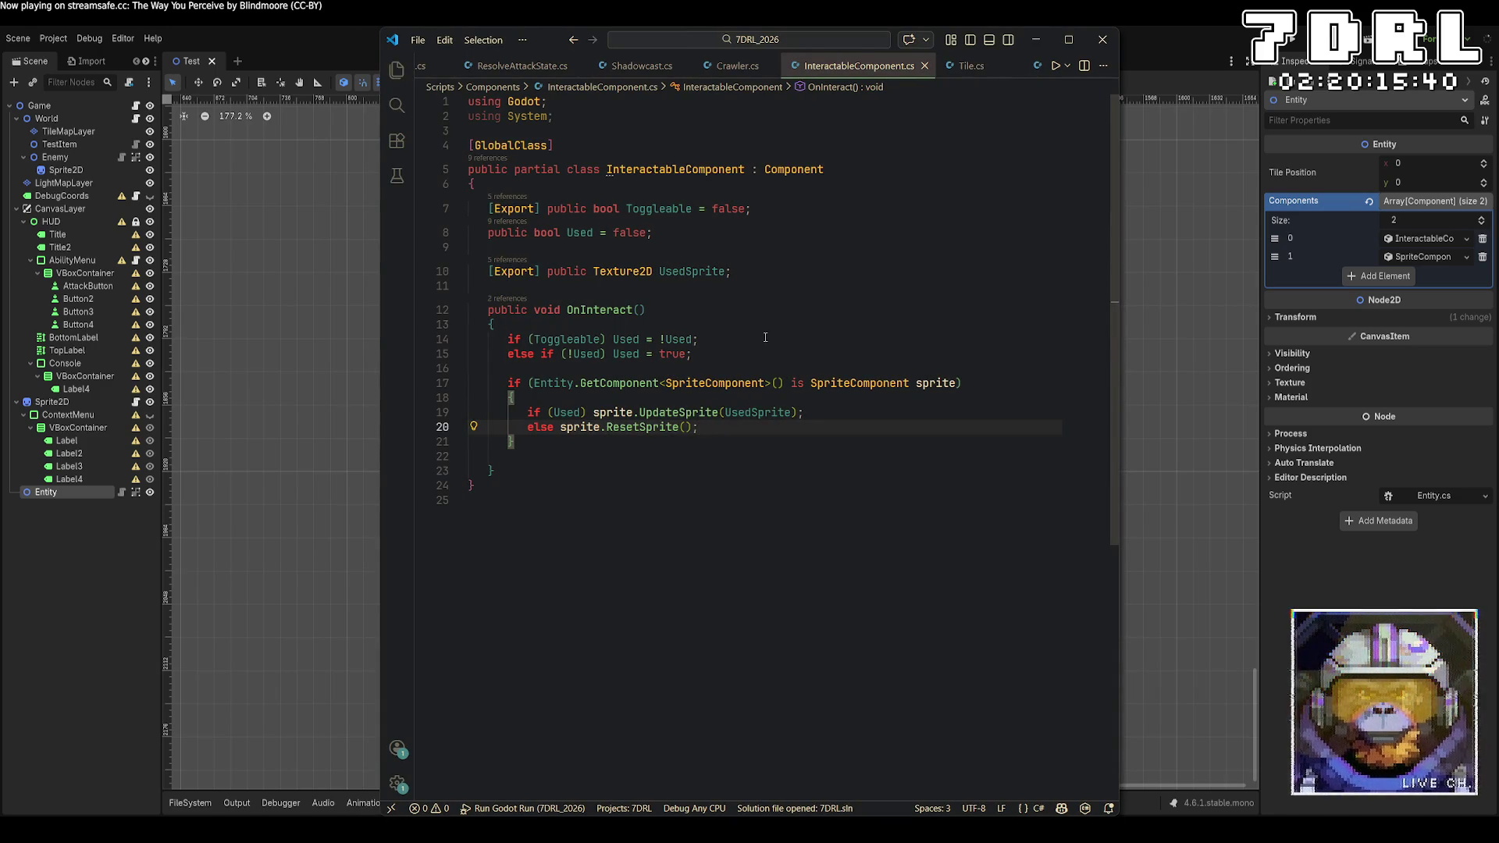
{"action": "middle_click", "coordinate": [617, 66]}
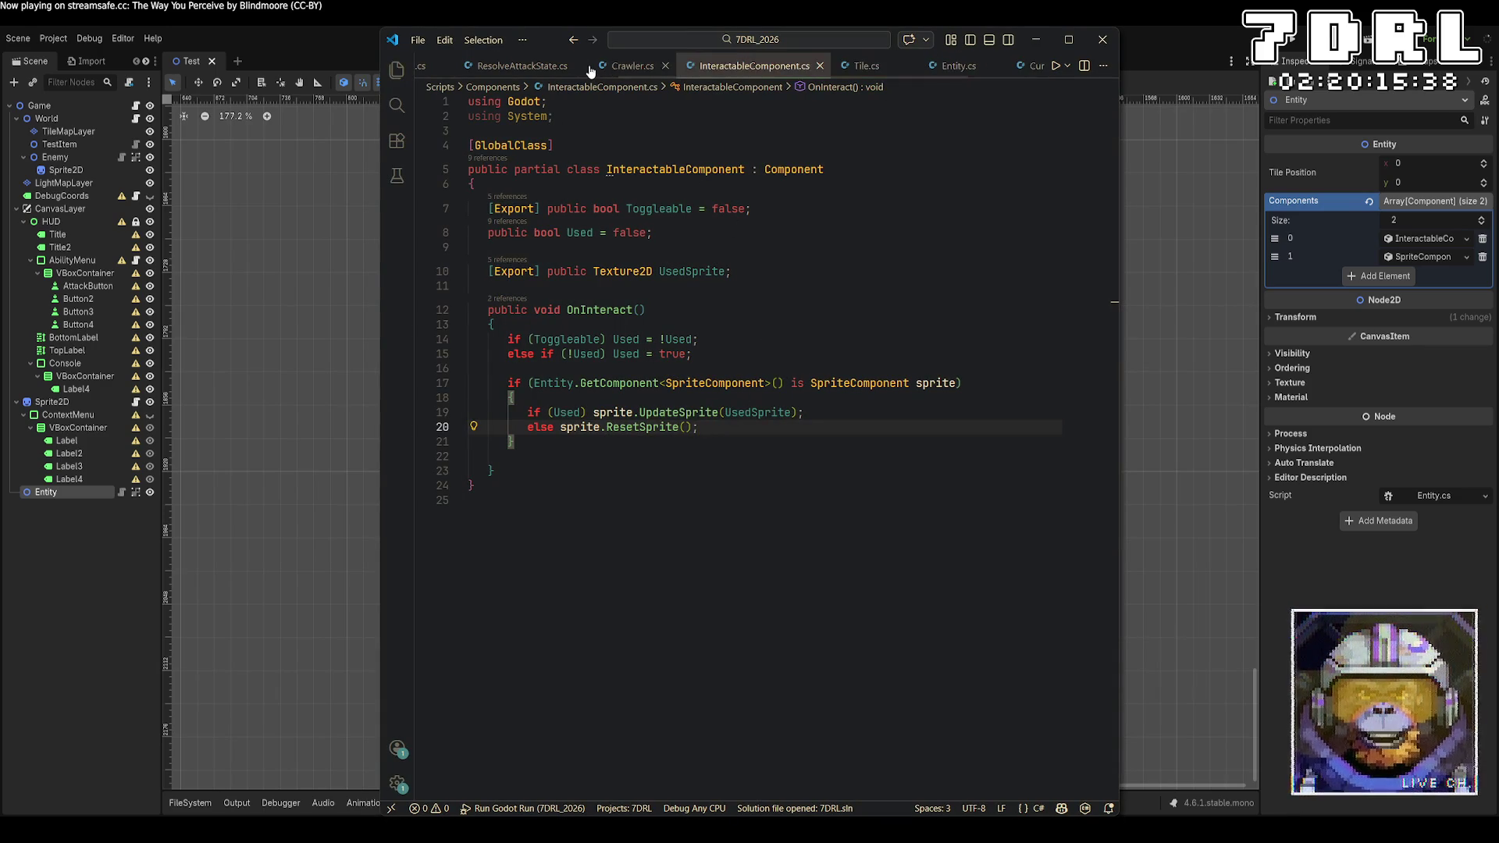
- In SpriteComponent's Setup, create the Sprite2D with an initializer { Centered = false }, then rebuild and run
{"action": "scroll", "coordinate": [590, 68], "scroll_direction": "up", "scroll_amount": 3}
{"action": "left_click", "coordinate": [585, 67]}
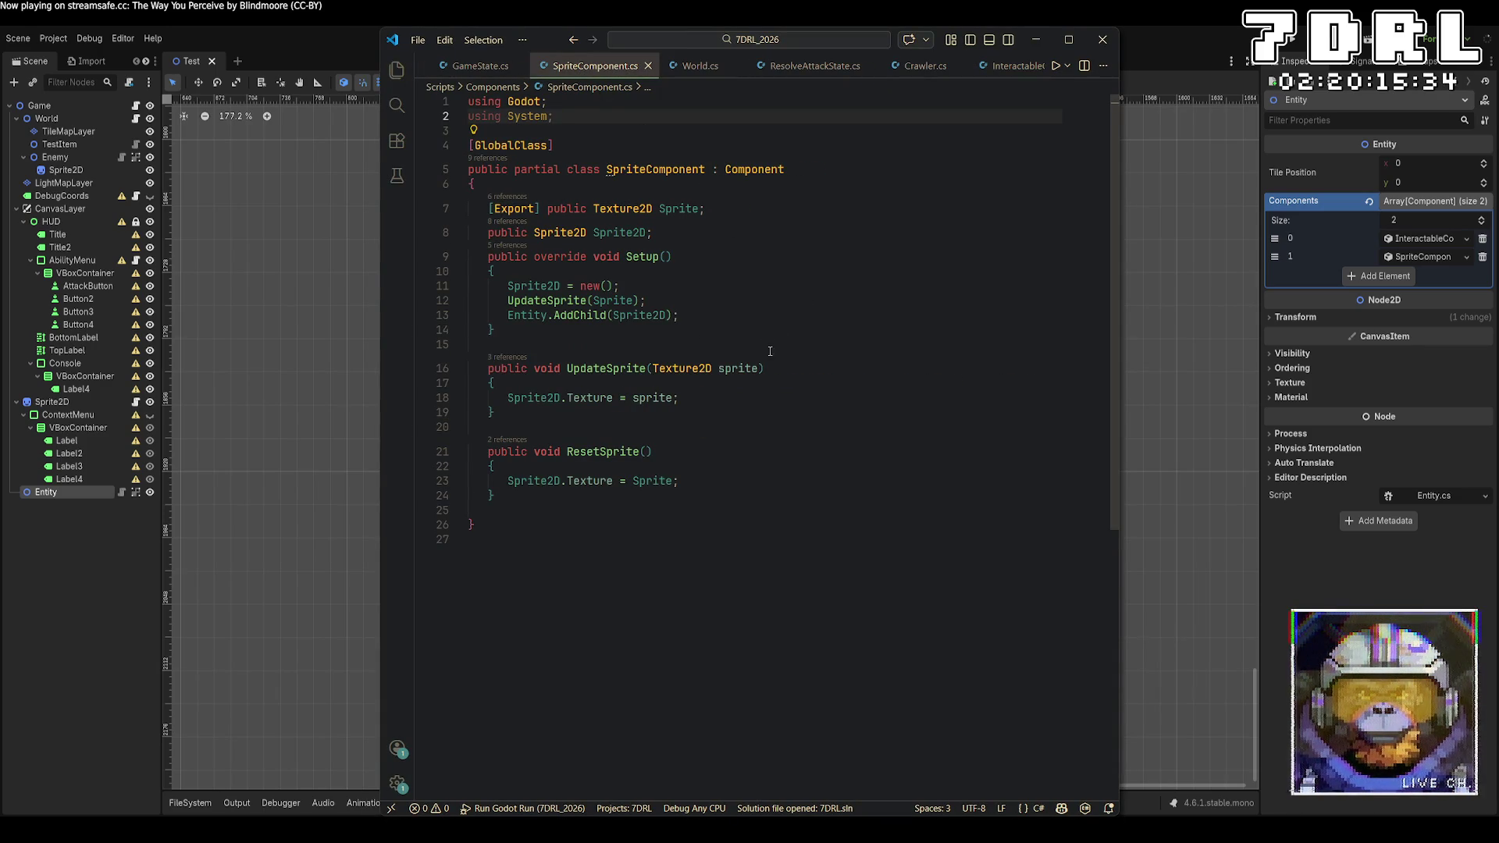
{"action": "left_click", "coordinate": [727, 313]}
{"action": "left_click", "coordinate": [761, 289]}
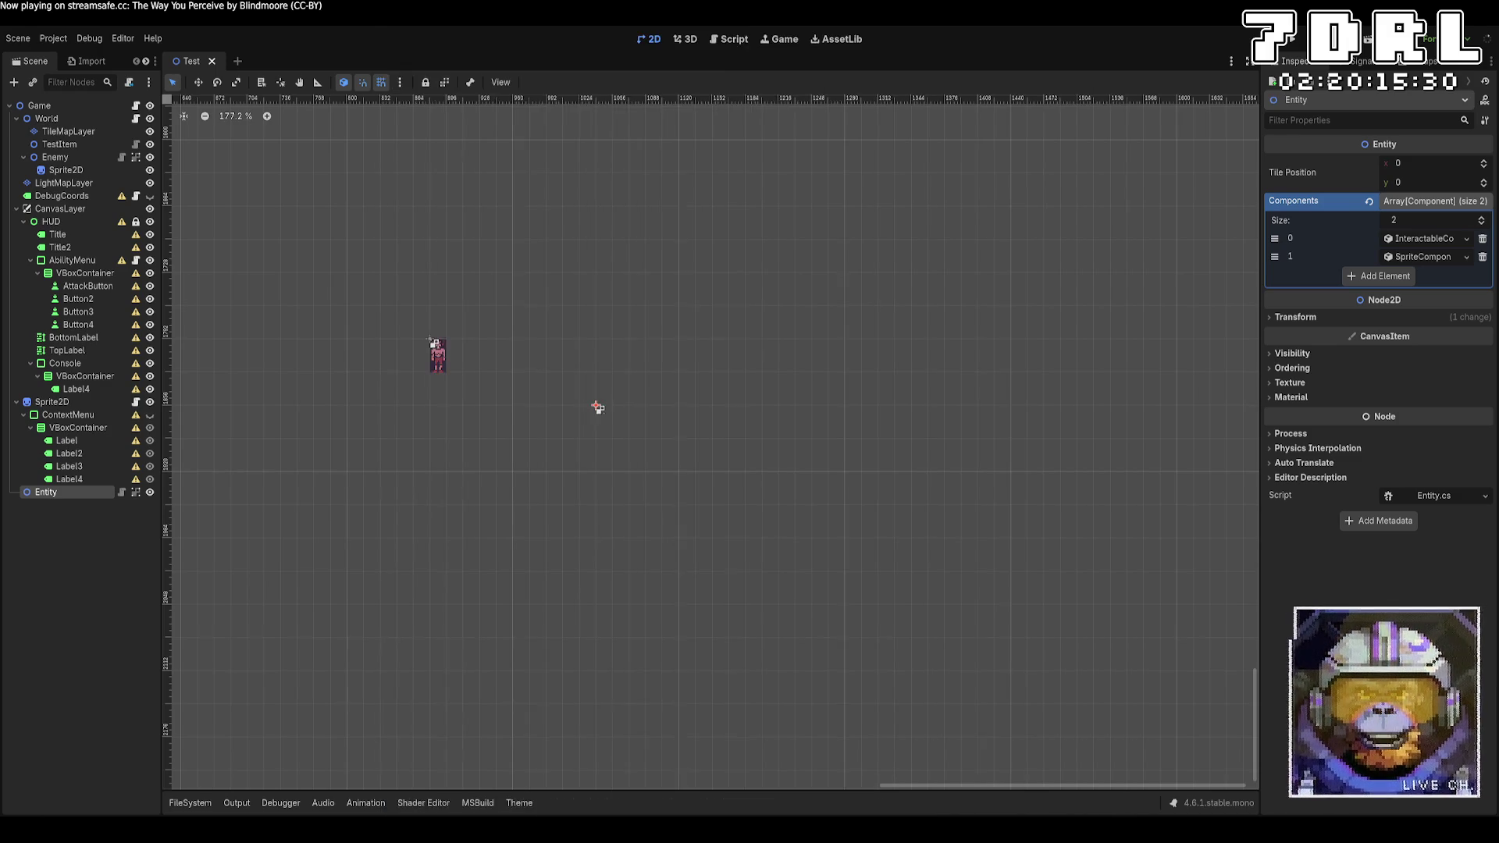
{"action": "key", "text": "Return"}
{"action": "type", "text": "S"}
{"action": "key", "text": "BackSpace"}
{"action": "key", "text": "BackSpace"}
{"action": "key", "text": "BackSpace"}
{"action": "key", "text": "Return"}
{"action": "type", "text": "{"}
{"action": "key", "text": "Return"}
{"action": "key", "text": "Down"}
{"action": "type", "text": ";"}
{"action": "key", "text": "Up"}
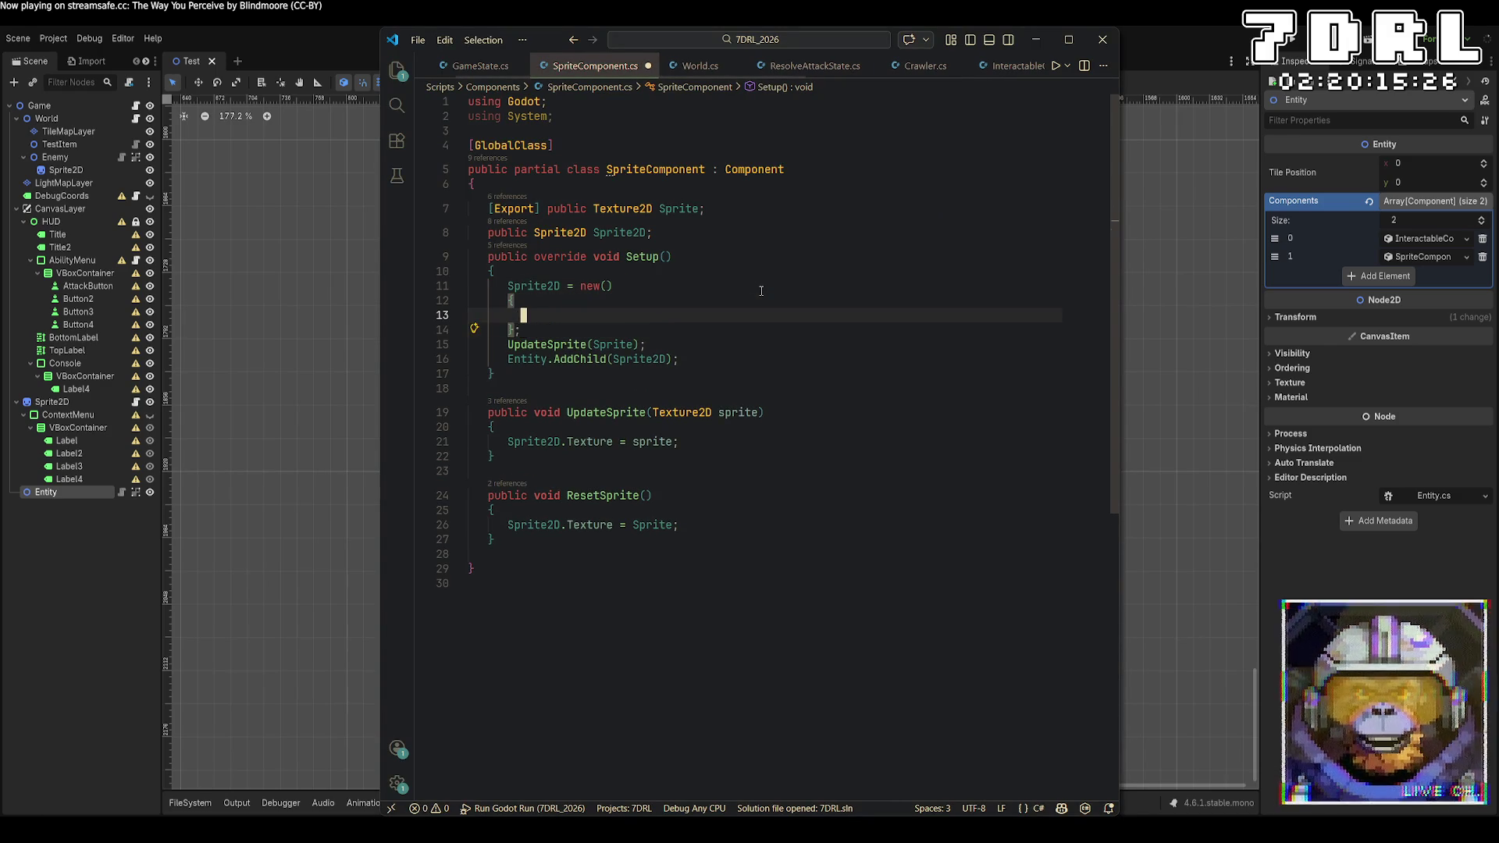
{"action": "type", "text": "Centered = false"}
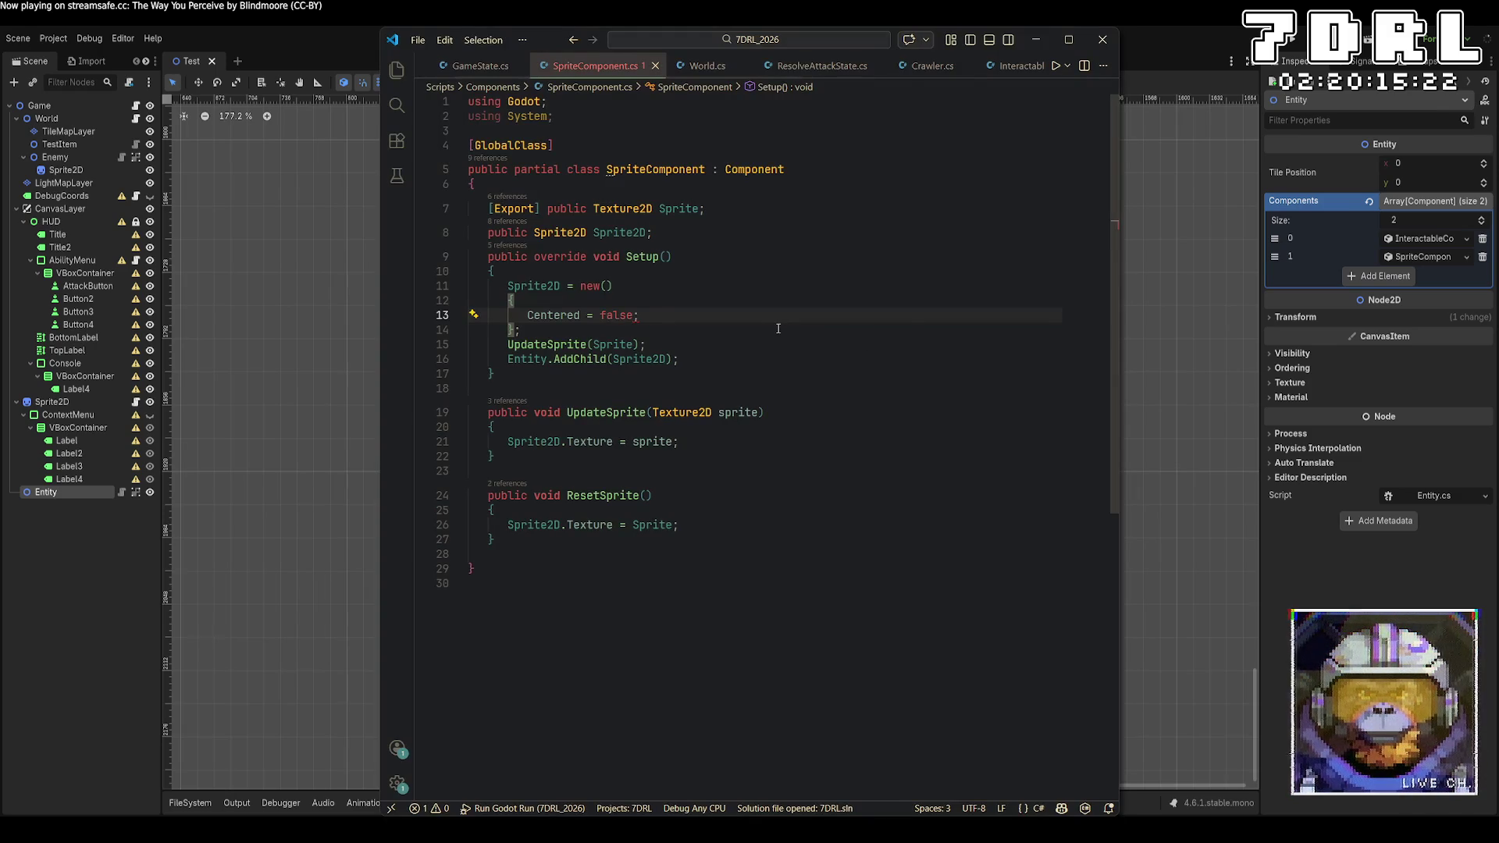
{"action": "key", "text": "F5"}
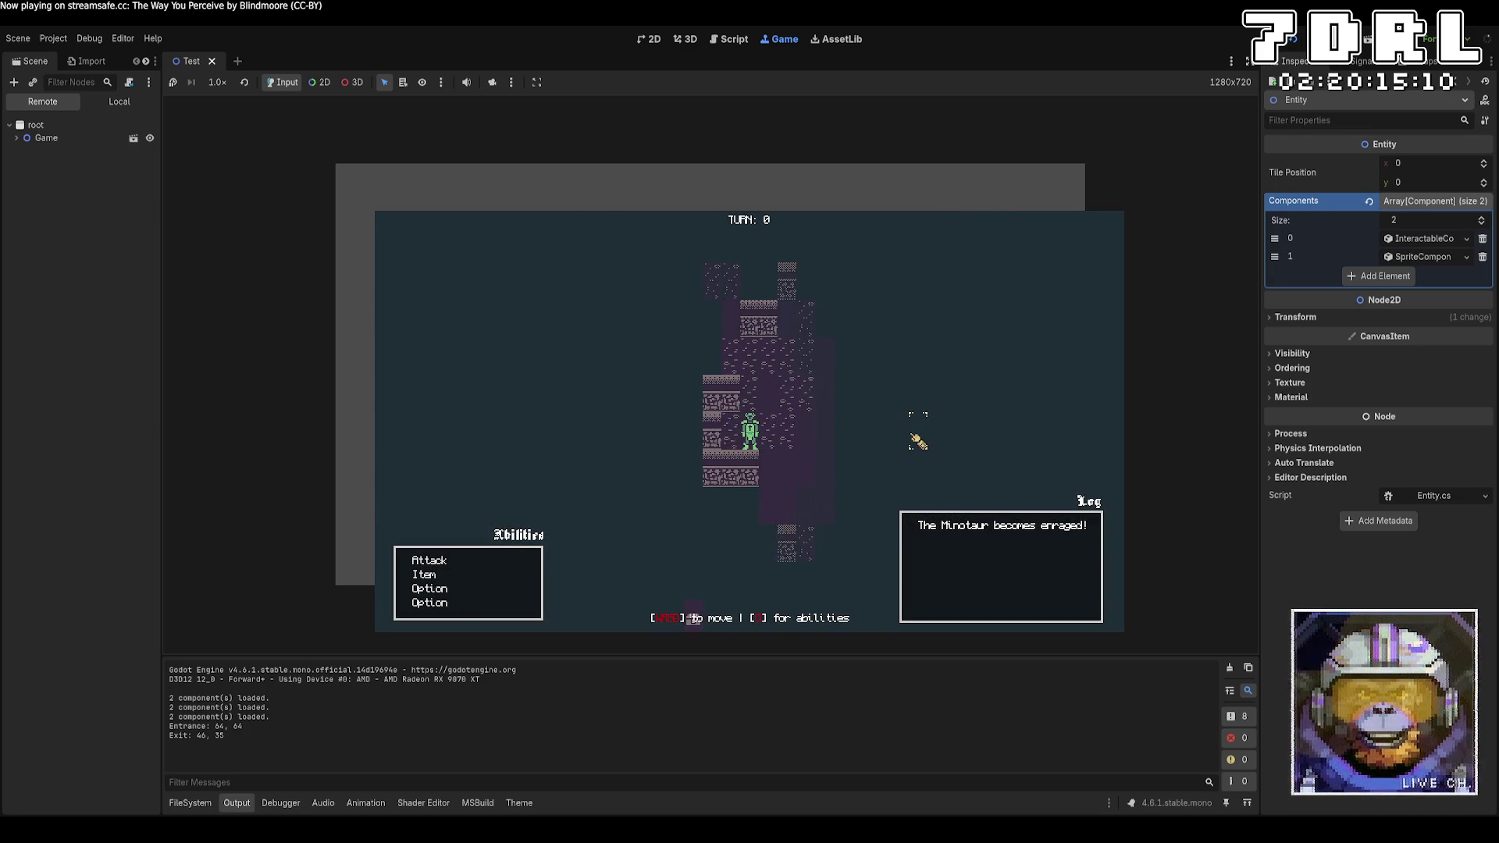
- Stop the running game with F8 to get back to the Test scene editor
{"action": "key", "text": "F5"}
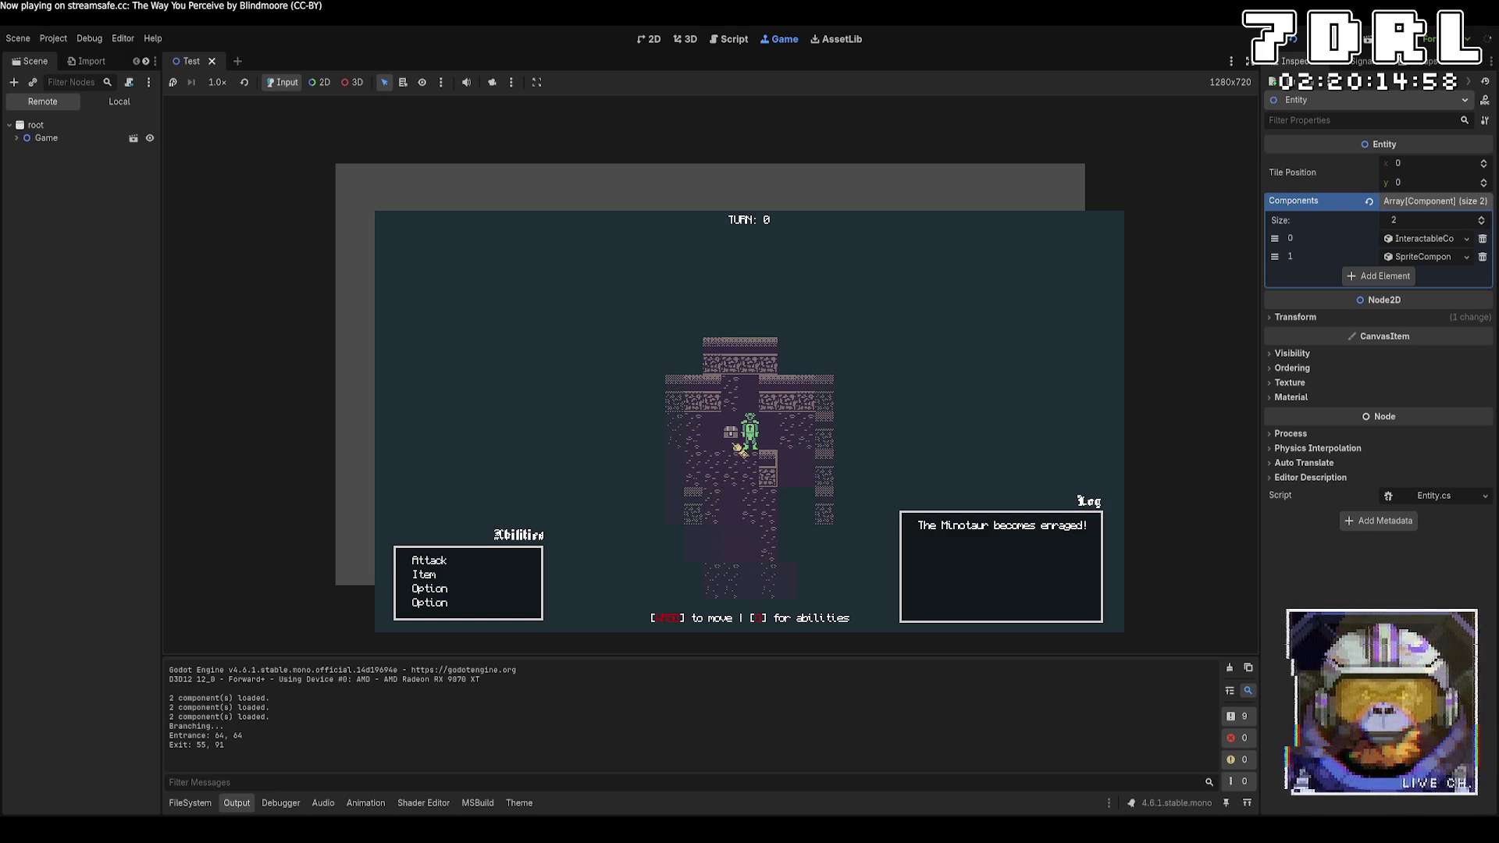
{"action": "key", "text": "F8"}
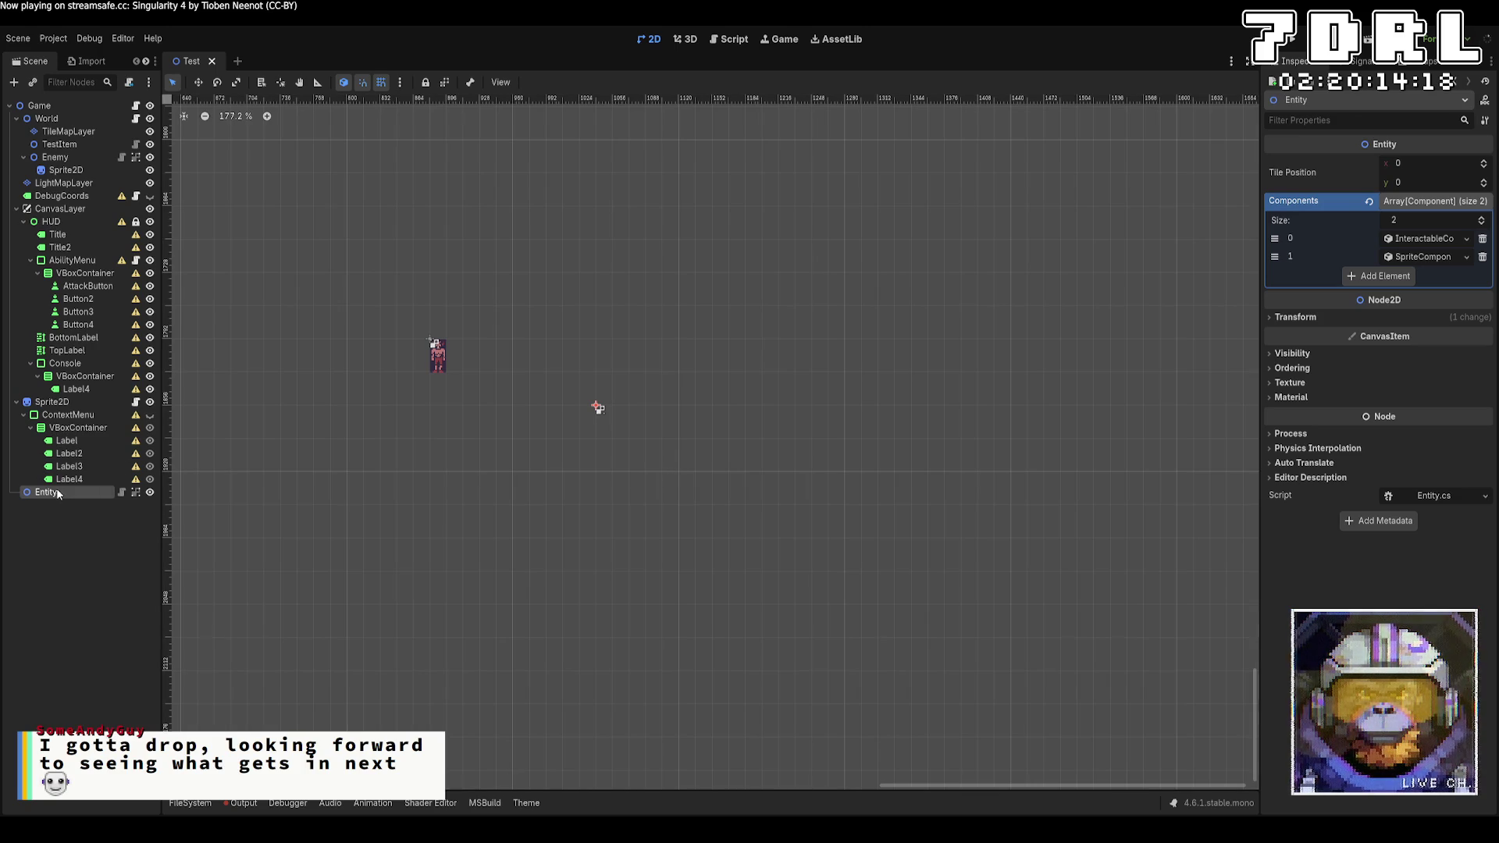
- Rename the Entity node to 'Chest' and clear the node selection
{"action": "type", "text": "Chest"}
{"action": "key", "text": "Return"}
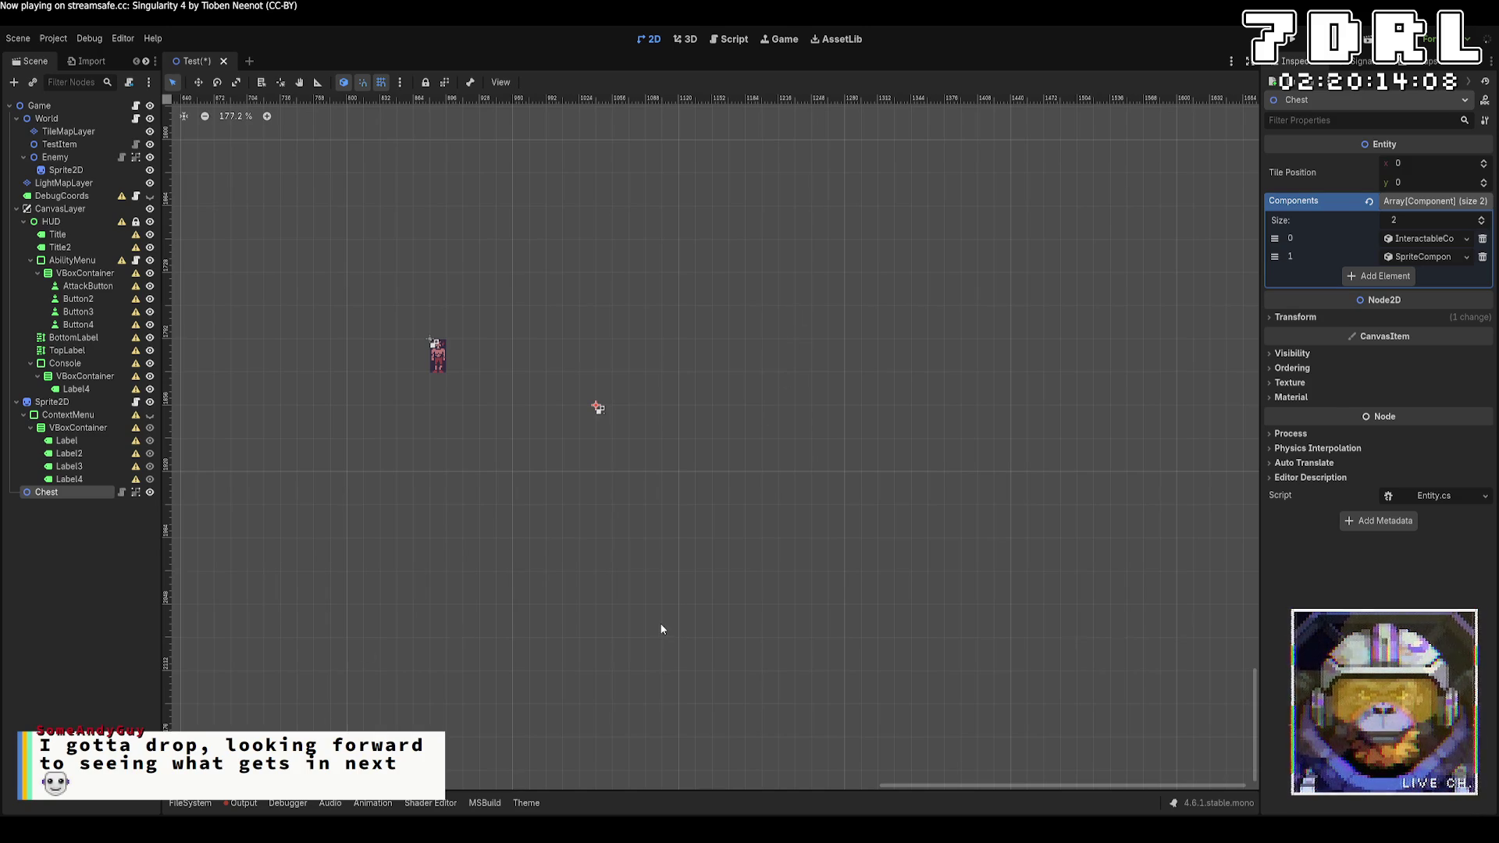
{"action": "left_click", "coordinate": [125, 564]}
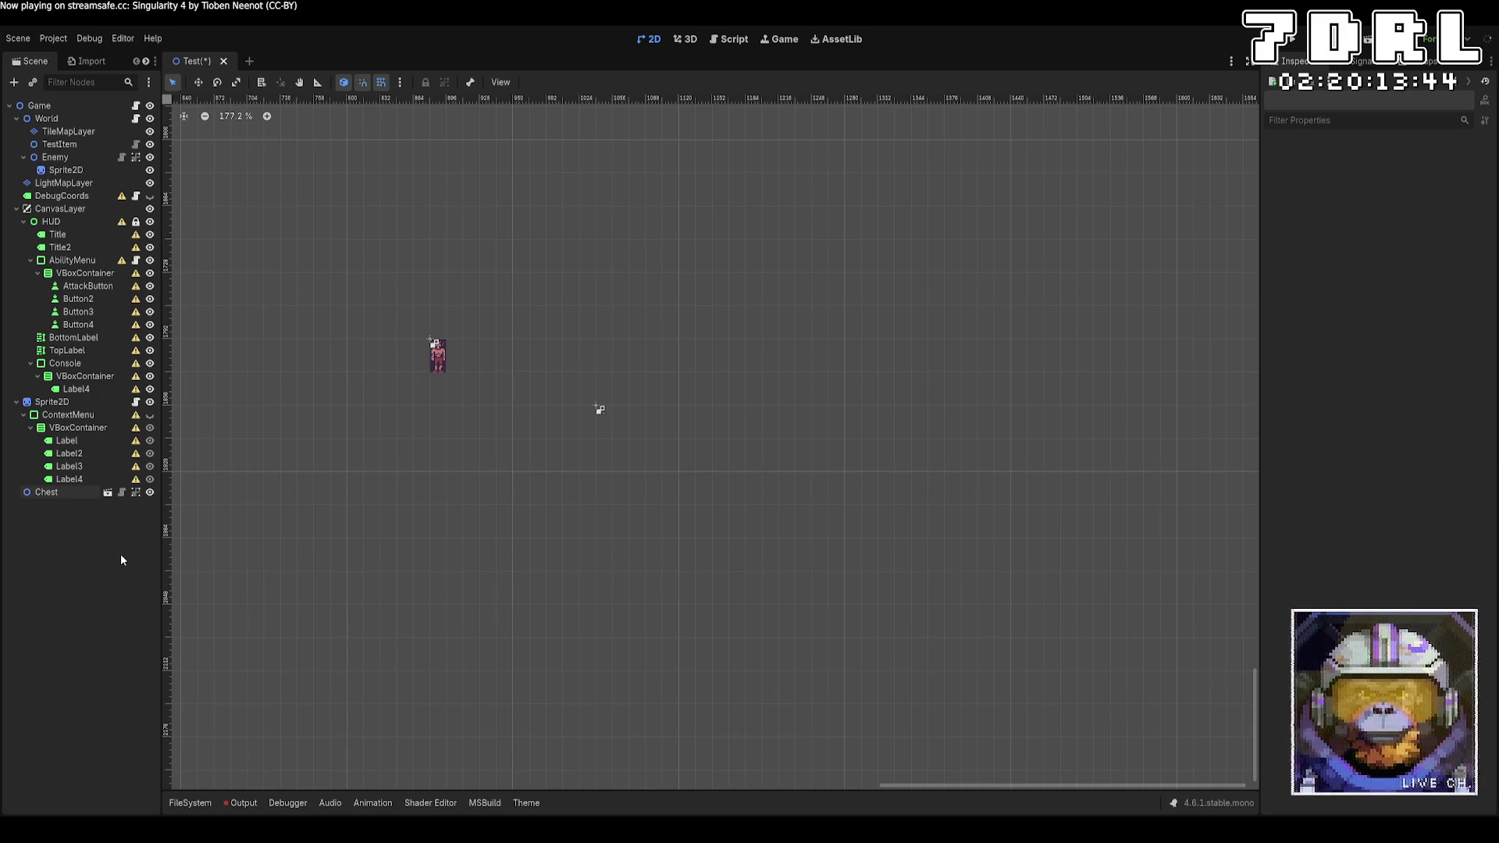
{"action": "key", "text": "alt+Tab"}
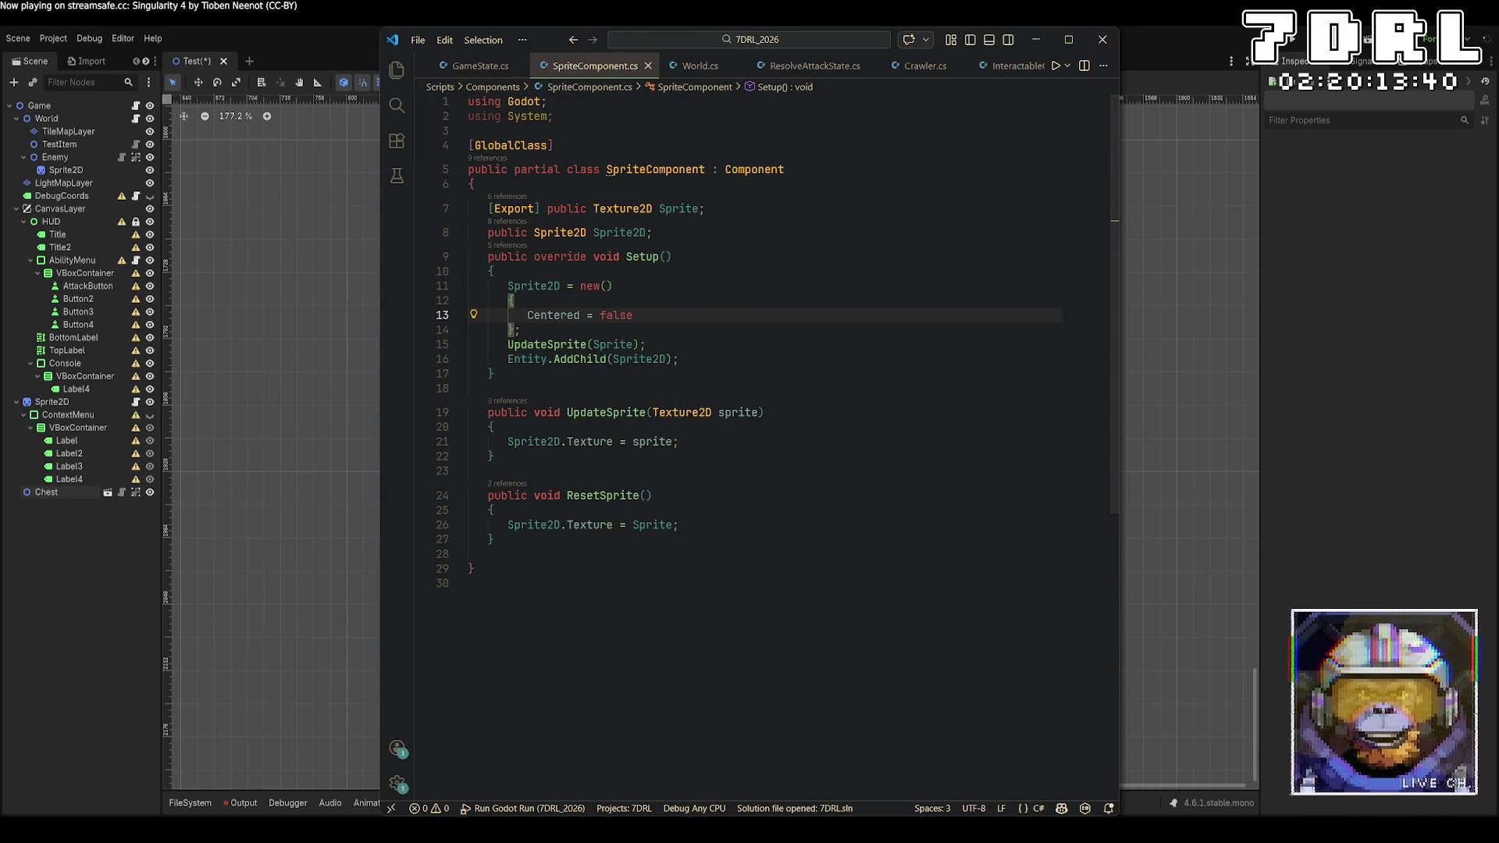
- Open the Chest prefab scene and add Inventory as a third element in Chest's Components list
{"action": "left_click", "coordinate": [1102, 39]}
{"action": "left_click", "coordinate": [108, 492]}
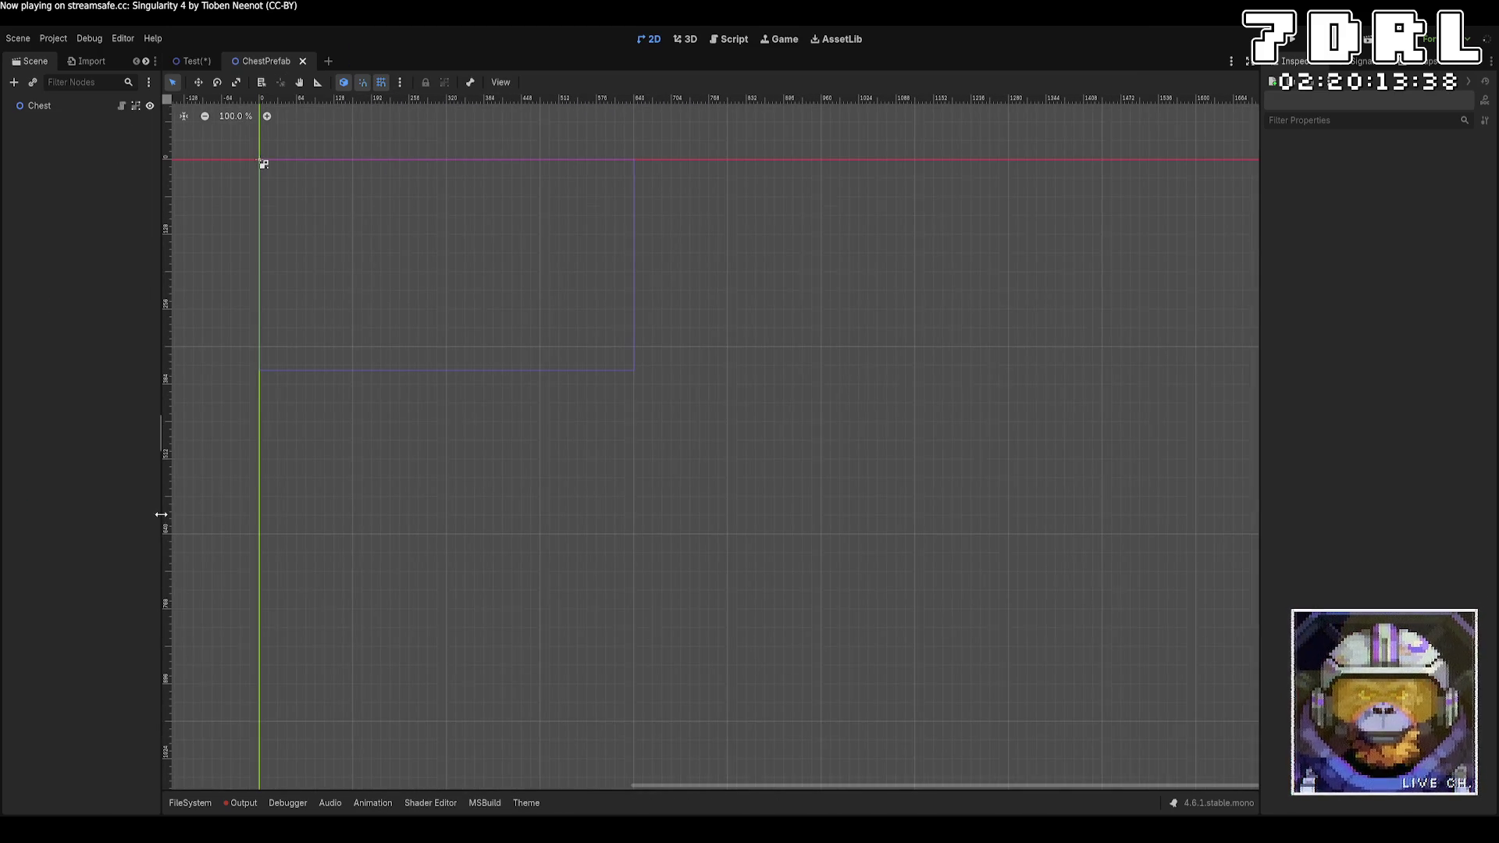
{"action": "left_click", "coordinate": [53, 101]}
{"action": "left_click", "coordinate": [1435, 202]}
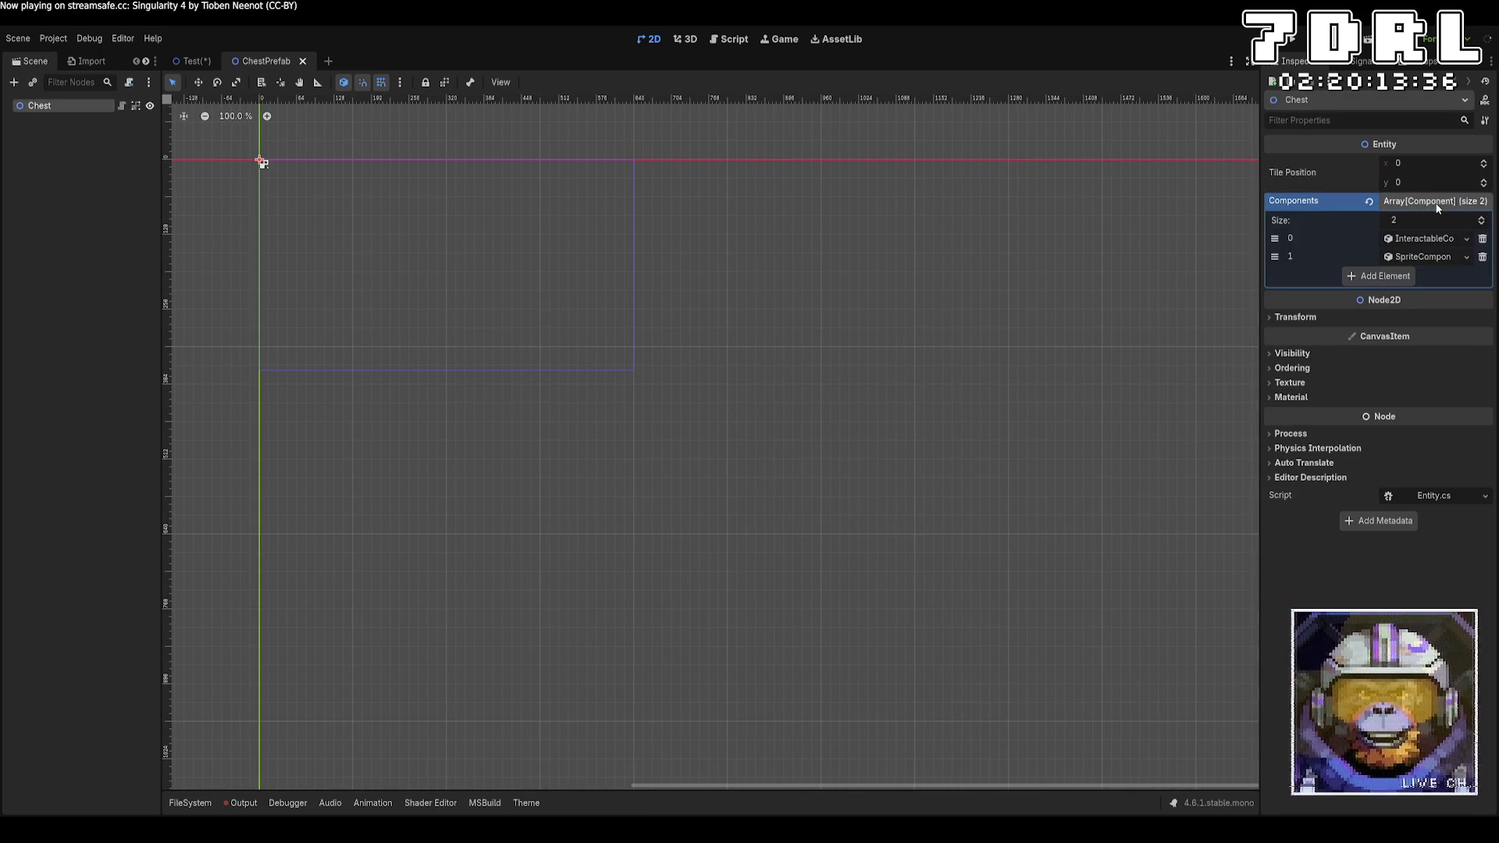
{"action": "left_click", "coordinate": [1393, 278]}
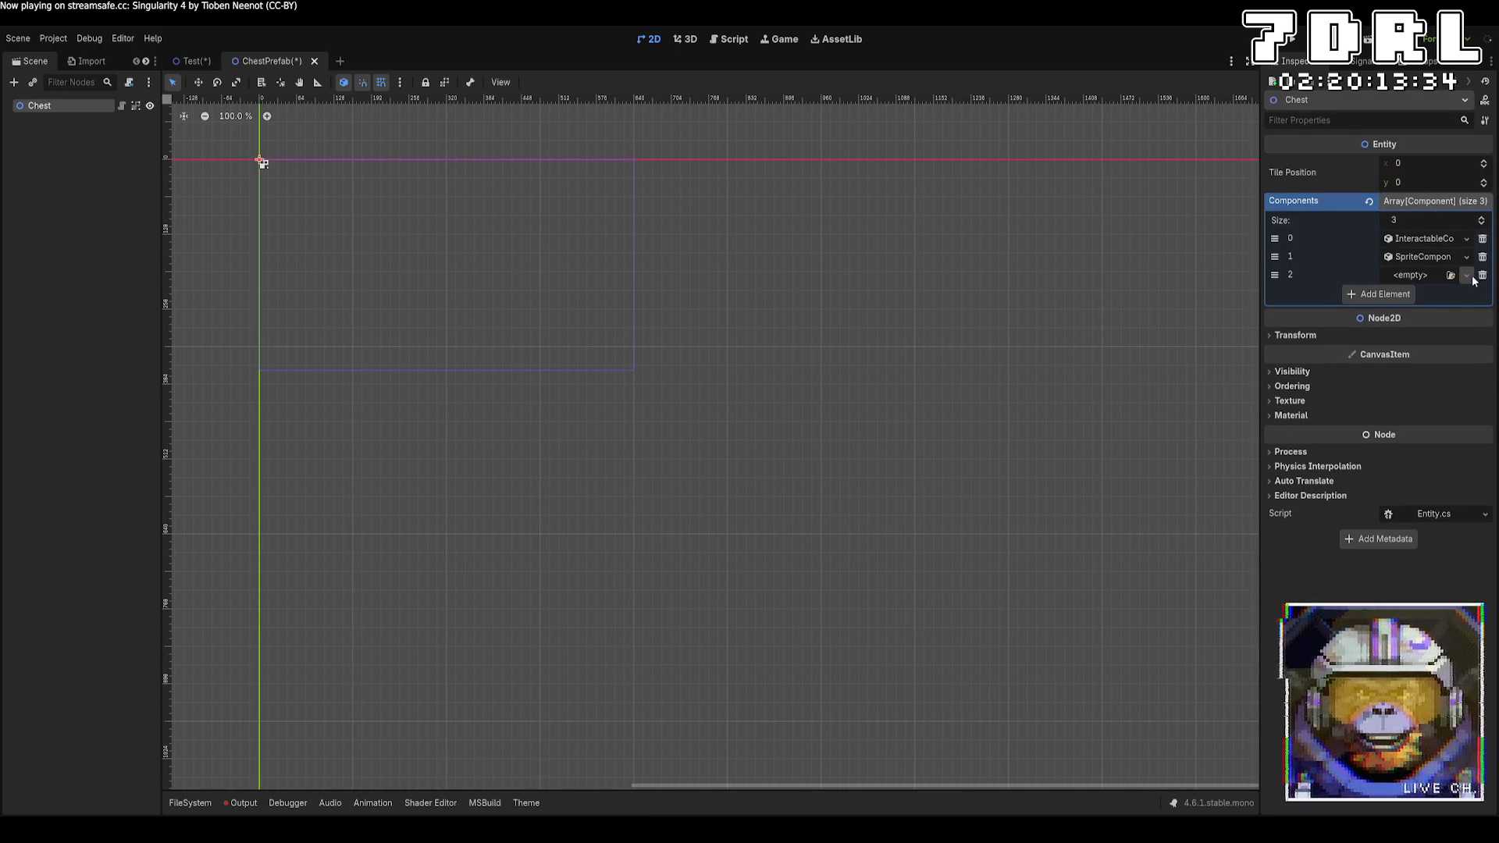
{"action": "left_click", "coordinate": [1442, 325]}
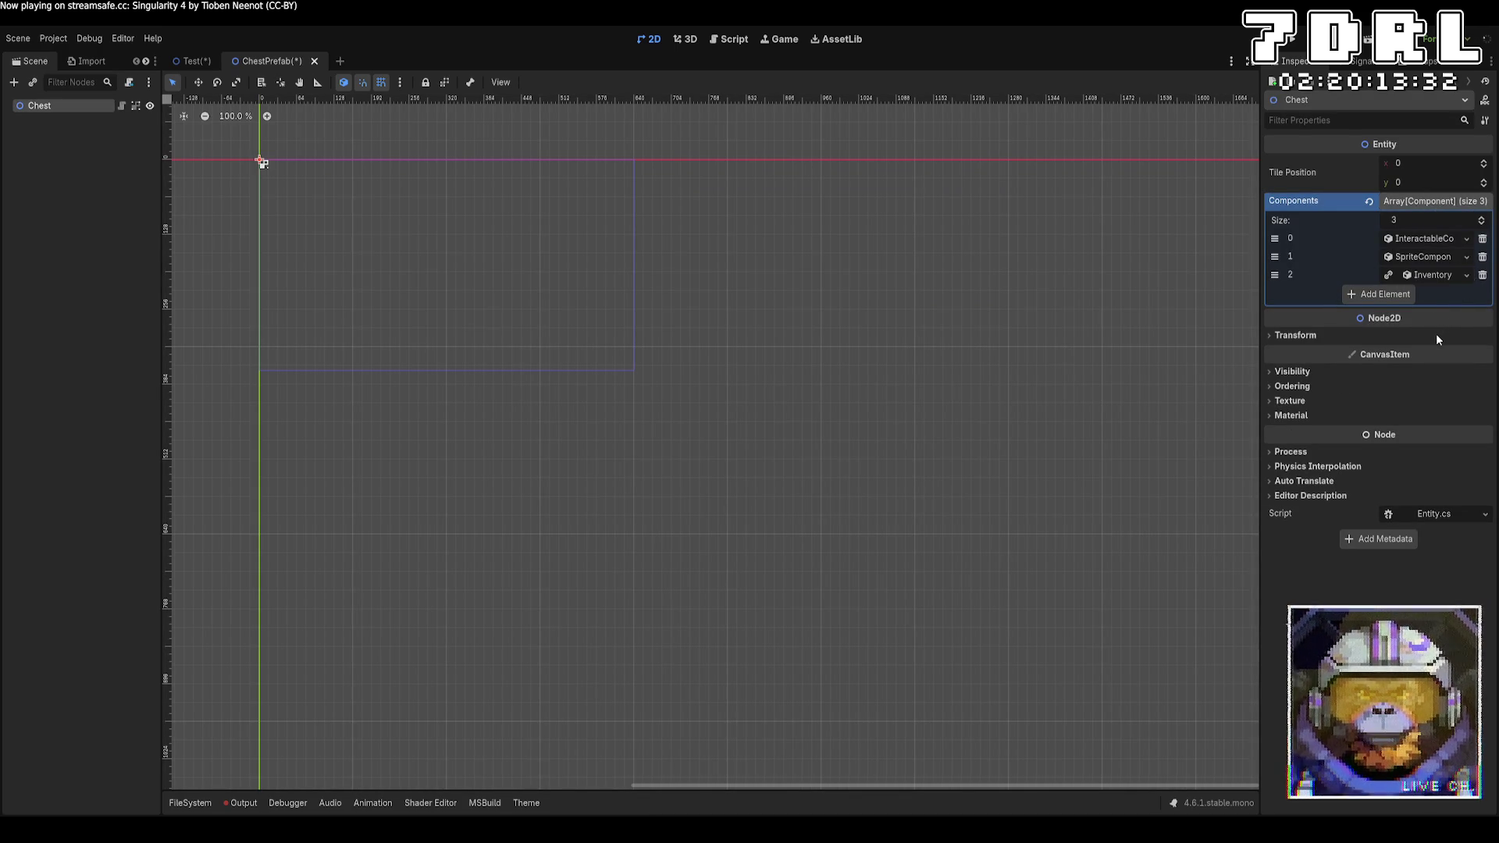
{"action": "left_click", "coordinate": [1429, 275]}
{"action": "key", "text": "alt+Tab"}
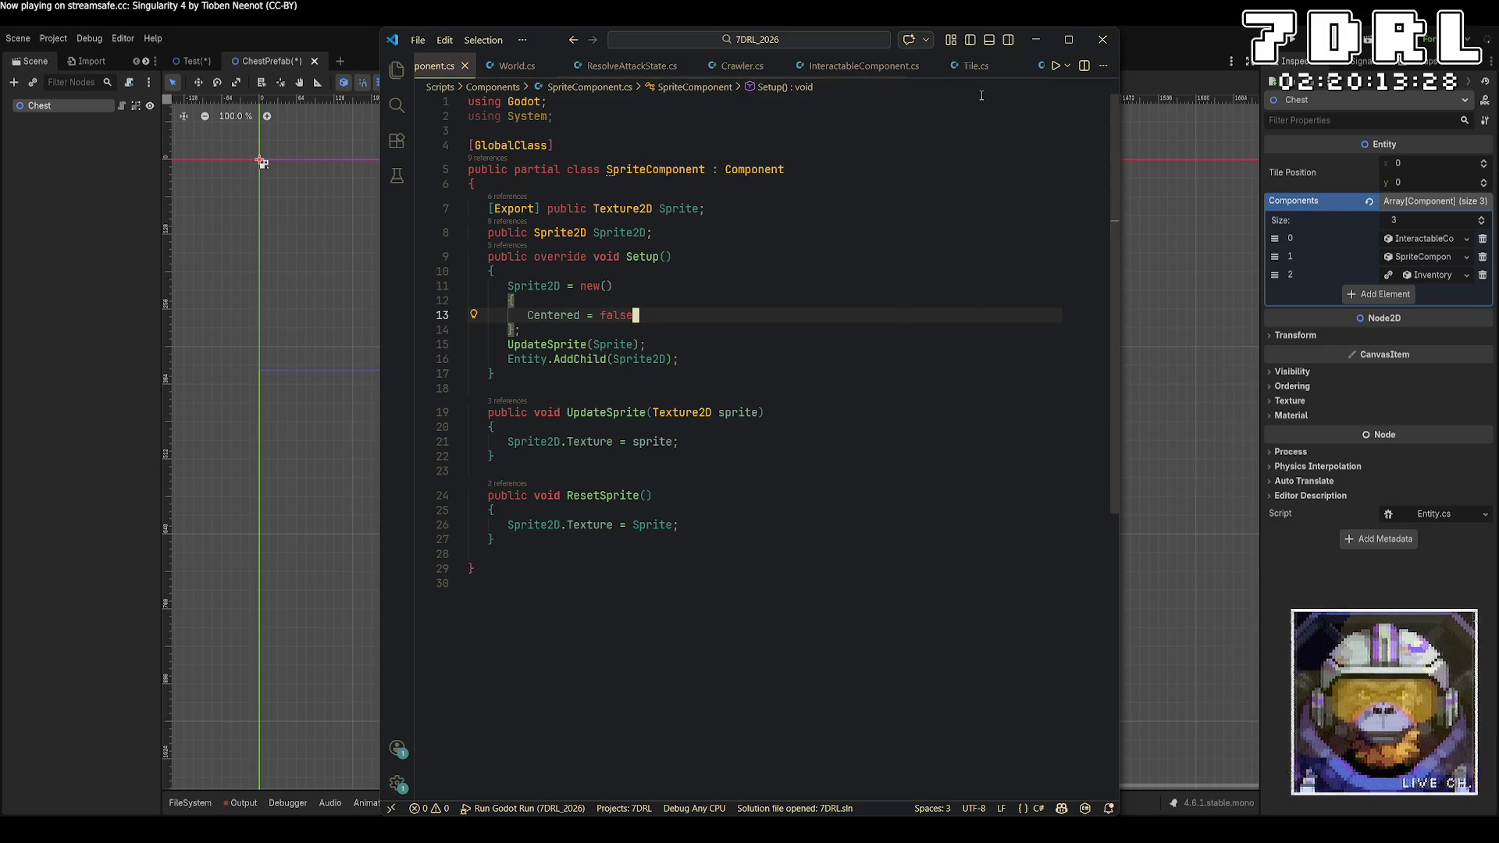
- Open InventoryComponent.cs via Ctrl+P and start a new line below the Contents field
{"action": "key", "text": "ctrl+p"}
{"action": "type", "text": "inve"}
{"action": "key", "text": "Return"}
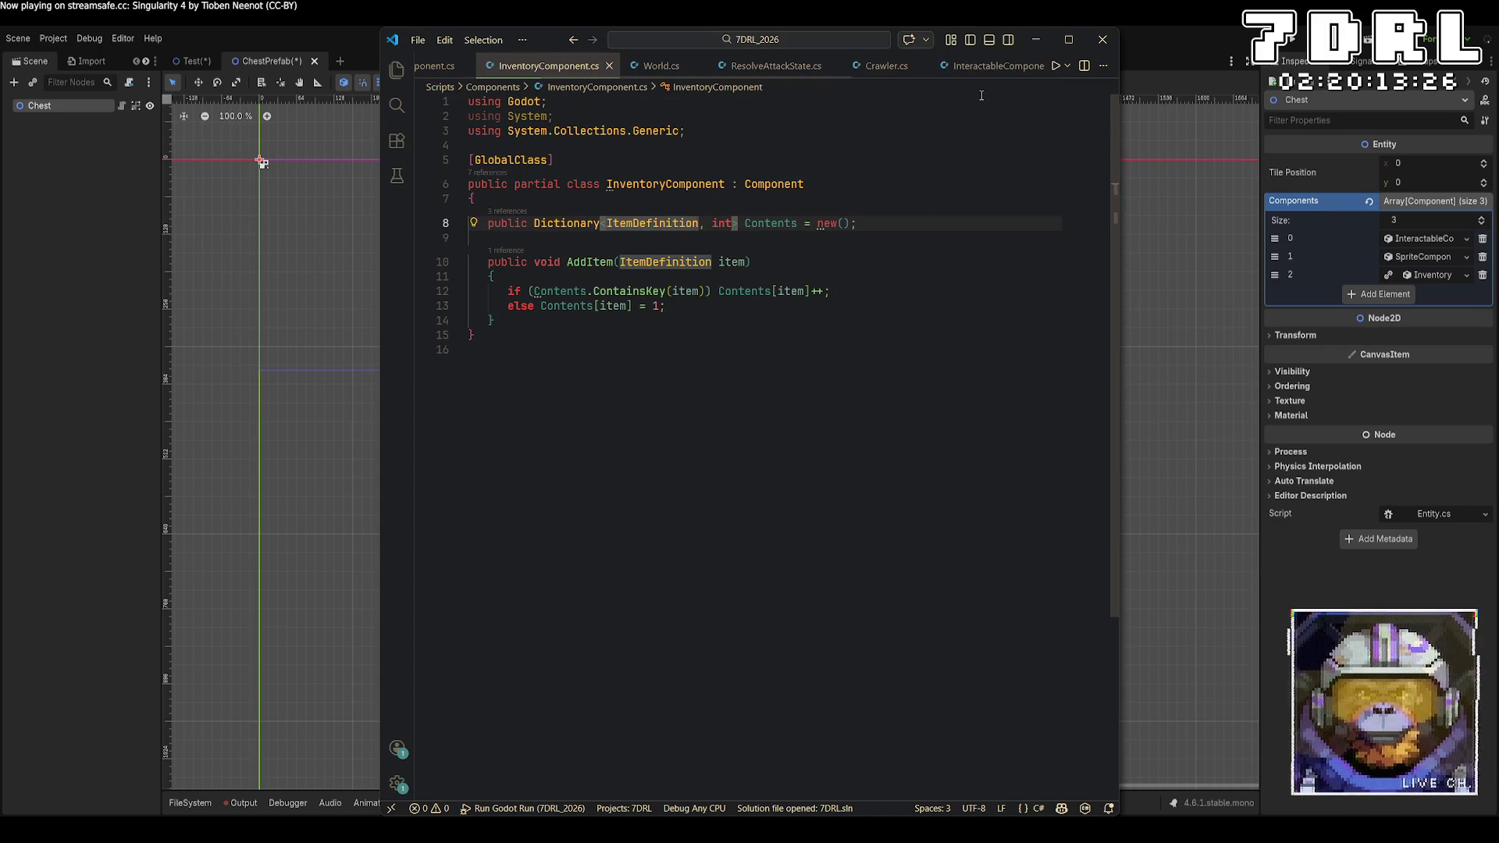
{"action": "key", "text": "Up"}
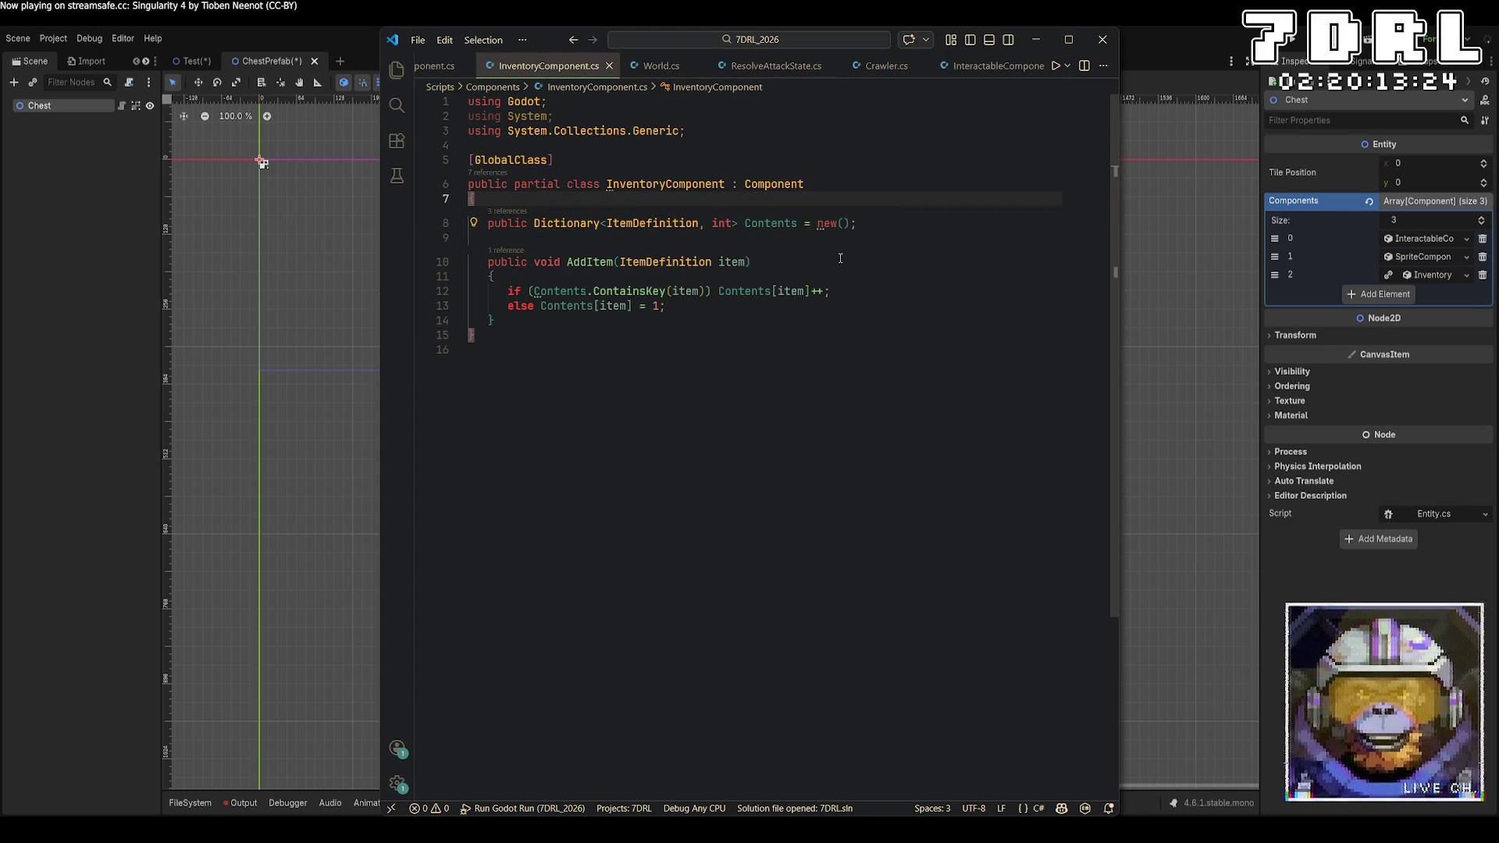
{"action": "key", "text": "Down"}
{"action": "key", "text": "Down"}
{"action": "key", "text": "Up"}
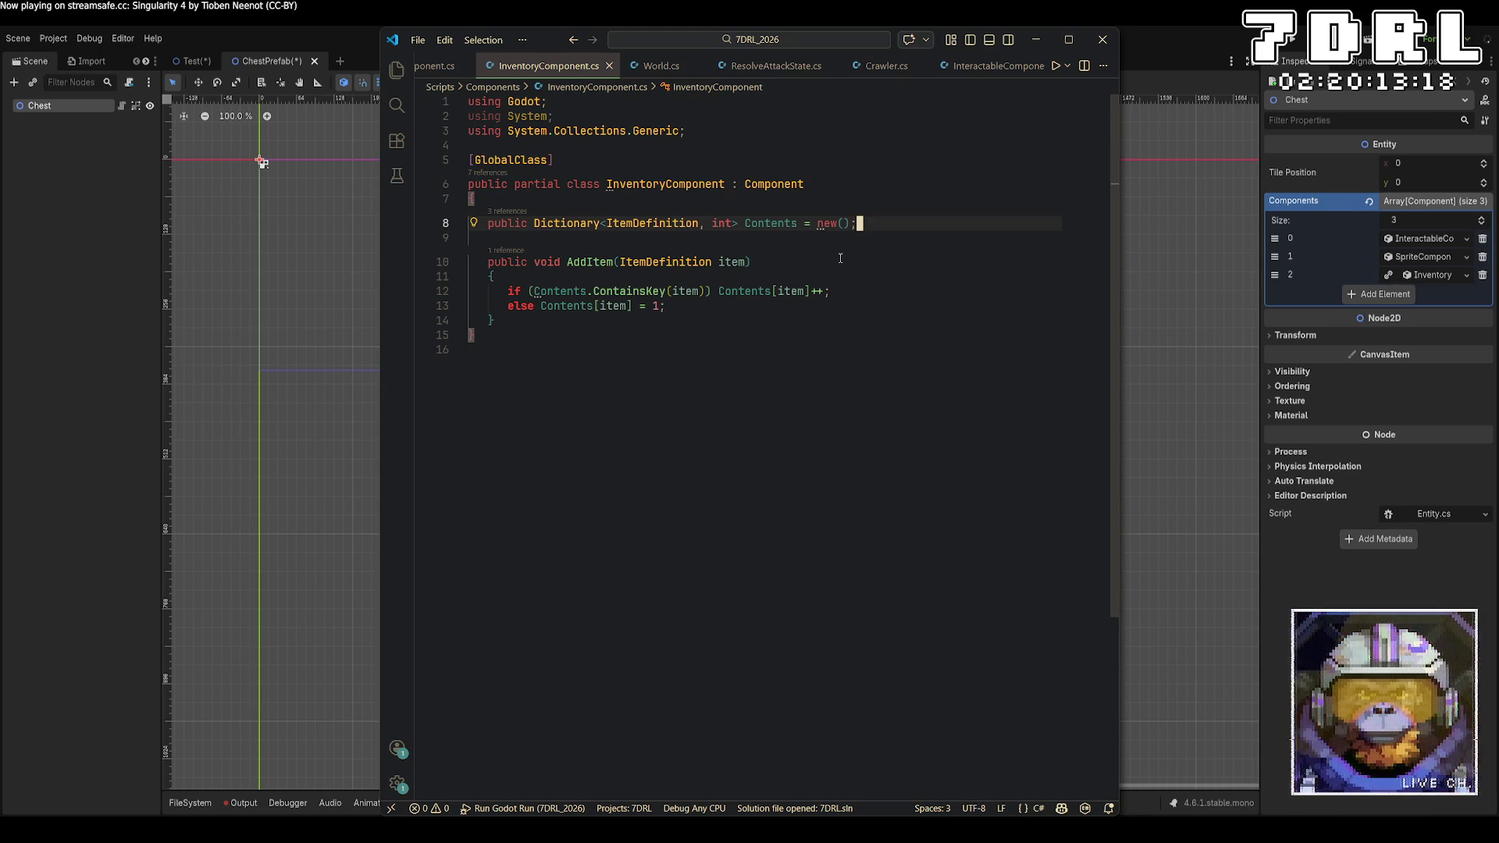
{"action": "key", "text": "Return"}
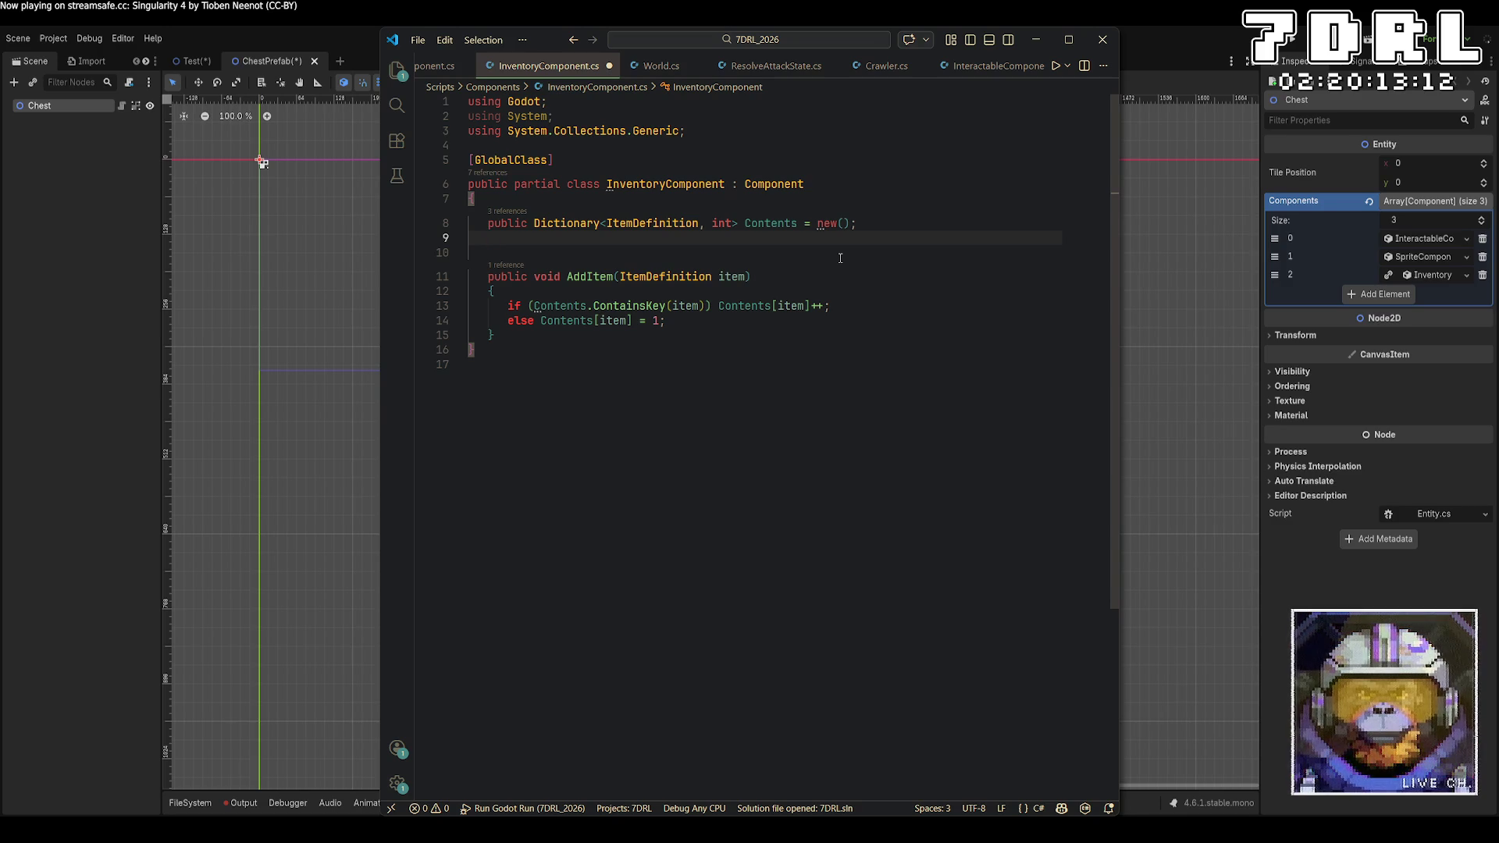
- Add '[Export] int MaxItems = 6;' there and save the file
{"action": "type", "text": "[Ex"}
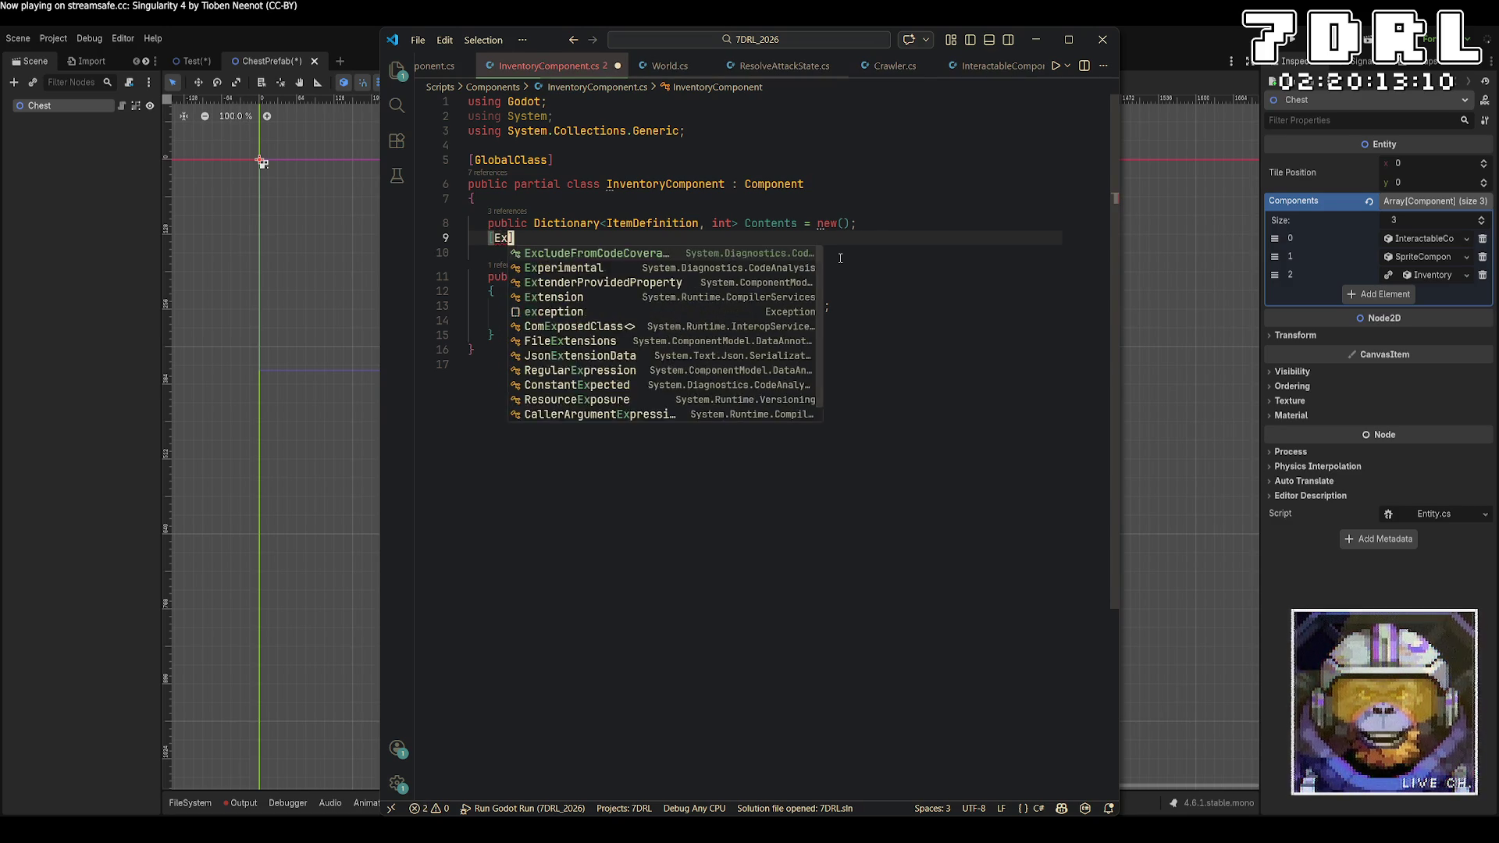
{"action": "key", "text": "Tab"}
{"action": "key", "text": "ctrl+z"}
{"action": "type", "text": "port"}
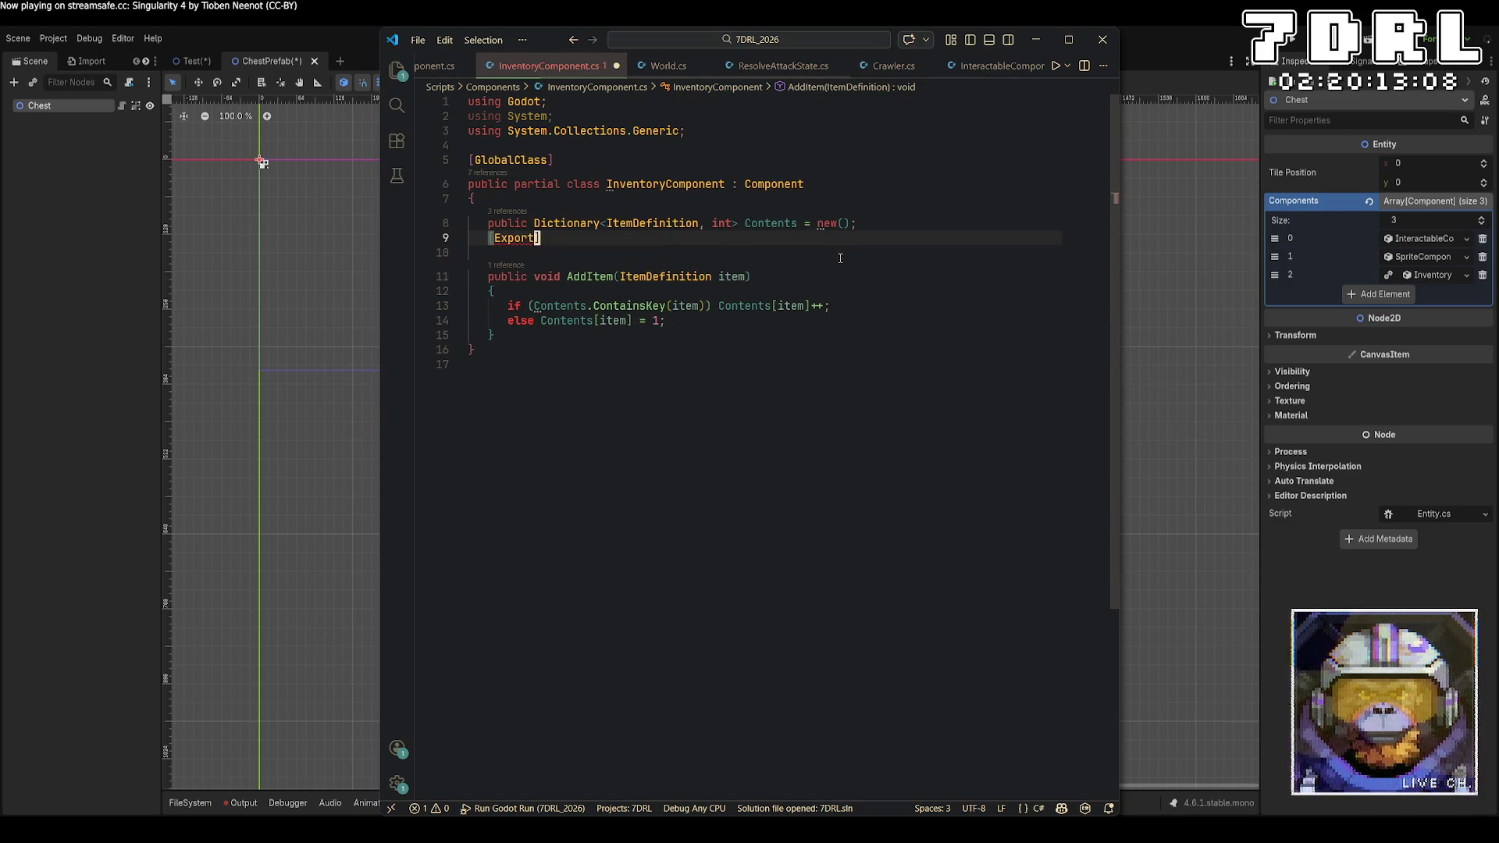
{"action": "key", "text": "ctrl+space"}
{"action": "key", "text": "Escape"}
{"action": "type", "text": "int M"}
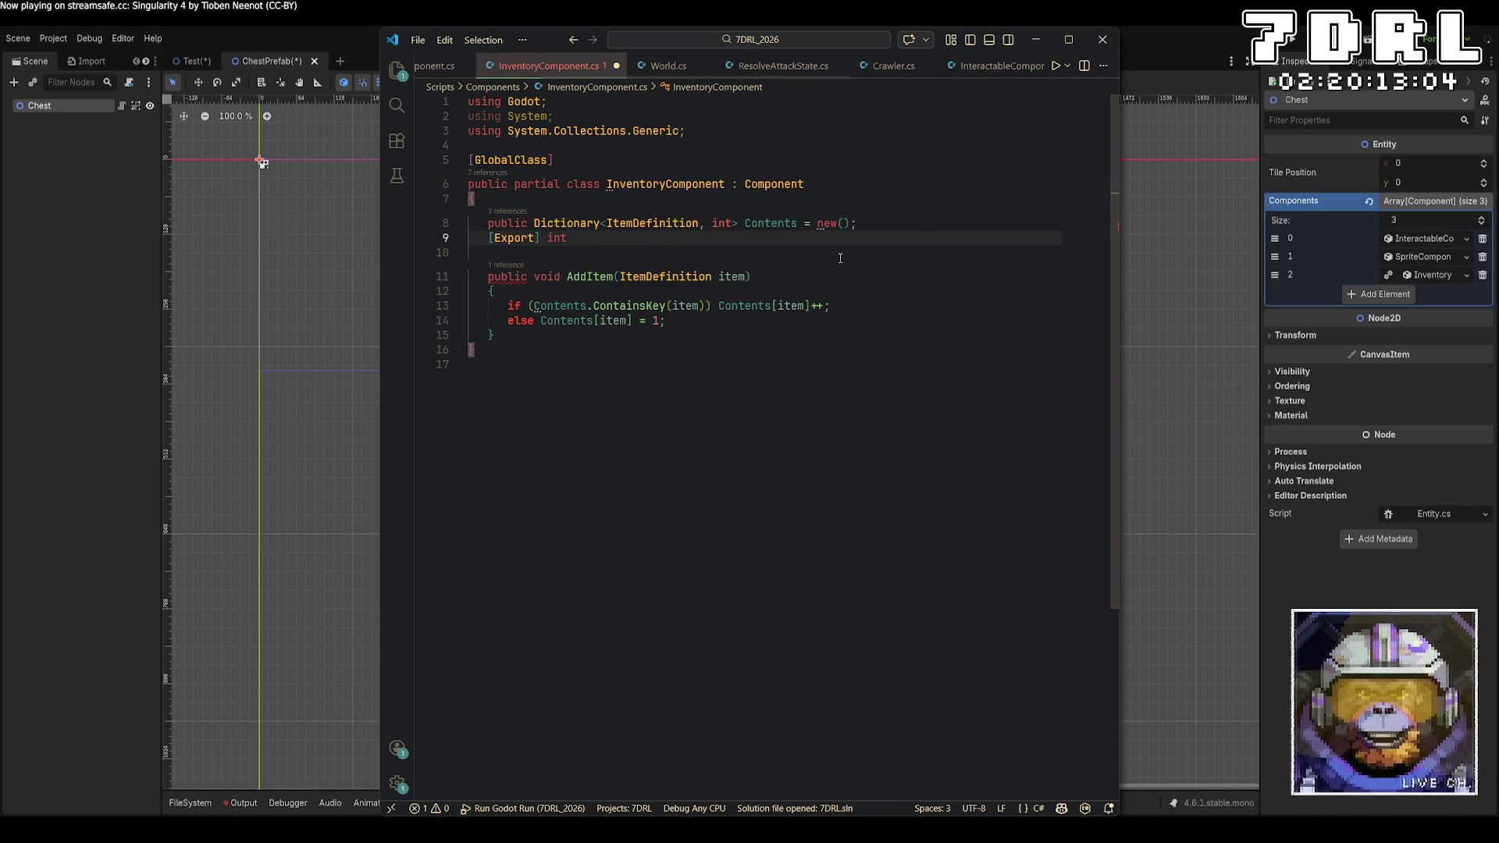
{"action": "type", "text": "axSize"}
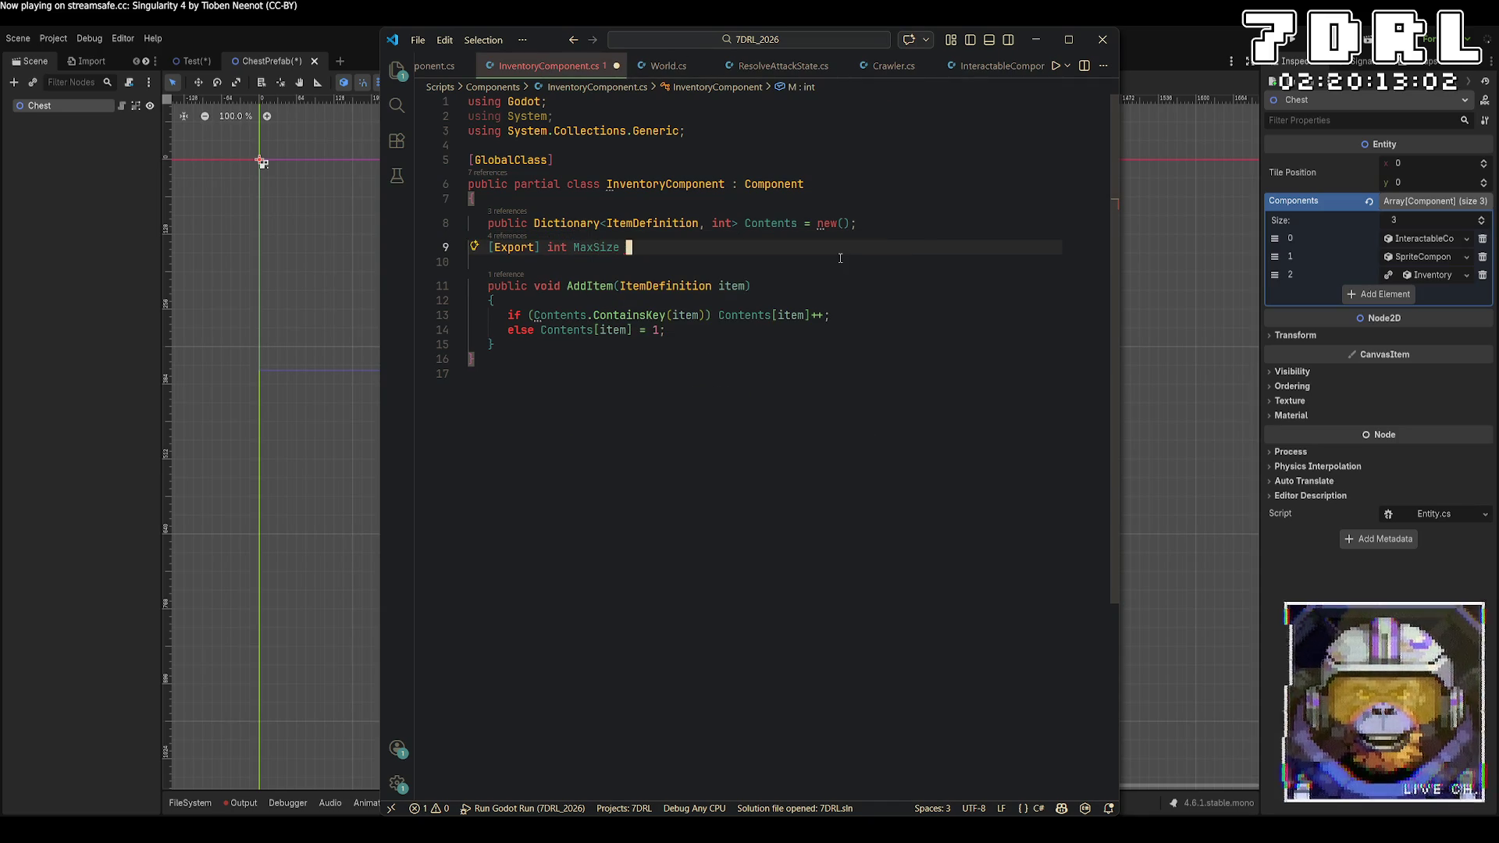
{"action": "key", "text": "BackSpace"}
{"action": "key", "text": "BackSpace"}
{"action": "key", "text": "BackSpace"}
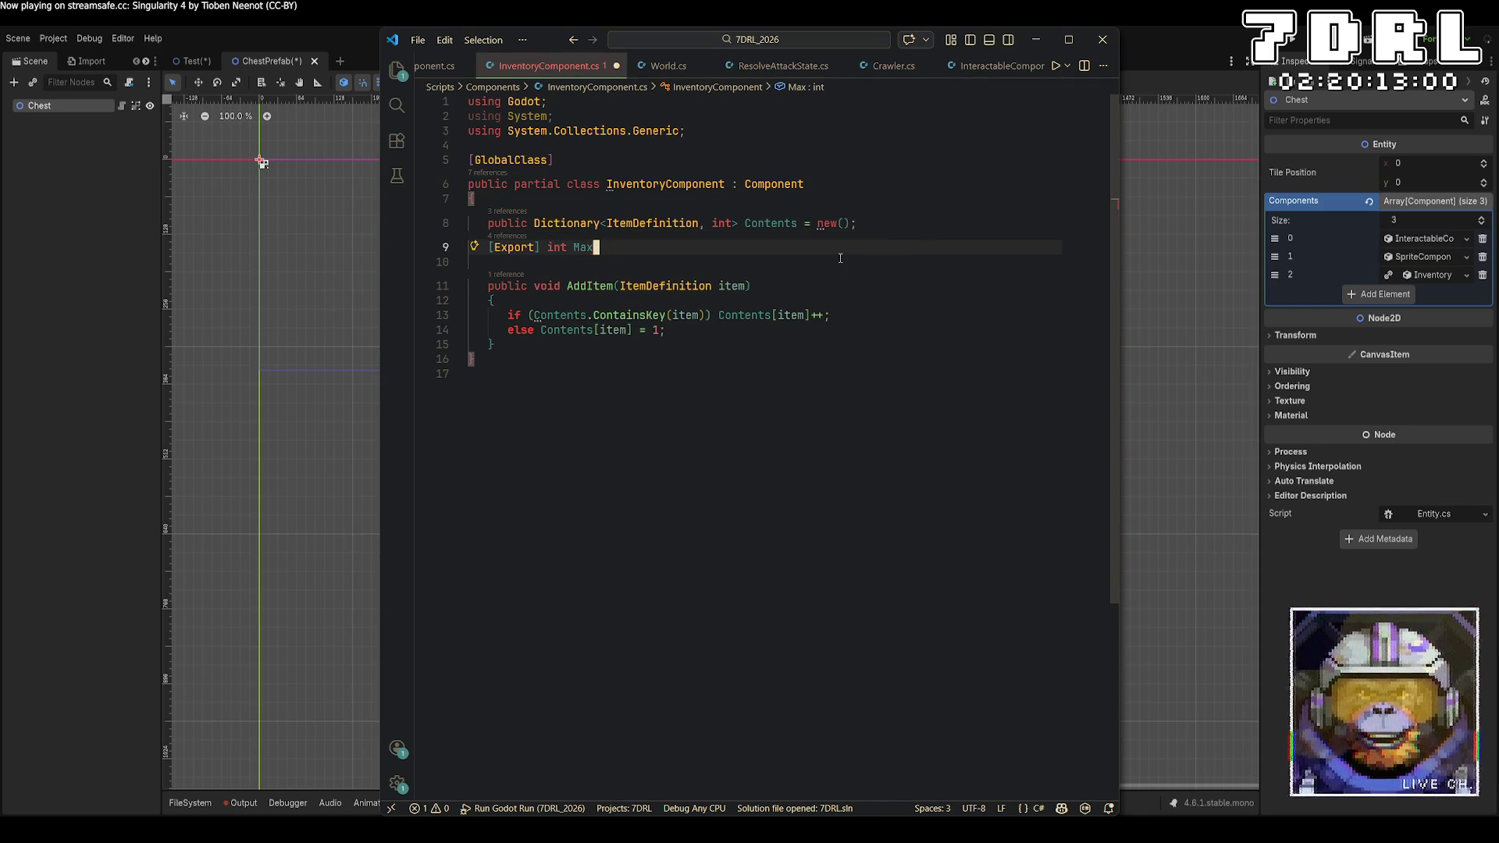
{"action": "type", "text": "xQ"}
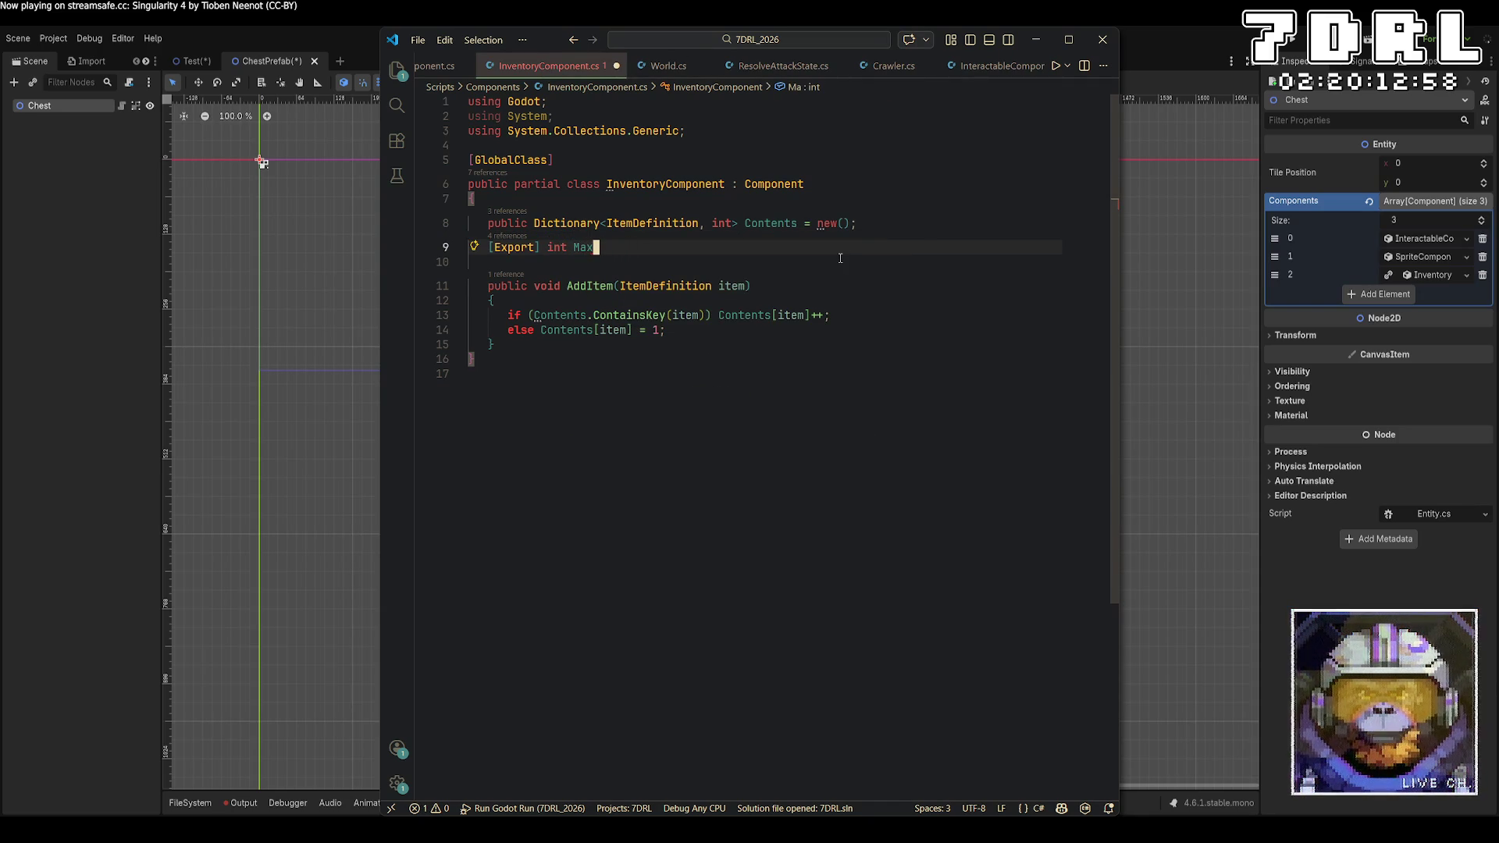
{"action": "key", "text": "BackSpace"}
{"action": "type", "text": "Items "}
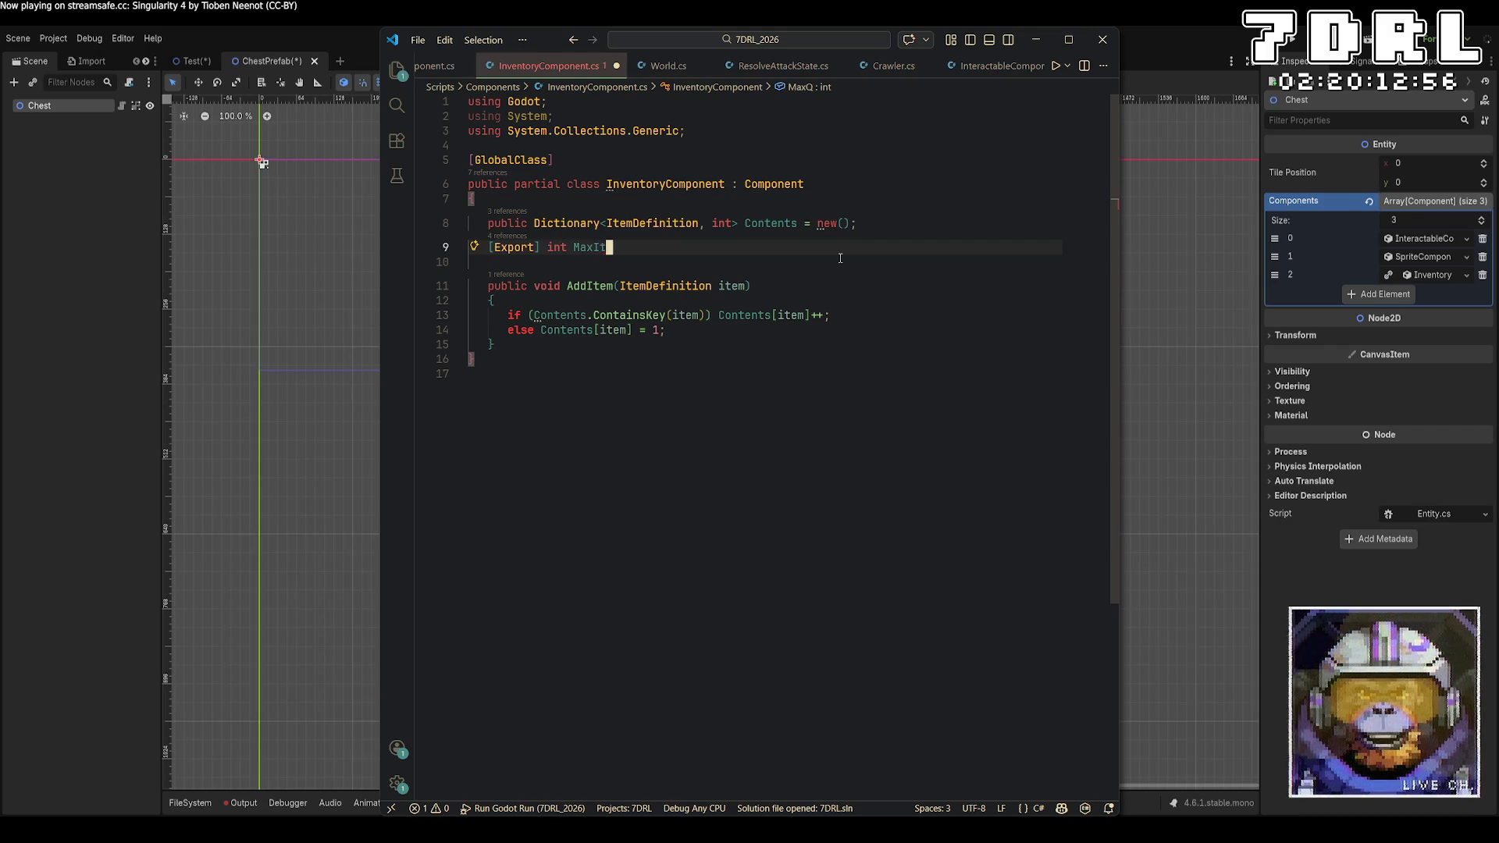
{"action": "type", "text": "= "}
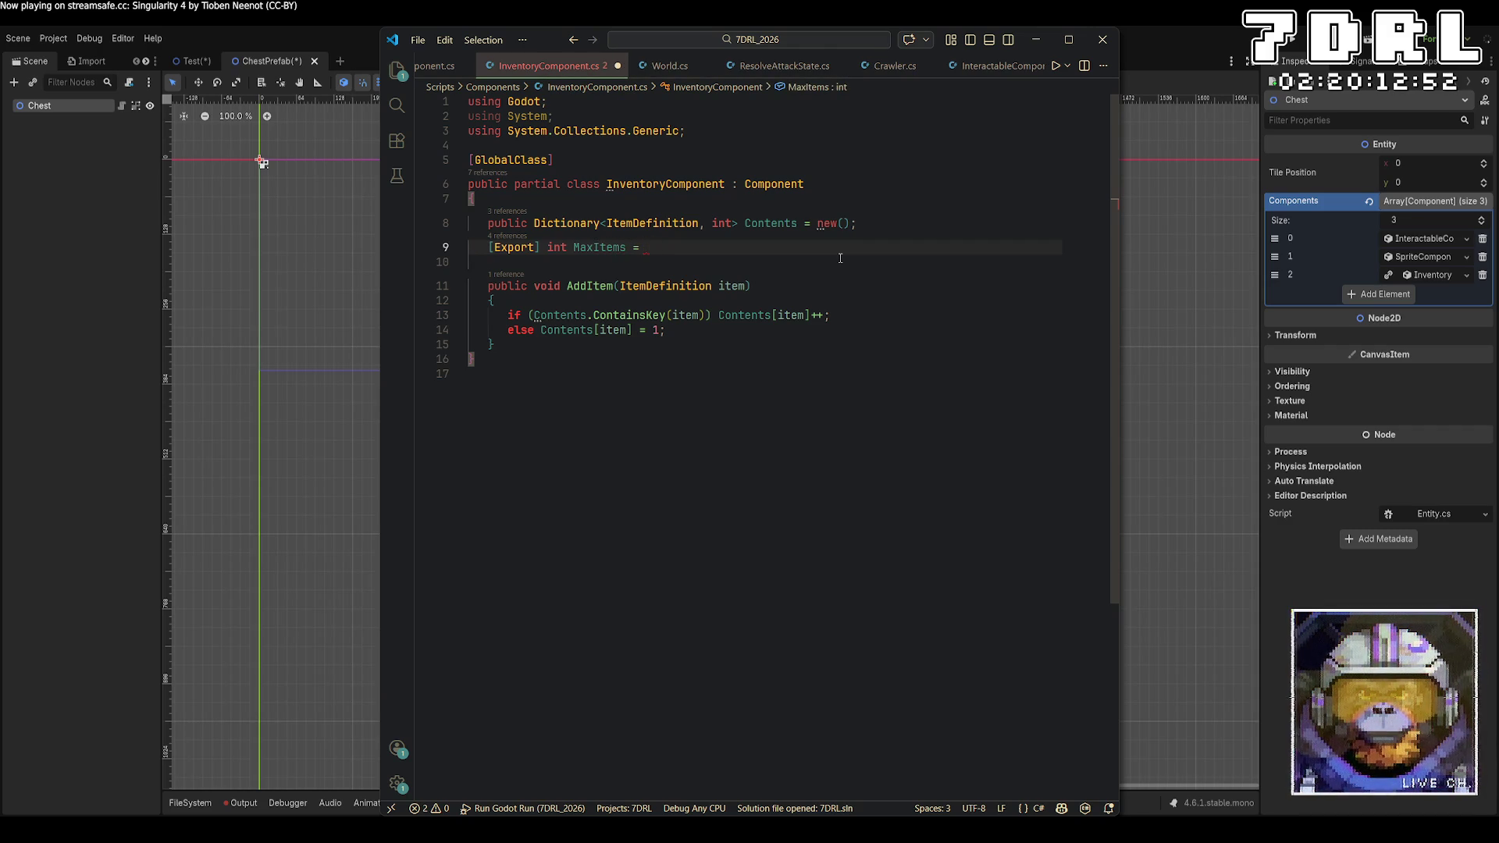
{"action": "type", "text": "6;"}
{"action": "key", "text": "ctrl+s"}
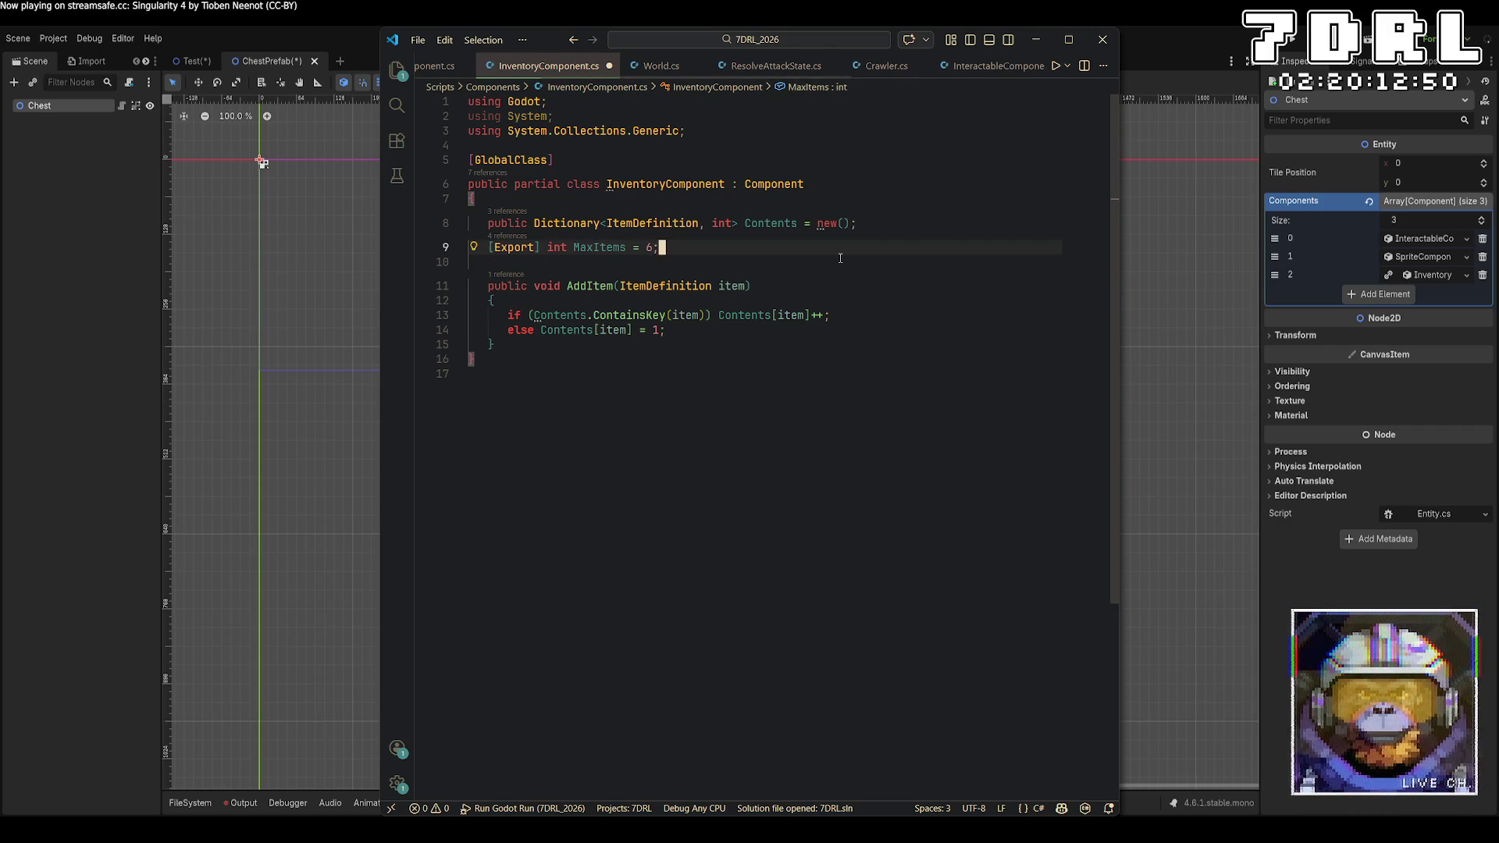
{"action": "key", "text": "Down"}
{"action": "key", "text": "Down"}
{"action": "key", "text": "Down"}
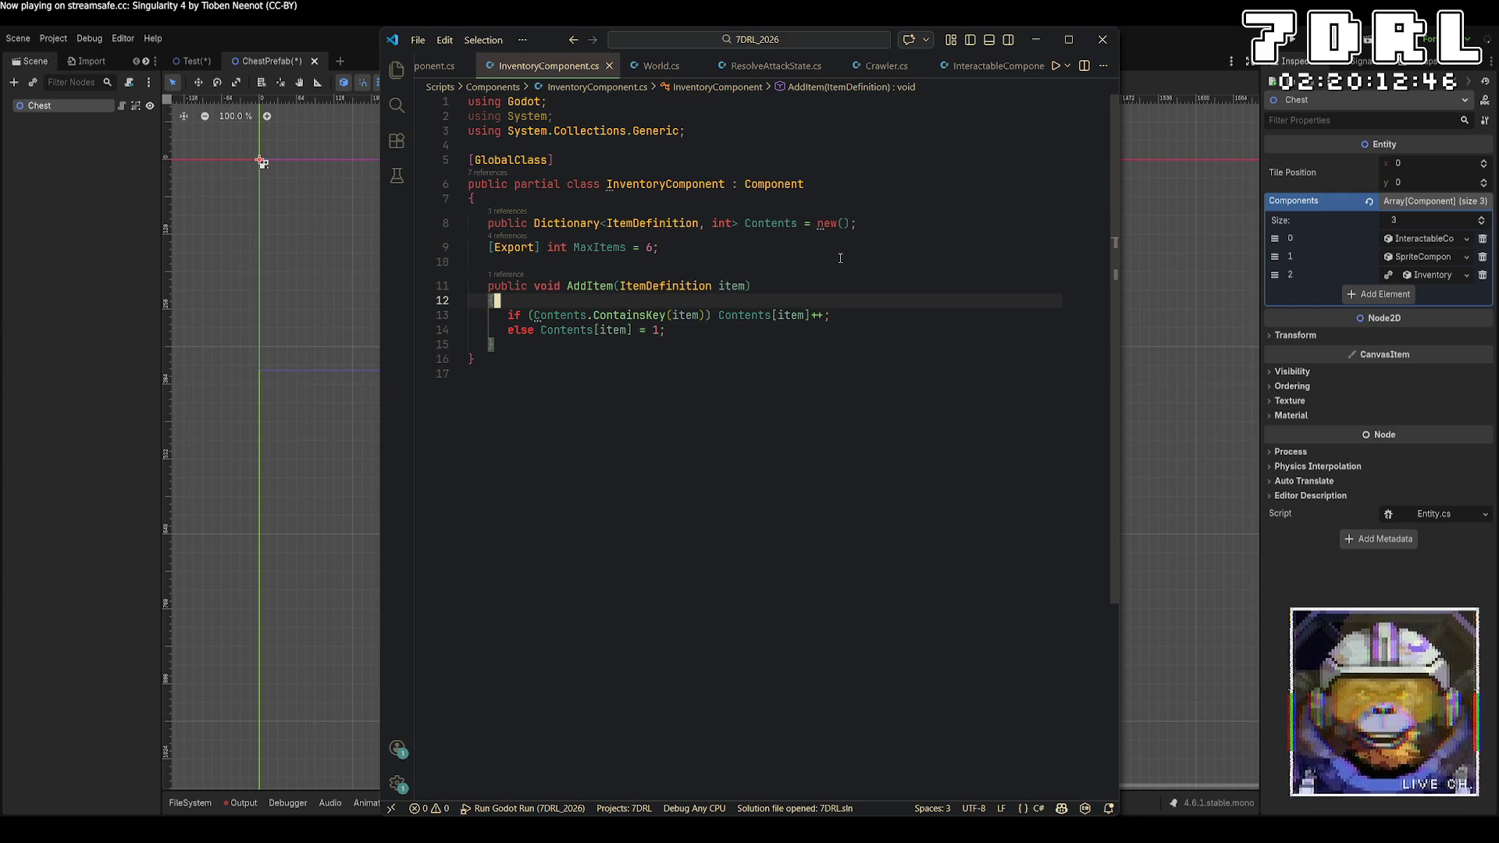
- Make AddItem start with 'if (Contents.Count >= MaxItems) return;' and save
{"action": "key", "text": "Return"}
{"action": "type", "text": "if "}
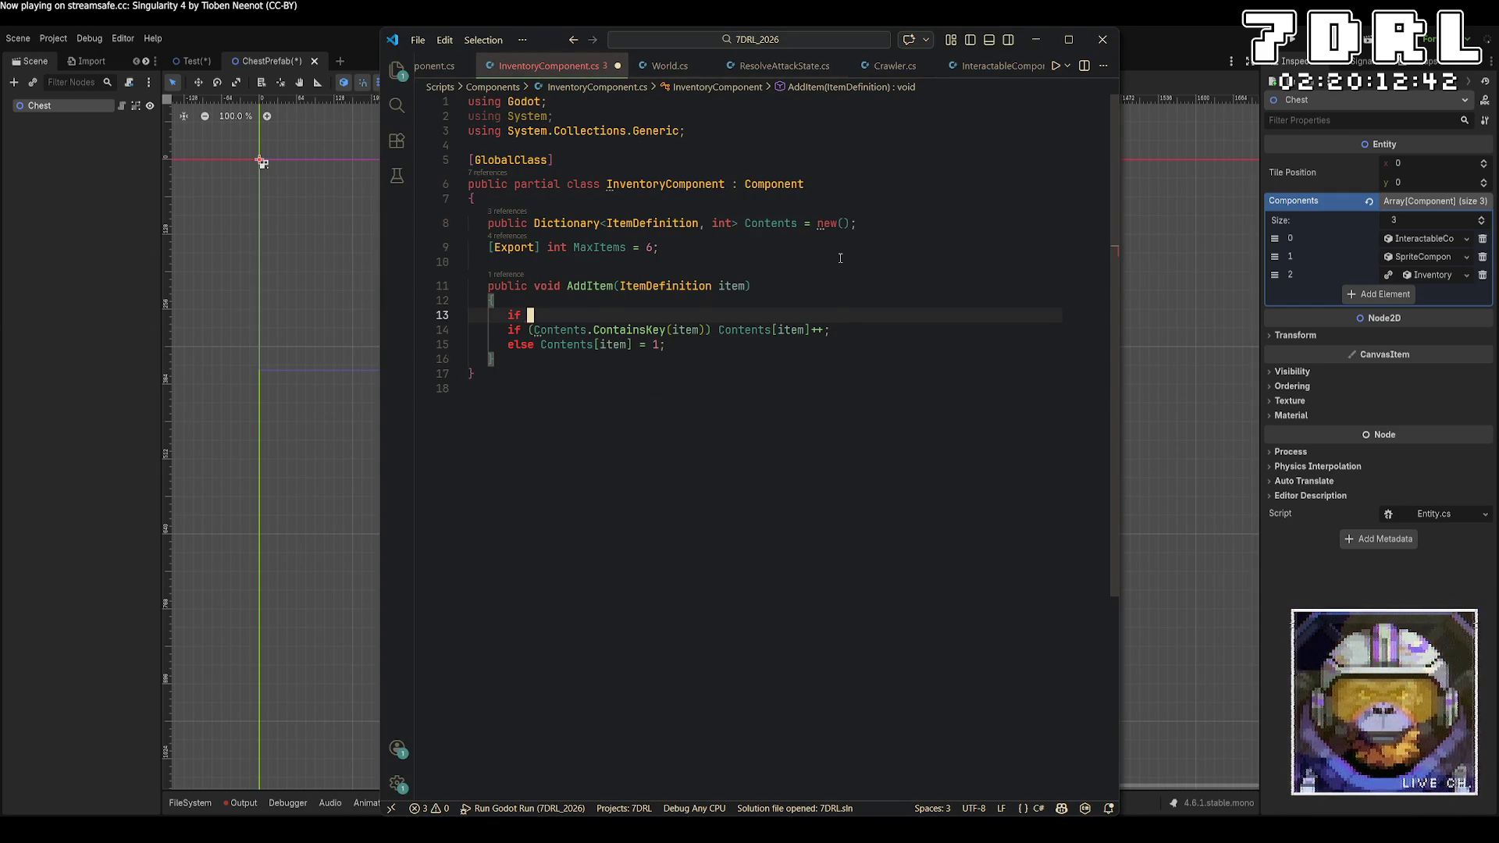
{"action": "type", "text": "("}
{"action": "type", "text": "MaxItems"}
{"action": "type", "text": " <"}
{"action": "key", "text": "BackSpace"}
{"action": "key", "text": "BackSpace"}
{"action": "key", "text": "BackSpace"}
{"action": "type", "text": "Contents.Count < MaxItems"}
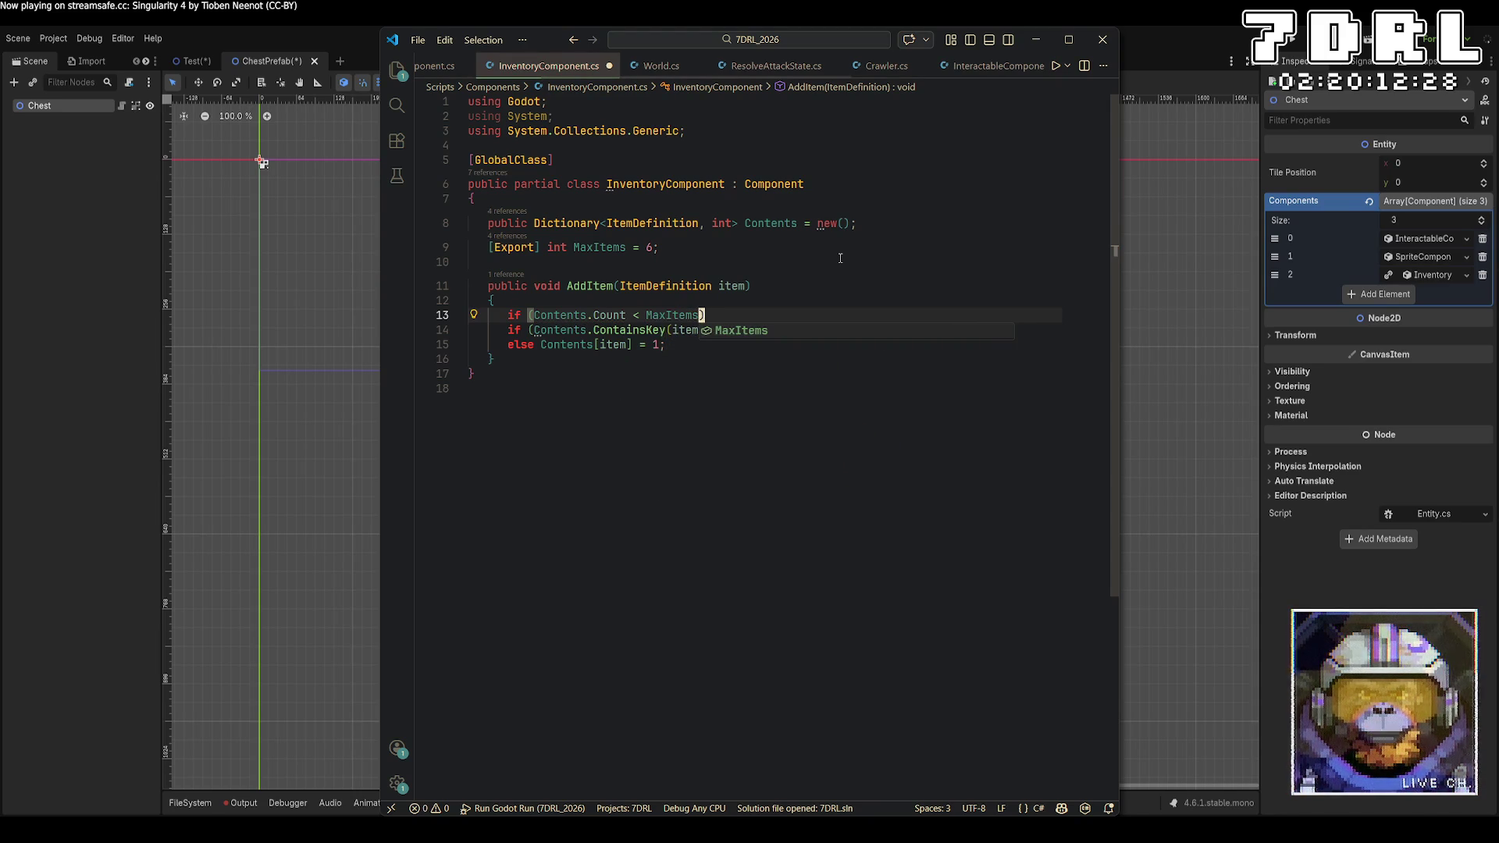
{"action": "key", "text": "Escape"}
{"action": "key", "text": "Left"}
{"action": "key", "text": "ctrl+Left"}
{"action": "key", "text": "BackSpace"}
{"action": "key", "text": "BackSpace"}
{"action": "type", "text": ">="}
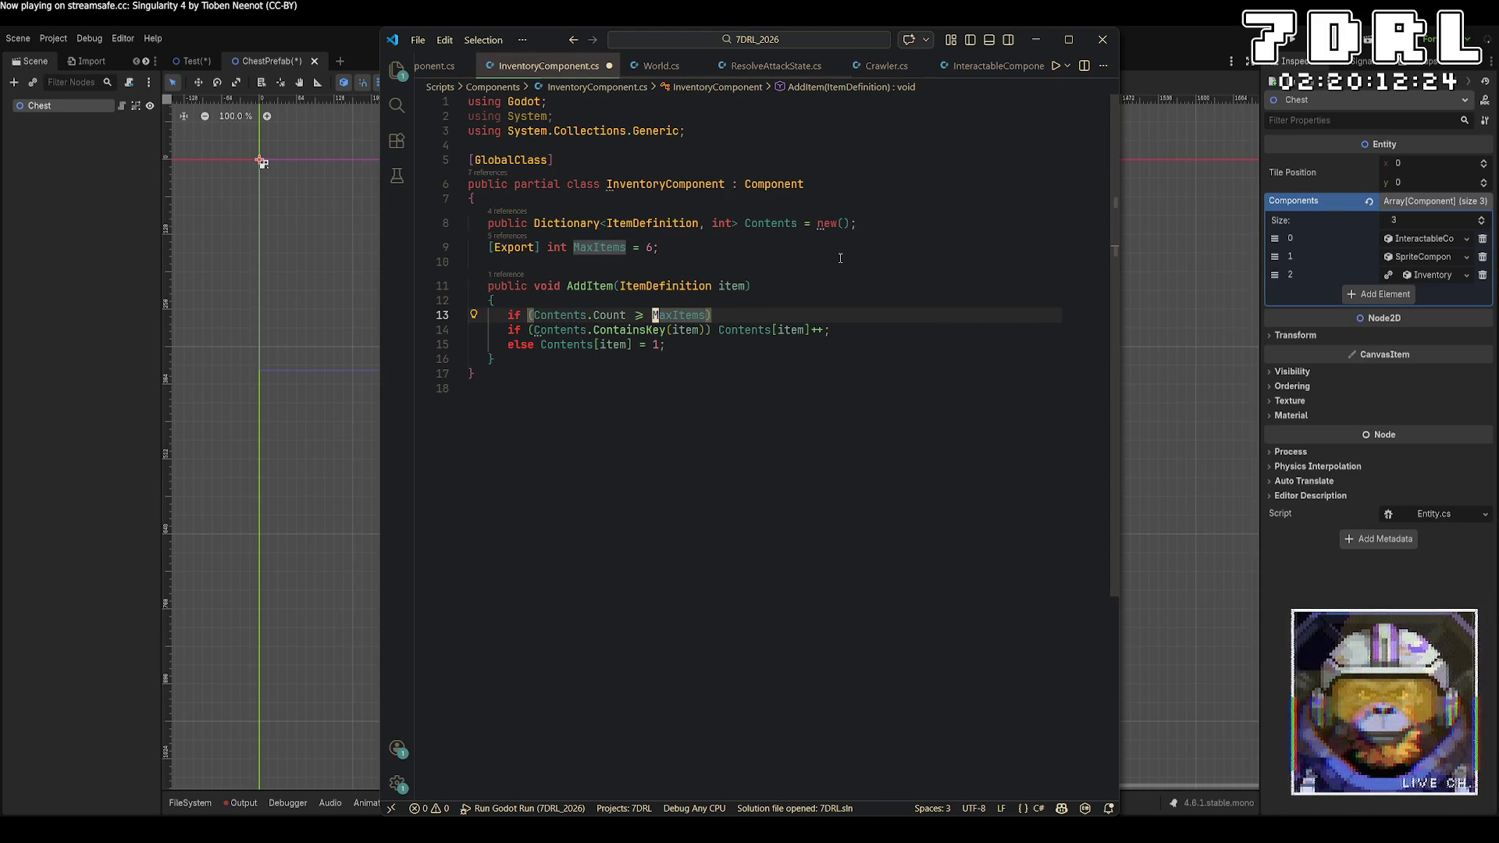
{"action": "key", "text": "End"}
{"action": "type", "text": "return;"}
{"action": "key", "text": "ctrl+s"}
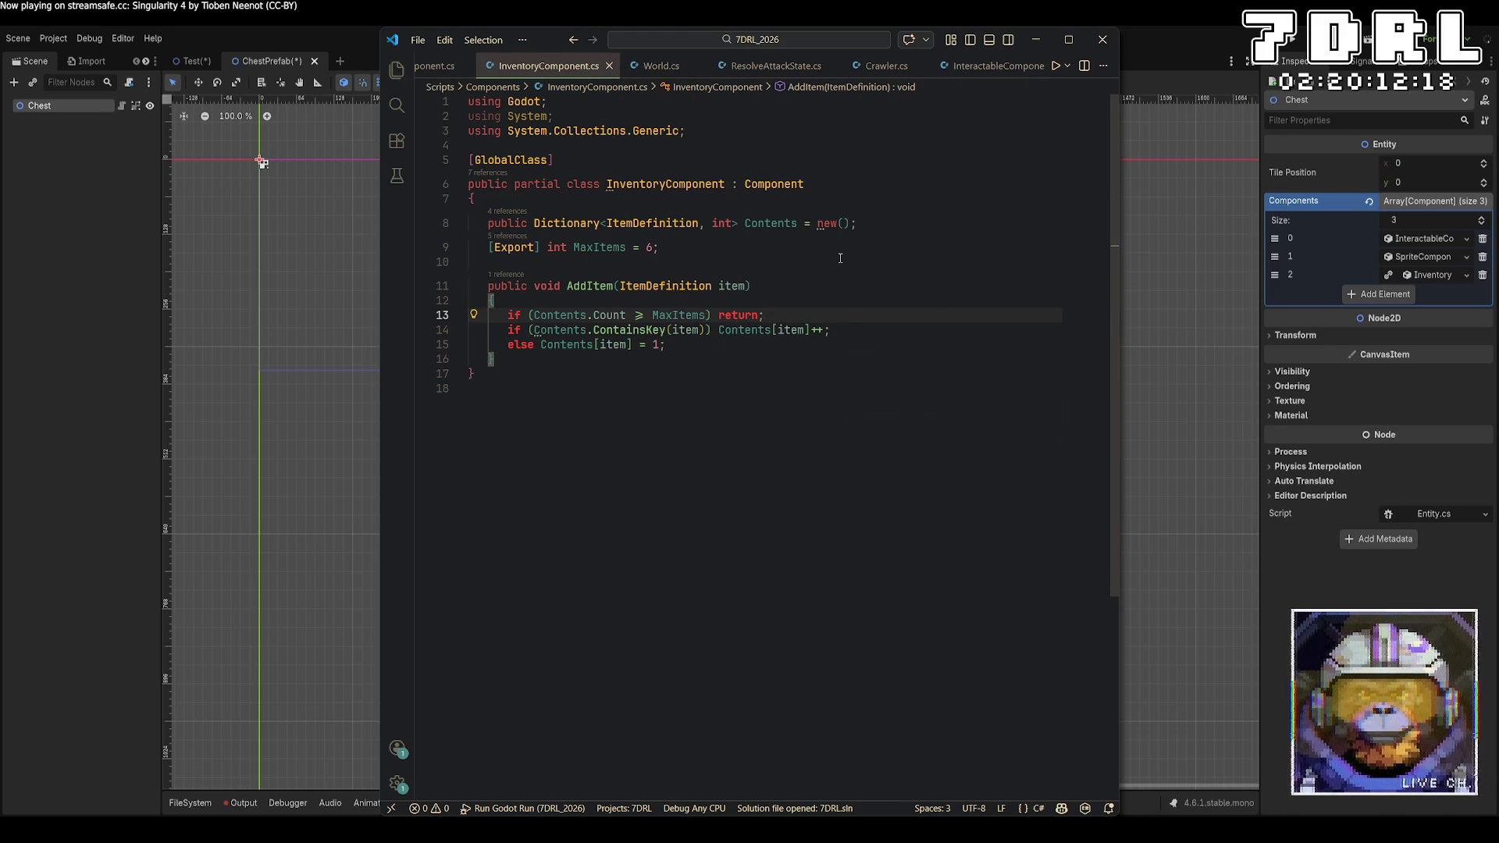
- Add the comment '//TODO: do something with the overflow', fix its typo, and save
{"action": "type", "text": "//TODO: do something with the overflopw"}
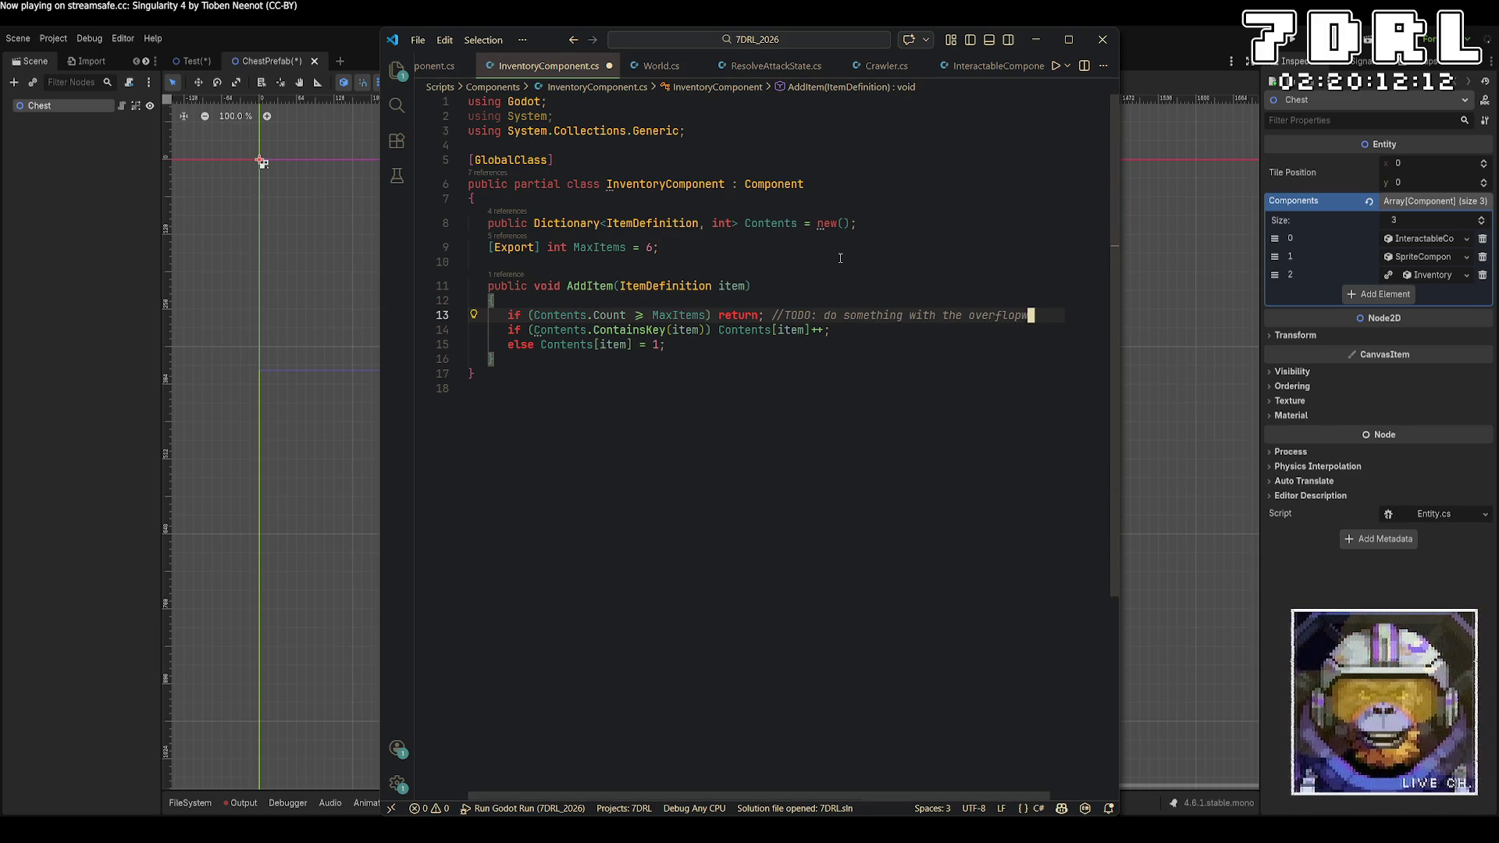
{"action": "key", "text": "BackSpace"}
{"action": "key", "text": "BackSpace"}
{"action": "type", "text": "w"}
{"action": "key", "text": "ctrl+s"}
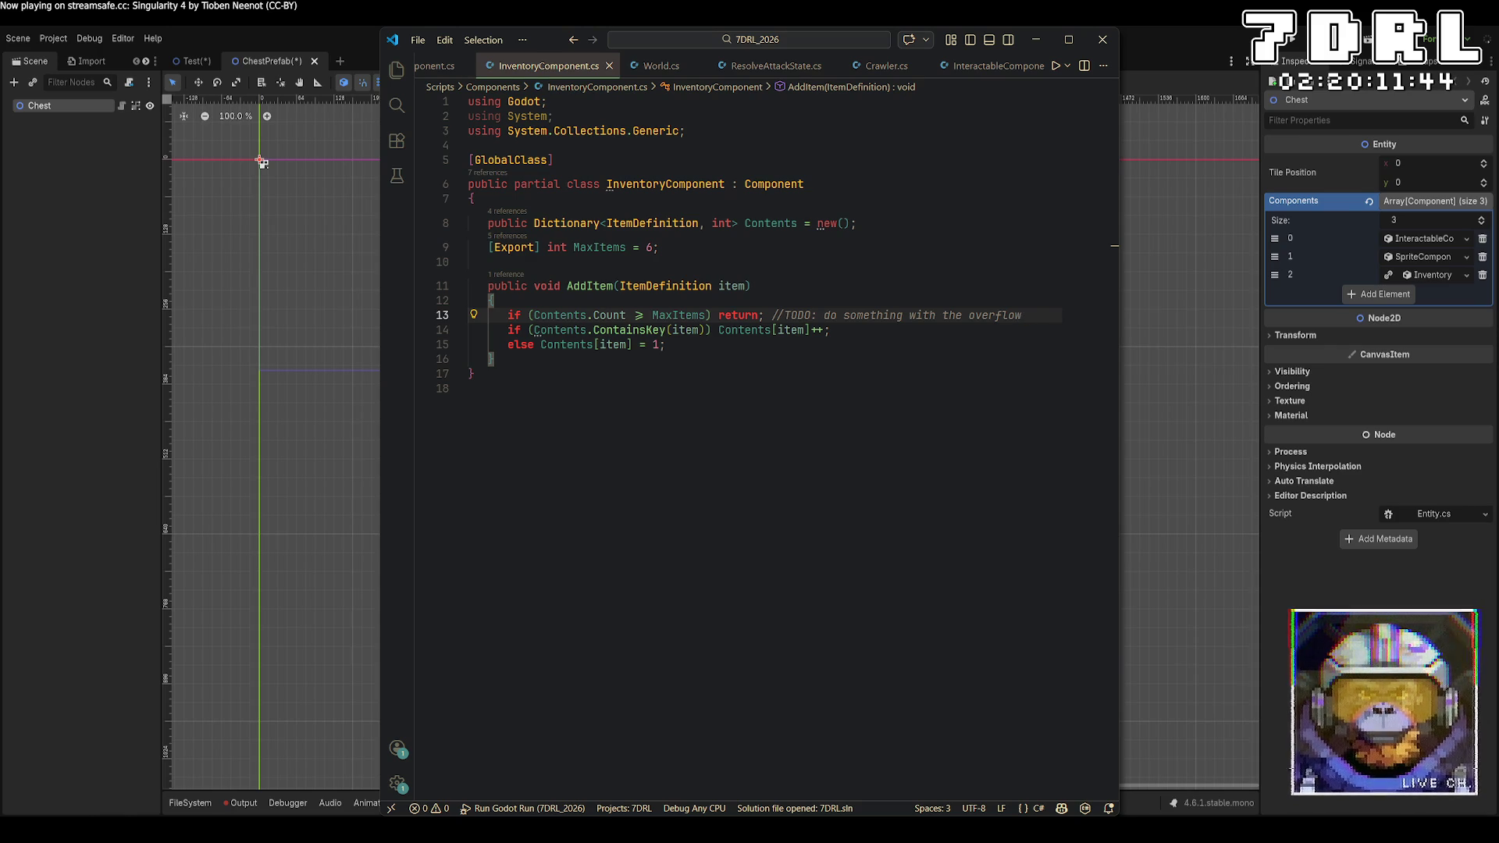
{"action": "left_click", "coordinate": [279, 90]}
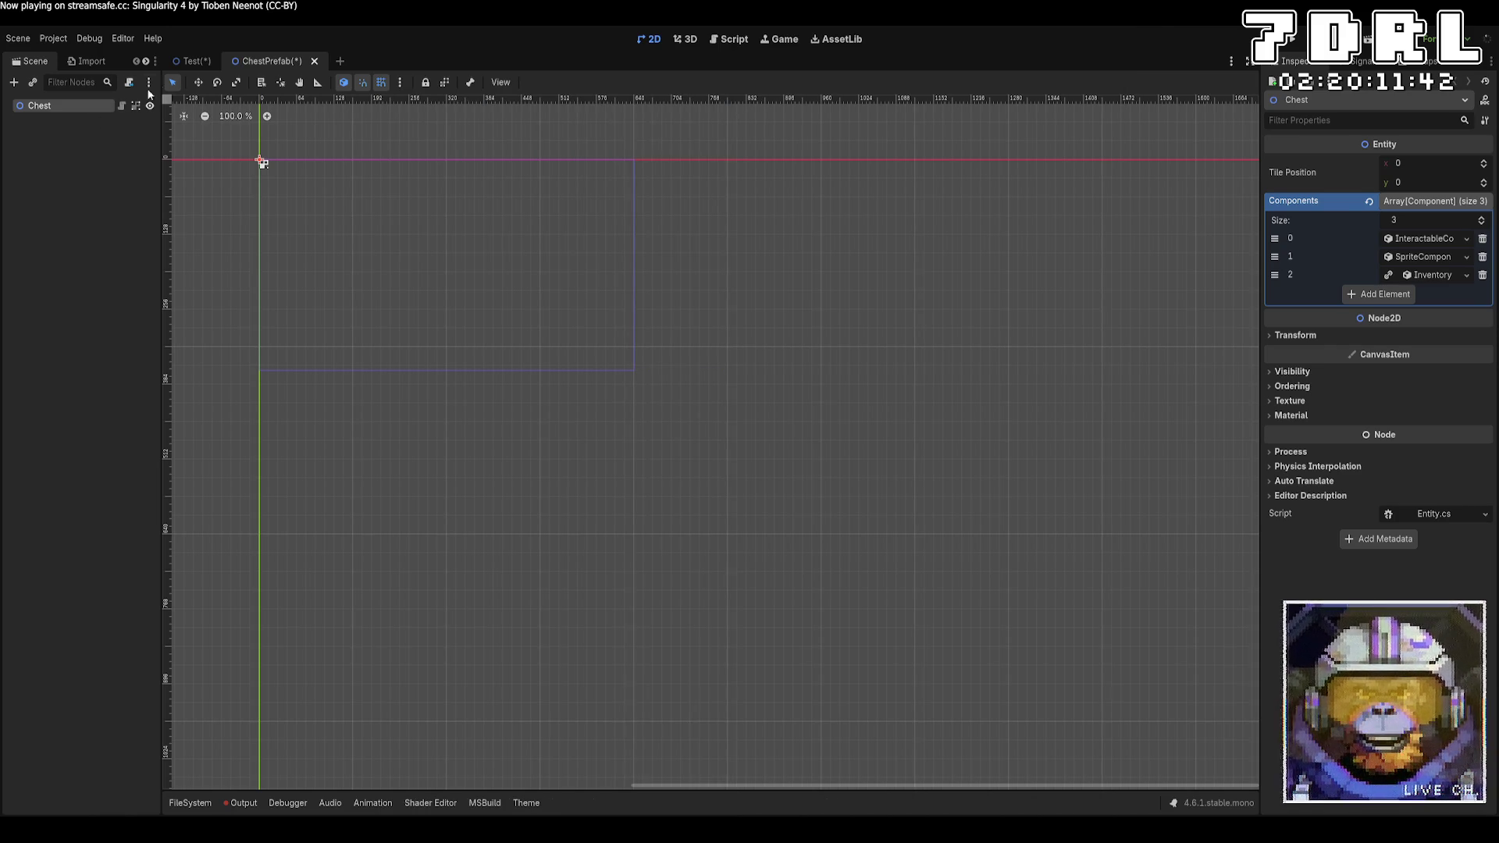
- Open Prefabs/PlayerPrefab.tscn, expand the Player's InventoryComponent in the Inspector, and rebuild with Alt+B
{"action": "left_click", "coordinate": [193, 62]}
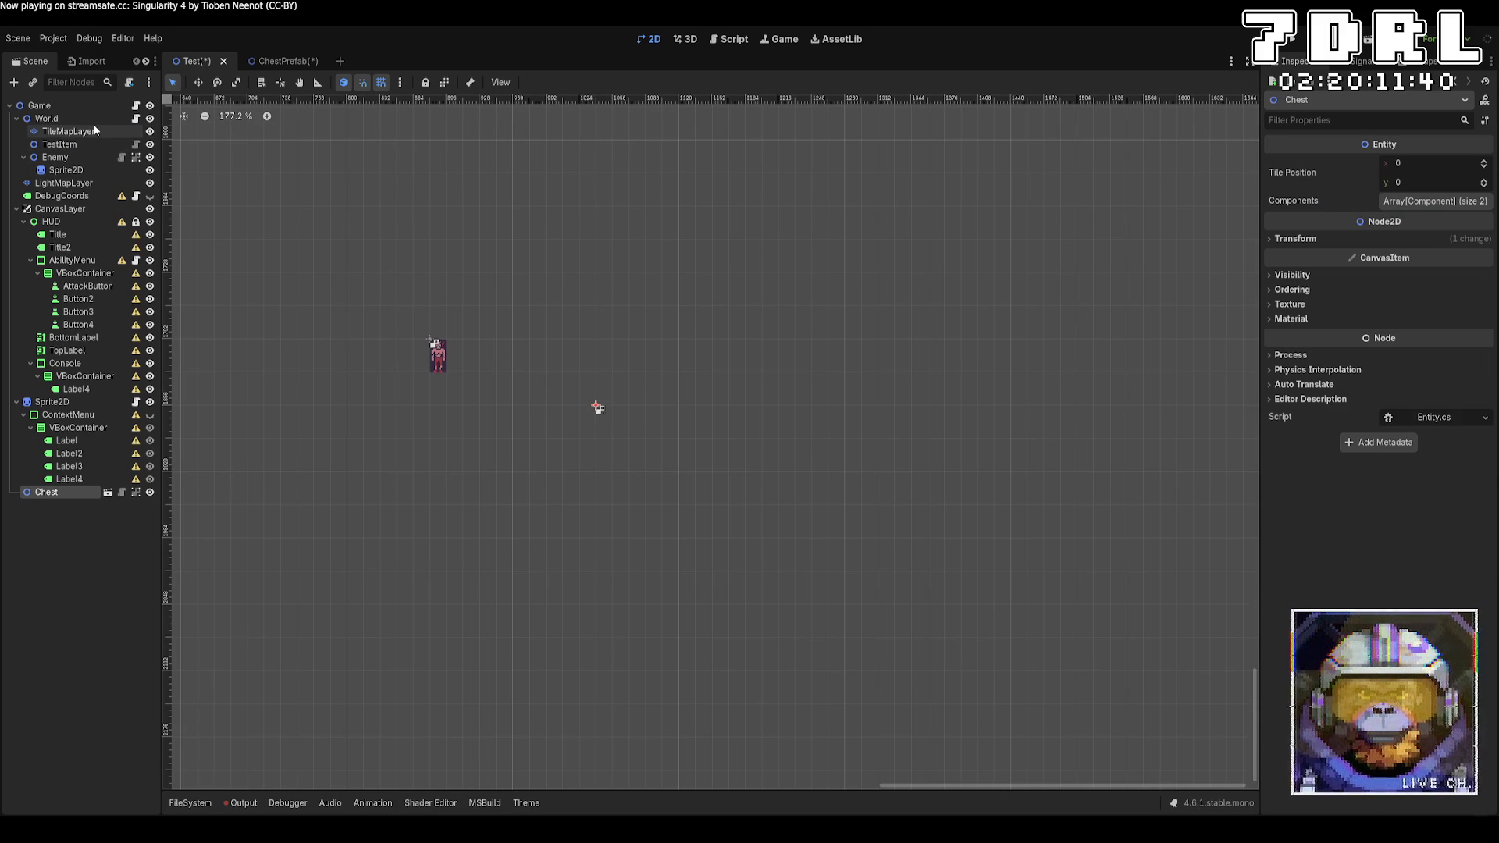
{"action": "left_click", "coordinate": [190, 802]}
{"action": "left_click", "coordinate": [278, 756]}
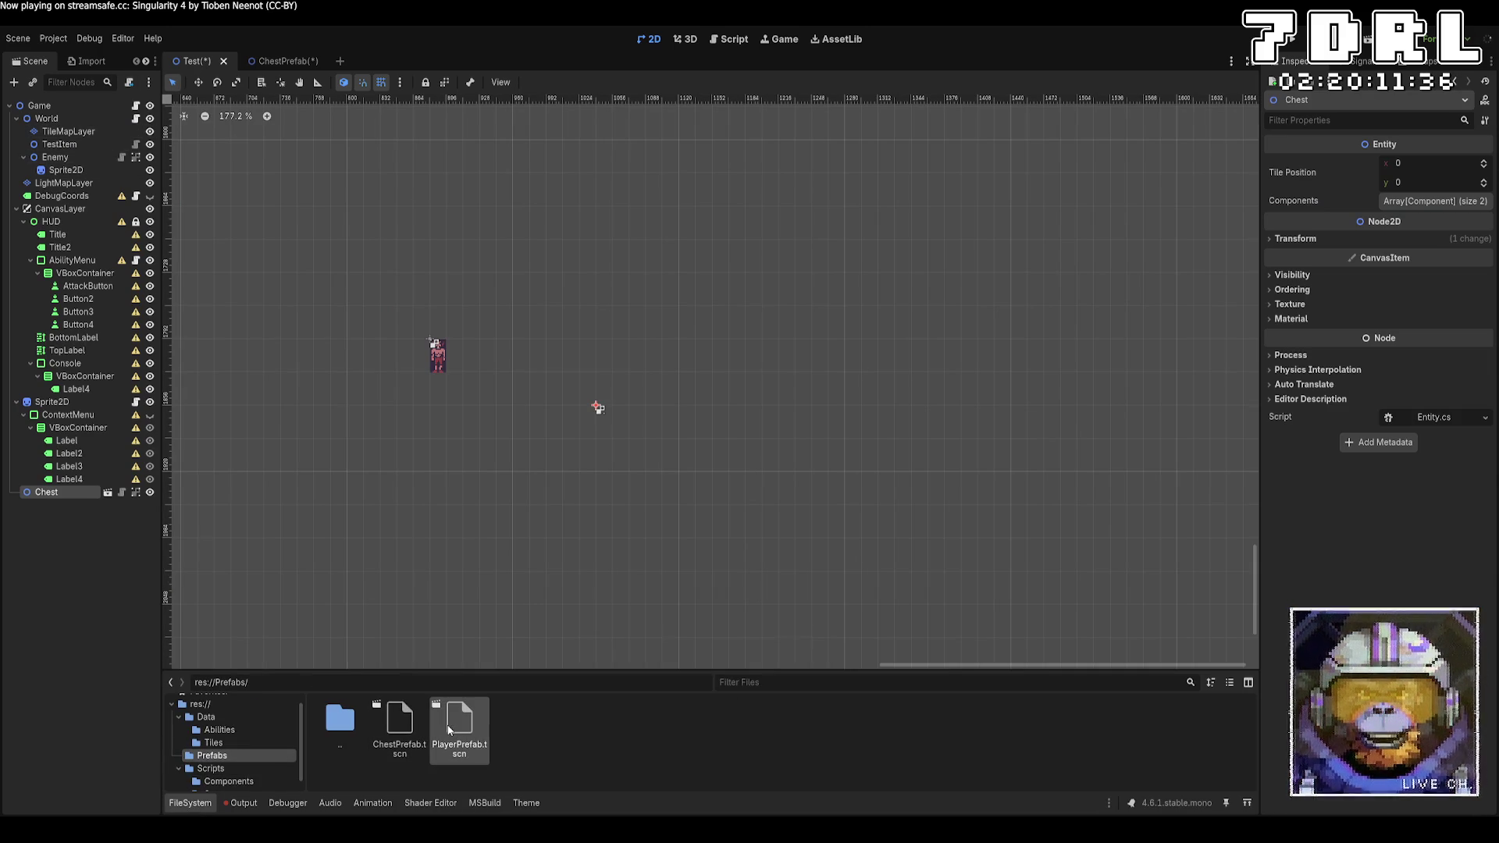
{"action": "double_click", "coordinate": [459, 723]}
{"action": "left_click", "coordinate": [85, 104]}
{"action": "left_click", "coordinate": [1431, 203]}
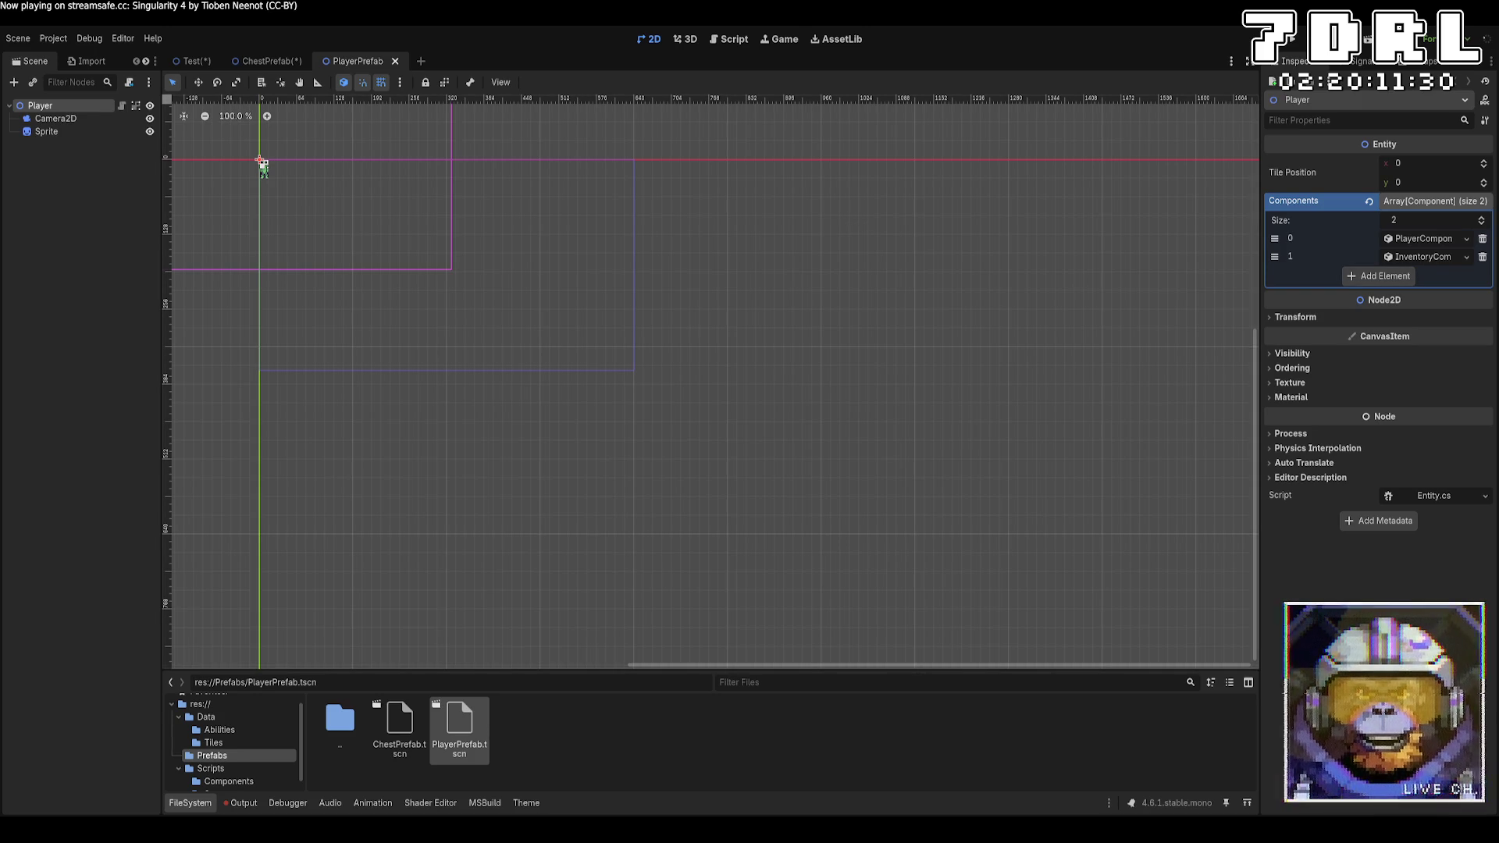
{"action": "left_click", "coordinate": [1434, 254]}
{"action": "key", "text": "alt+b"}
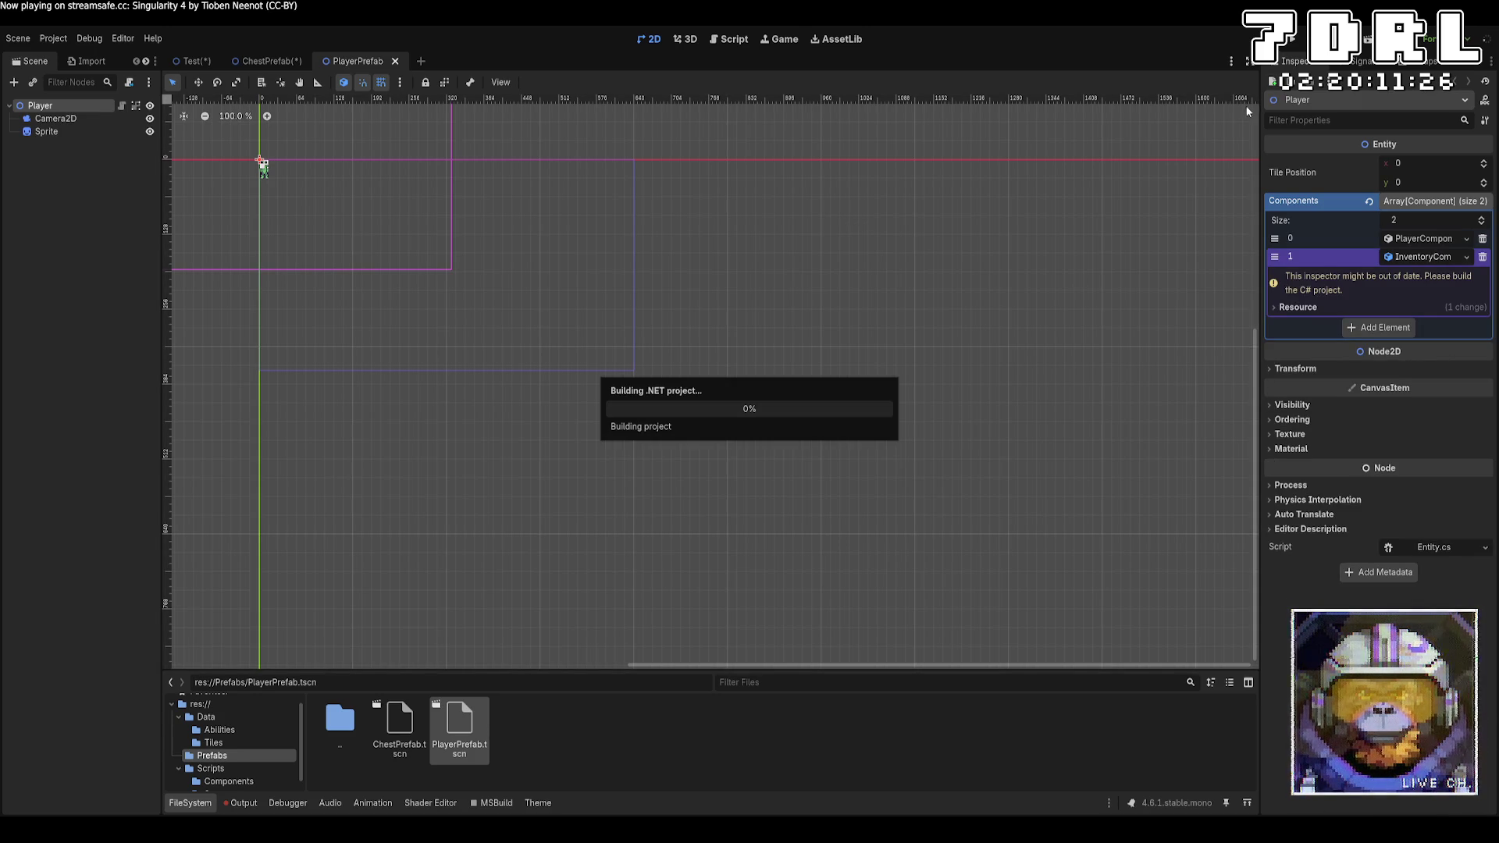
- Set the inventory's Max Items to 24 and save the PlayerPrefab scene
{"action": "left_click", "coordinate": [1433, 275]}
{"action": "type", "text": "32"}
{"action": "key", "text": "Return"}
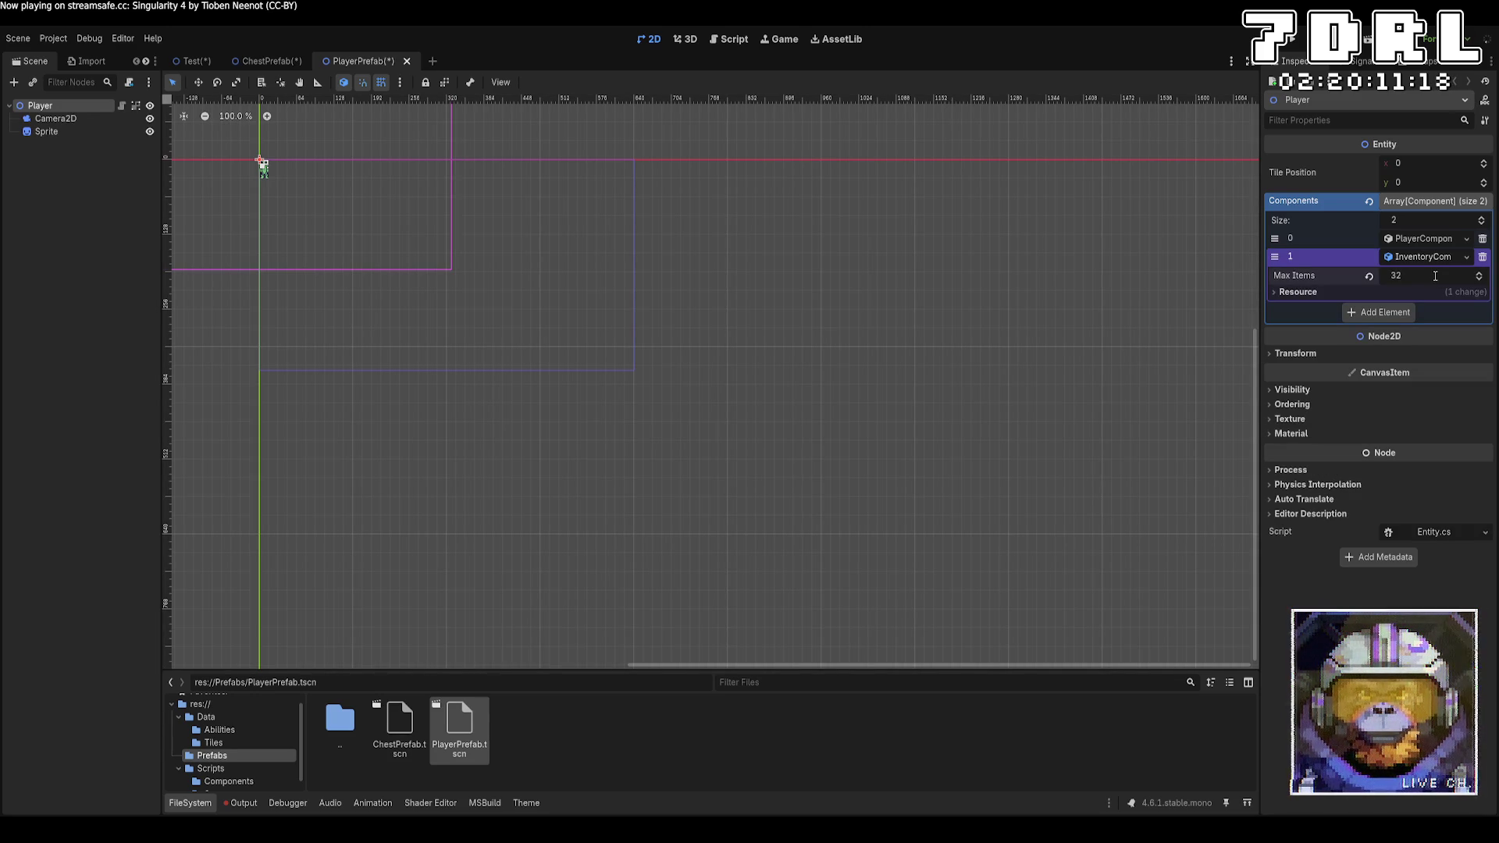
{"action": "left_click", "coordinate": [1442, 260]}
{"action": "left_click", "coordinate": [1442, 260]}
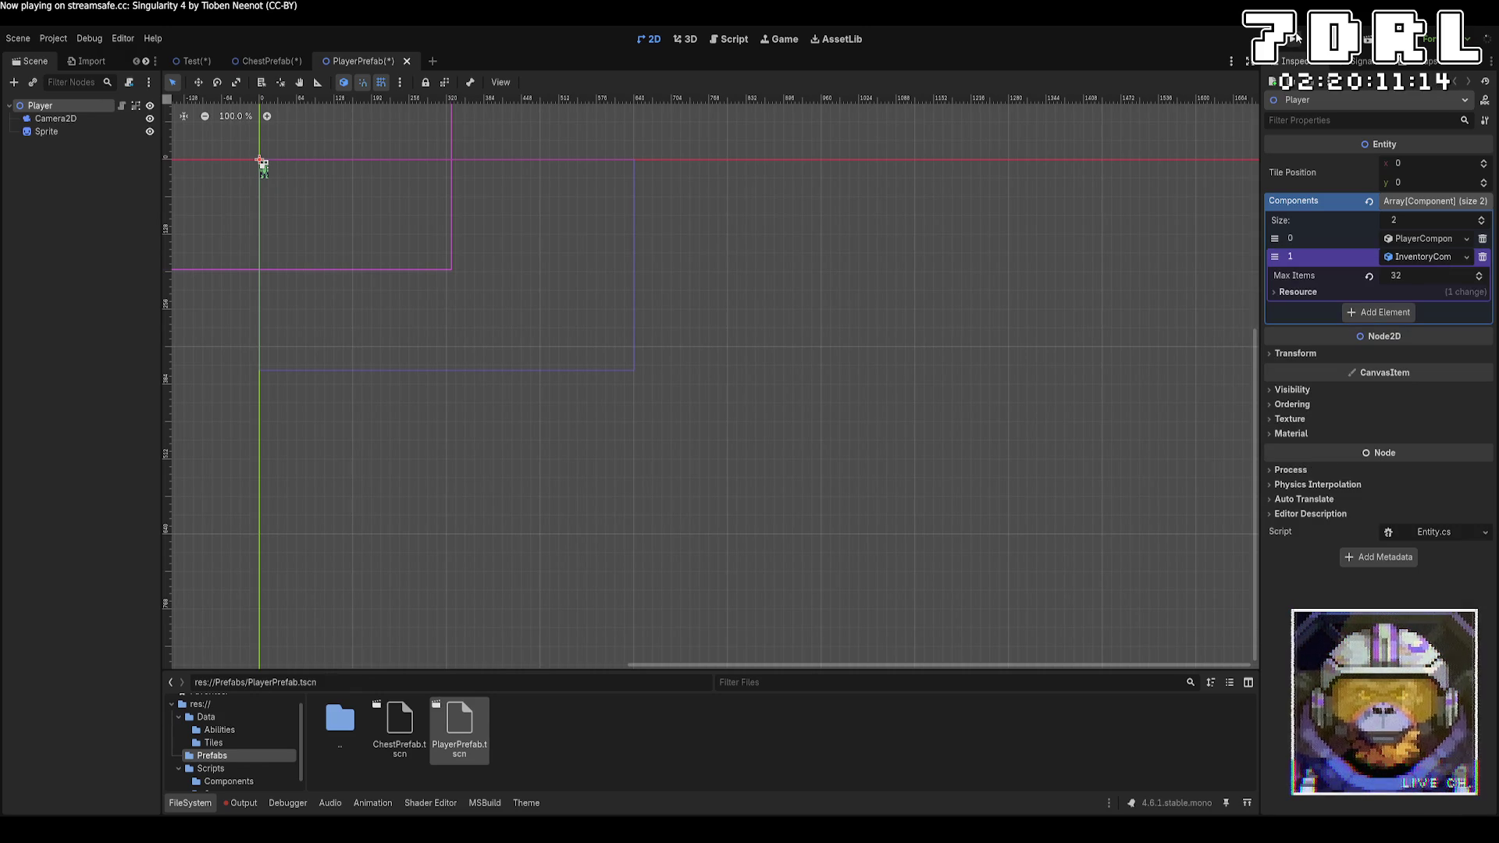
{"action": "left_click", "coordinate": [1415, 275]}
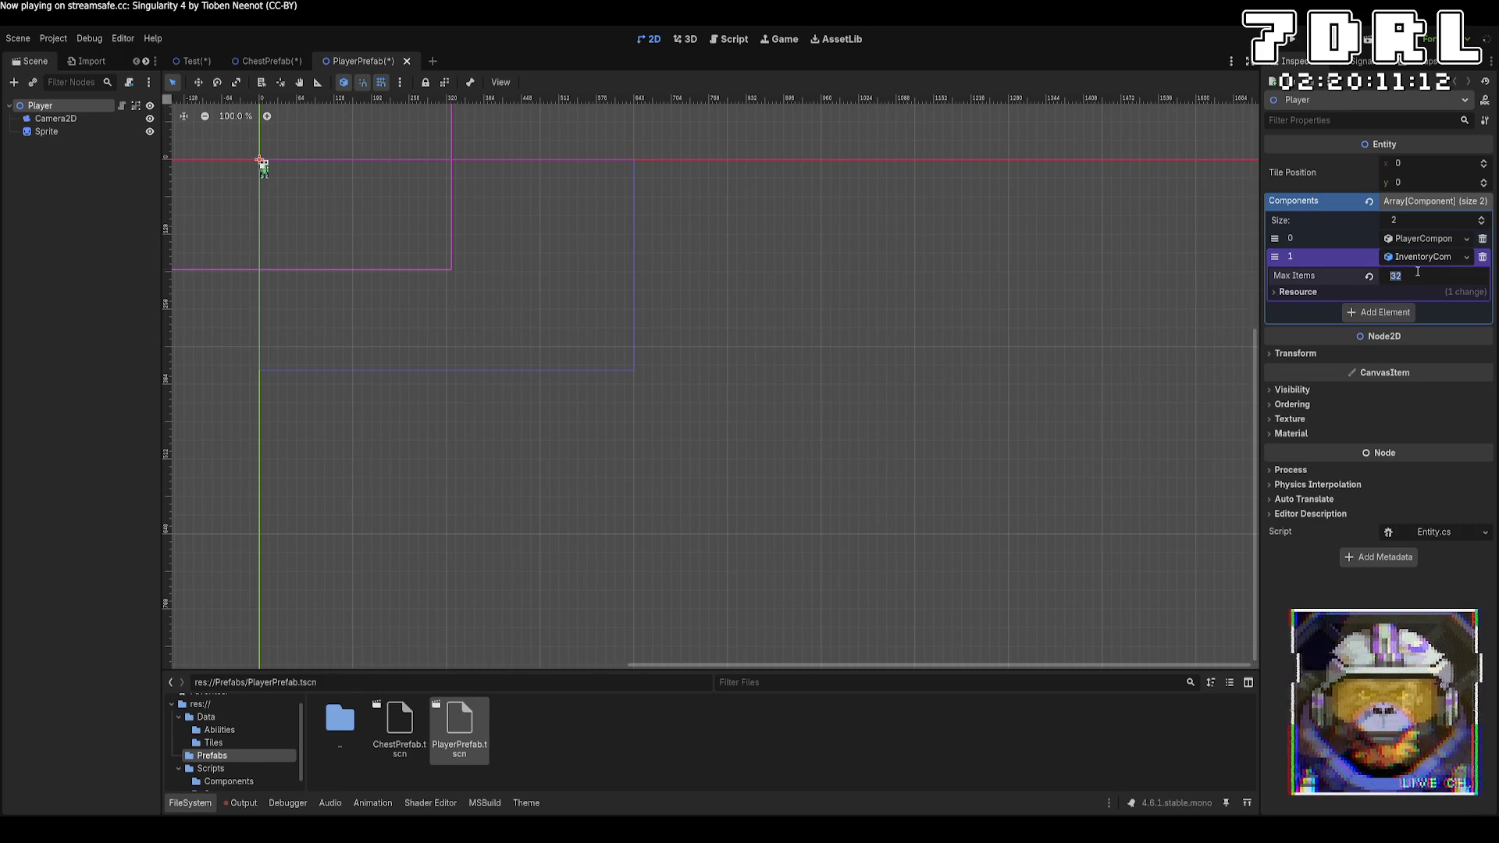
{"action": "type", "text": "24"}
{"action": "key", "text": "Return"}
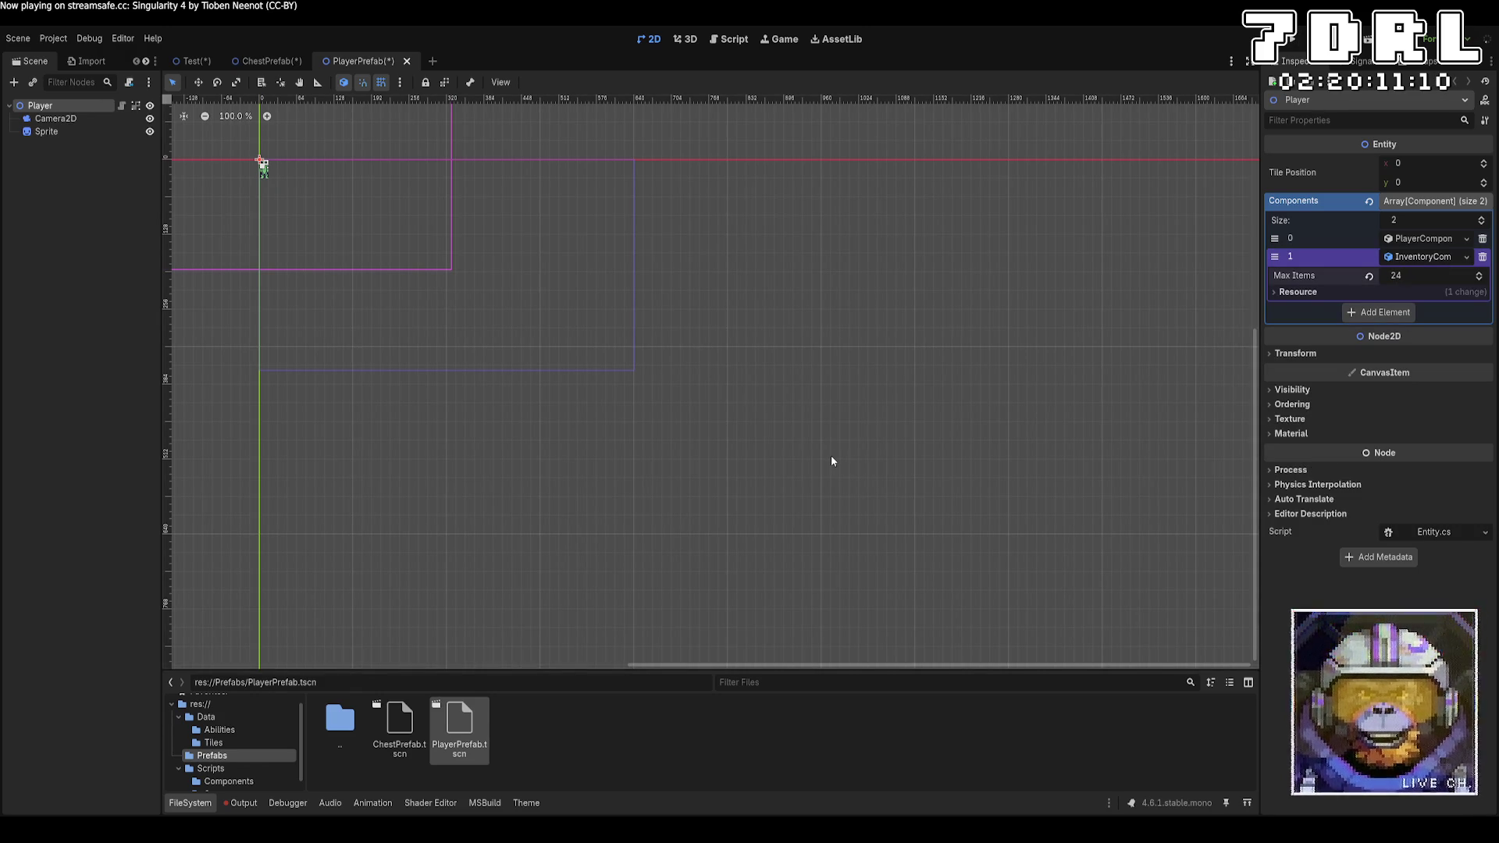
{"action": "key", "text": "ctrl+s"}
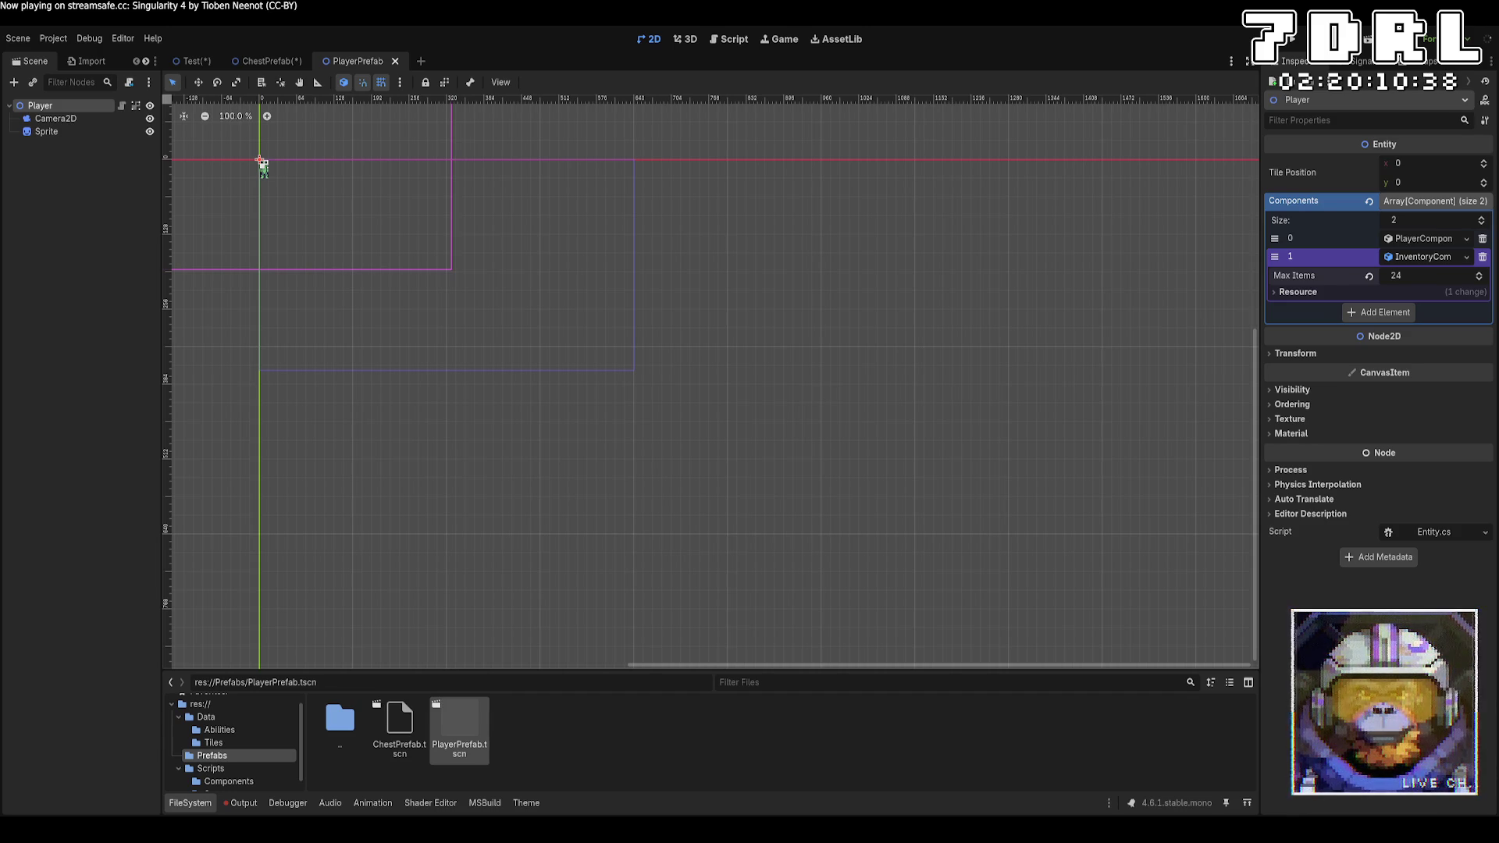
{"action": "key", "text": "alt+Tab"}
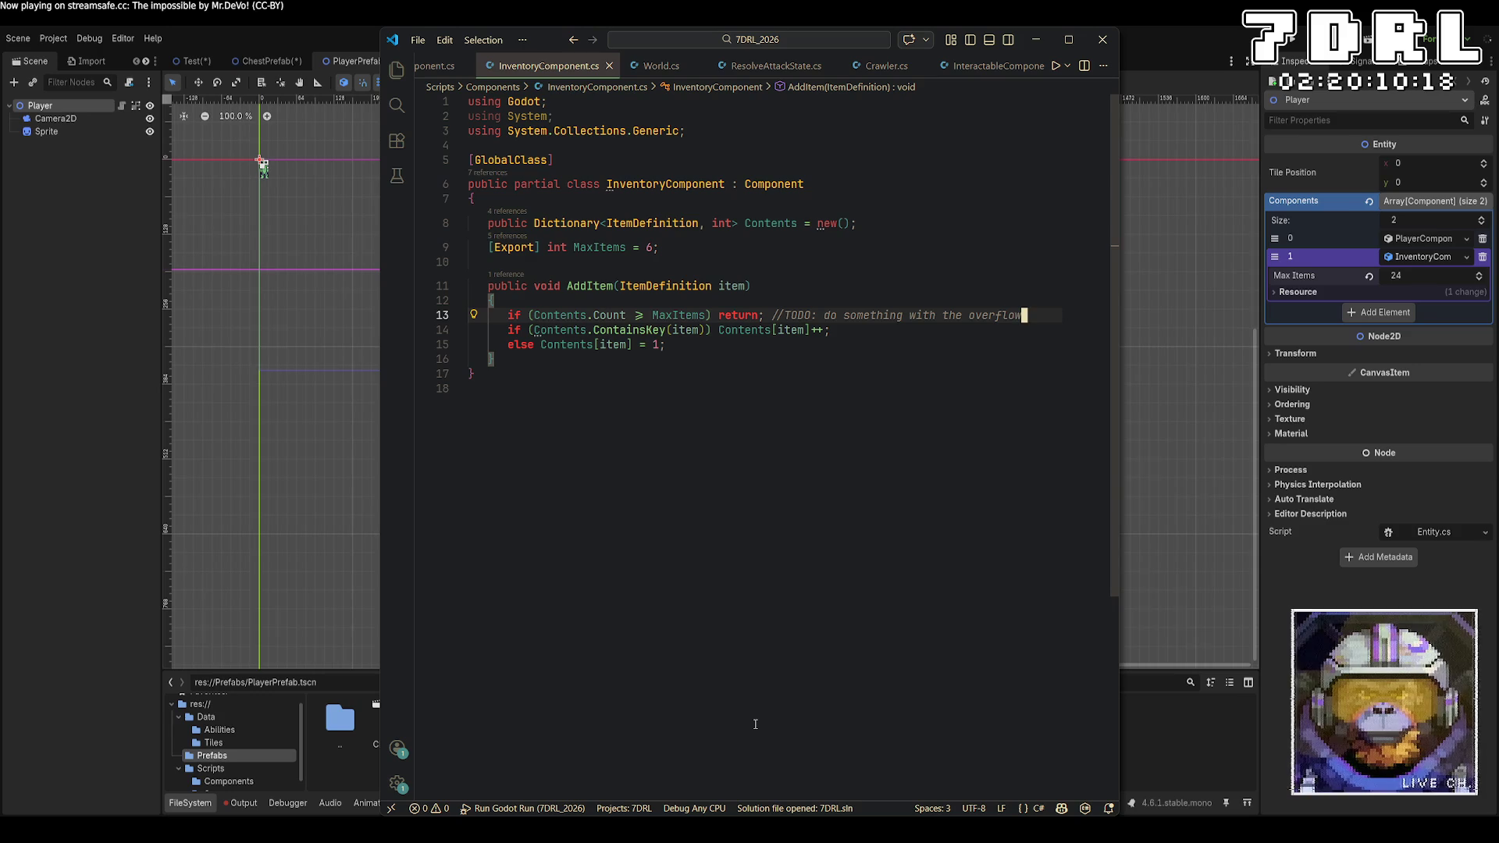
- Add '[Signal] public delegate void InteractedEventHandler();' to InteractableComponent.cs and save it
{"action": "left_click", "coordinate": [998, 67]}
{"action": "left_click", "coordinate": [704, 186]}
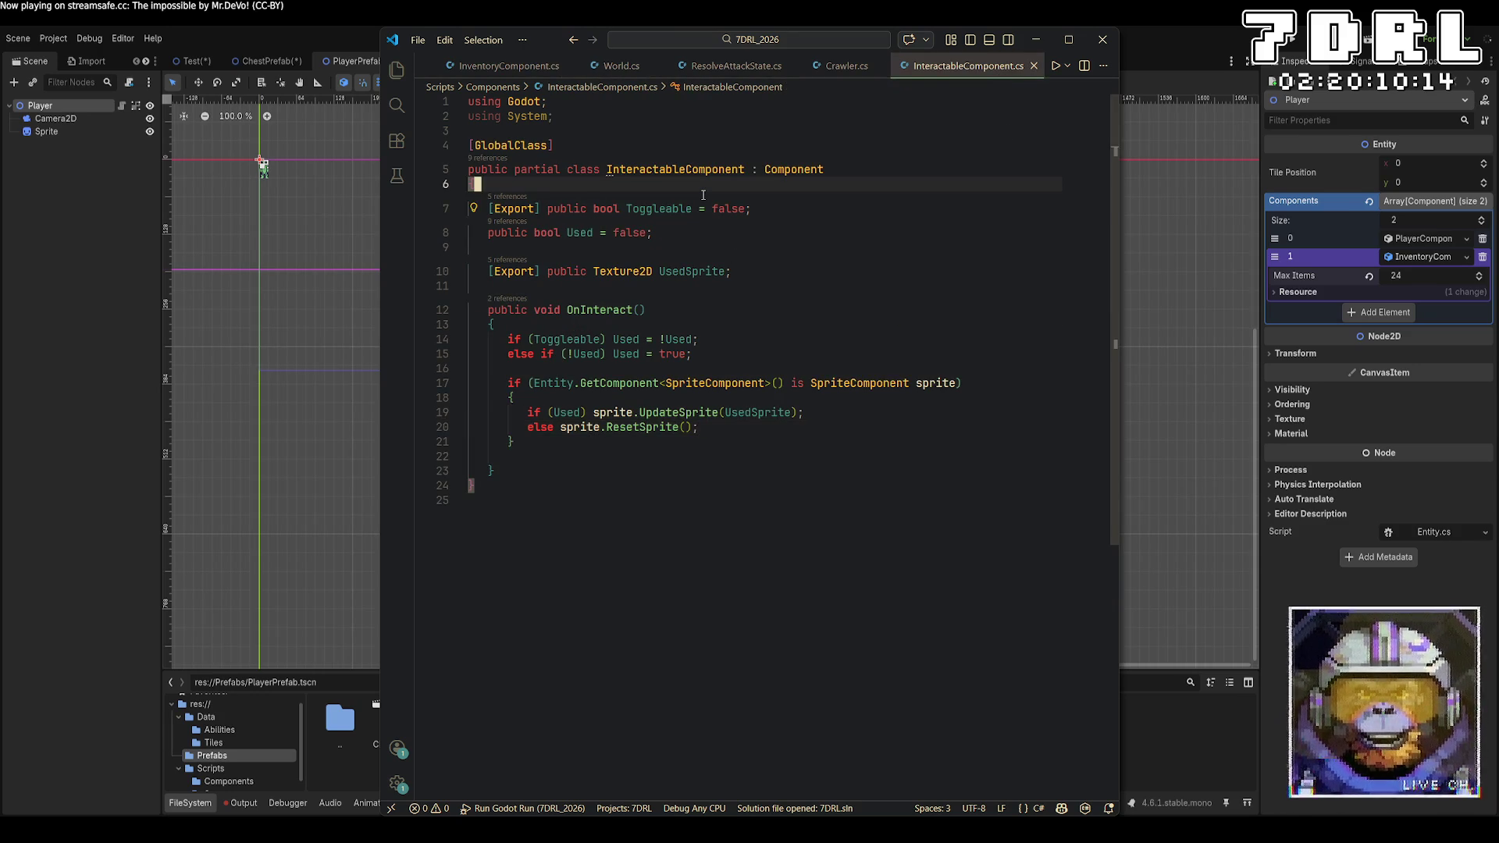
{"action": "key", "text": "Return"}
{"action": "type", "text": "[Signlal"}
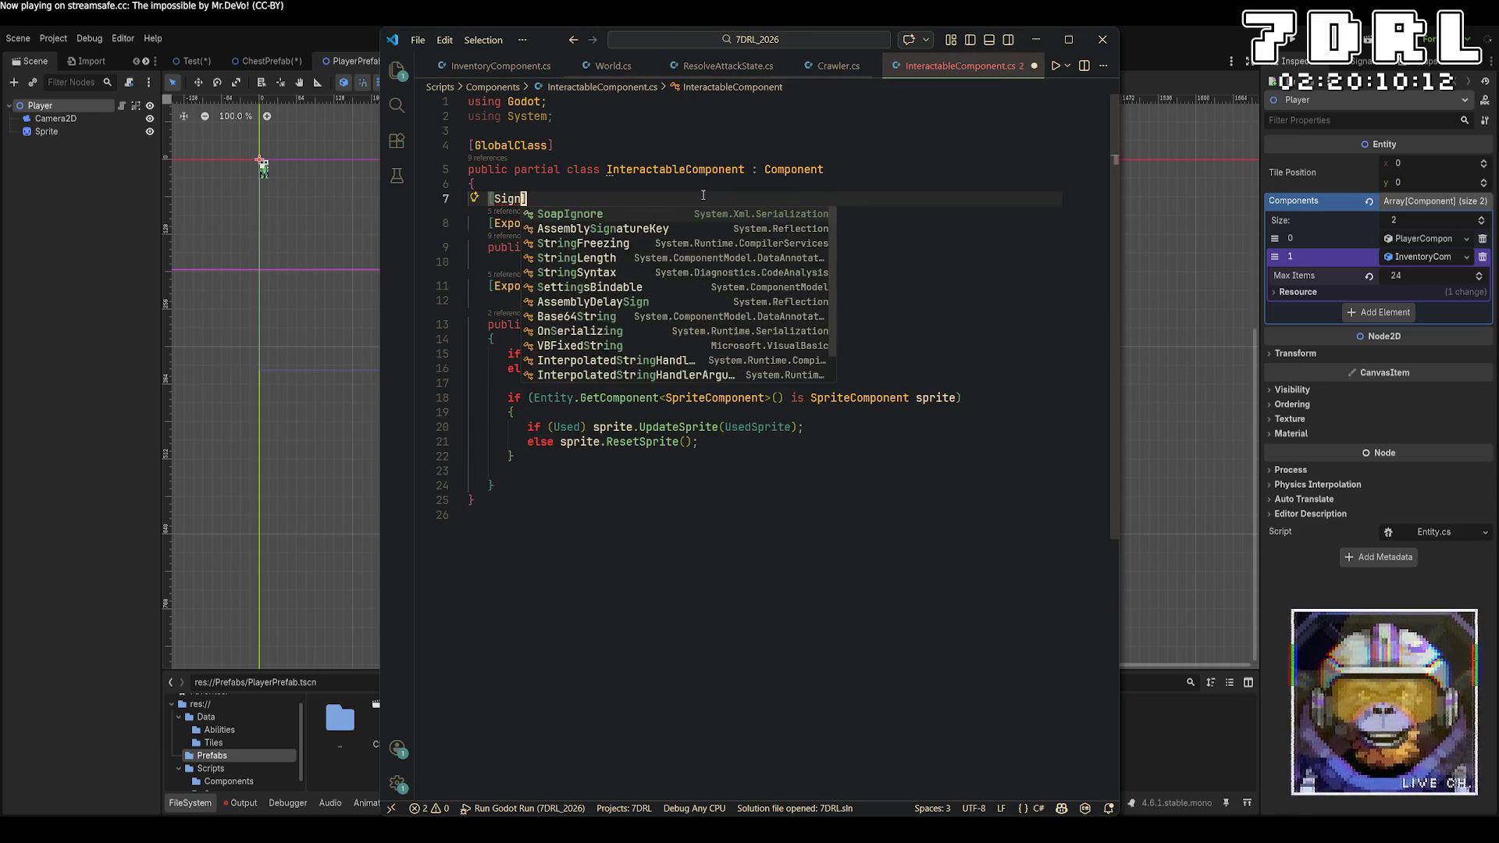
{"action": "key", "text": "BackSpace"}
{"action": "key", "text": "BackSpace"}
{"action": "key", "text": "BackSpace"}
{"action": "type", "text": "al"}
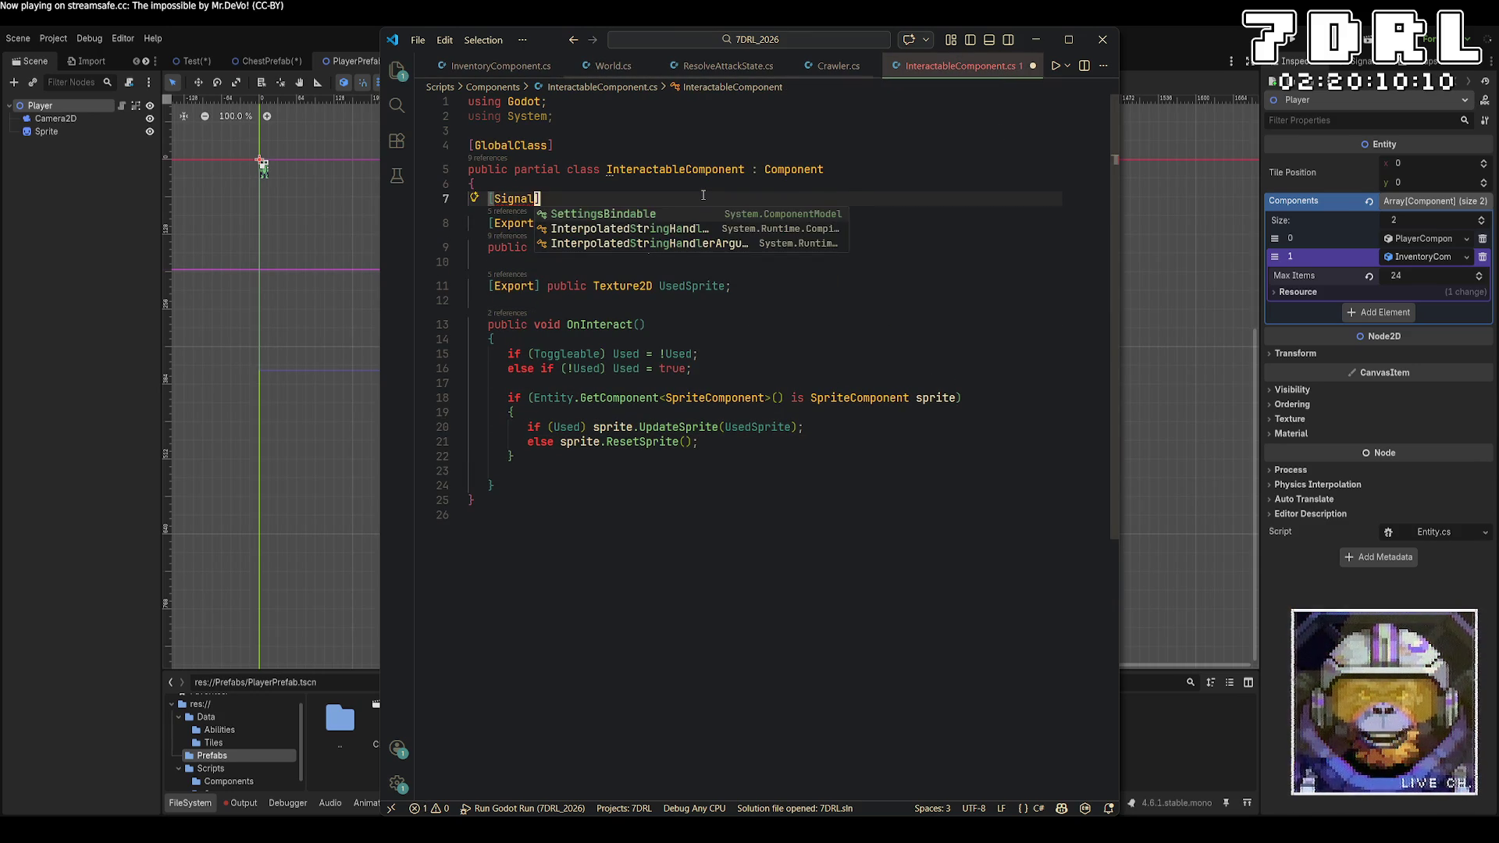
{"action": "type", "text": "] public voi"}
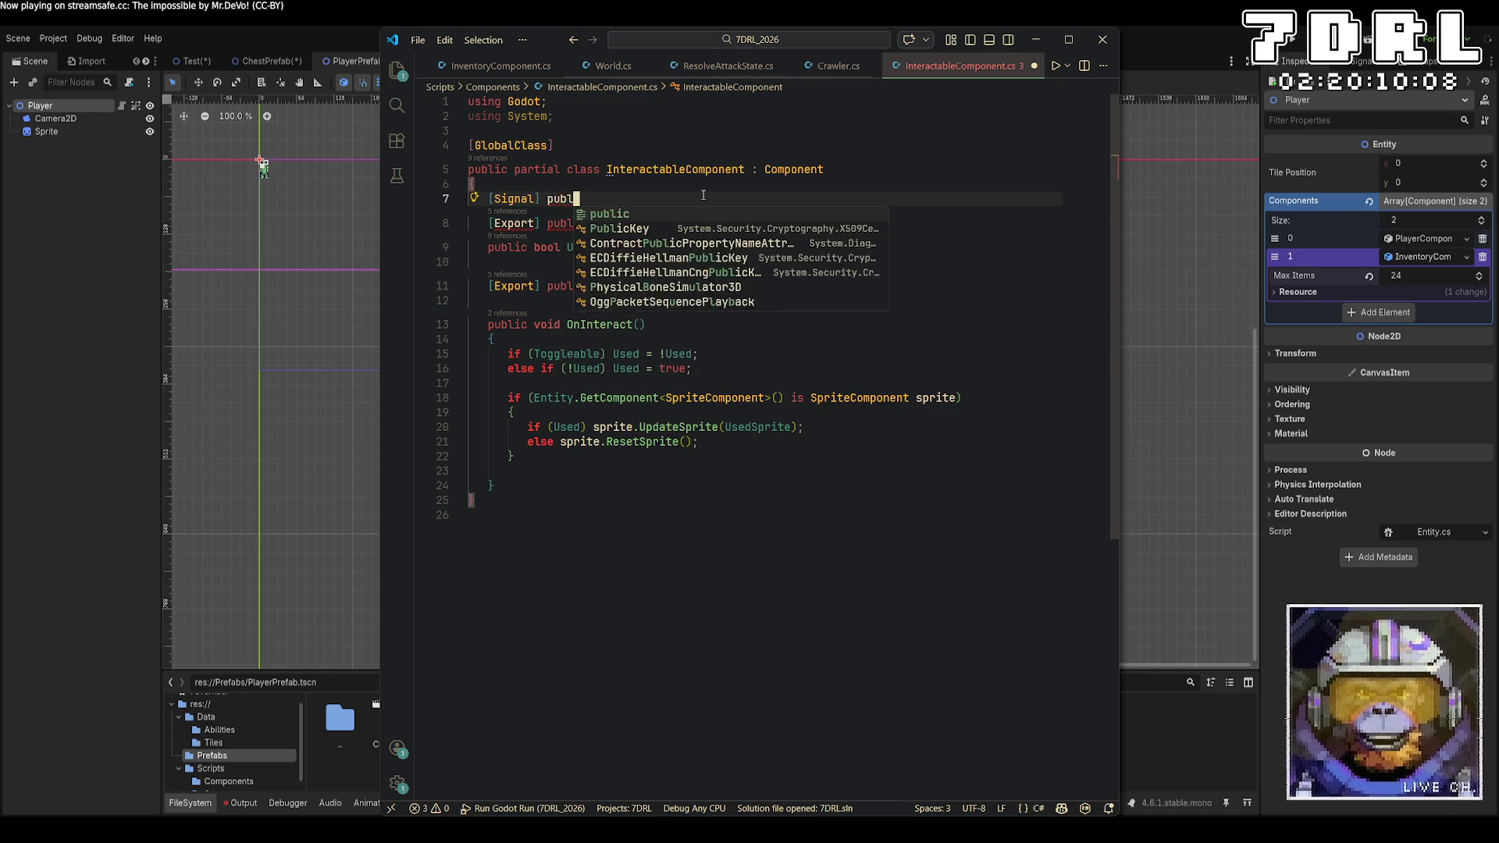
{"action": "key", "text": "BackSpace"}
{"action": "key", "text": "BackSpace"}
{"action": "key", "text": "BackSpace"}
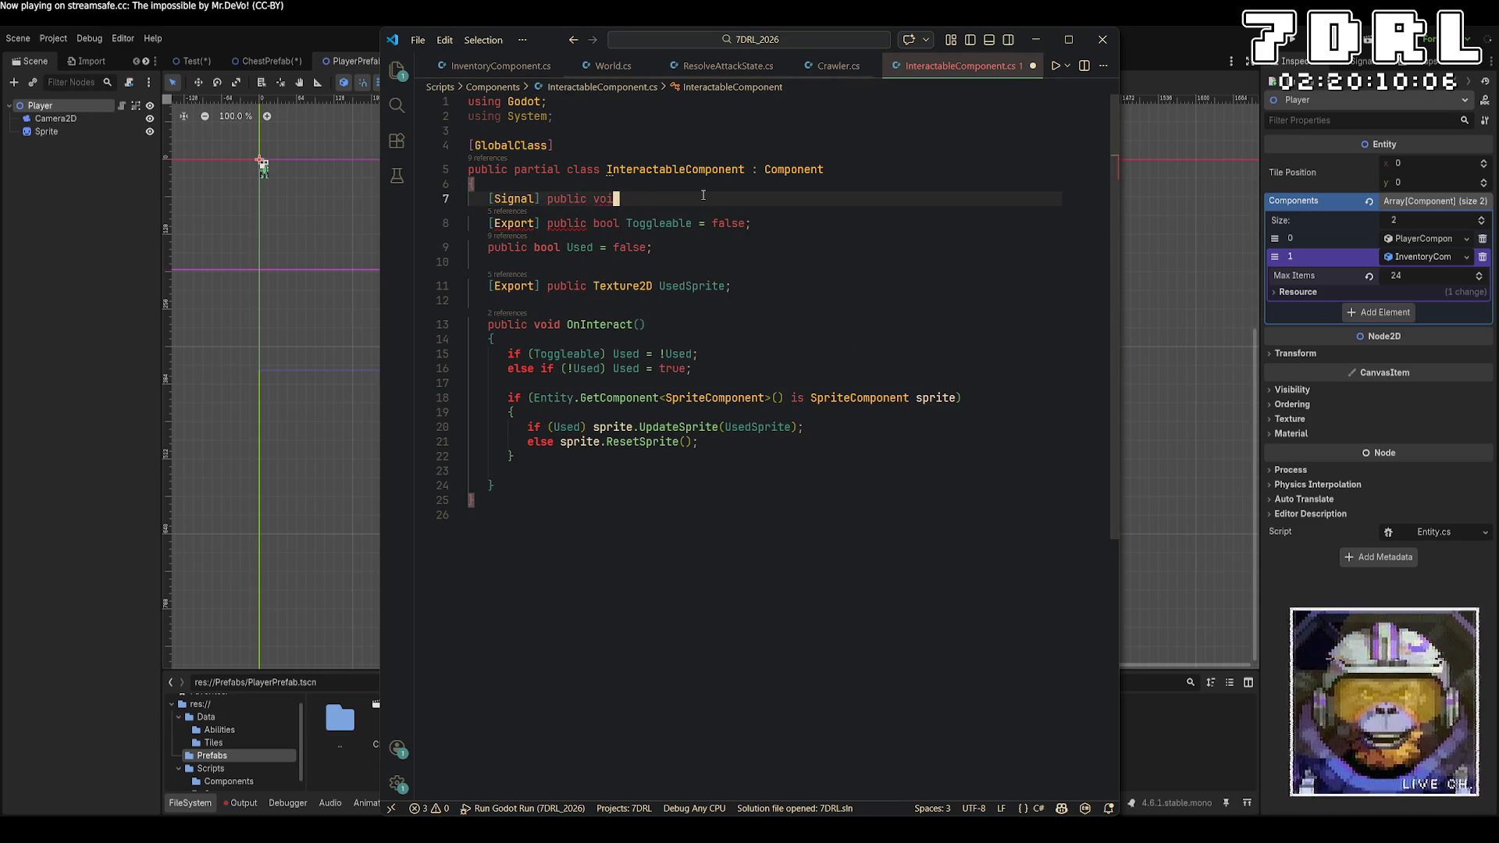
{"action": "type", "text": "delegate void "}
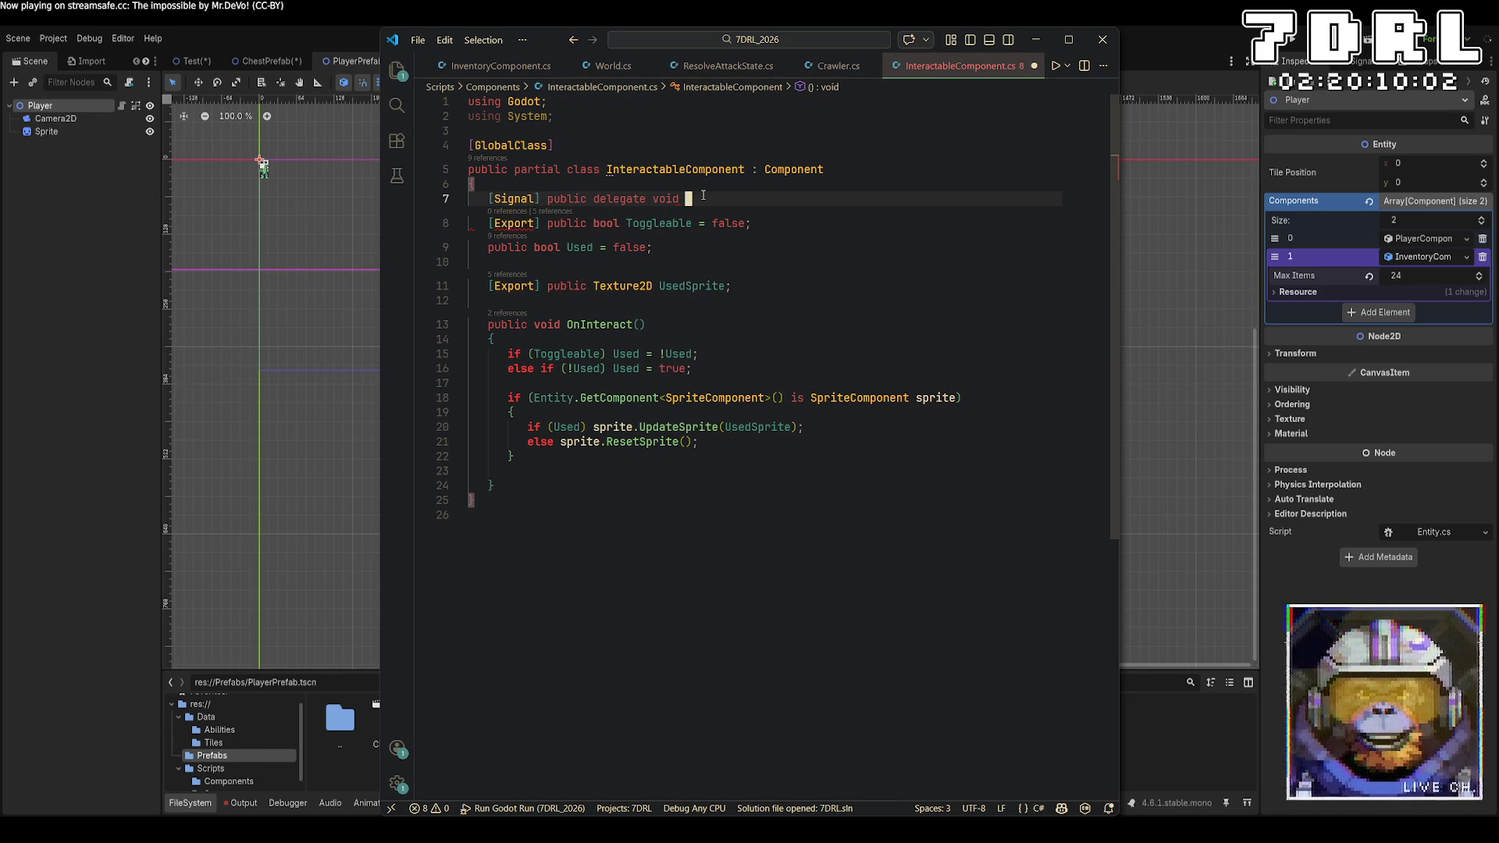
{"action": "type", "text": "Interac"}
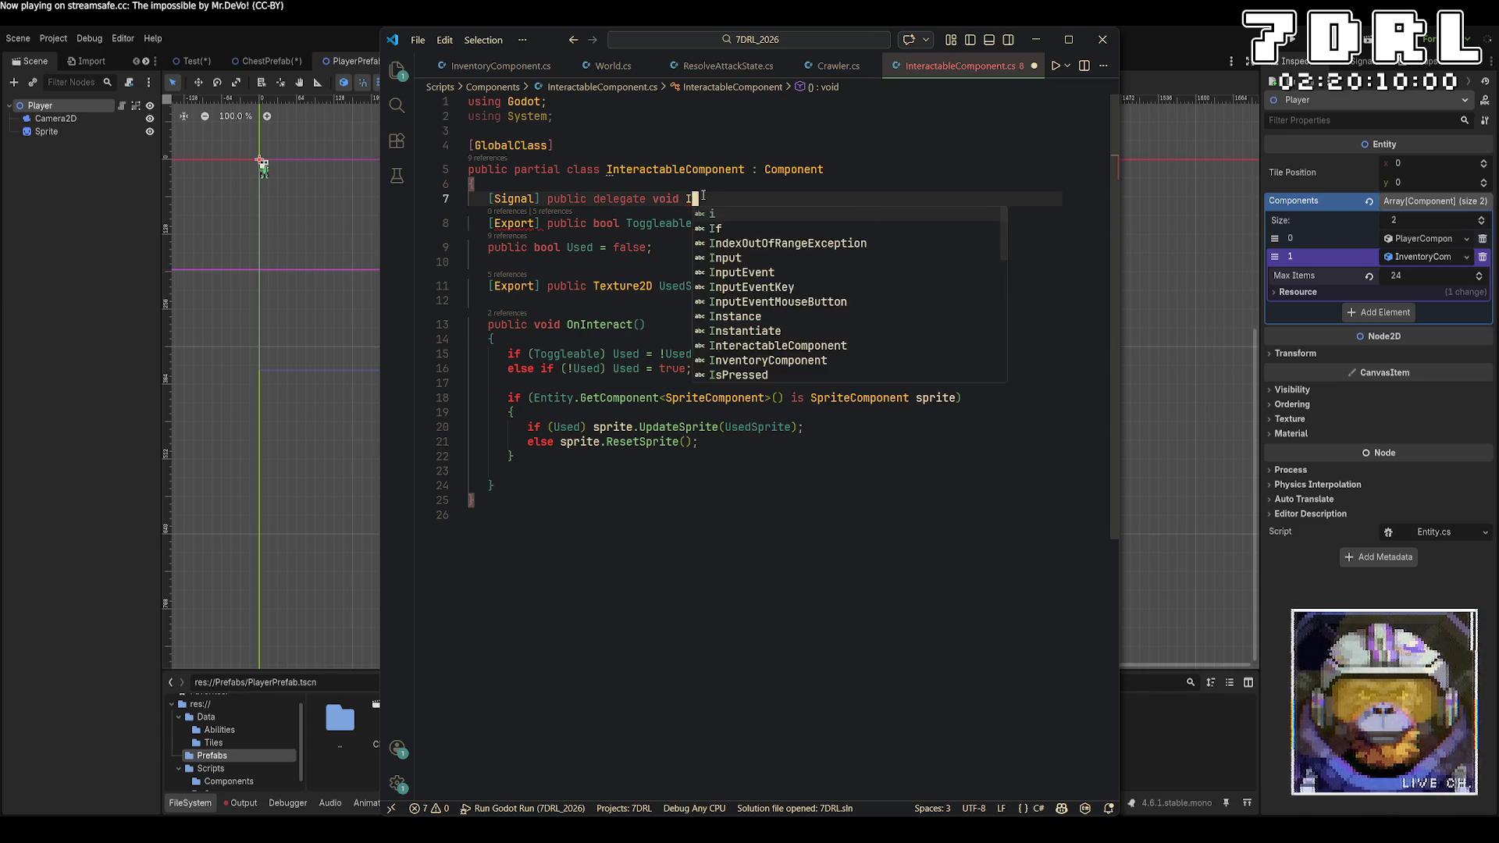
{"action": "type", "text": "tedE"}
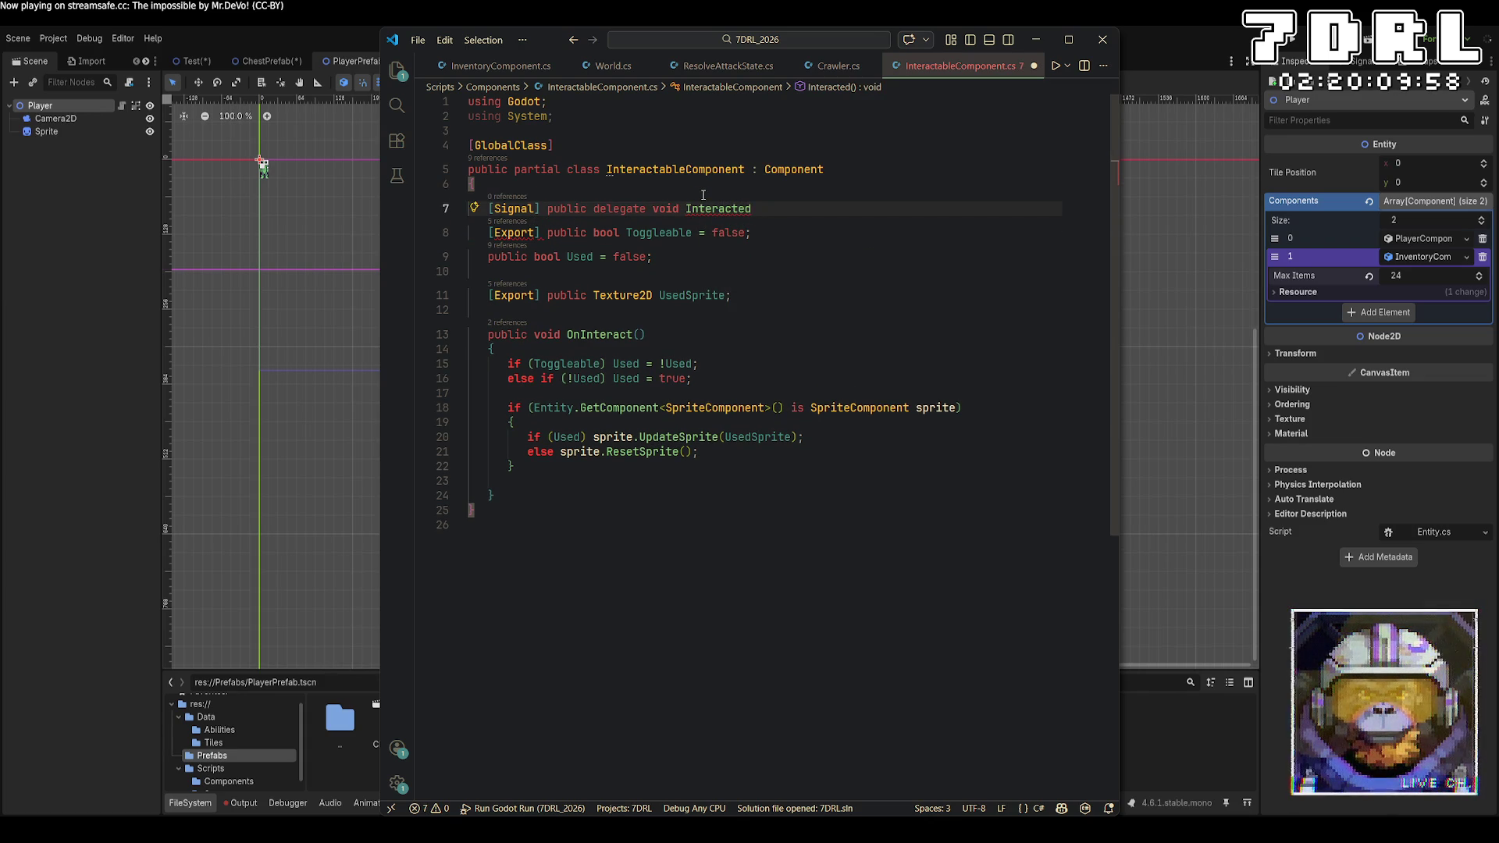
{"action": "type", "text": "ventHandler("}
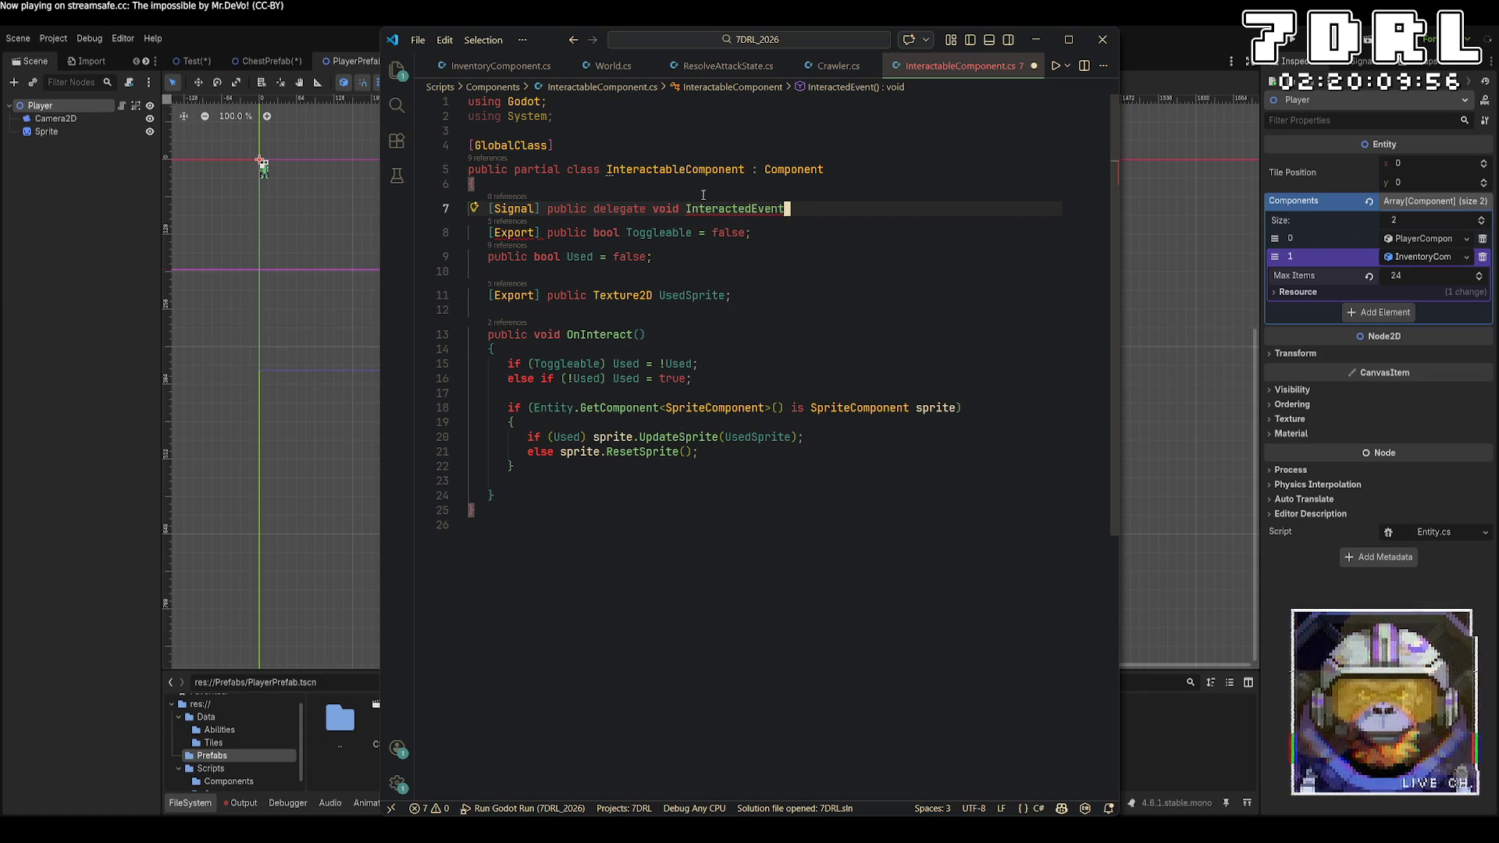
{"action": "type", "text": ");"}
{"action": "key", "text": "ctrl+s"}
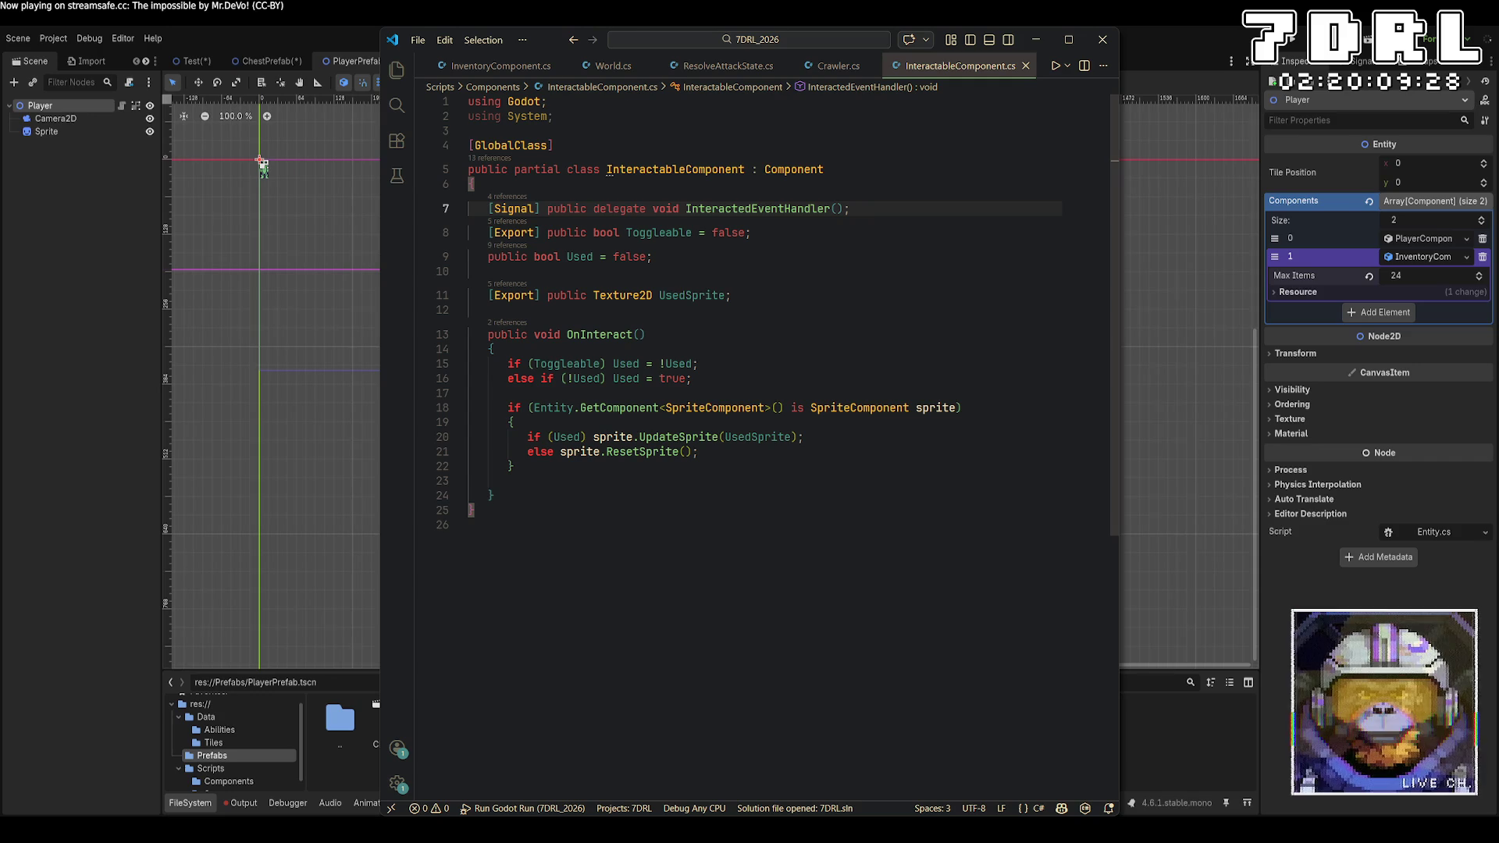
{"action": "key", "text": "alt+Tab"}
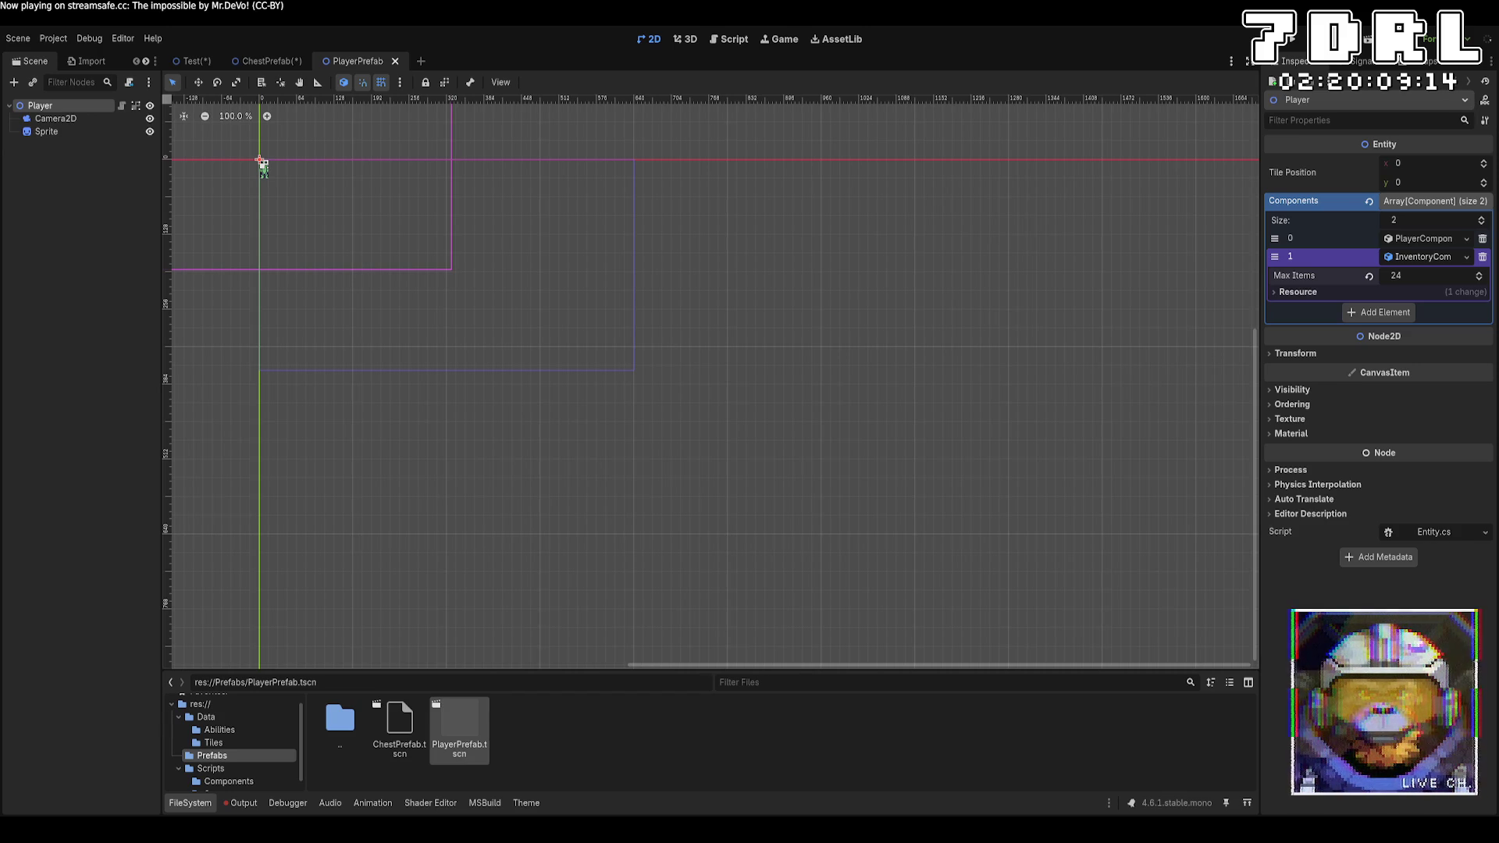
{"action": "key", "text": "alt+Tab"}
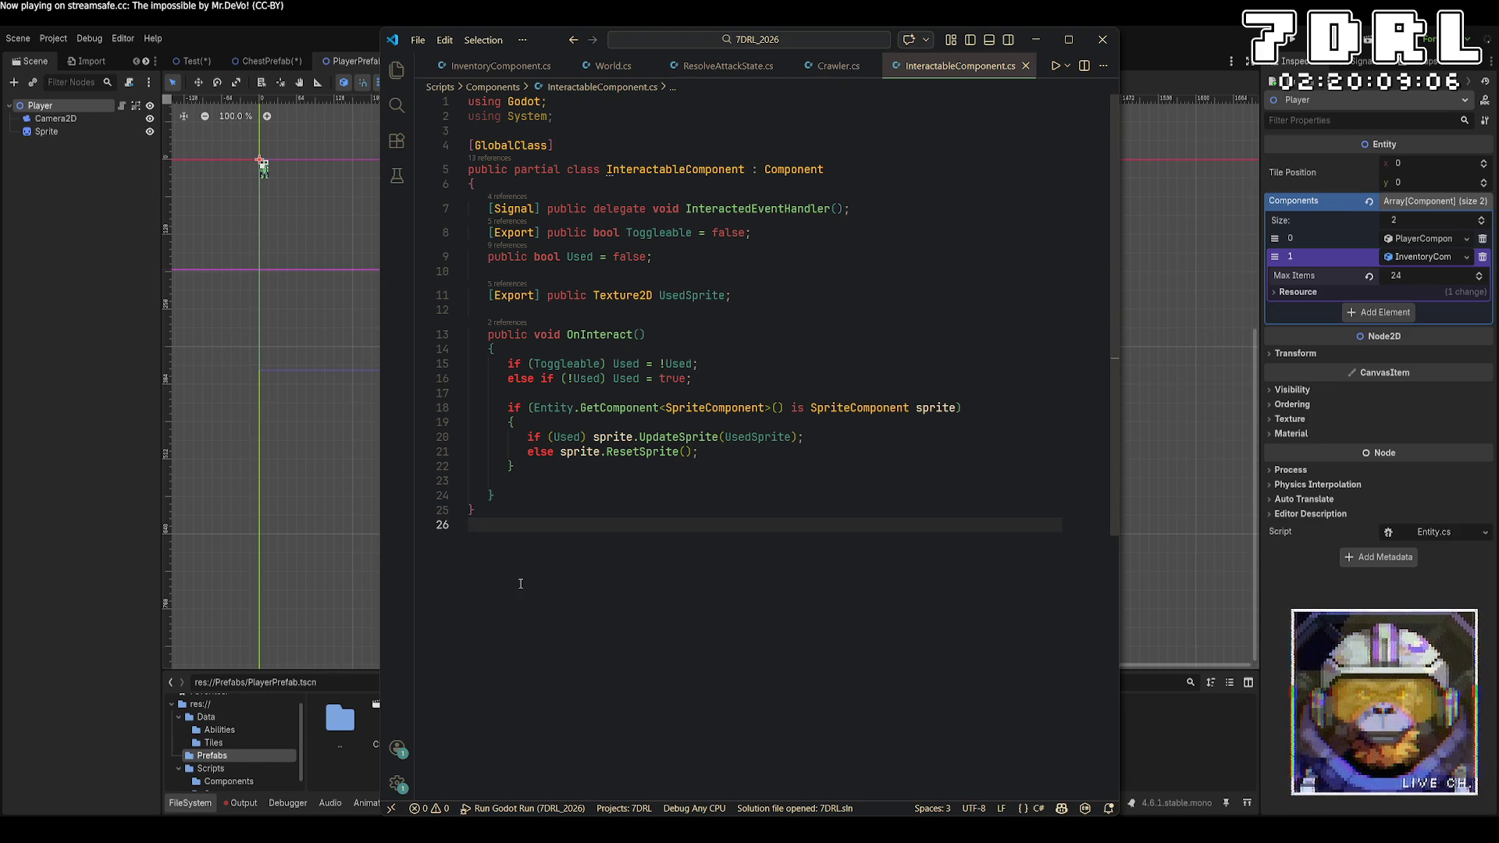
- Add 'else return;' after the Used checks in OnInteract and save
{"action": "left_click", "coordinate": [615, 481]}
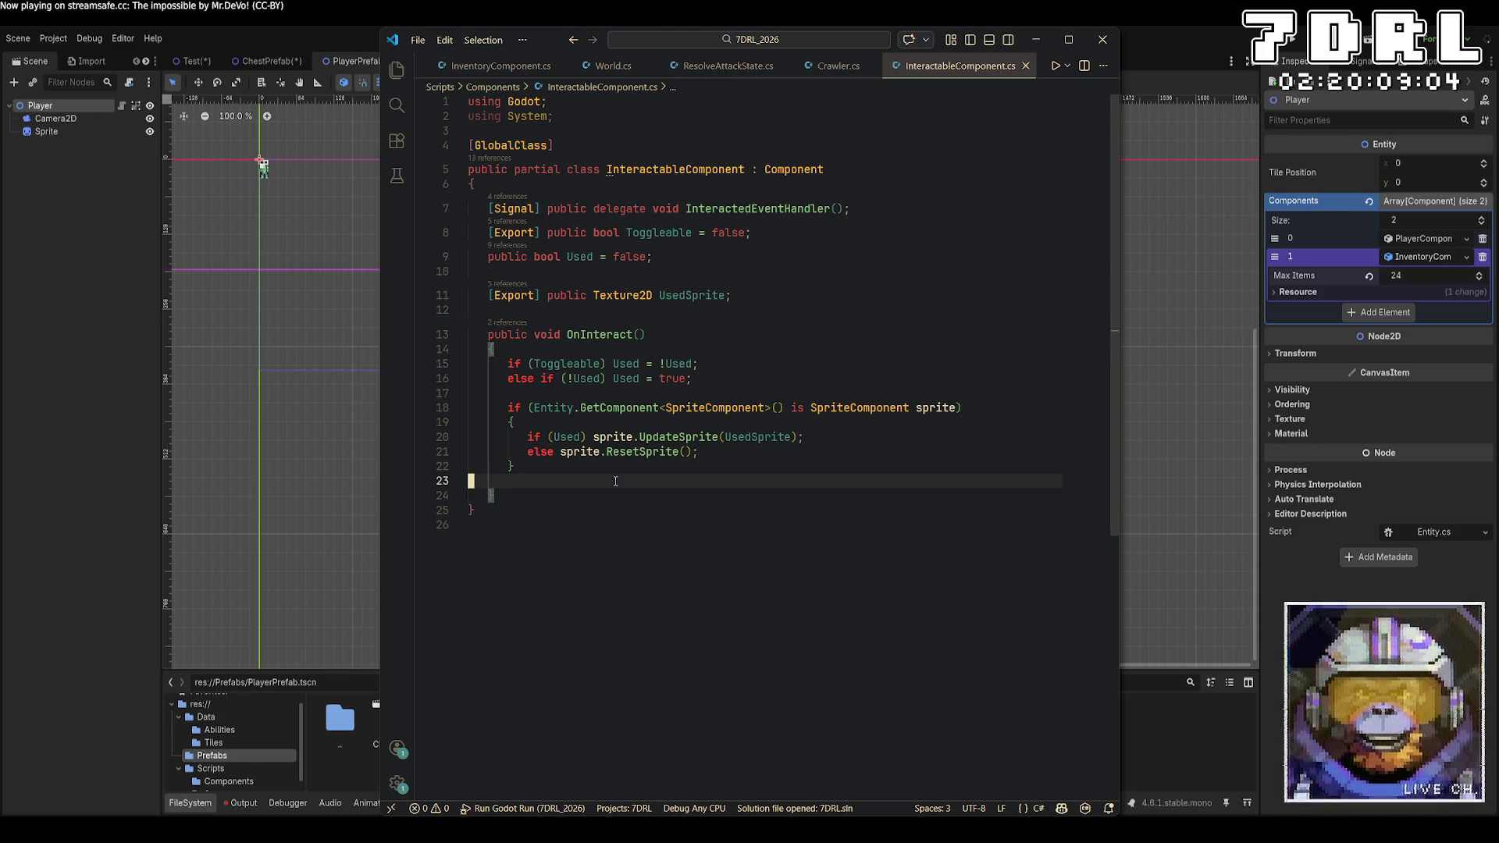
{"action": "left_click", "coordinate": [630, 472]}
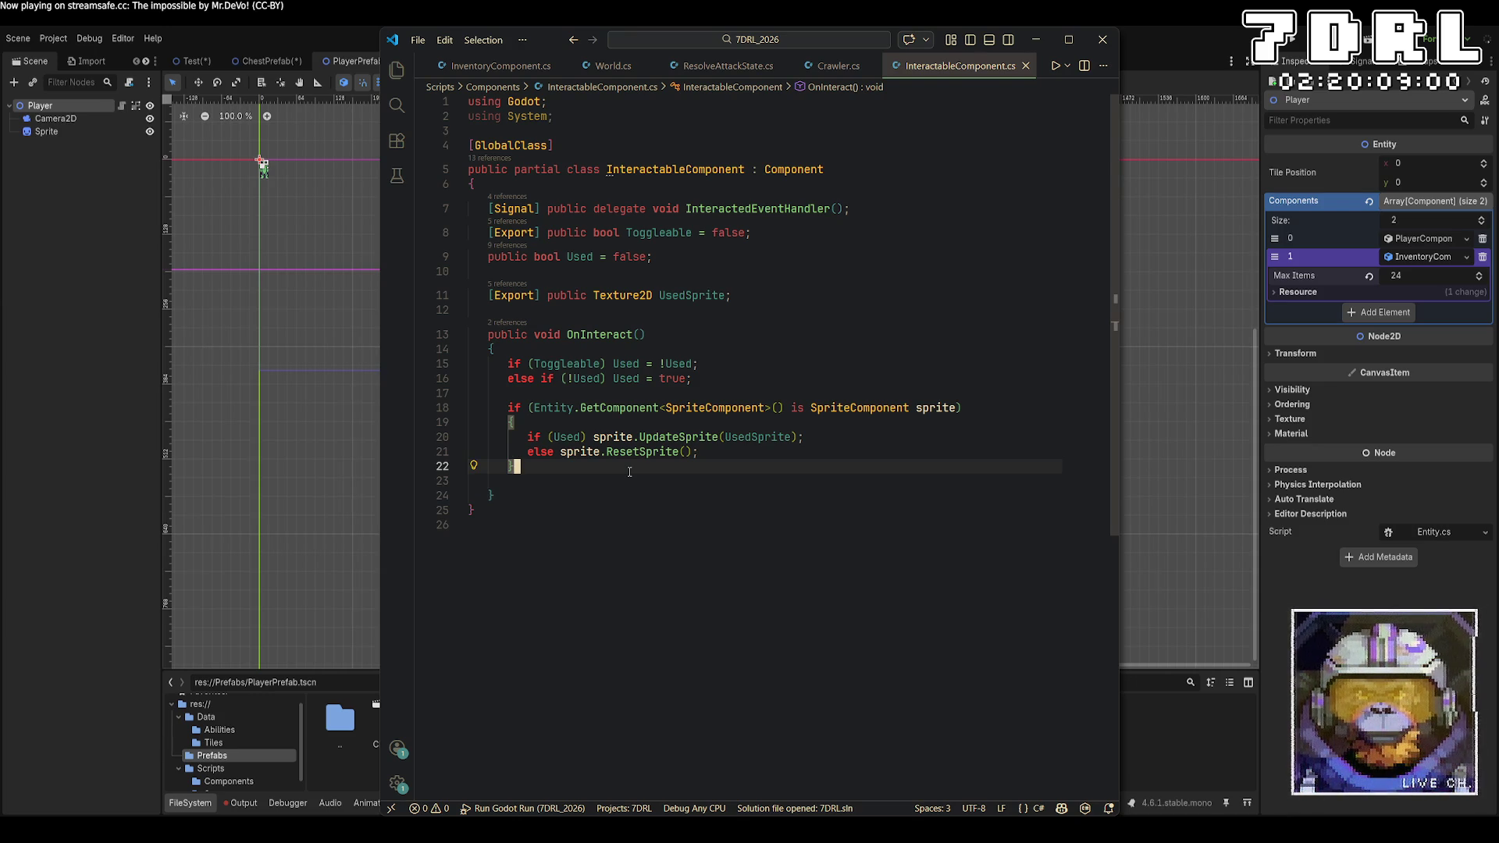
{"action": "key", "text": "Up"}
{"action": "key", "text": "Up"}
{"action": "key", "text": "Up"}
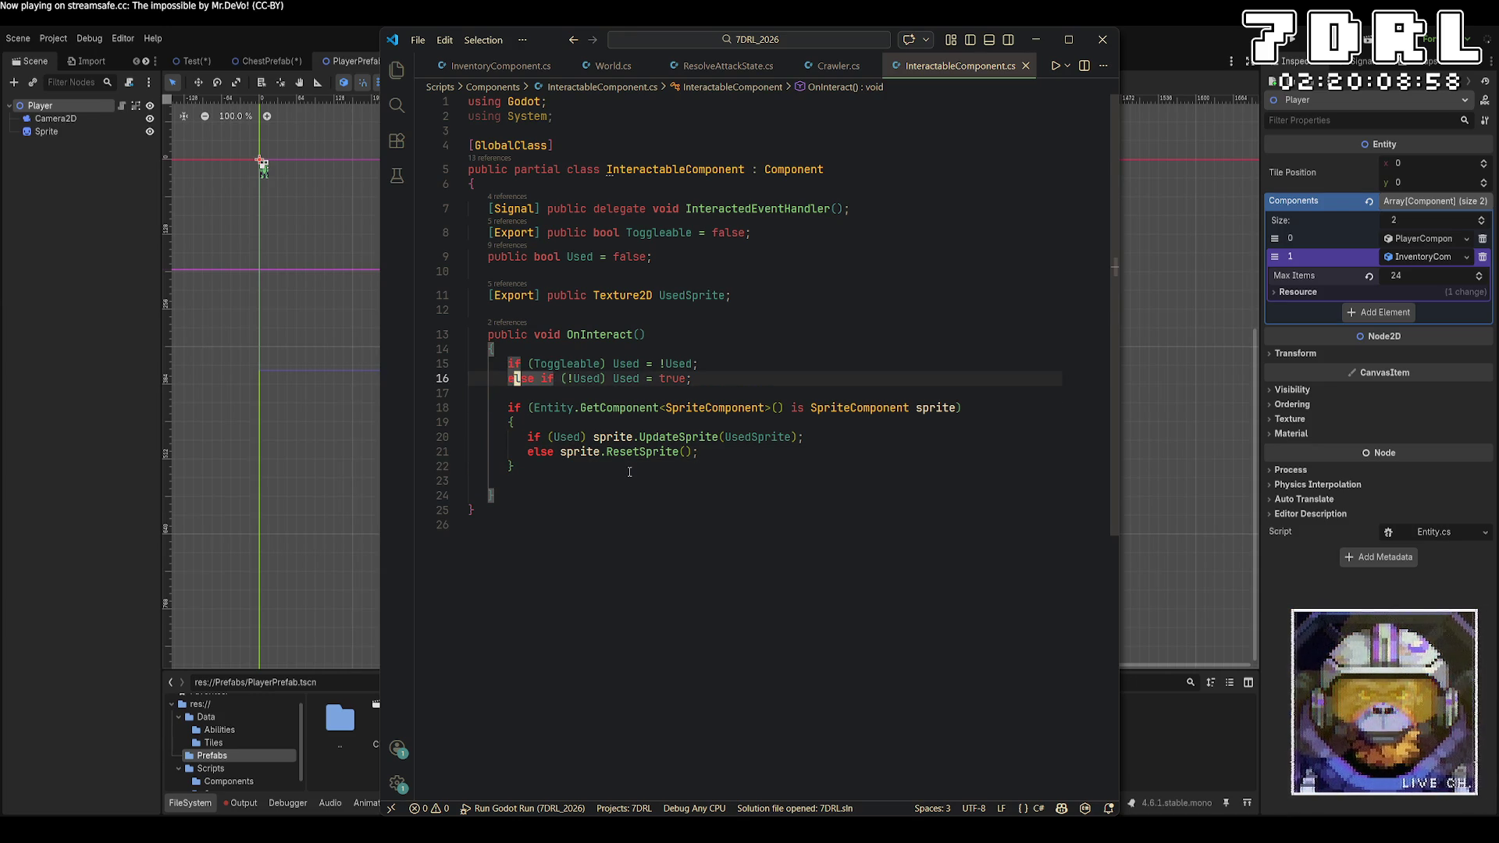
{"action": "key", "text": "Up"}
{"action": "key", "text": "Down"}
{"action": "key", "text": "Right"}
{"action": "key", "text": "ctrl+Right"}
{"action": "key", "text": "ctrl+Right"}
{"action": "key", "text": "ctrl+Right"}
{"action": "key", "text": "Return"}
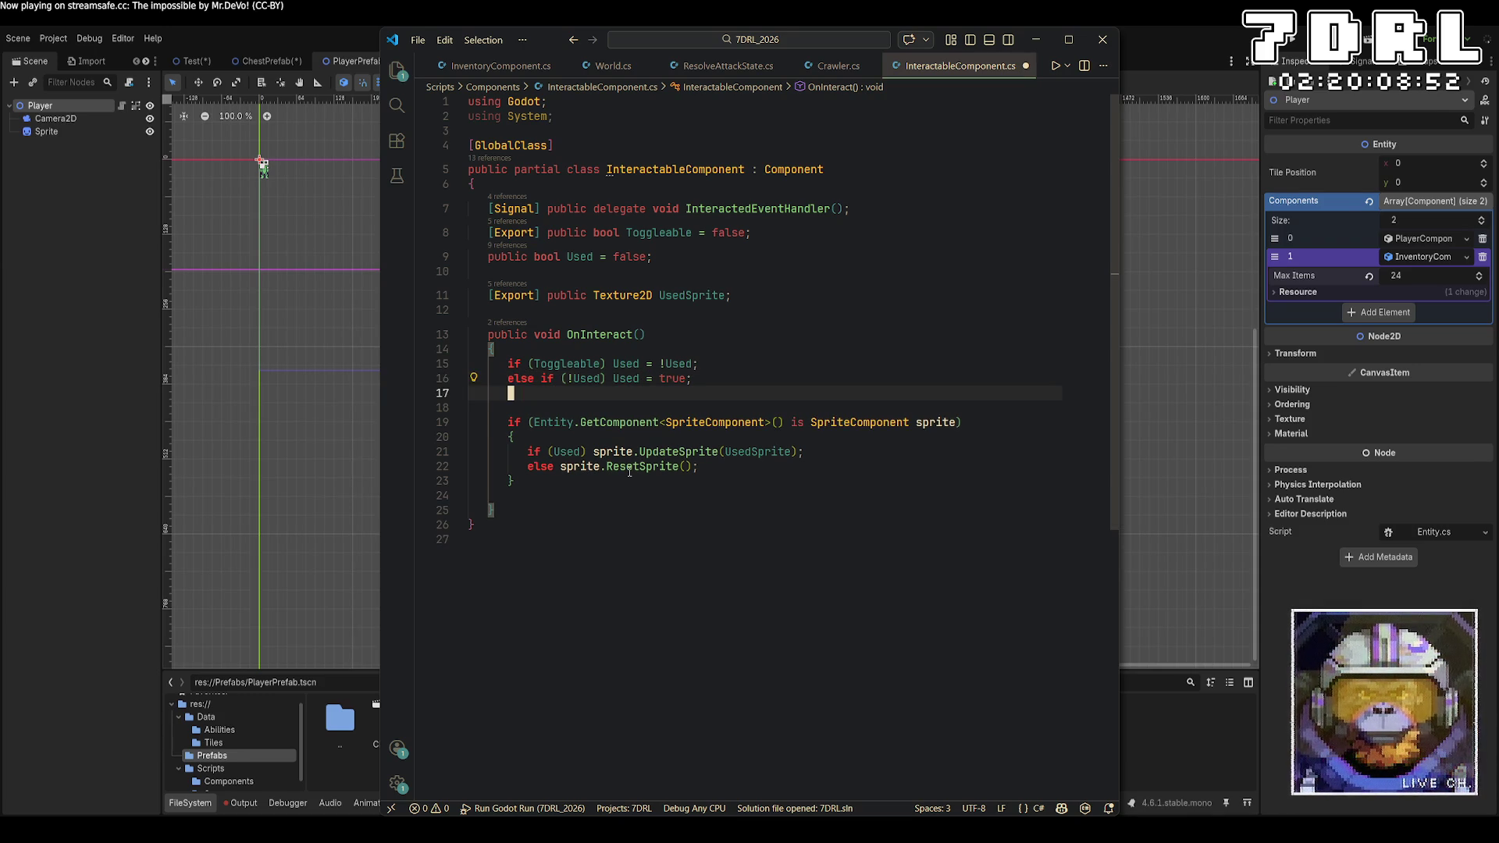
{"action": "type", "text": "else "}
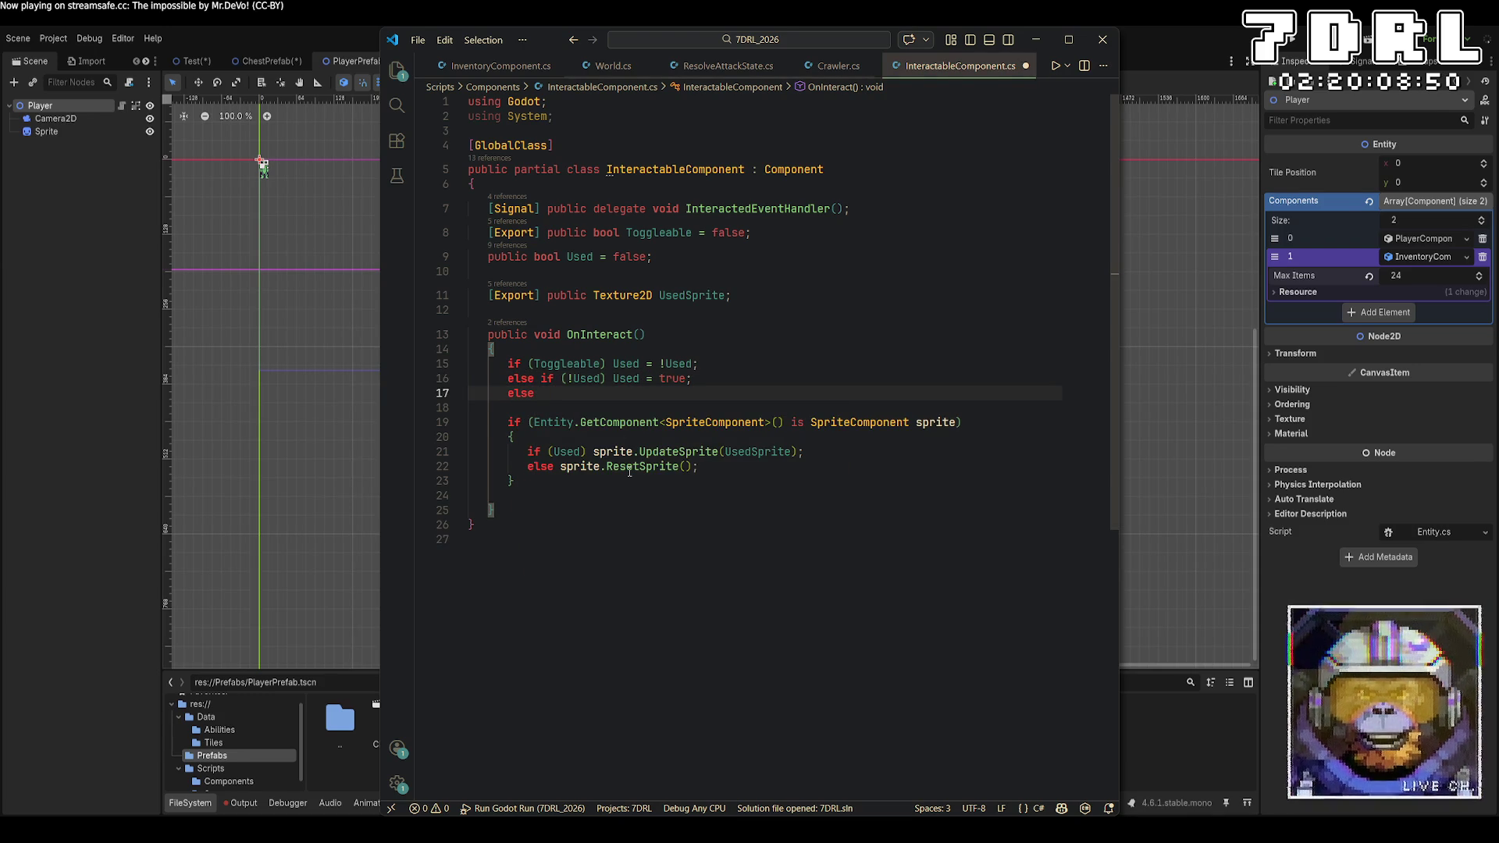
{"action": "type", "text": "return;"}
{"action": "key", "text": "ctrl+s"}
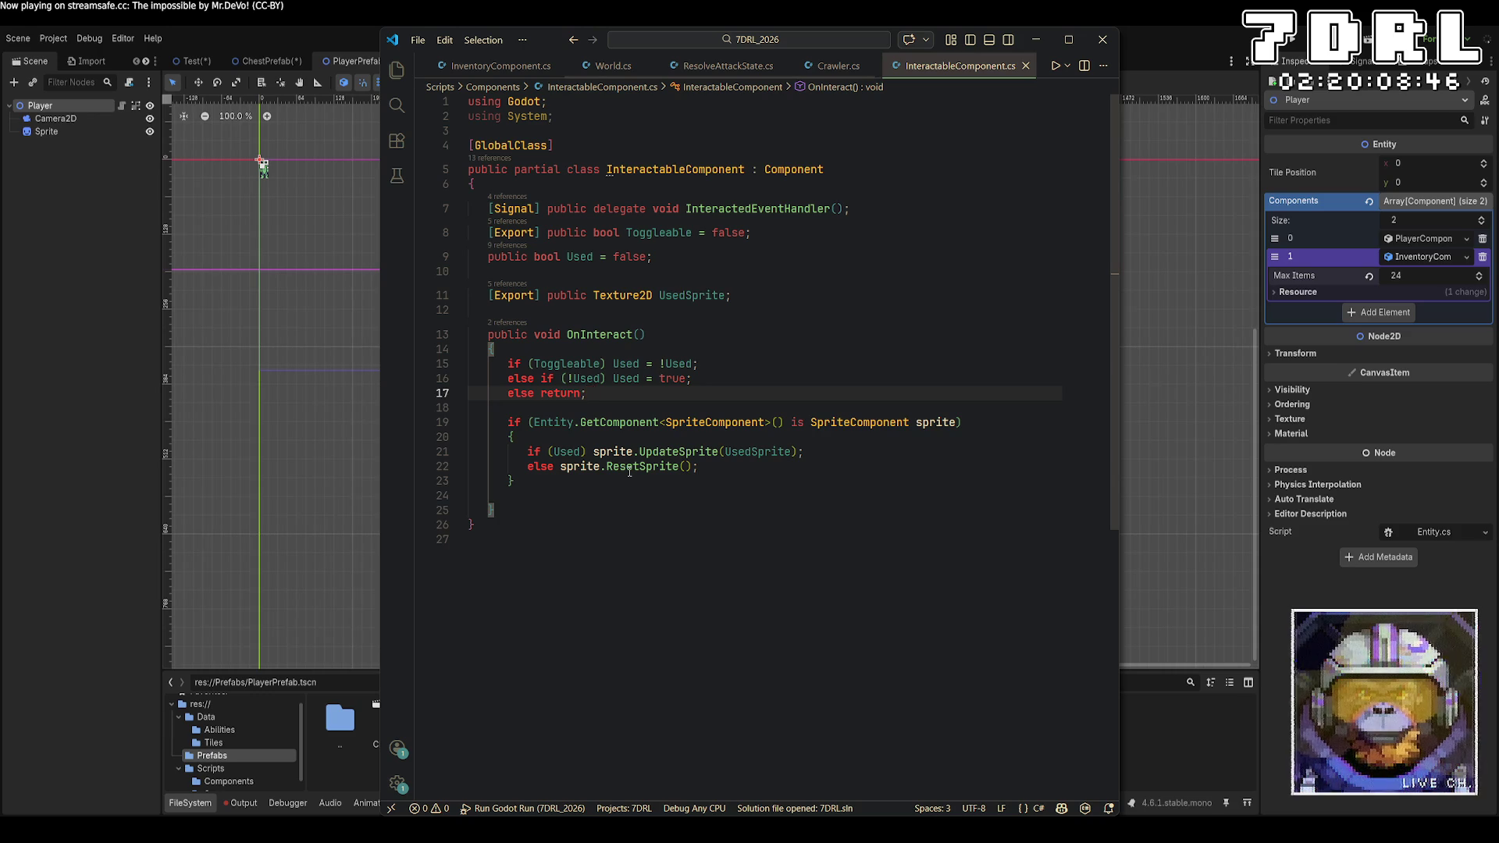
- Insert EmitSignalInteracted(); before the sprite update block and save the file
{"action": "key", "text": "Up"}
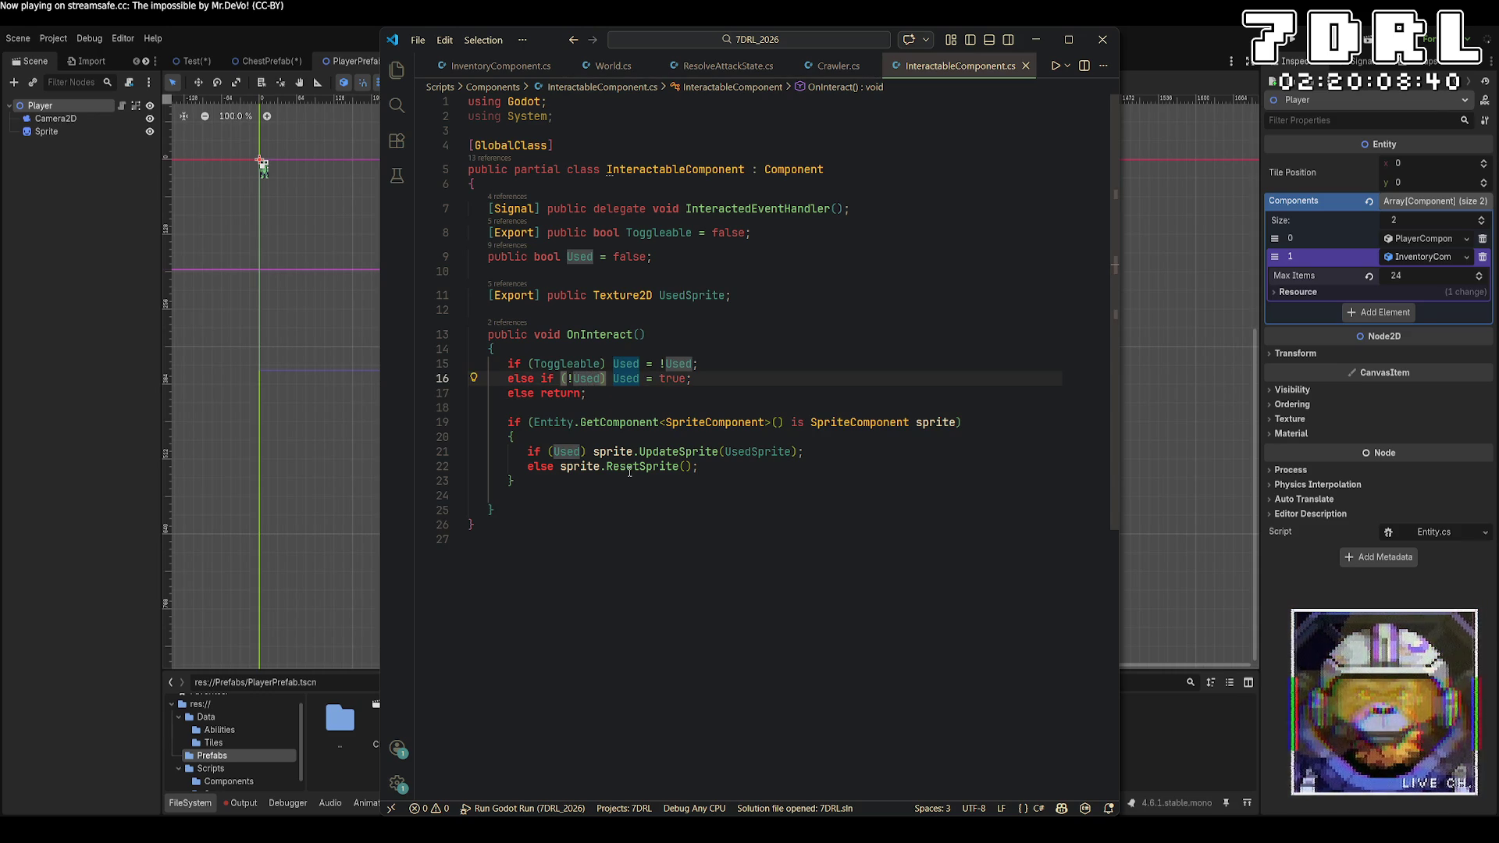
{"action": "key", "text": "Down"}
{"action": "key", "text": "Down"}
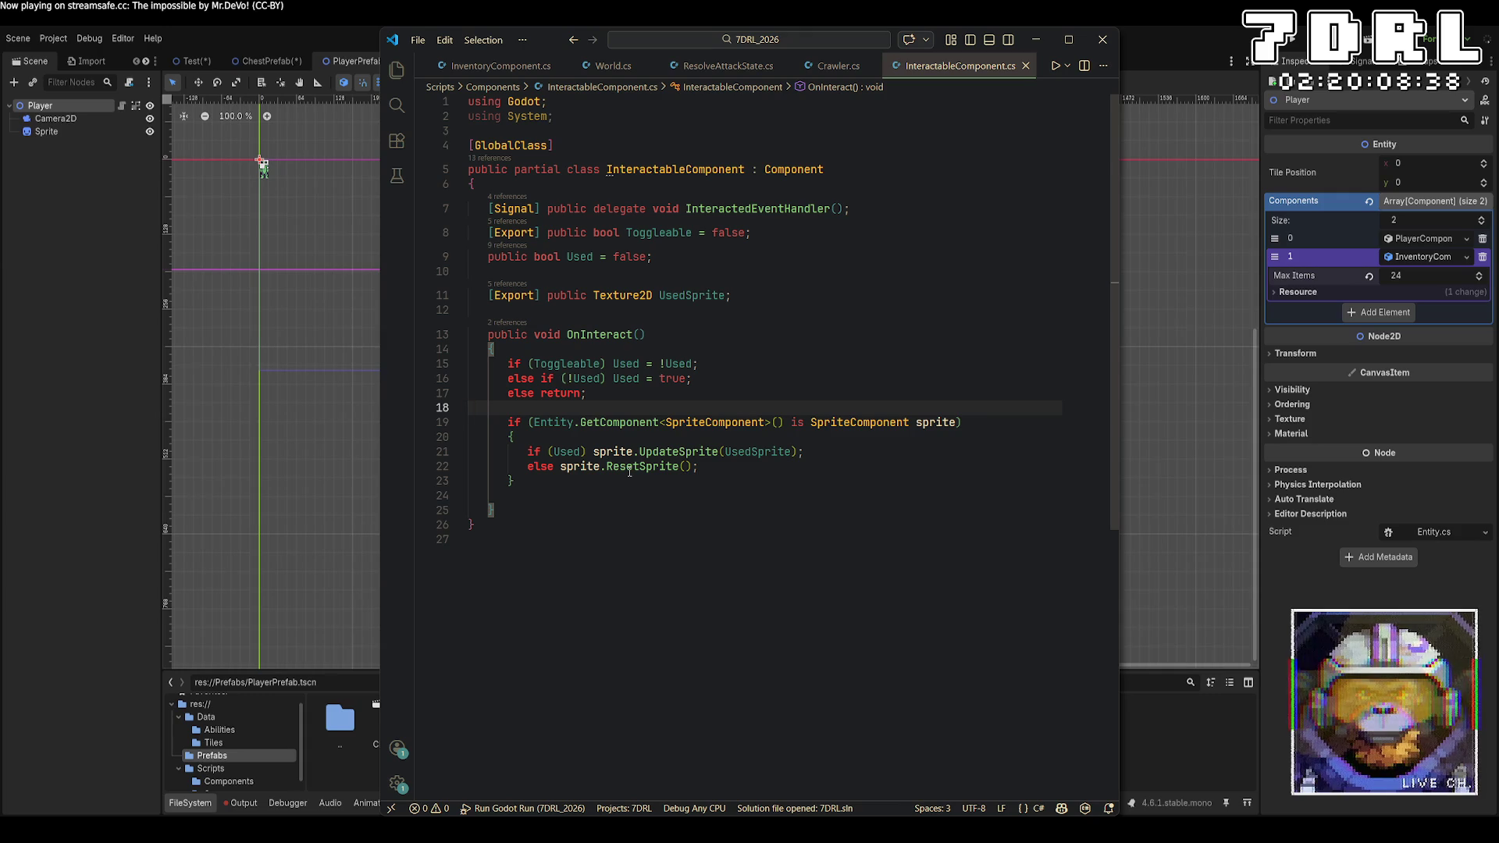
{"action": "key", "text": "Return"}
{"action": "key", "text": "Return"}
{"action": "key", "text": "Up"}
{"action": "key", "text": "Tab"}
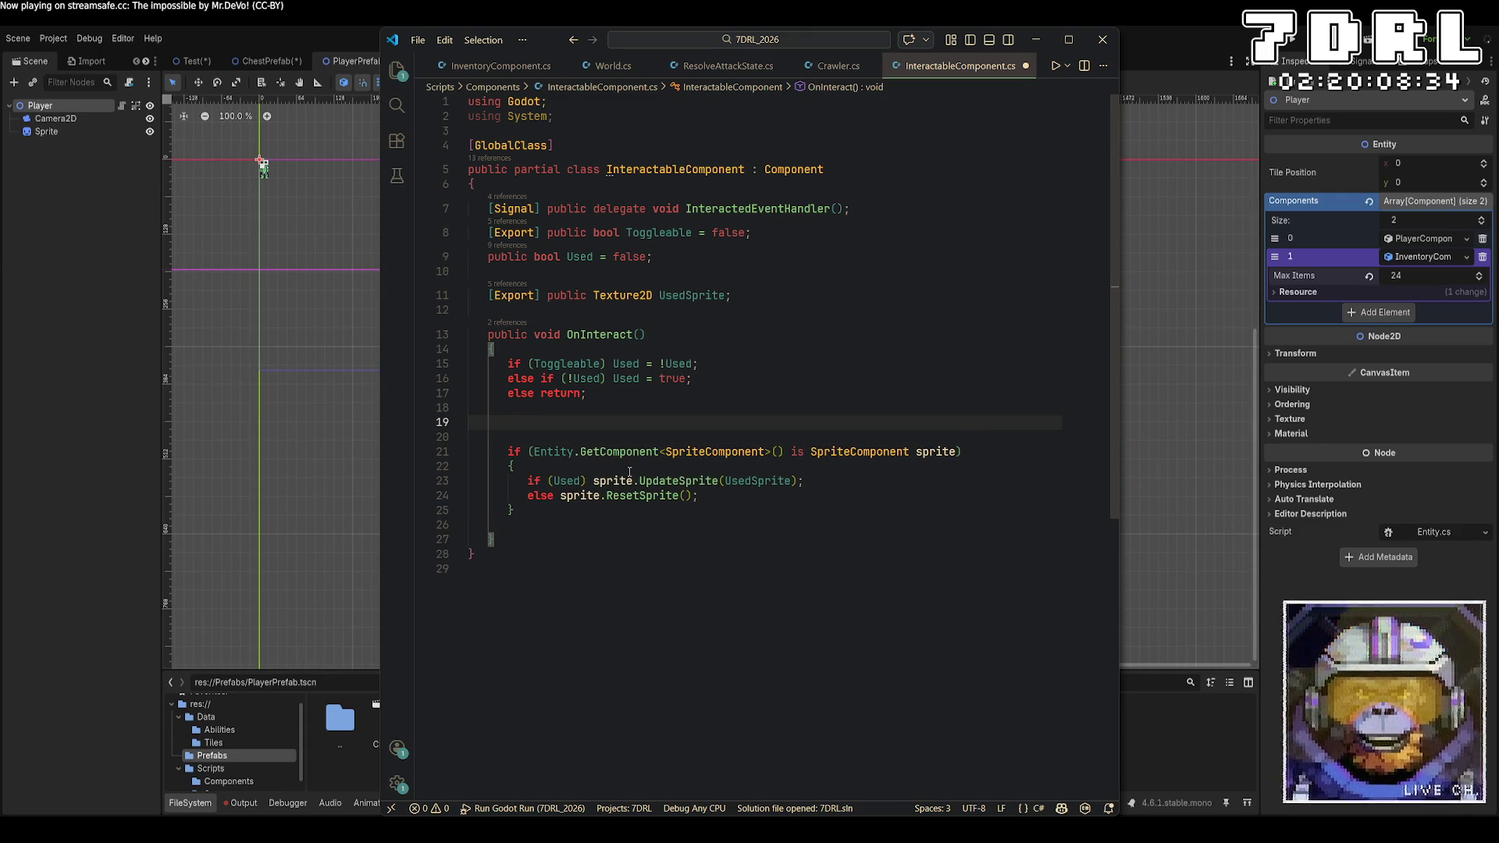
{"action": "type", "text": "EmitSign"}
{"action": "key", "text": "Return"}
{"action": "type", "text": "();"}
{"action": "key", "text": "ctrl+s"}
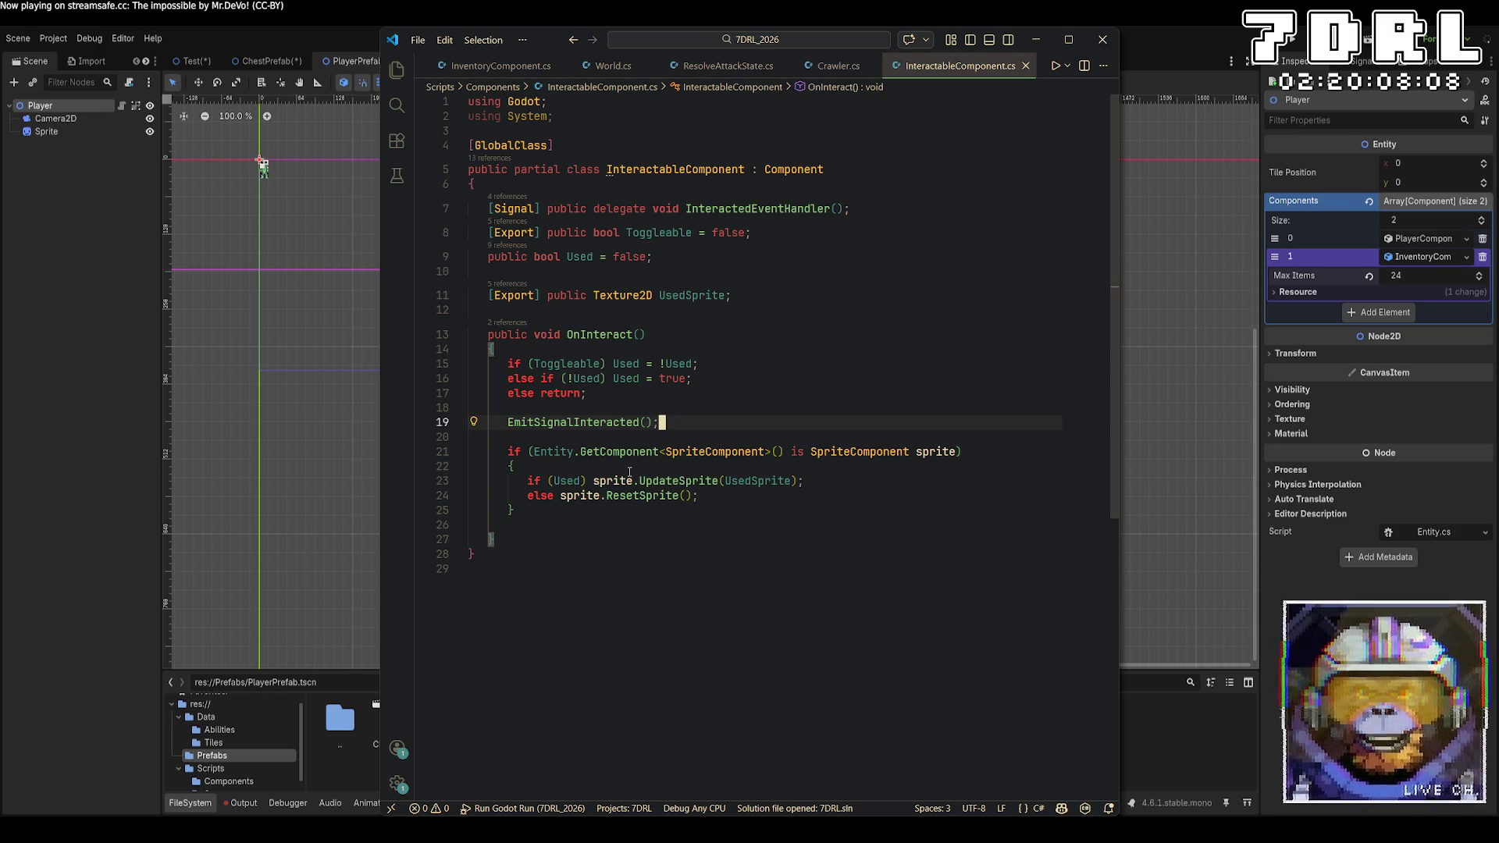
{"action": "left_click", "coordinate": [522, 68]}
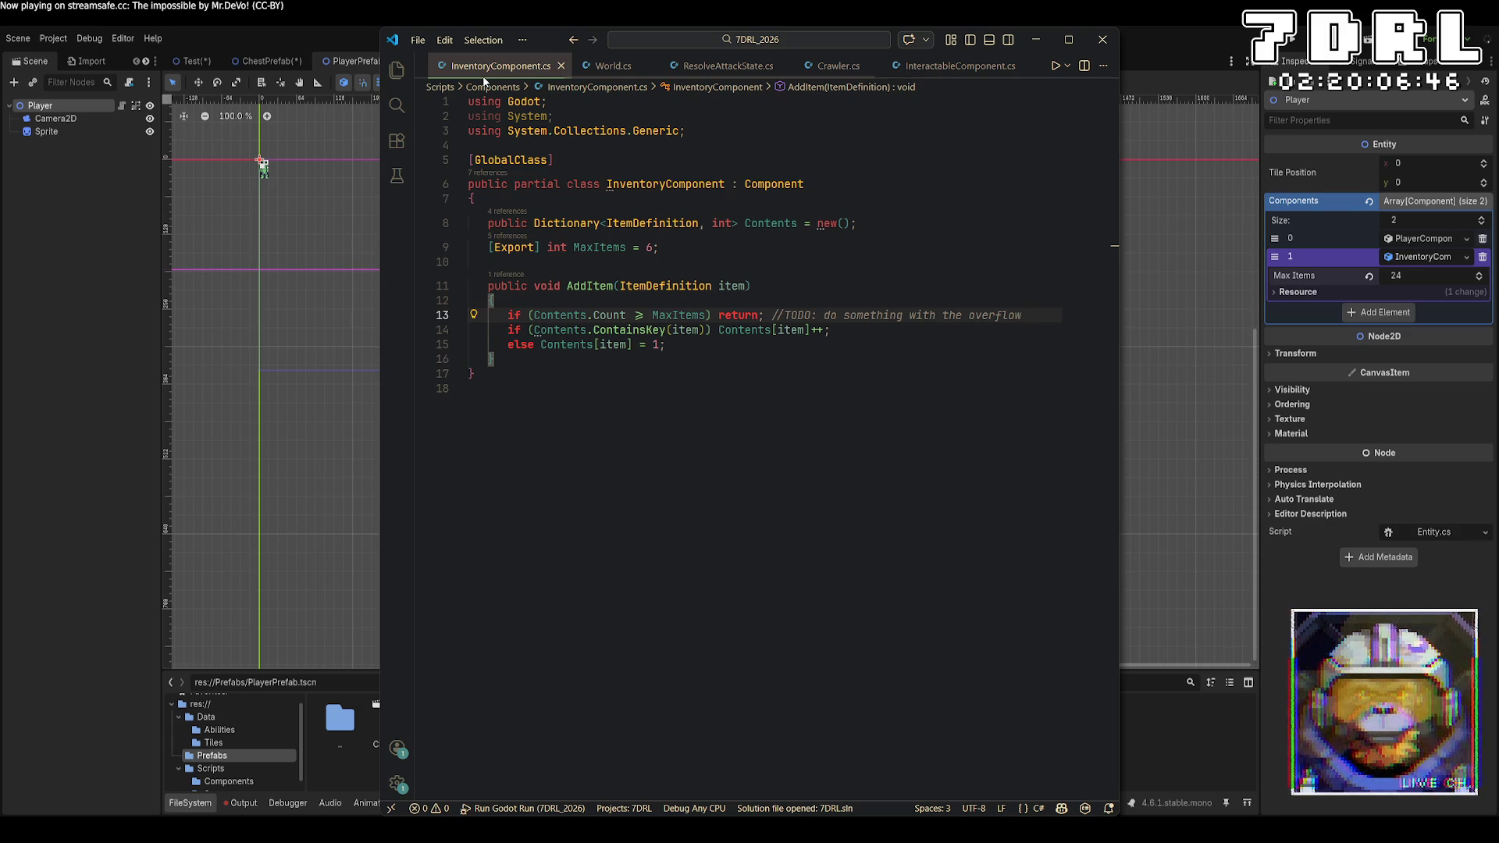
- Add a 'public override void Setup()' below MaxItems, removing the generated base.Setup() call
{"action": "key", "text": "Up"}
{"action": "key", "text": "Up"}
{"action": "key", "text": "Up"}
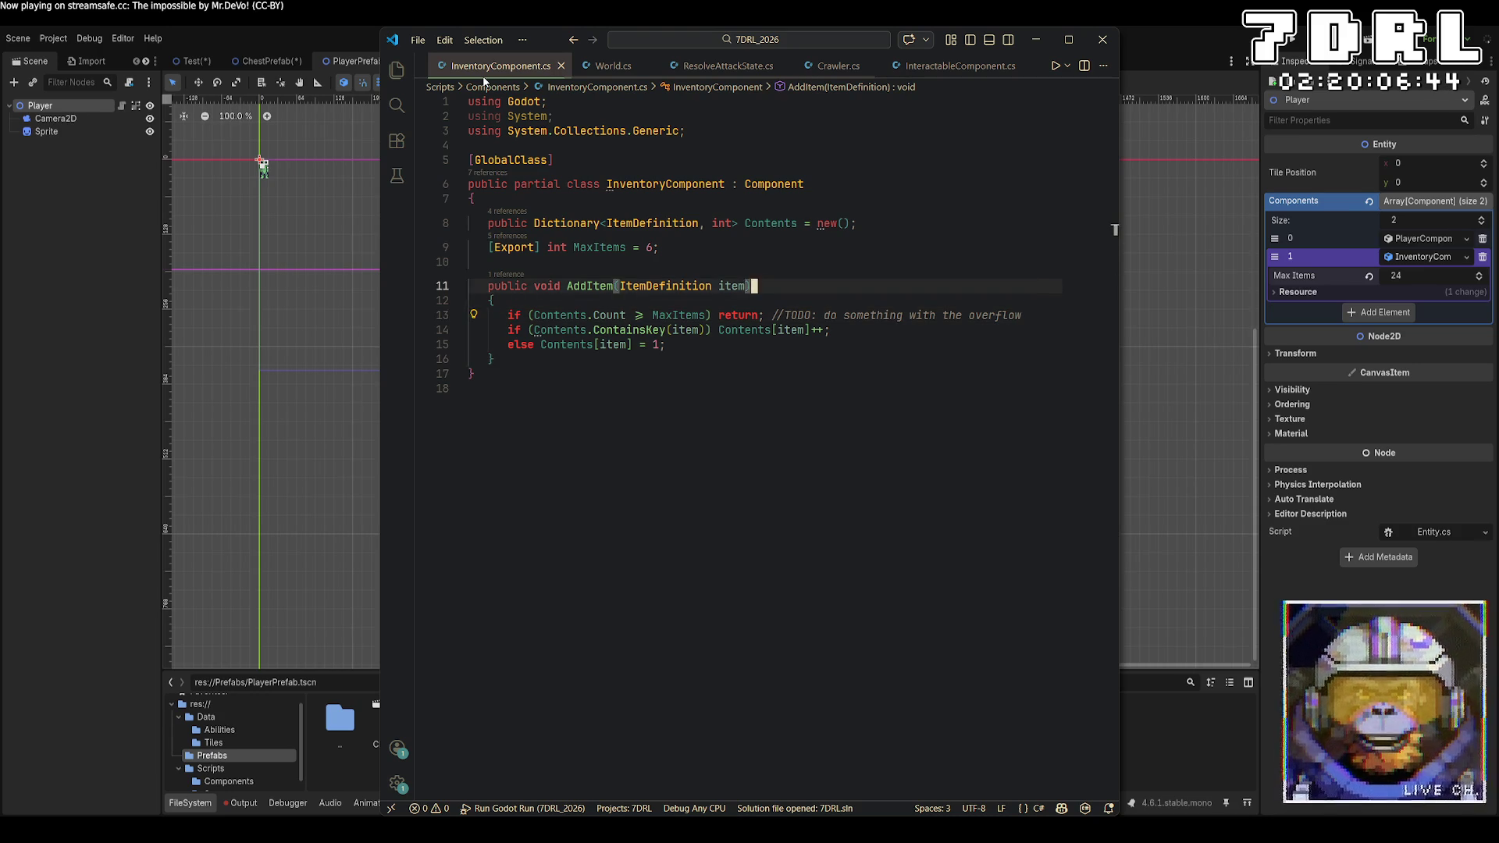
{"action": "key", "text": "Return"}
{"action": "key", "text": "Return"}
{"action": "type", "text": "public override void Set"}
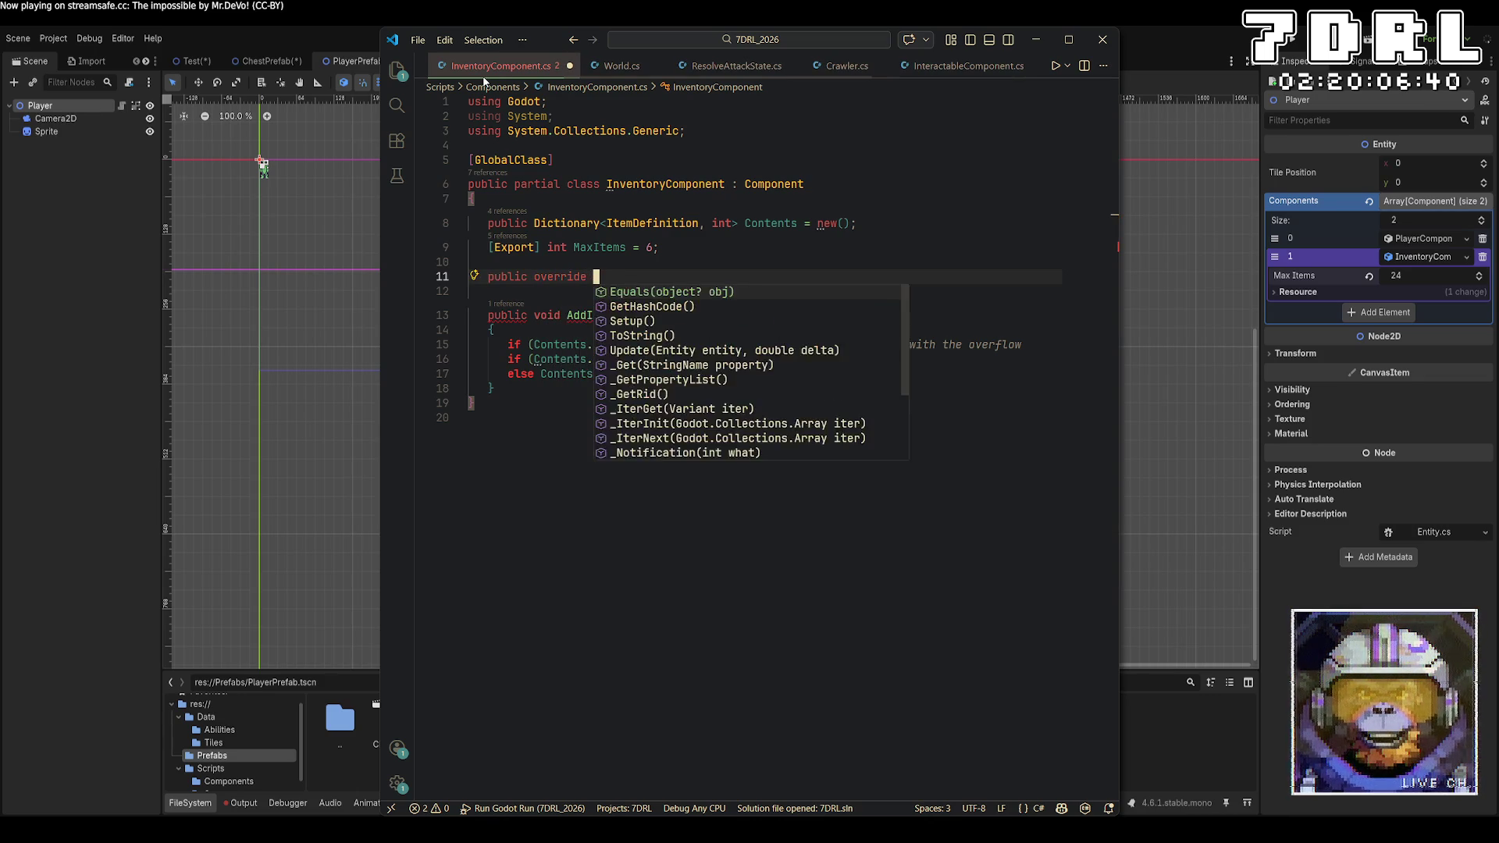
{"action": "key", "text": "Return"}
{"action": "key", "text": "Up"}
{"action": "key", "text": "End"}
{"action": "key", "text": "BackSpace"}
{"action": "key", "text": "BackSpace"}
{"action": "key", "text": "BackSpace"}
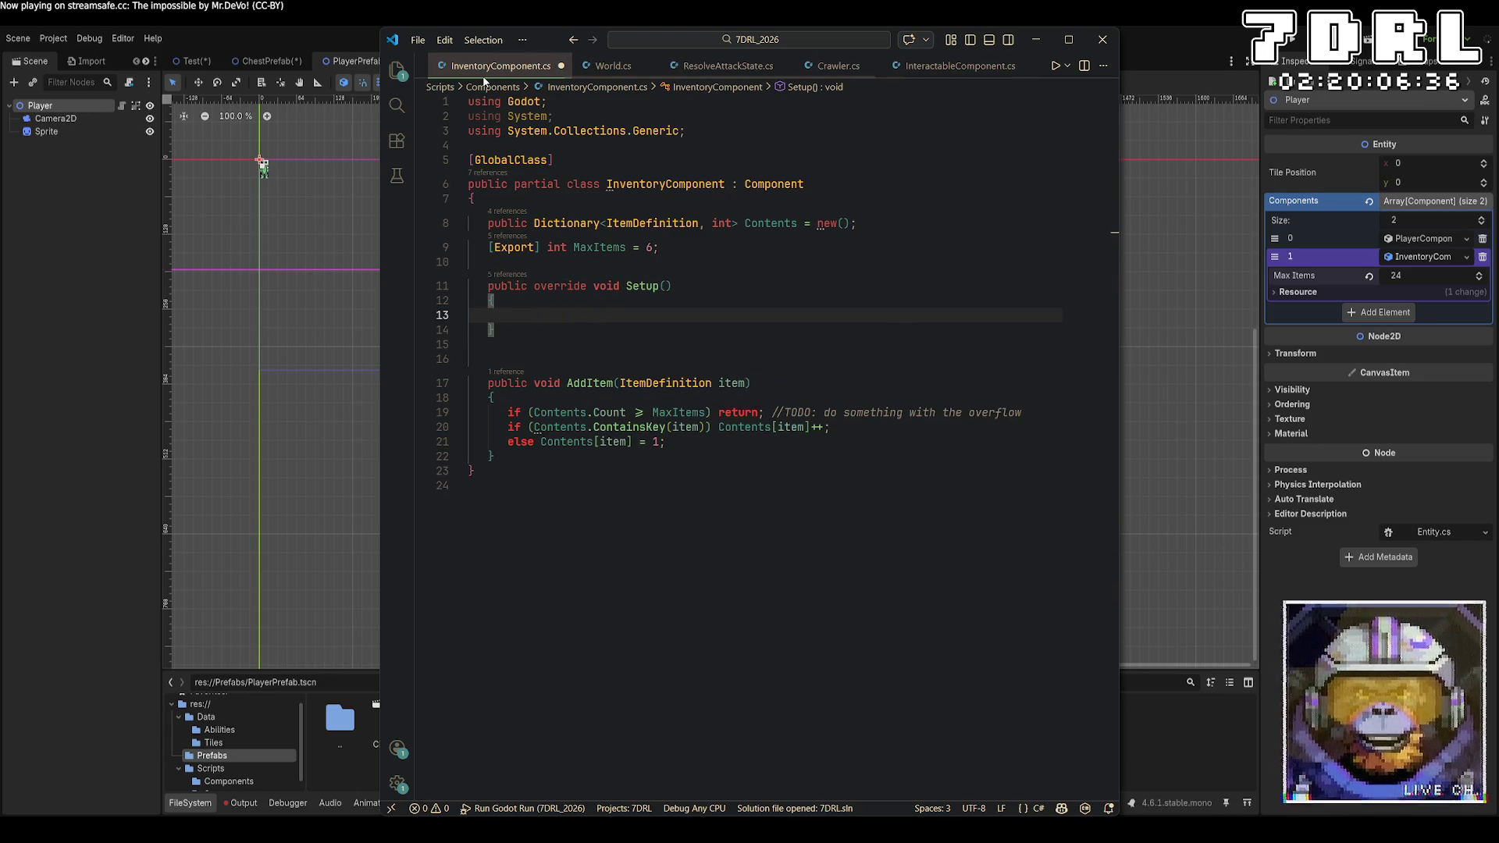
- Write 'if (Entity.GetComponent<InteractableComponent>() is InteractableComponent interact)' with an empty body
{"action": "type", "text": "if (Entity"}
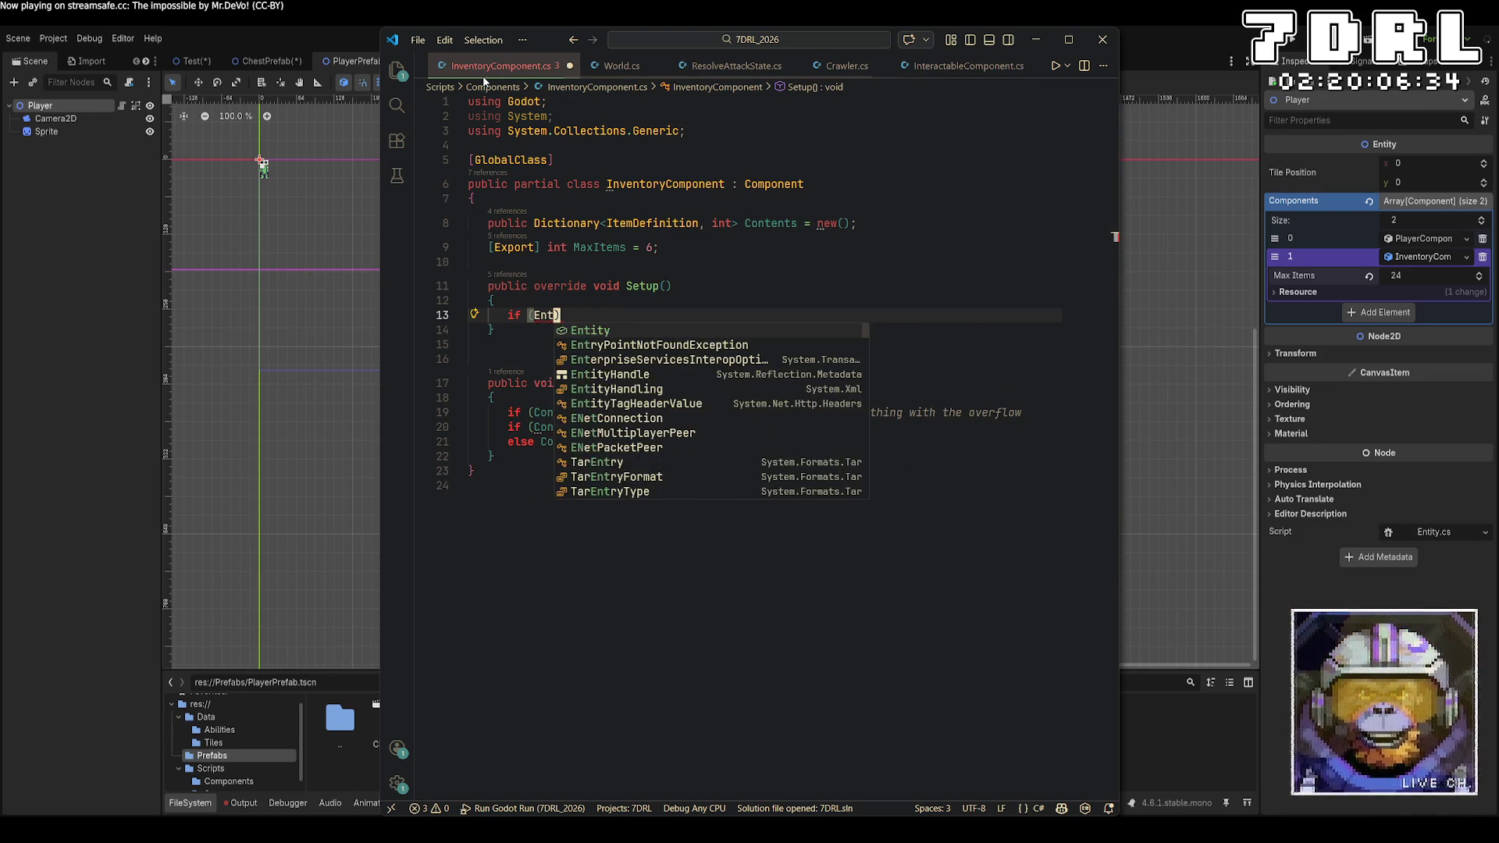
{"action": "type", "text": ".Getcom"}
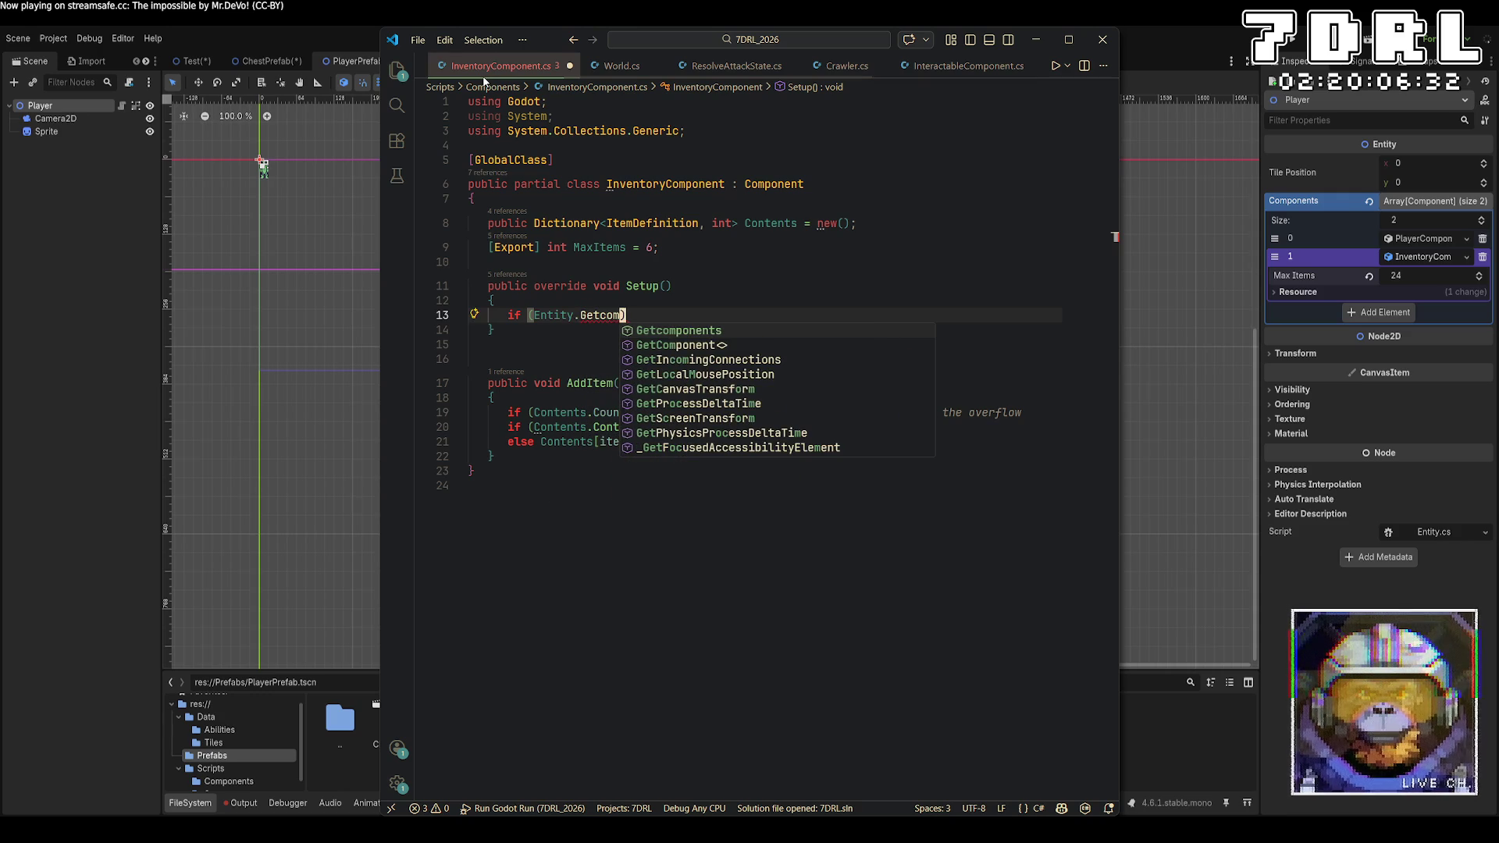
{"action": "key", "text": "Down"}
{"action": "key", "text": "Tab"}
{"action": "type", "text": "<"}
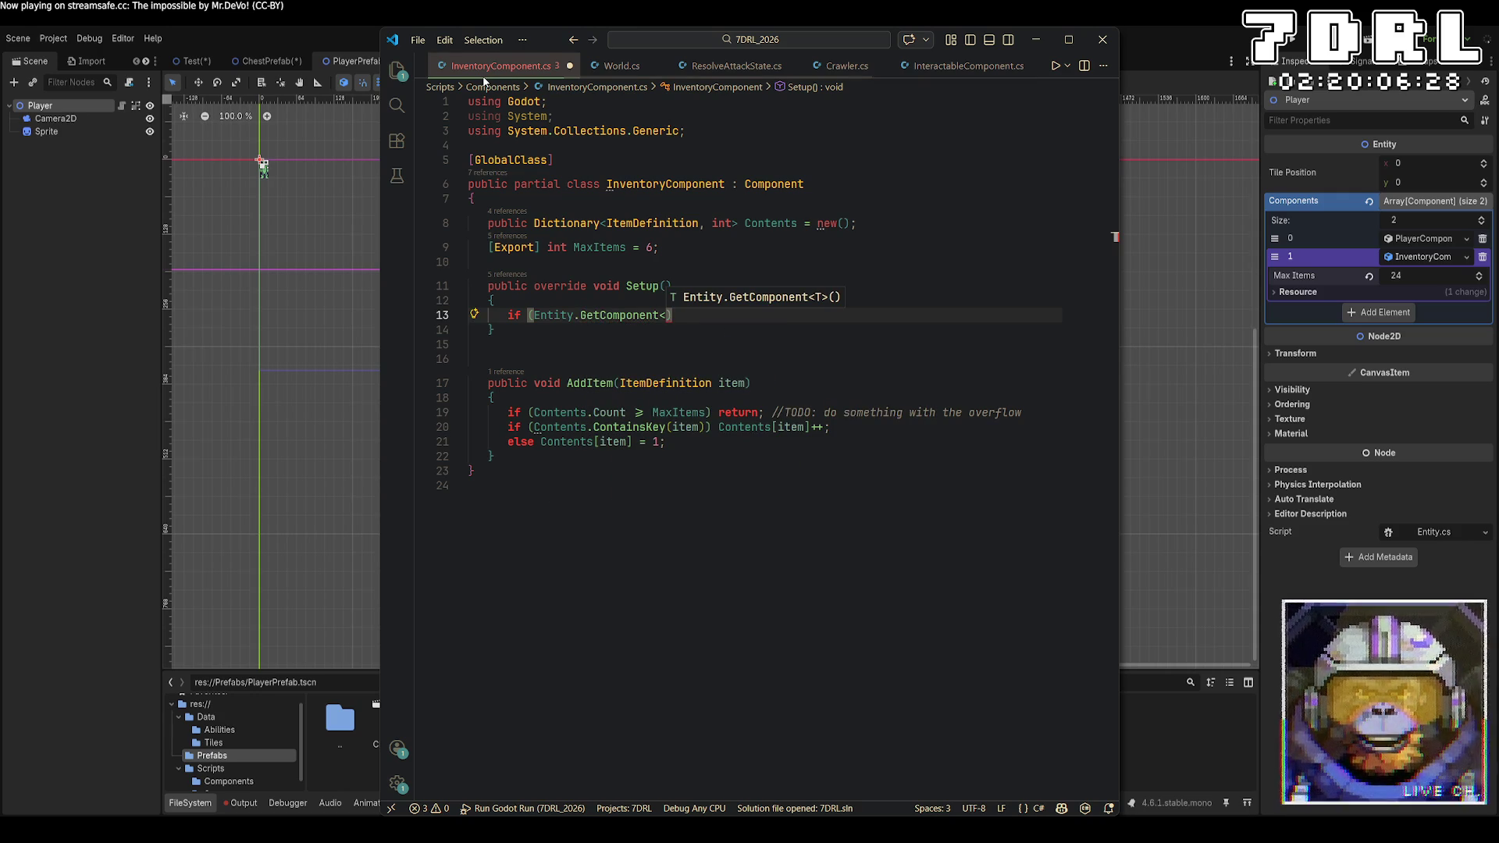
{"action": "type", "text": "Intera"}
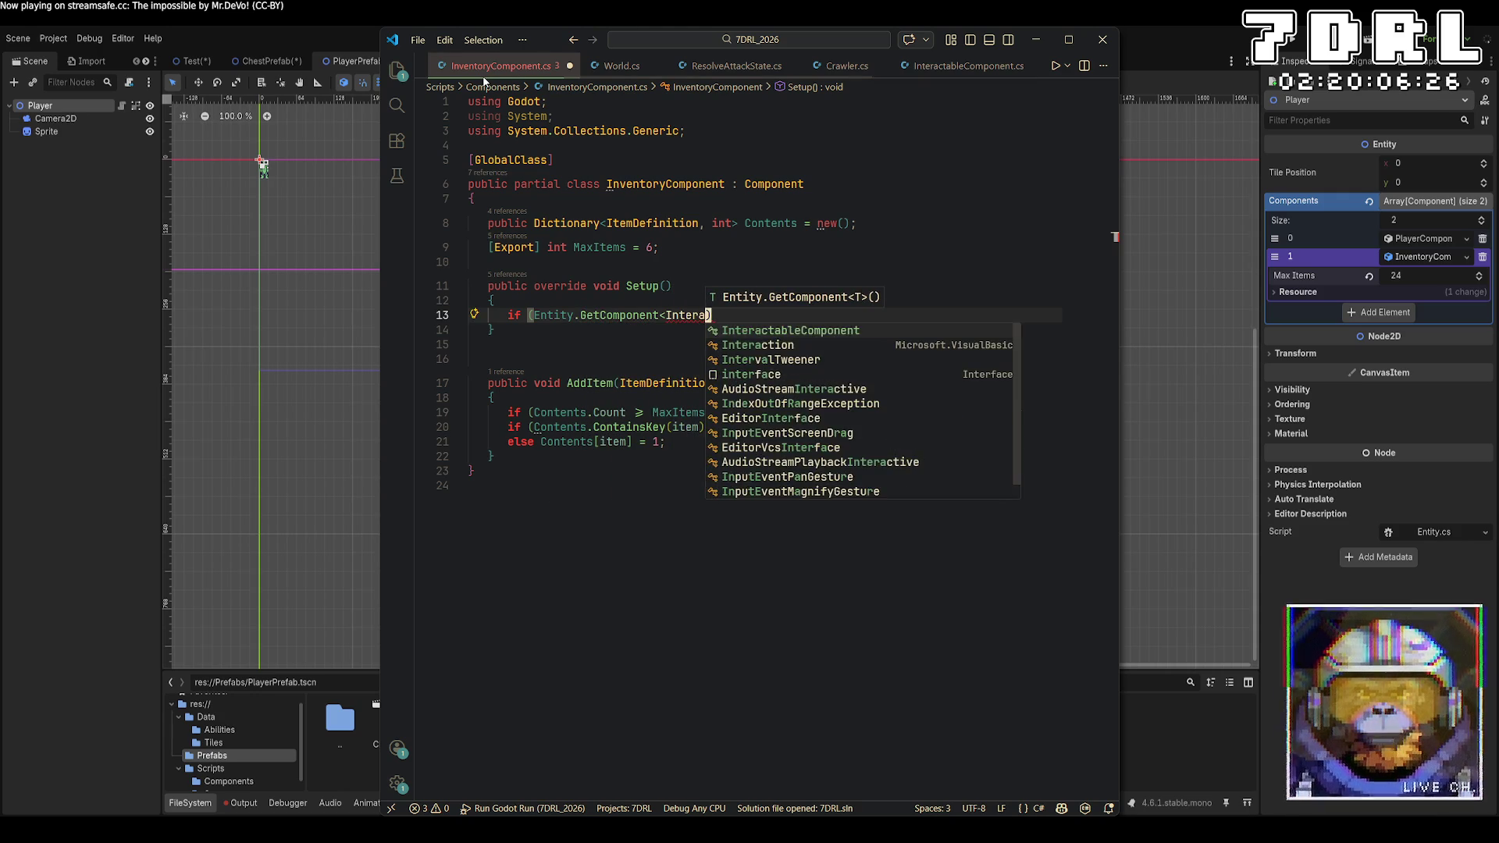
{"action": "key", "text": "Tab"}
{"action": "type", "text": ">("}
{"action": "type", "text": ") is "}
{"action": "type", "text": "Inter"}
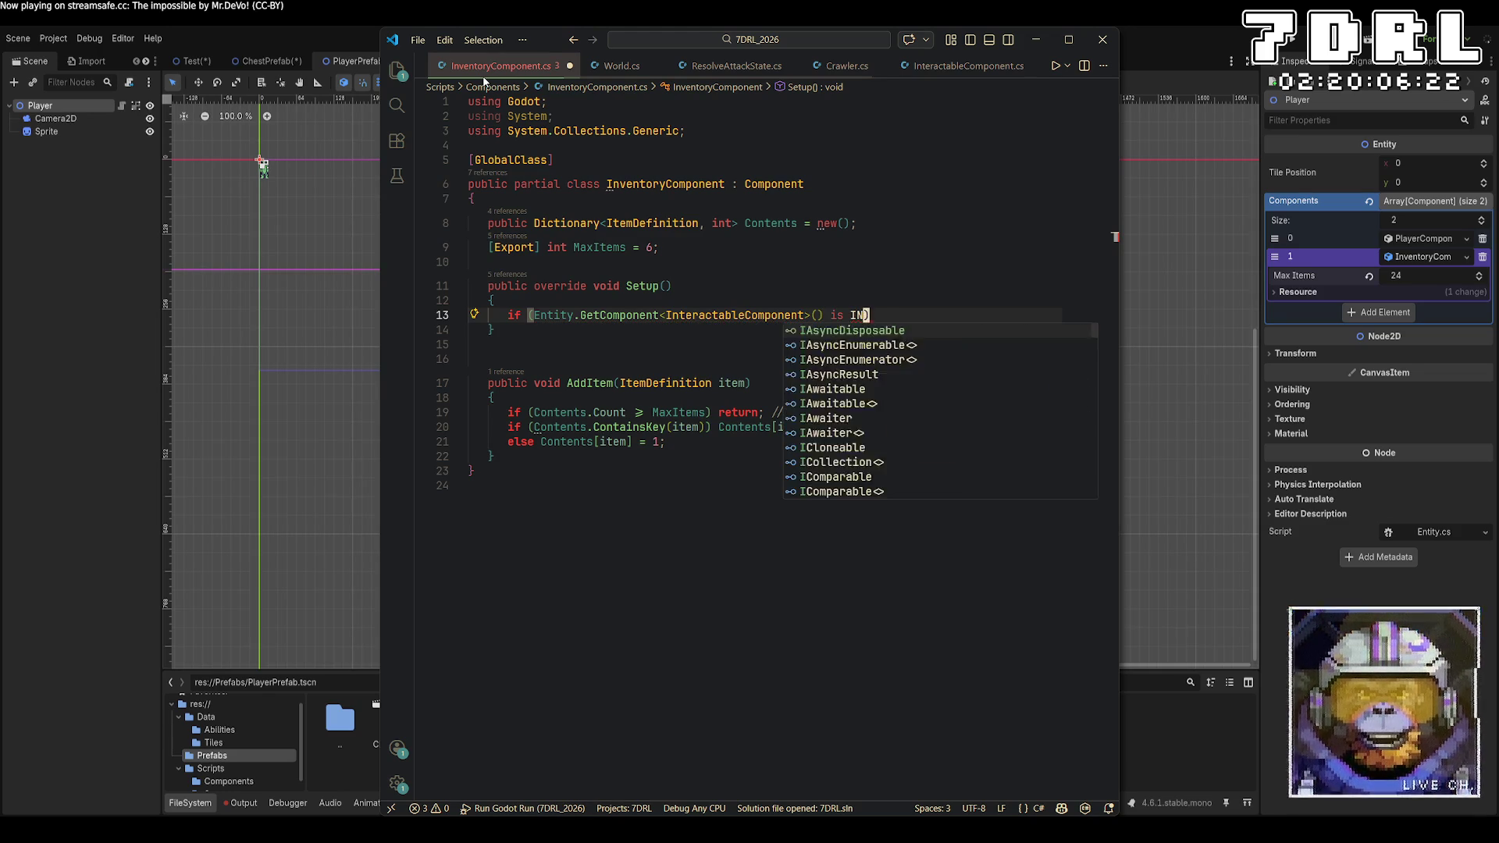
{"action": "key", "text": "Tab"}
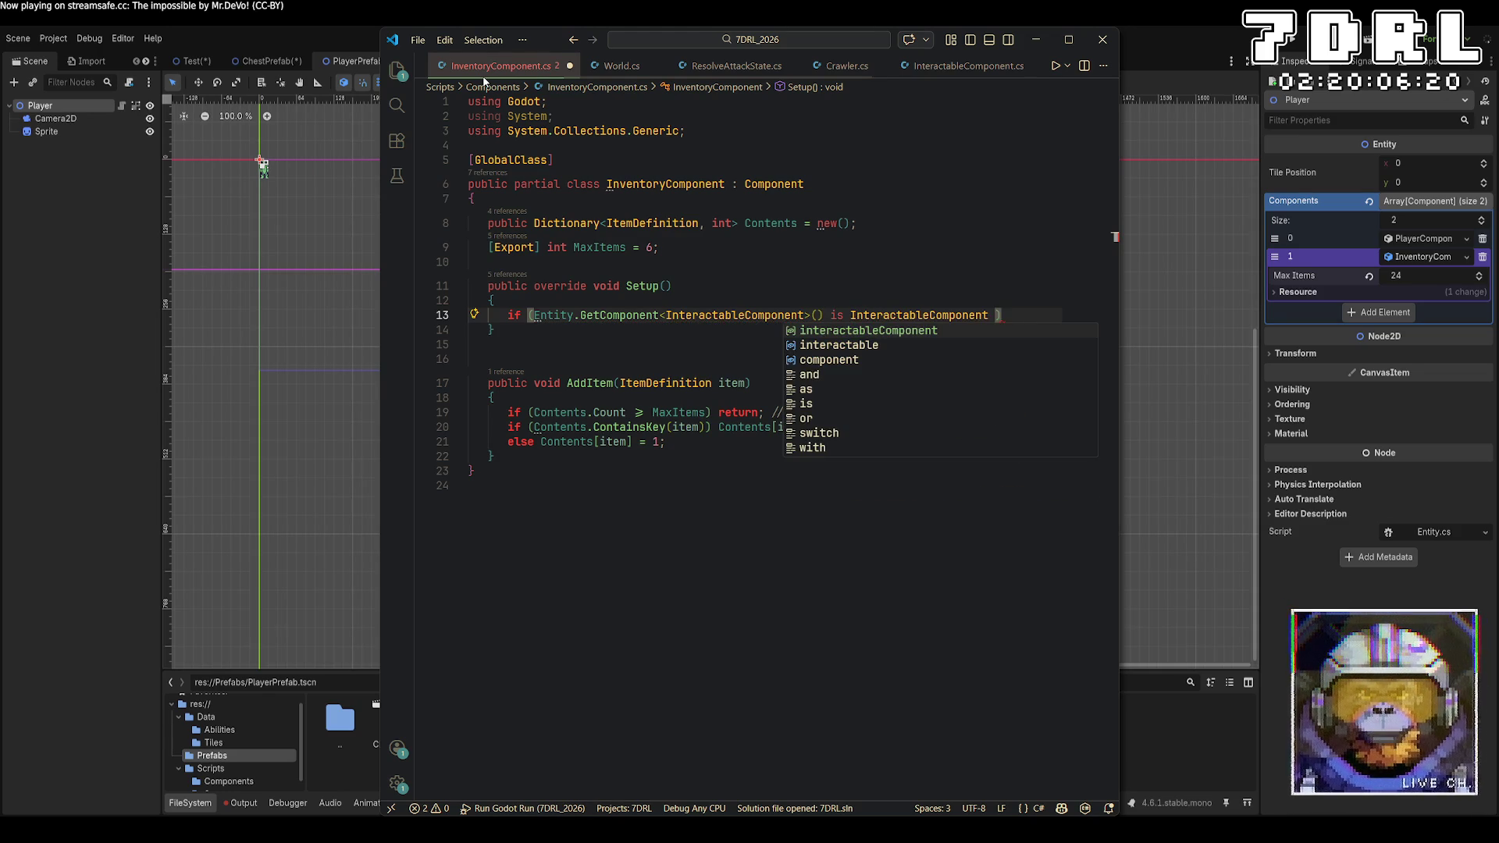
{"action": "type", "text": "interact"}
{"action": "key", "text": "End"}
{"action": "key", "text": "Return"}
{"action": "type", "text": "{"}
{"action": "key", "text": "Return"}
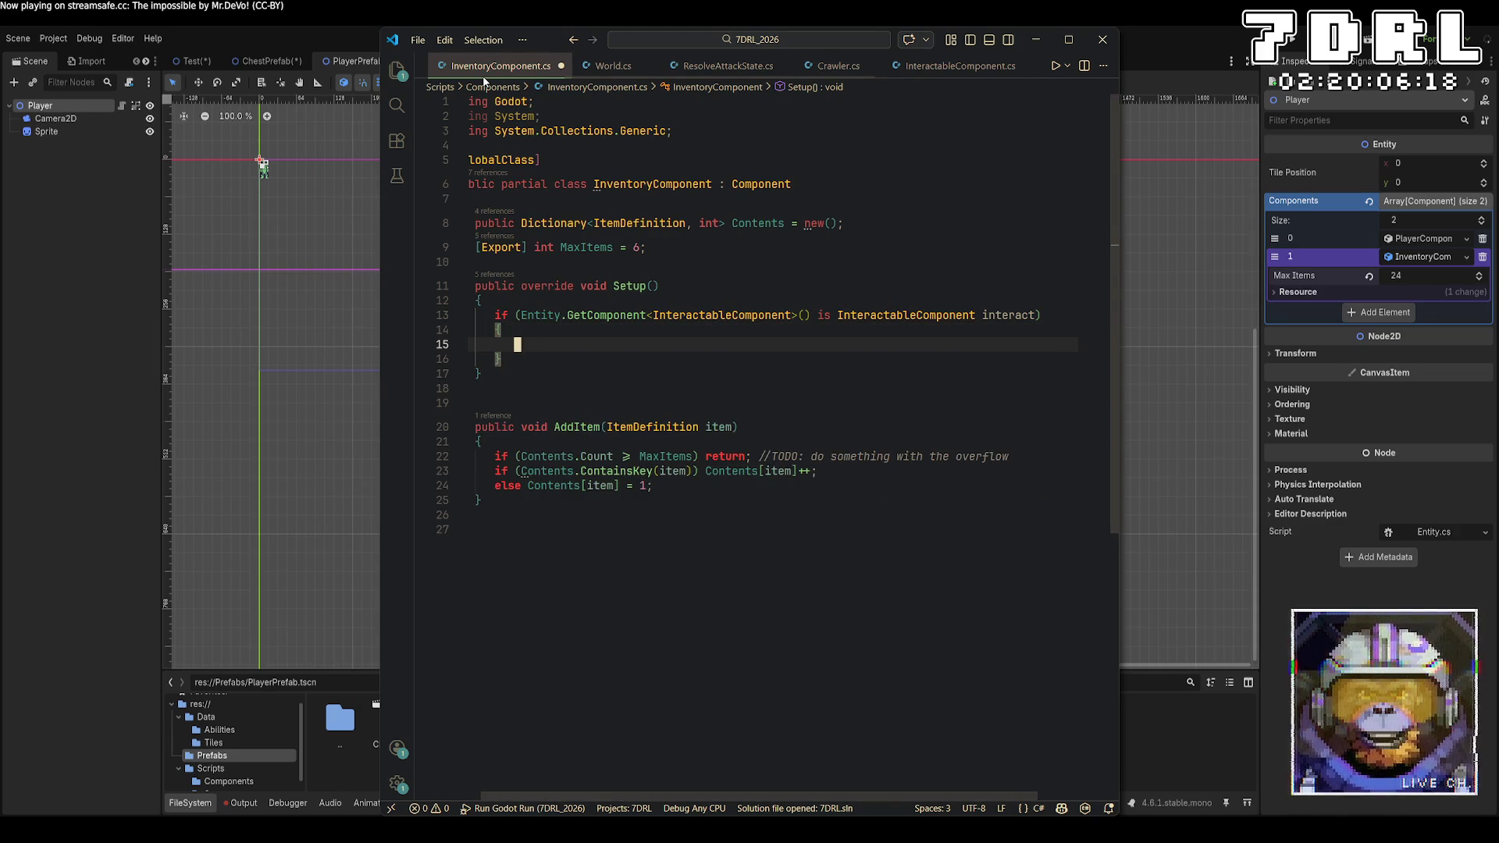
- Start the 'interact.Interacted +=' subscription inside the if block
{"action": "type", "text": "interact."}
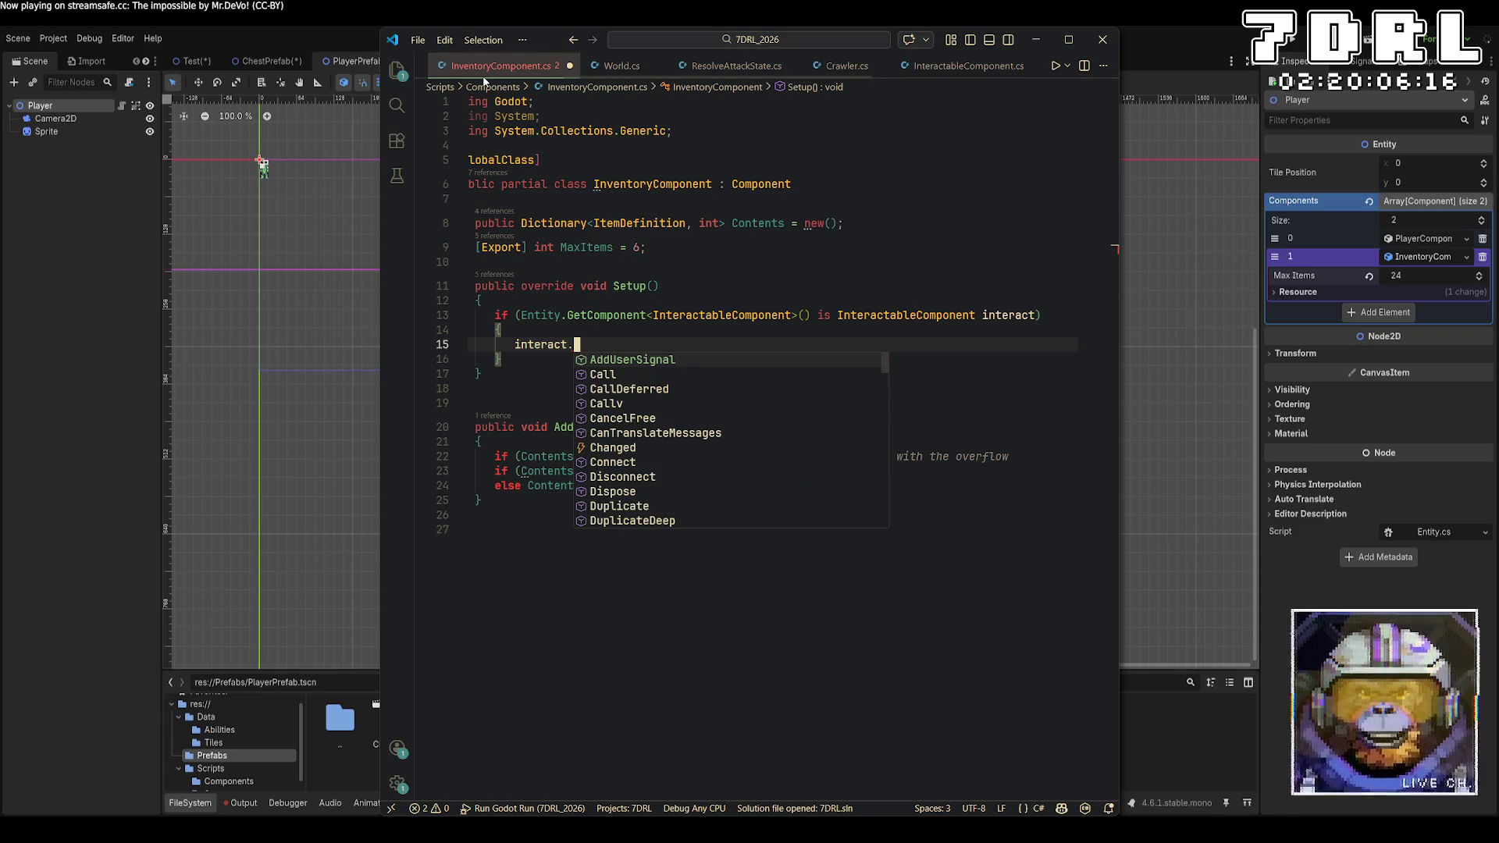
{"action": "type", "text": "co"}
{"action": "key", "text": "BackSpace"}
{"action": "key", "text": "BackSpace"}
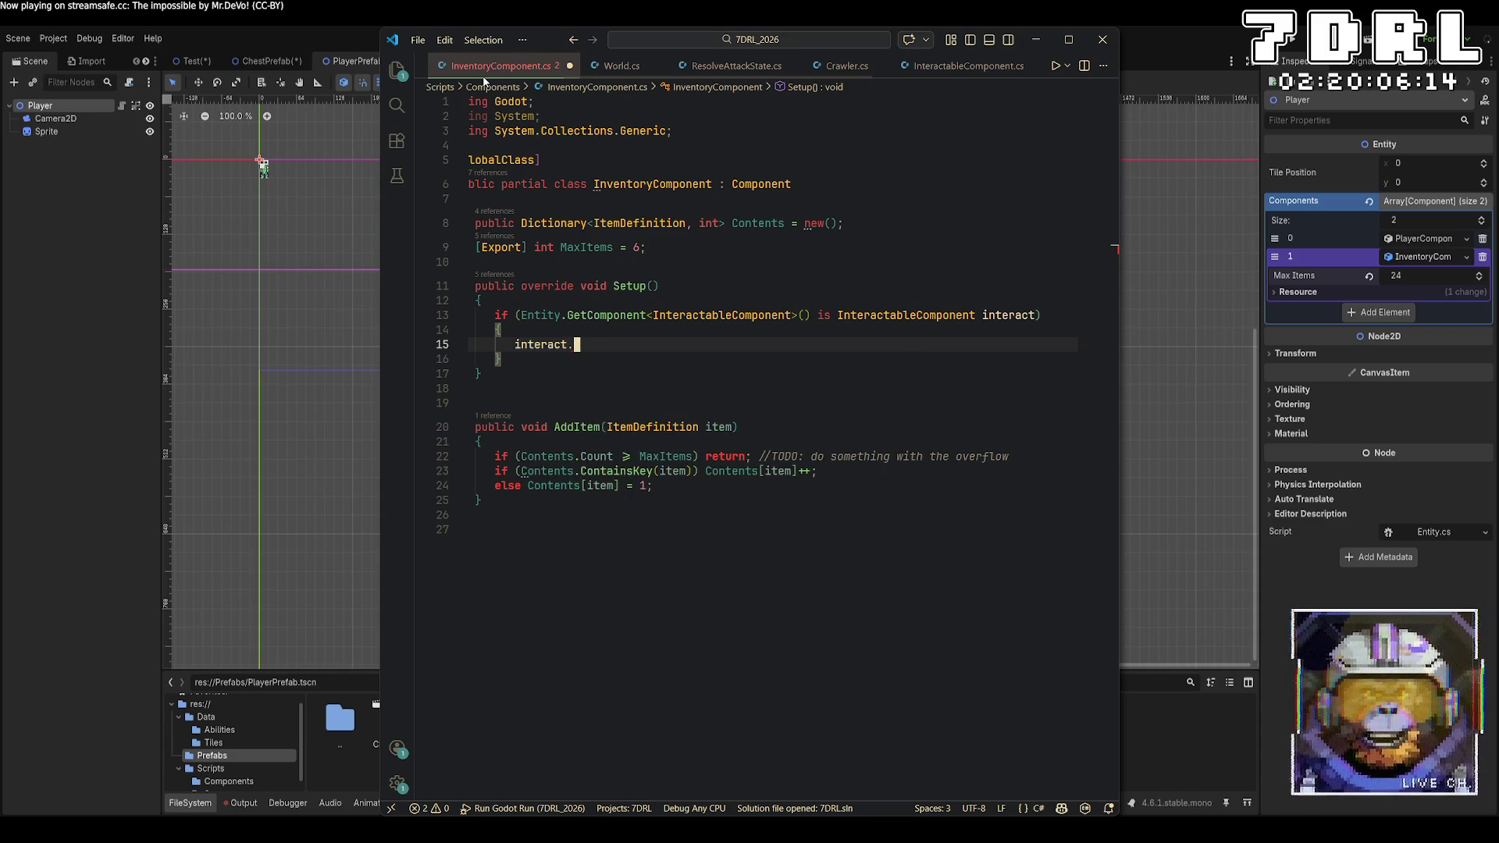
{"action": "type", "text": "inter"}
{"action": "key", "text": "Tab"}
{"action": "type", "text": "+="}
{"action": "key", "text": "Down"}
{"action": "key", "text": "Down"}
{"action": "key", "text": "Down"}
{"action": "key", "text": "Down"}
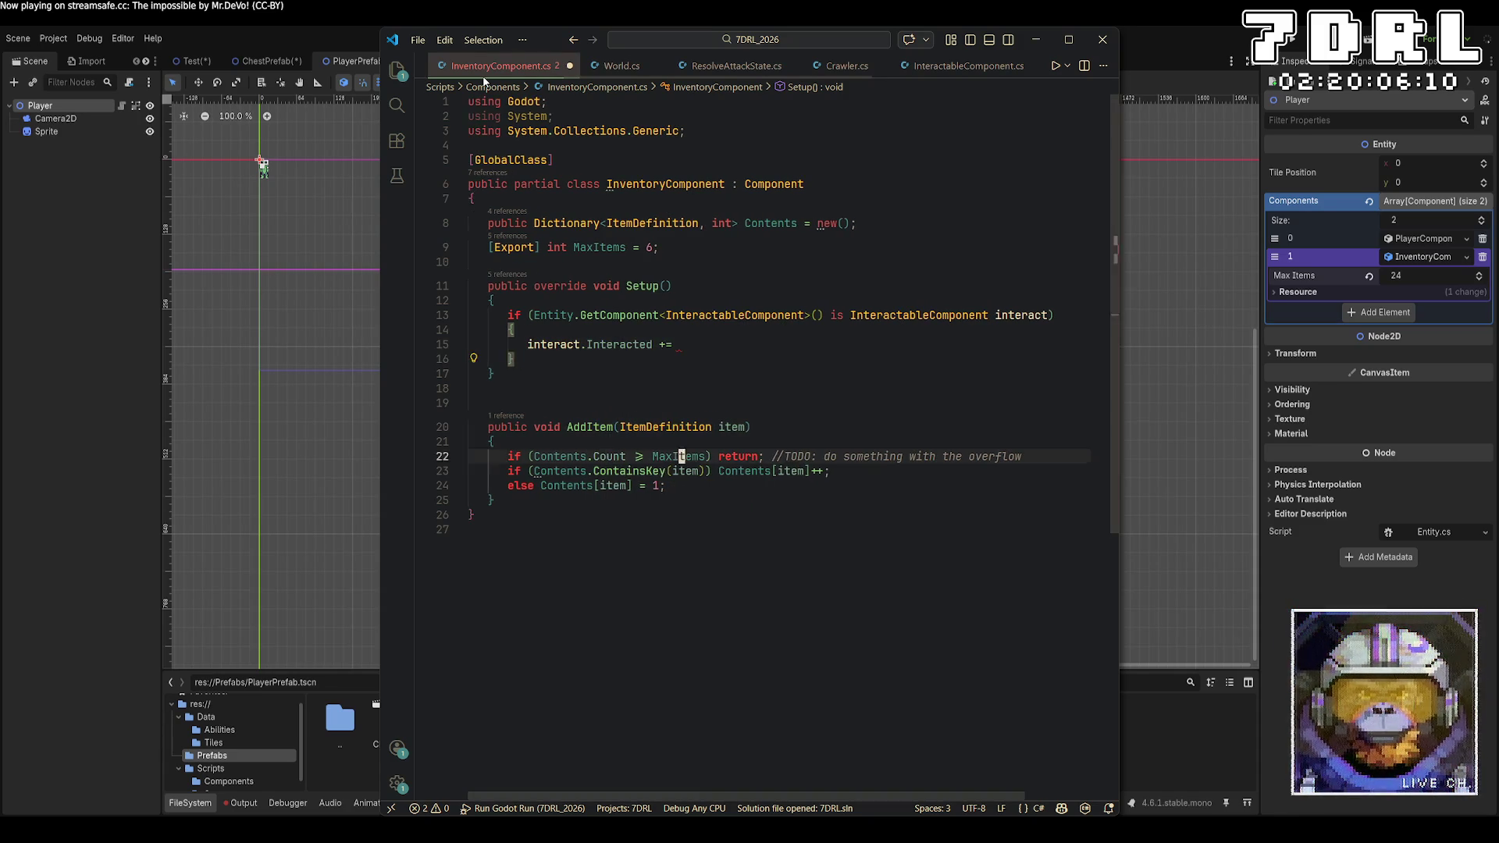
{"action": "key", "text": "Return"}
- Declare 'private void _onInteract() {}' and complete 'interact.Interacted += _onInteract;', saving
{"action": "type", "text": "_"}
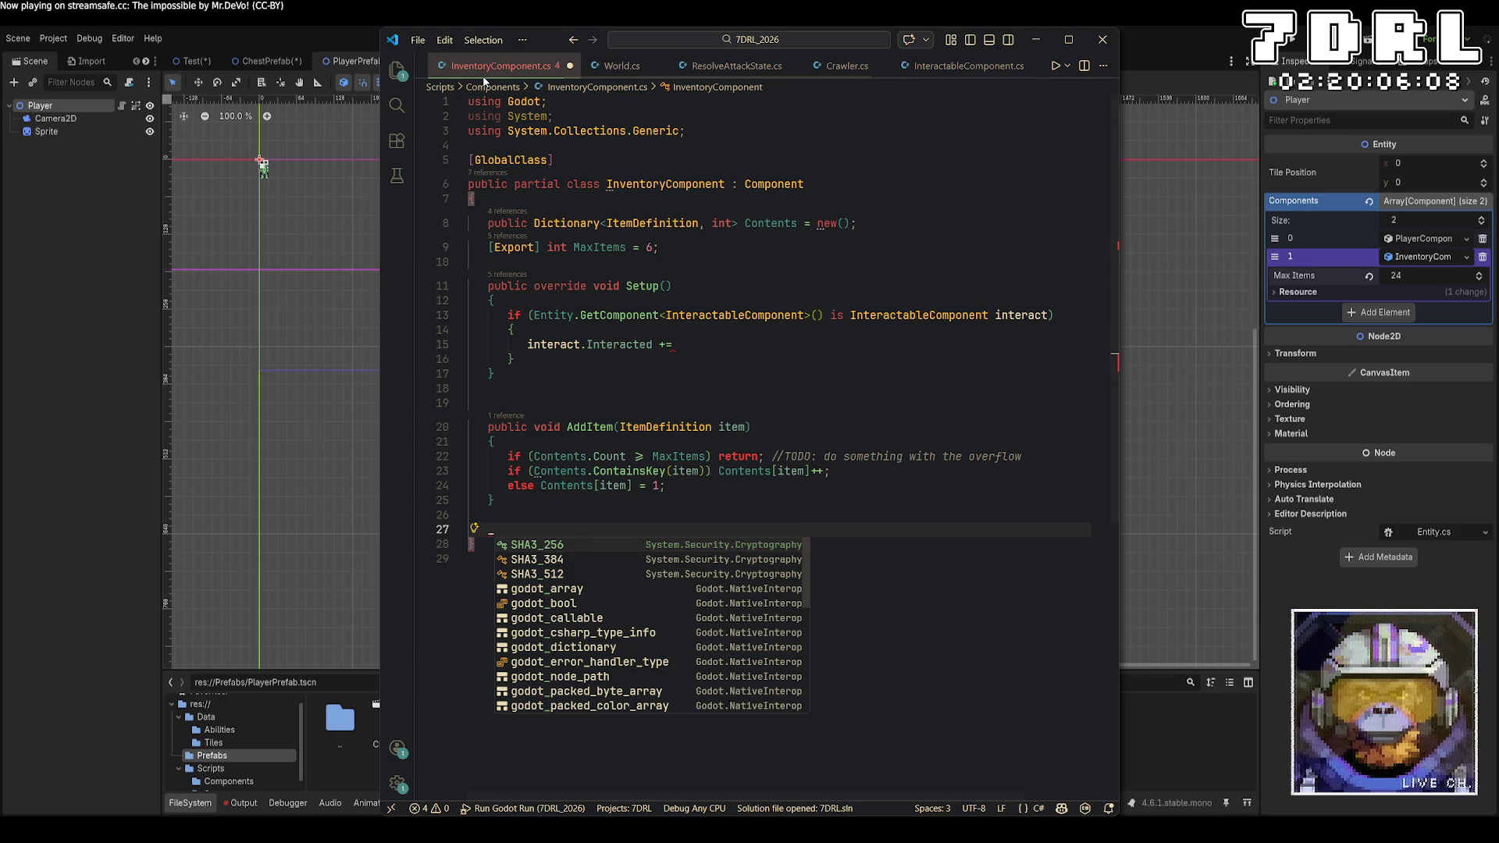
{"action": "key", "text": "BackSpace"}
{"action": "type", "text": "private void _"}
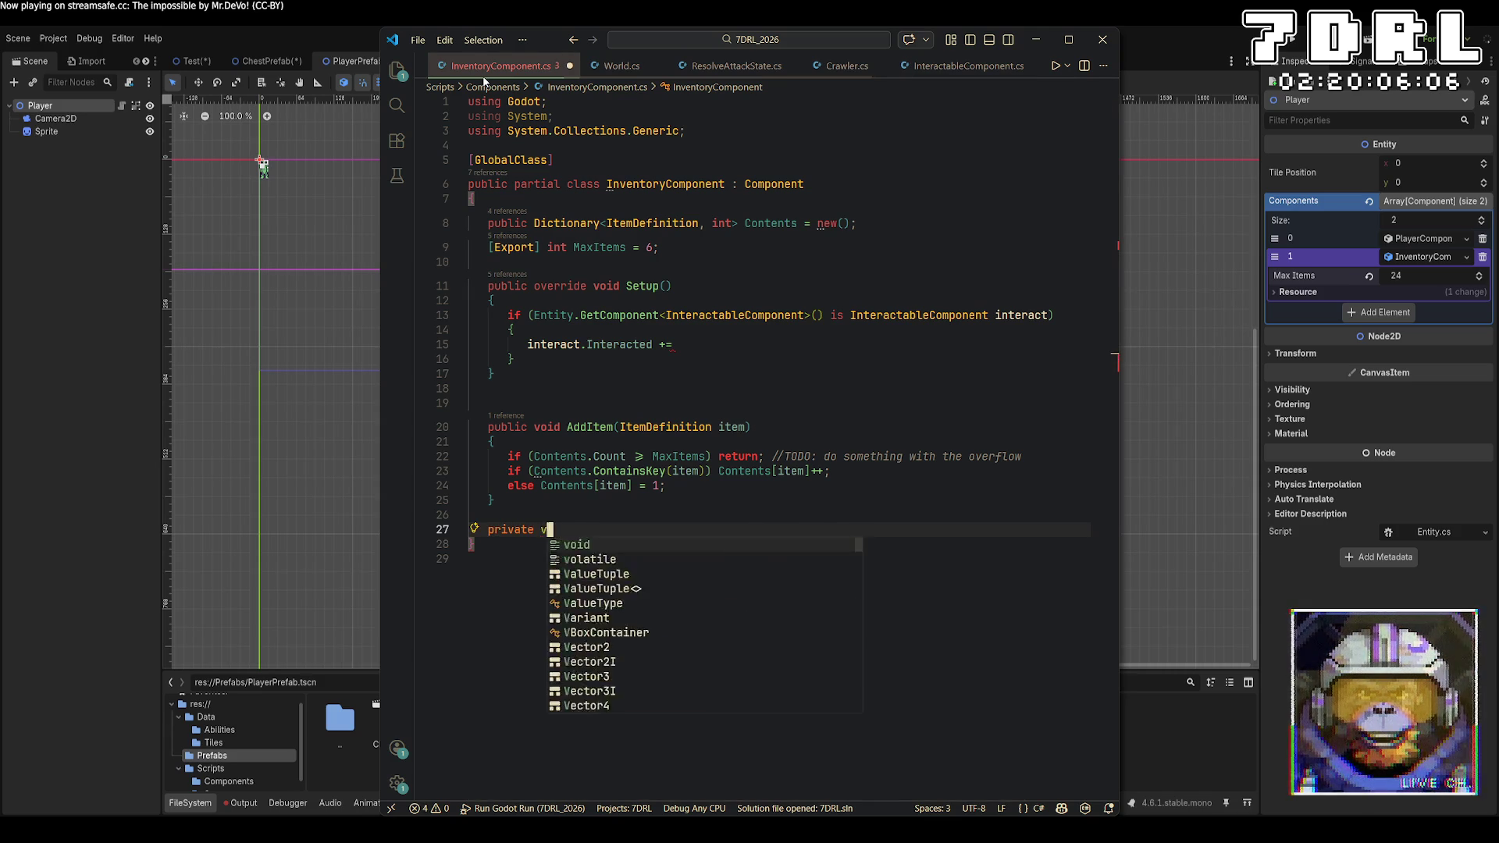
{"action": "type", "text": "onInte"}
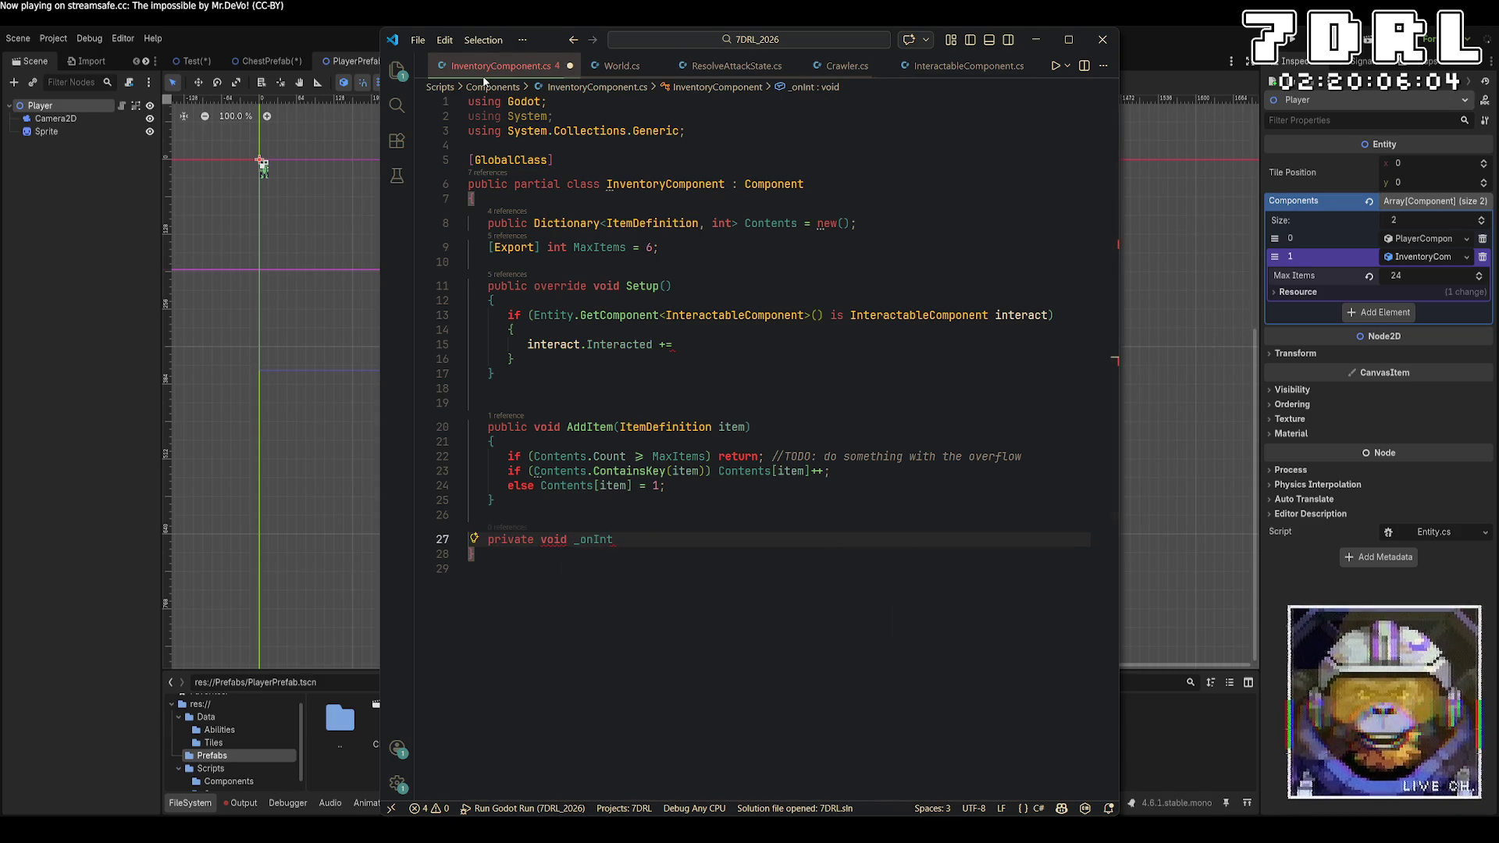
{"action": "type", "text": "ract()"}
{"action": "key", "text": "Return"}
{"action": "type", "text": "{}"}
{"action": "key", "text": "alt+Left"}
{"action": "key", "text": "alt+Left"}
{"action": "key", "text": "alt+Left"}
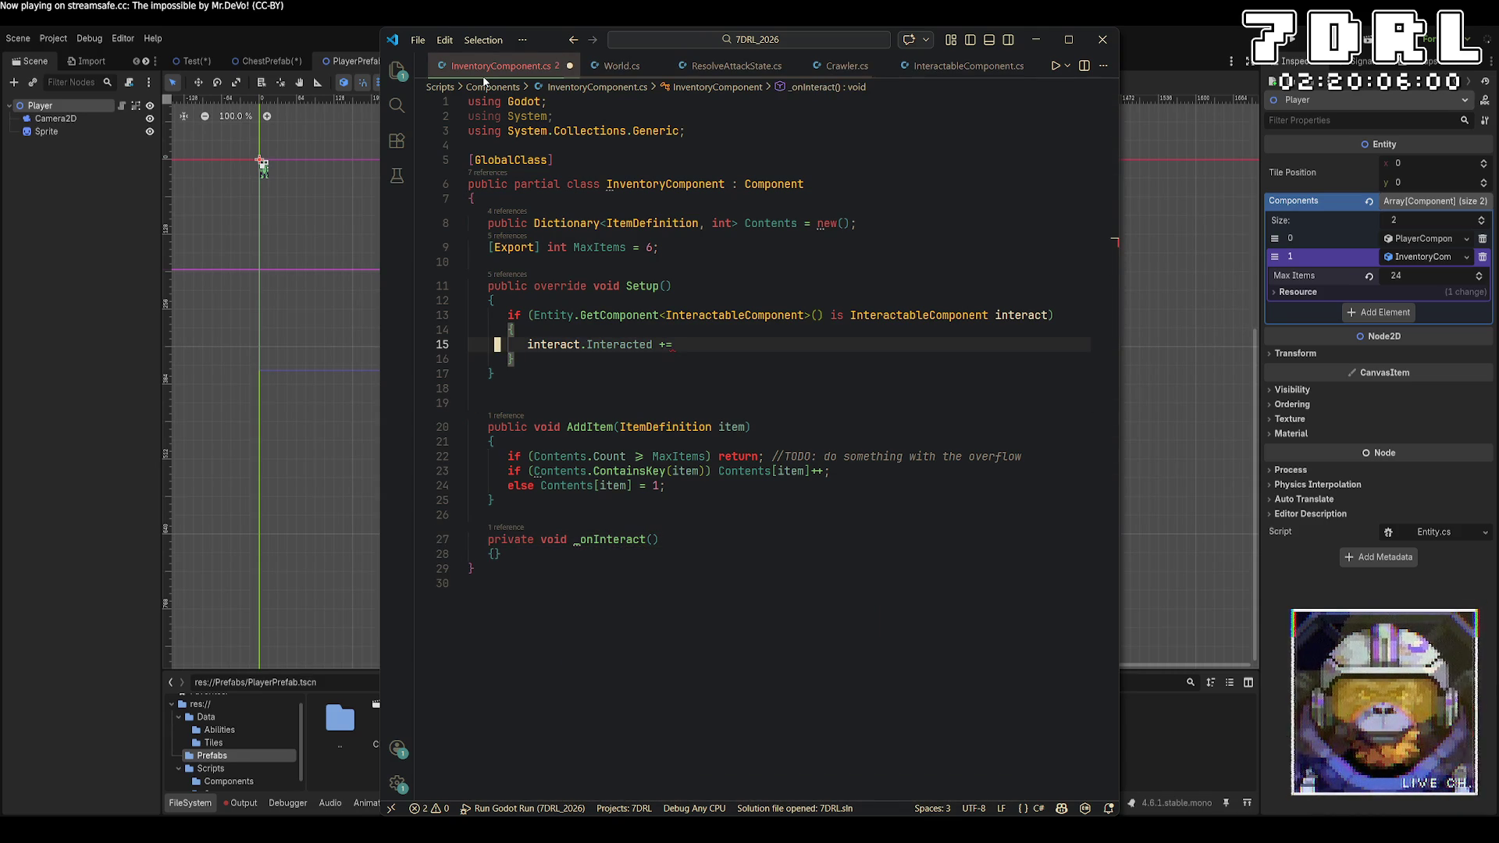
{"action": "type", "text": "_onInteract"}
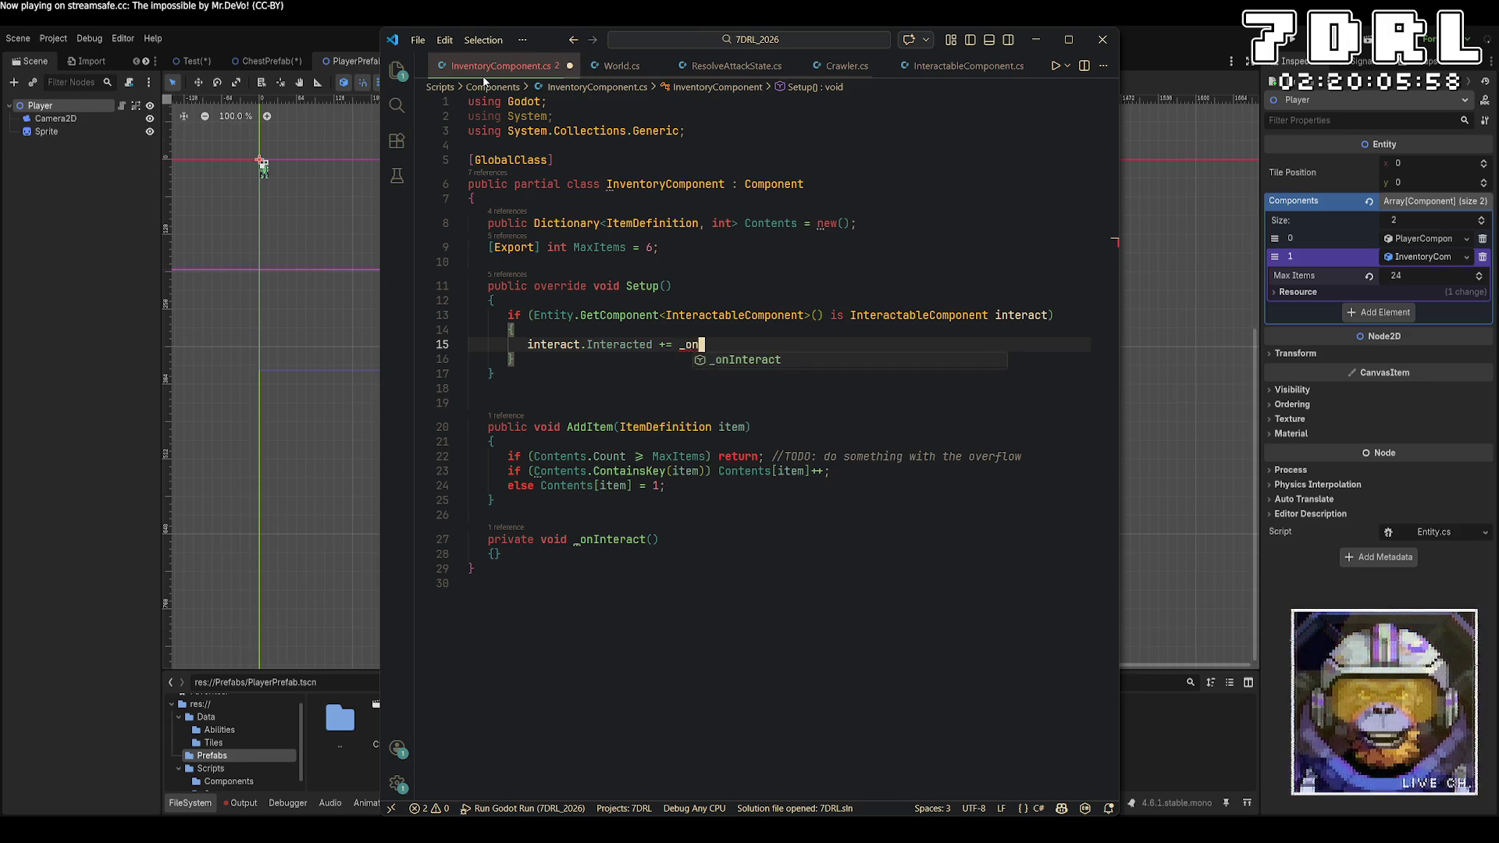
{"action": "key", "text": "ctrl+s"}
{"action": "type", "text": ";"}
{"action": "key", "text": "Down"}
{"action": "key", "text": "Down"}
{"action": "key", "text": "Down"}
{"action": "key", "text": "Down"}
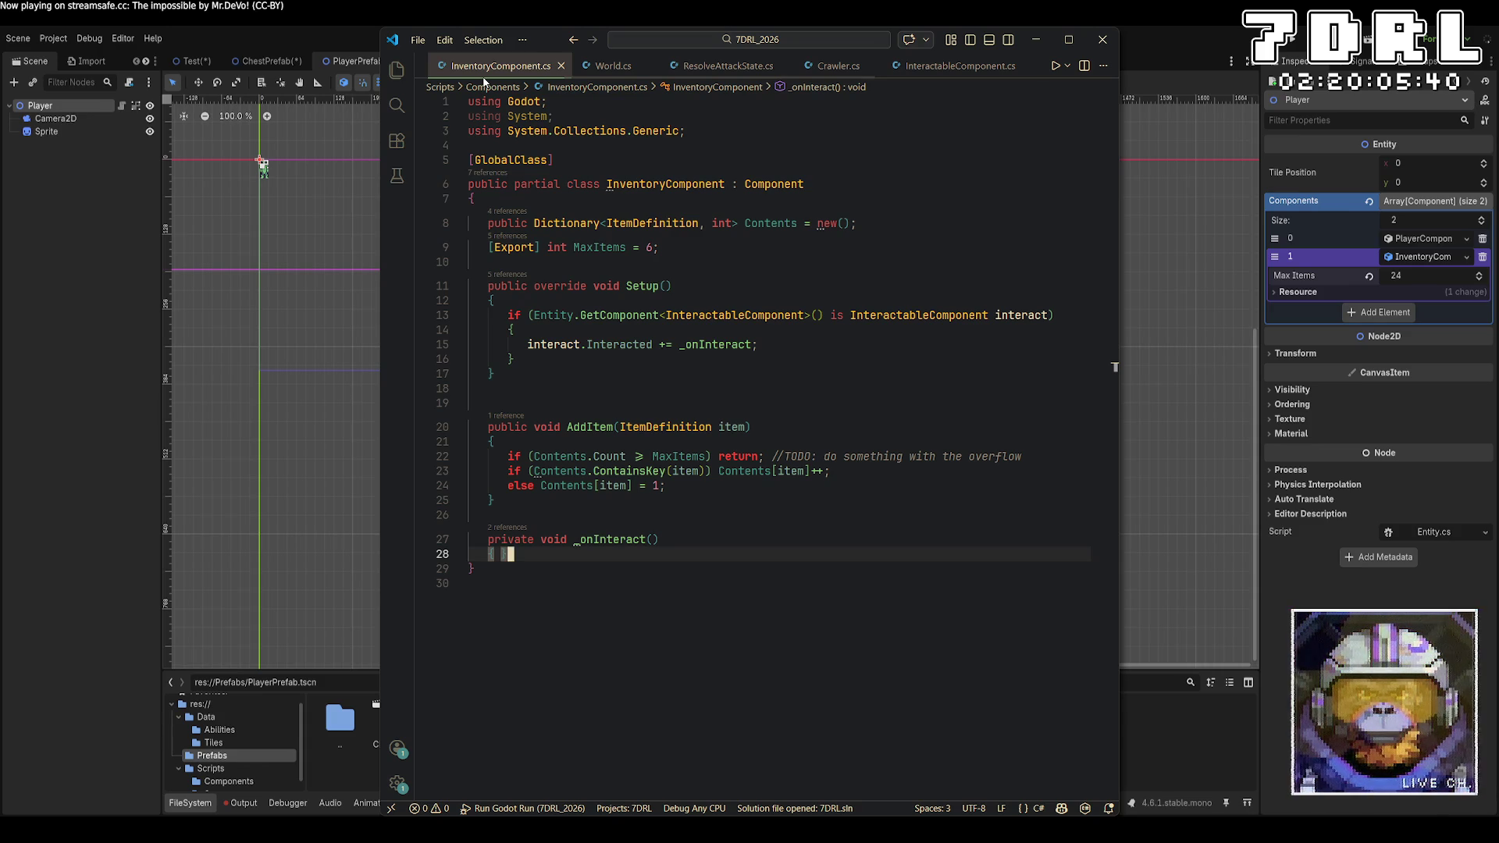
- Put '//TODO: open chest UI' in the _onInteract body and save InventoryComponent.cs
{"action": "key", "text": "Return"}
{"action": "type", "text": "//TODO: open c"}
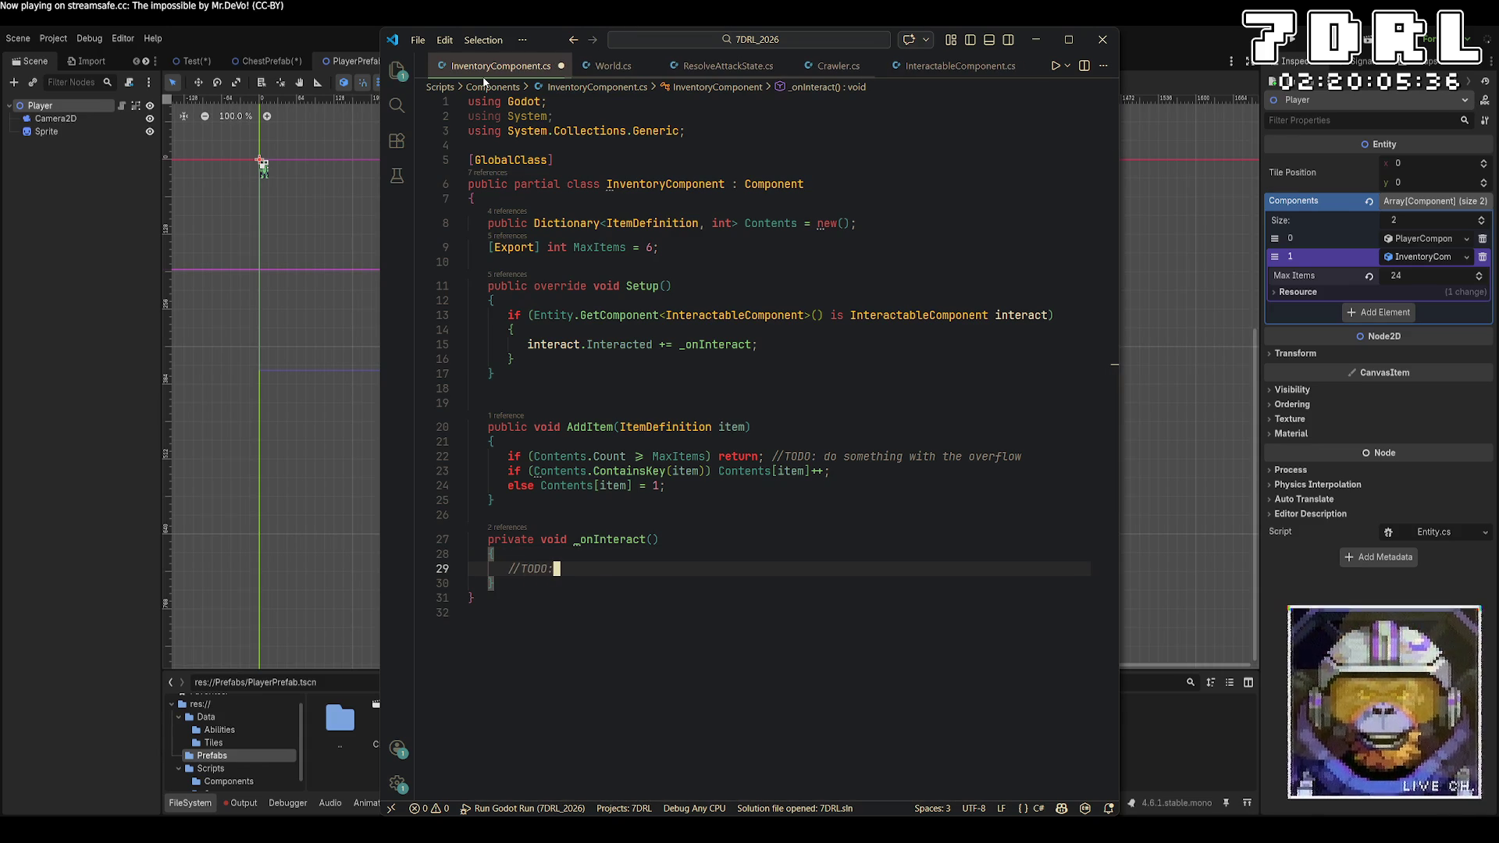
{"action": "type", "text": "hest UI"}
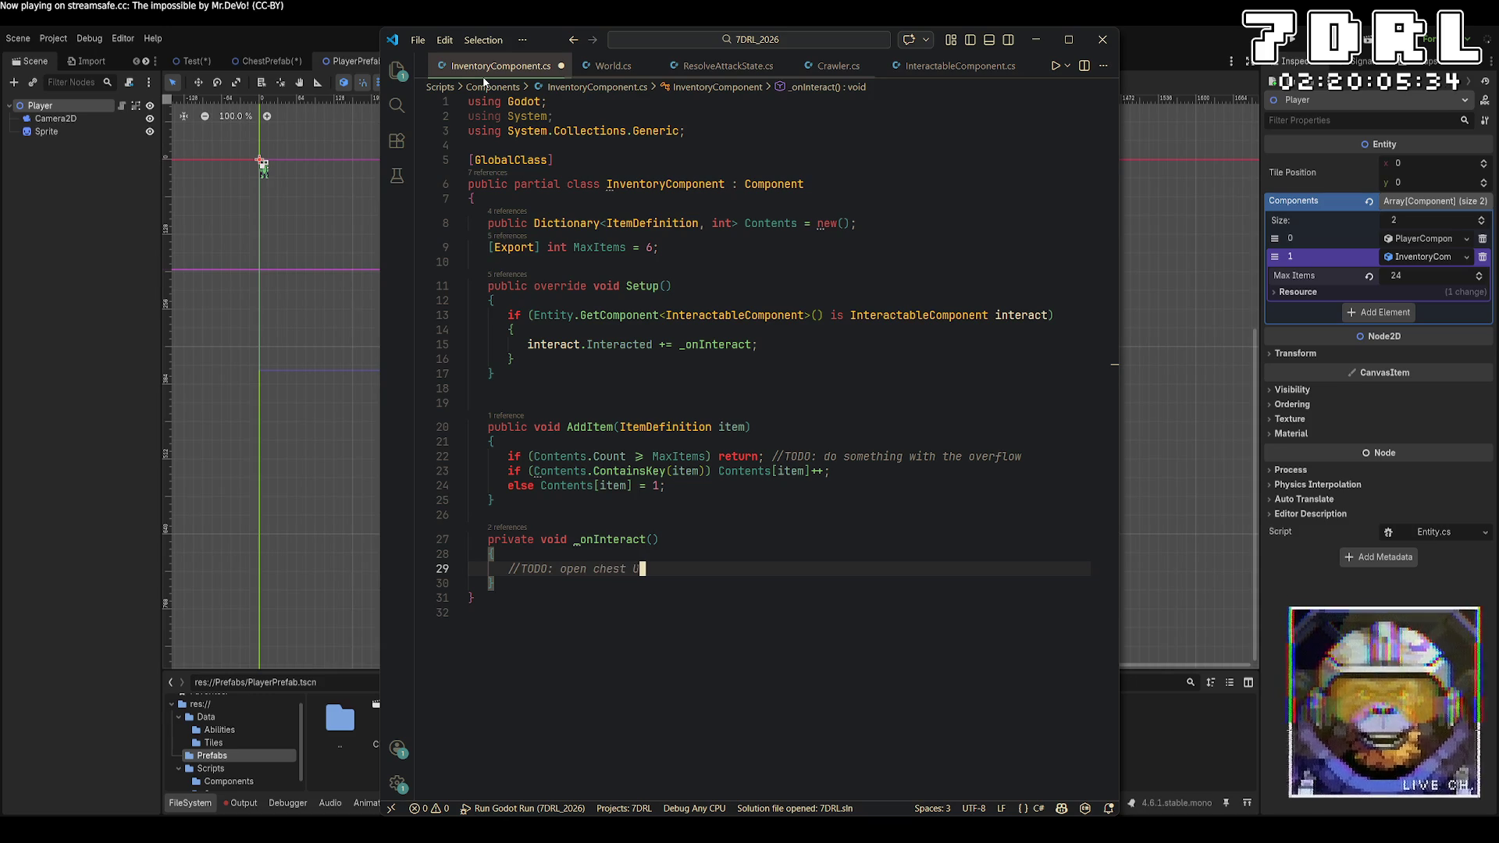
{"action": "key", "text": "ctrl+s"}
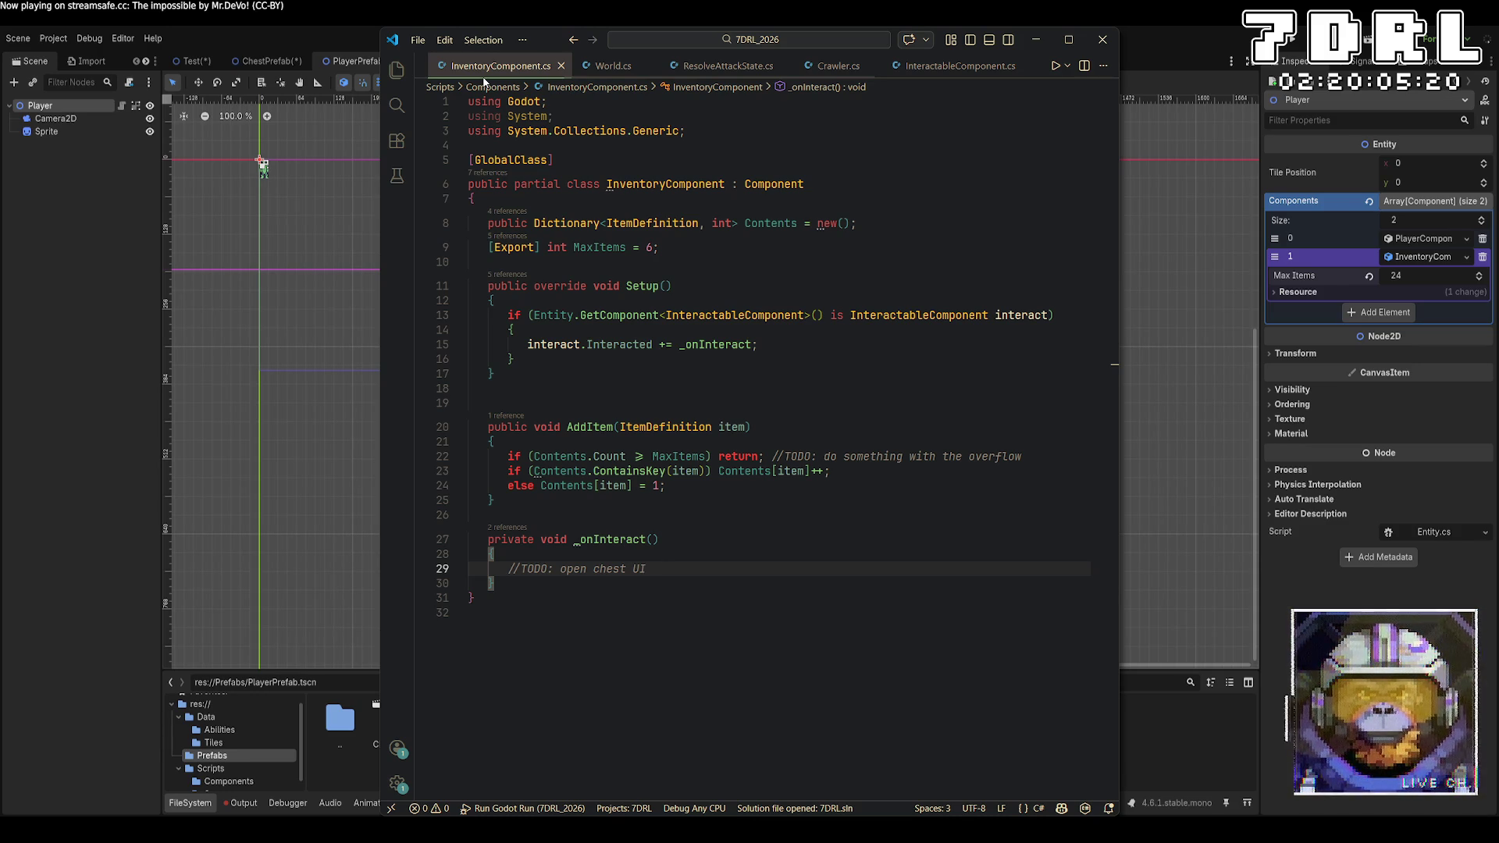
{"action": "left_click", "coordinate": [1155, 61]}
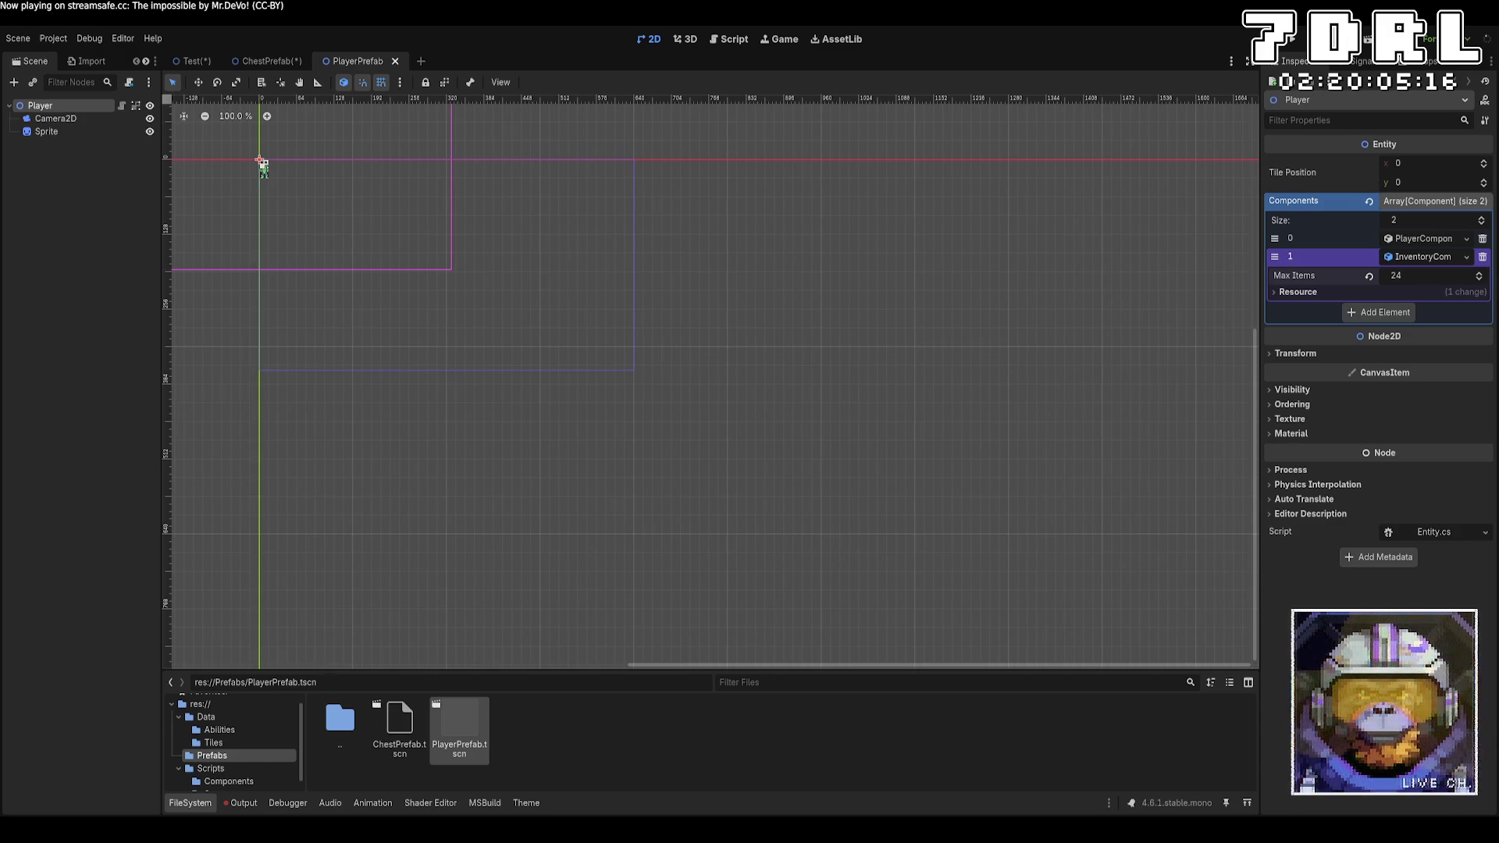
- Check the output log and save all modified scenes from the Test scene
{"action": "left_click", "coordinate": [255, 807]}
{"action": "left_click", "coordinate": [190, 802]}
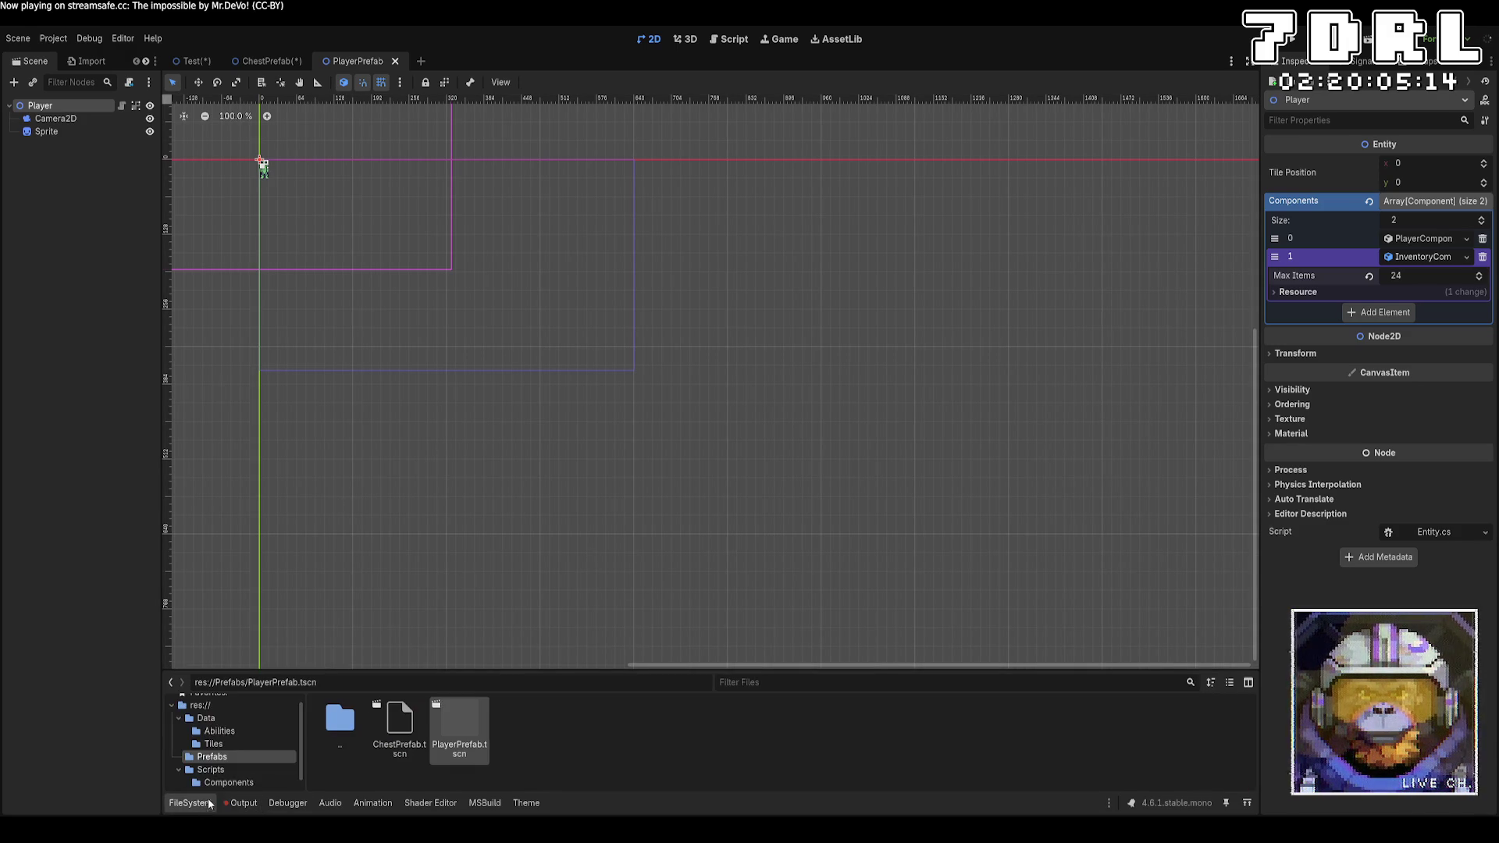
{"action": "left_click", "coordinate": [196, 61]}
{"action": "key", "text": "ctrl+s"}
{"action": "left_click", "coordinate": [258, 61]}
{"action": "left_click", "coordinate": [187, 61]}
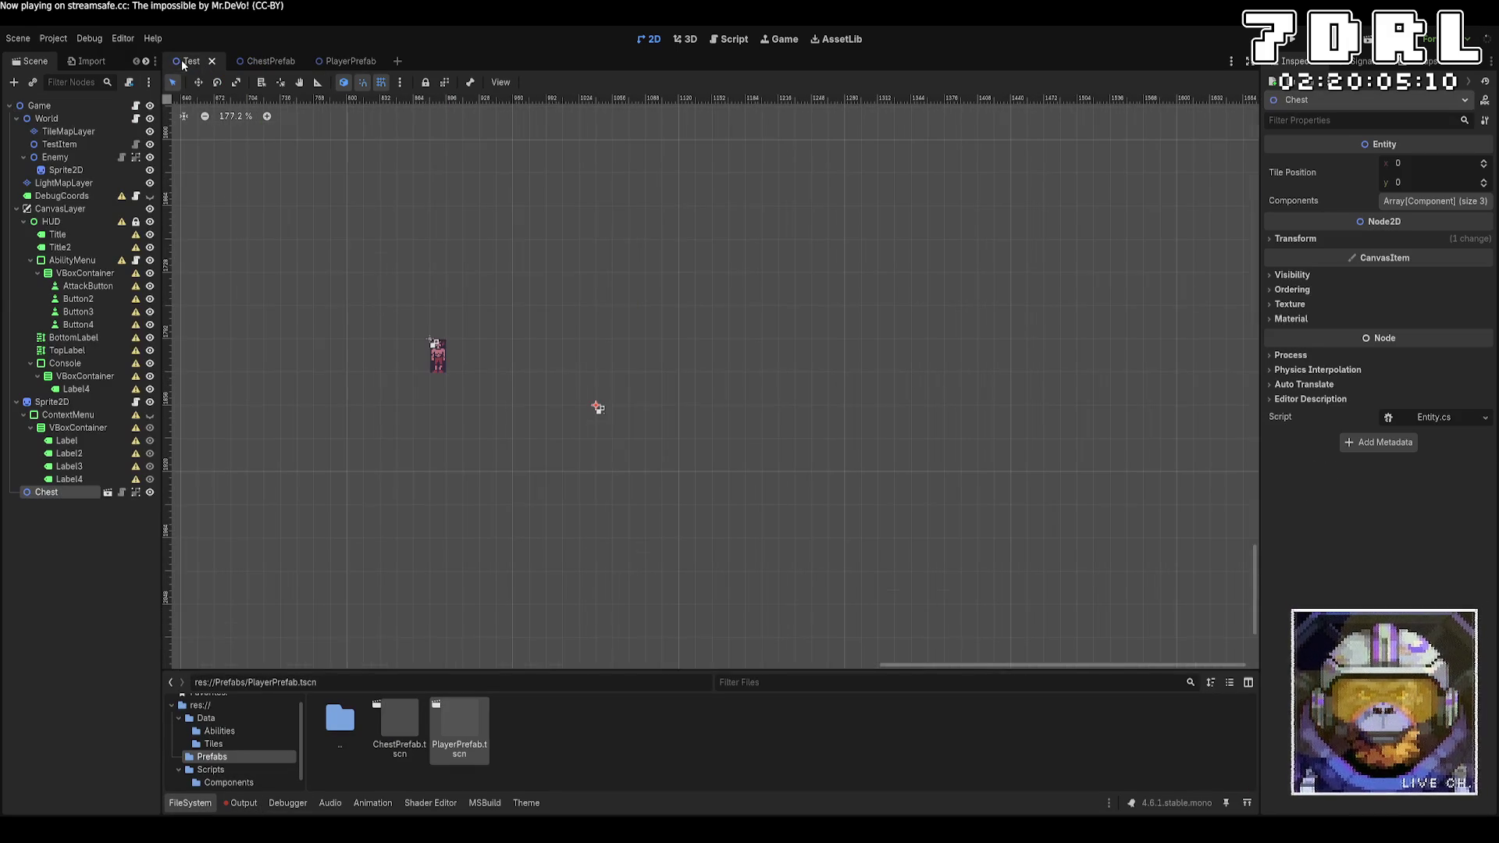
- Bring the Test scene's HUD into view and select the AbilityMenu panel
{"action": "mouse_move", "coordinate": [596, 409]}
{"action": "left_mouse_down"}
{"action": "mouse_move", "coordinate": [495, 385]}
{"action": "mouse_move", "coordinate": [928, 402]}
{"action": "left_mouse_up"}
{"action": "scroll", "coordinate": [886, 391], "scroll_direction": "down", "scroll_amount": 2}
{"action": "scroll", "coordinate": [821, 425], "scroll_direction": "down", "scroll_amount": 2}
{"action": "left_click_drag", "start_coordinate": [1049, 258], "coordinate": [806, 482]}
{"action": "scroll", "coordinate": [414, 250], "scroll_direction": "up", "scroll_amount": 7}
{"action": "scroll", "coordinate": [617, 524], "scroll_direction": "up", "scroll_amount": 4}
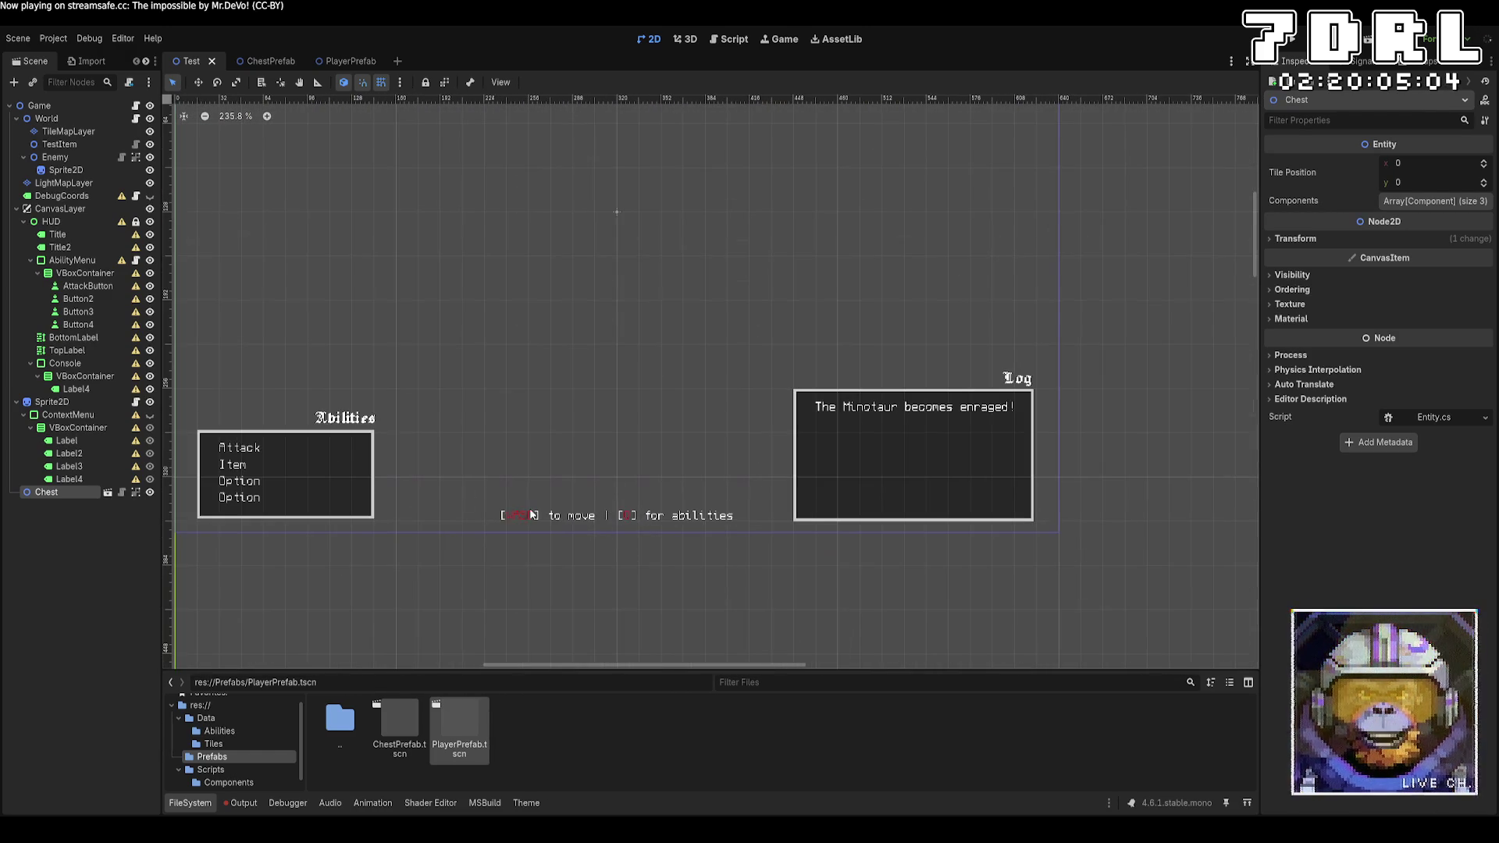
{"action": "left_click", "coordinate": [100, 414]}
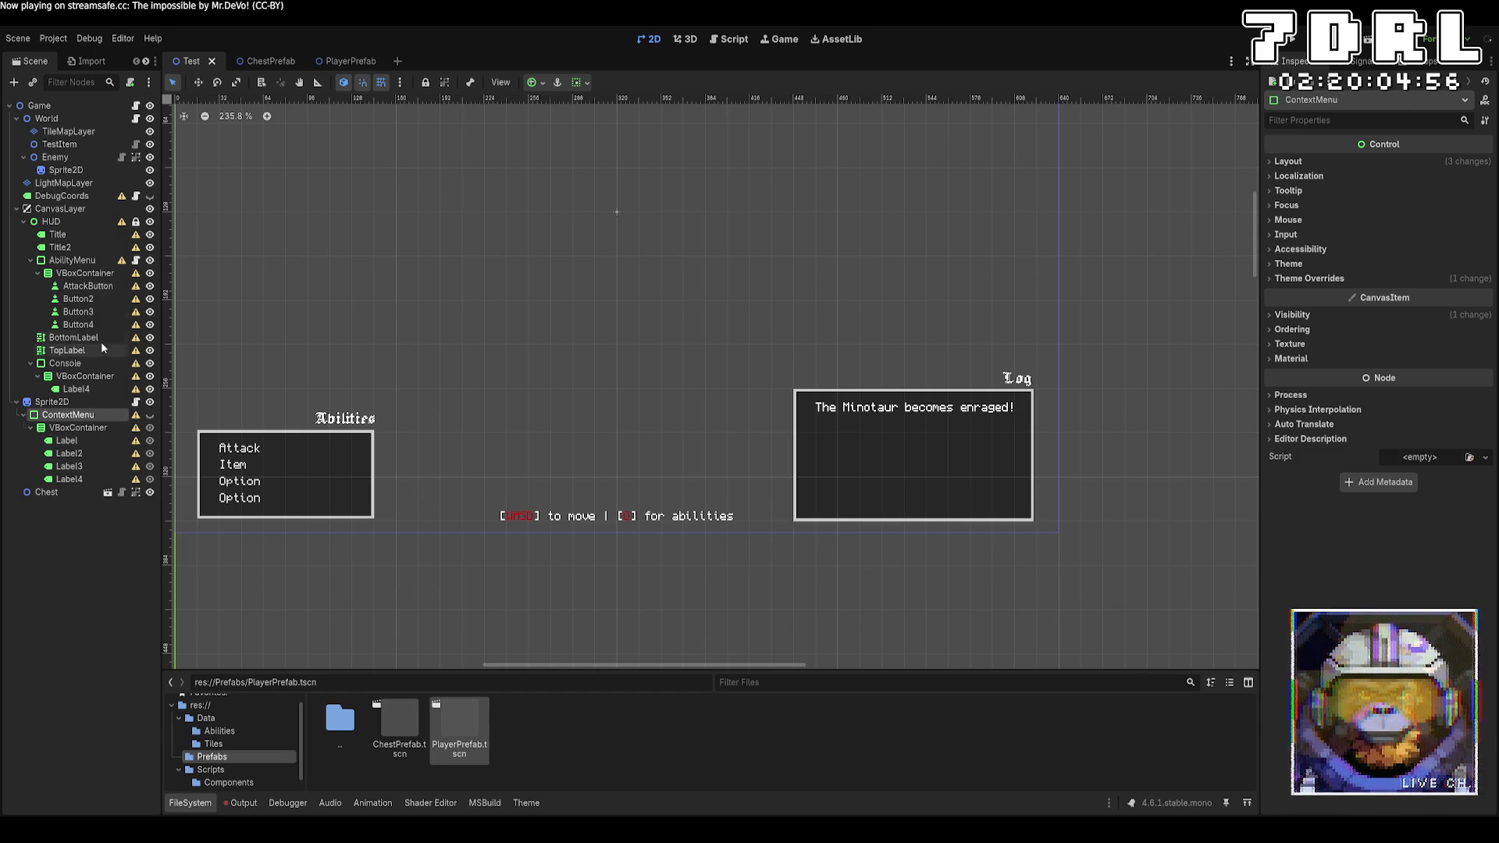
{"action": "left_click", "coordinate": [92, 260]}
- Duplicate AbilityMenu as ItemUI and move it up to the canvas centre
{"action": "key", "text": "ctrl+d"}
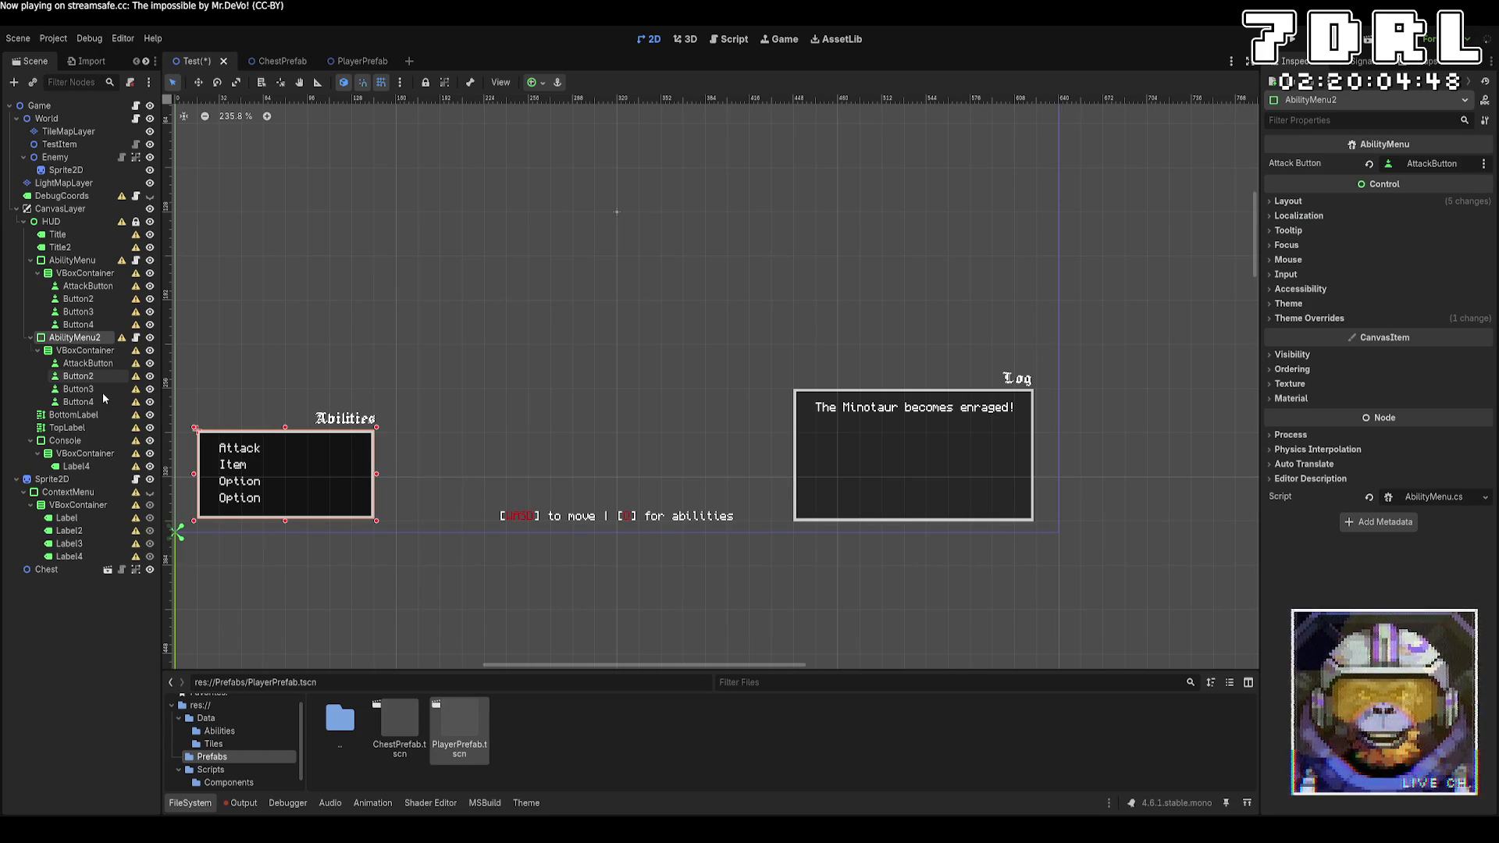
{"action": "key", "text": "Return"}
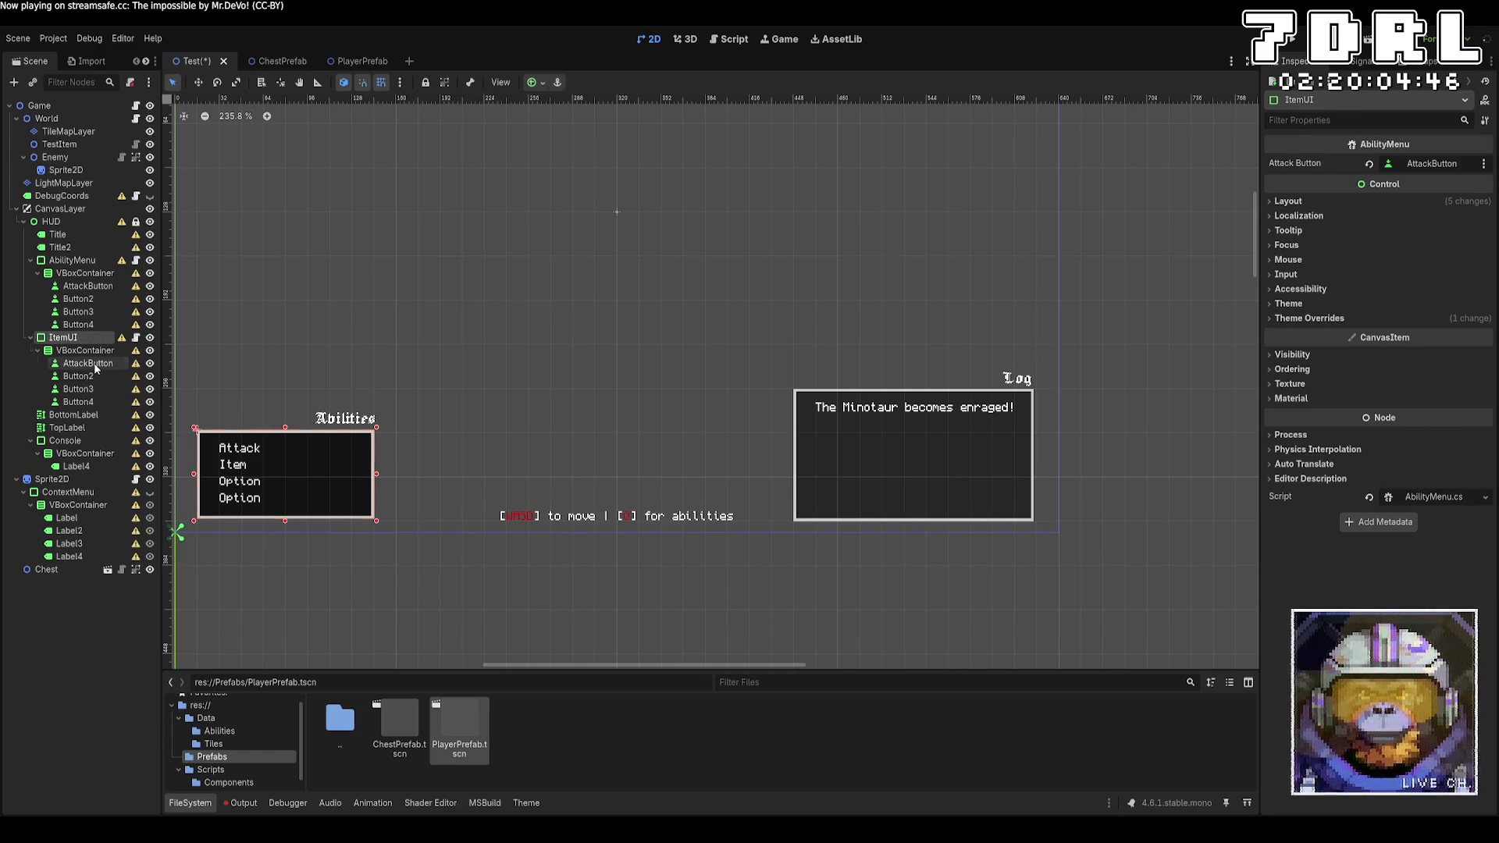
{"action": "left_click", "coordinate": [87, 363]}
{"action": "left_click", "coordinate": [77, 337]}
{"action": "mouse_move", "coordinate": [316, 476]}
{"action": "left_mouse_down"}
{"action": "mouse_move", "coordinate": [625, 347]}
{"action": "mouse_move", "coordinate": [670, 285]}
{"action": "left_mouse_up"}
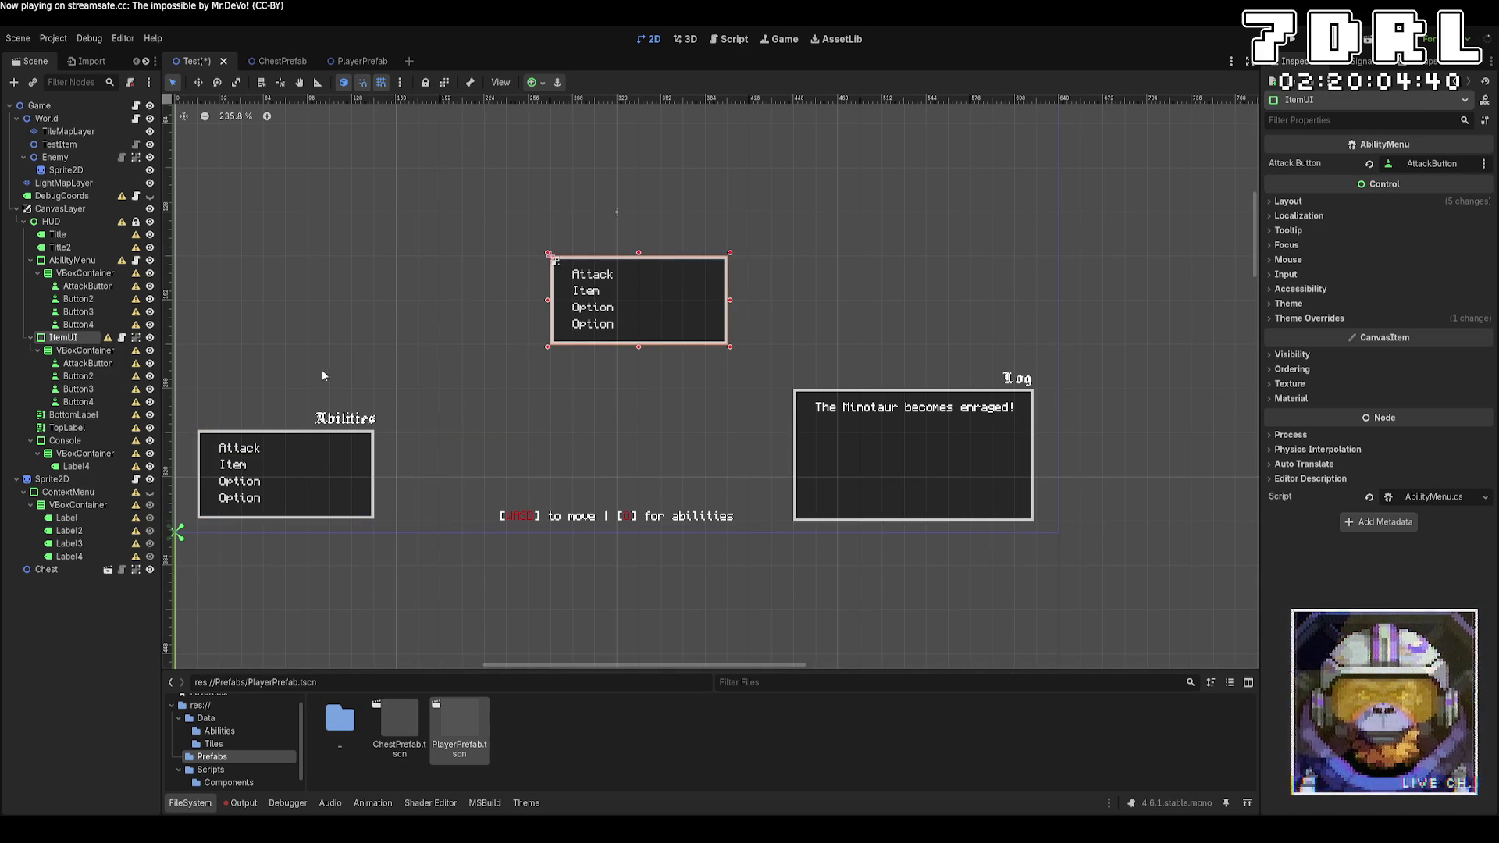
- Duplicate the Log title label and position the copy above the ItemUI panel
{"action": "left_click", "coordinate": [61, 247]}
{"action": "key", "text": "ctrl+d"}
{"action": "mouse_move", "coordinate": [67, 260]}
{"action": "left_mouse_down"}
{"action": "mouse_move", "coordinate": [83, 349]}
{"action": "mouse_move", "coordinate": [74, 261]}
{"action": "left_mouse_up"}
{"action": "mouse_move", "coordinate": [324, 509]}
{"action": "left_mouse_down"}
{"action": "mouse_move", "coordinate": [672, 266]}
{"action": "mouse_move", "coordinate": [687, 269]}
{"action": "mouse_move", "coordinate": [687, 500]}
{"action": "mouse_move", "coordinate": [687, 214]}
{"action": "mouse_move", "coordinate": [709, 214]}
{"action": "left_mouse_up"}
{"action": "key", "text": "Down"}
{"action": "key", "text": "Down"}
{"action": "key", "text": "Down"}
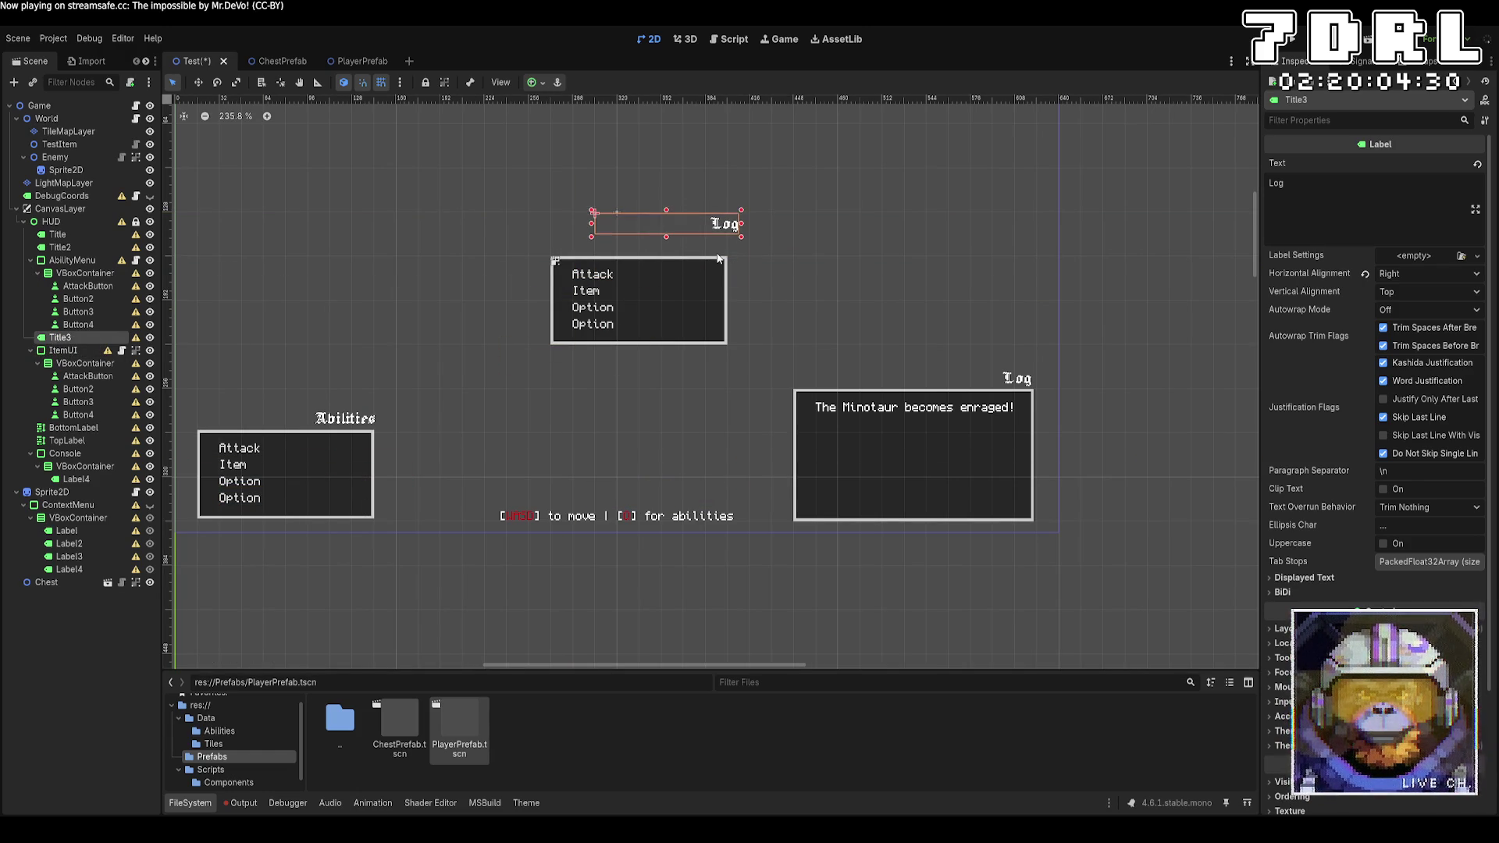
{"action": "key", "text": "Up"}
{"action": "key", "text": "Left"}
{"action": "key", "text": "Left"}
{"action": "key", "text": "Left"}
{"action": "key", "text": "Left"}
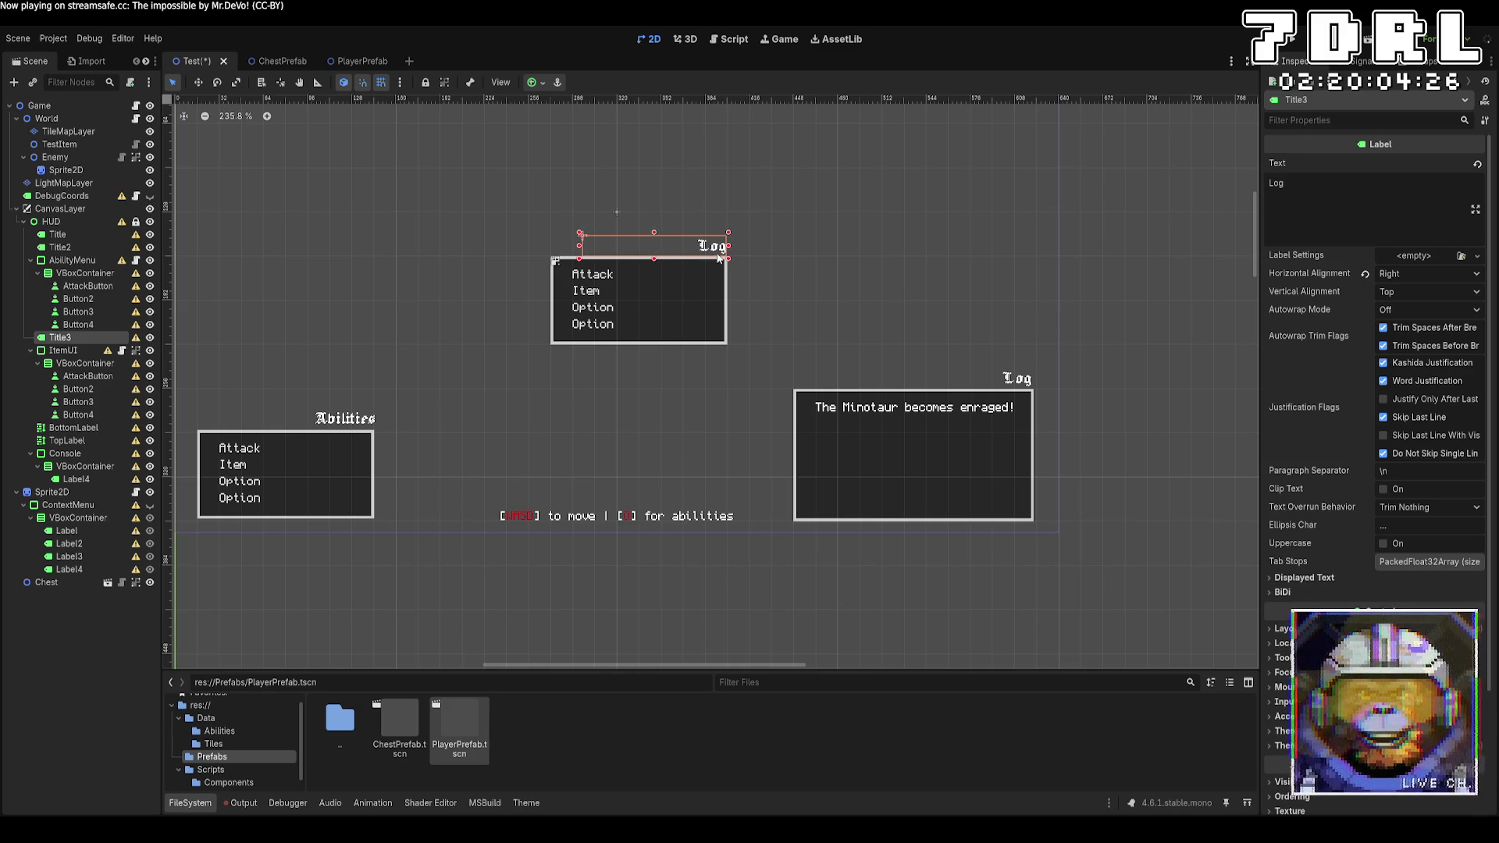
- Set the new title label's text to 'Inventory'
{"action": "left_click", "coordinate": [1340, 214]}
{"action": "key", "text": "ctrl+a"}
{"action": "type", "text": "Con"}
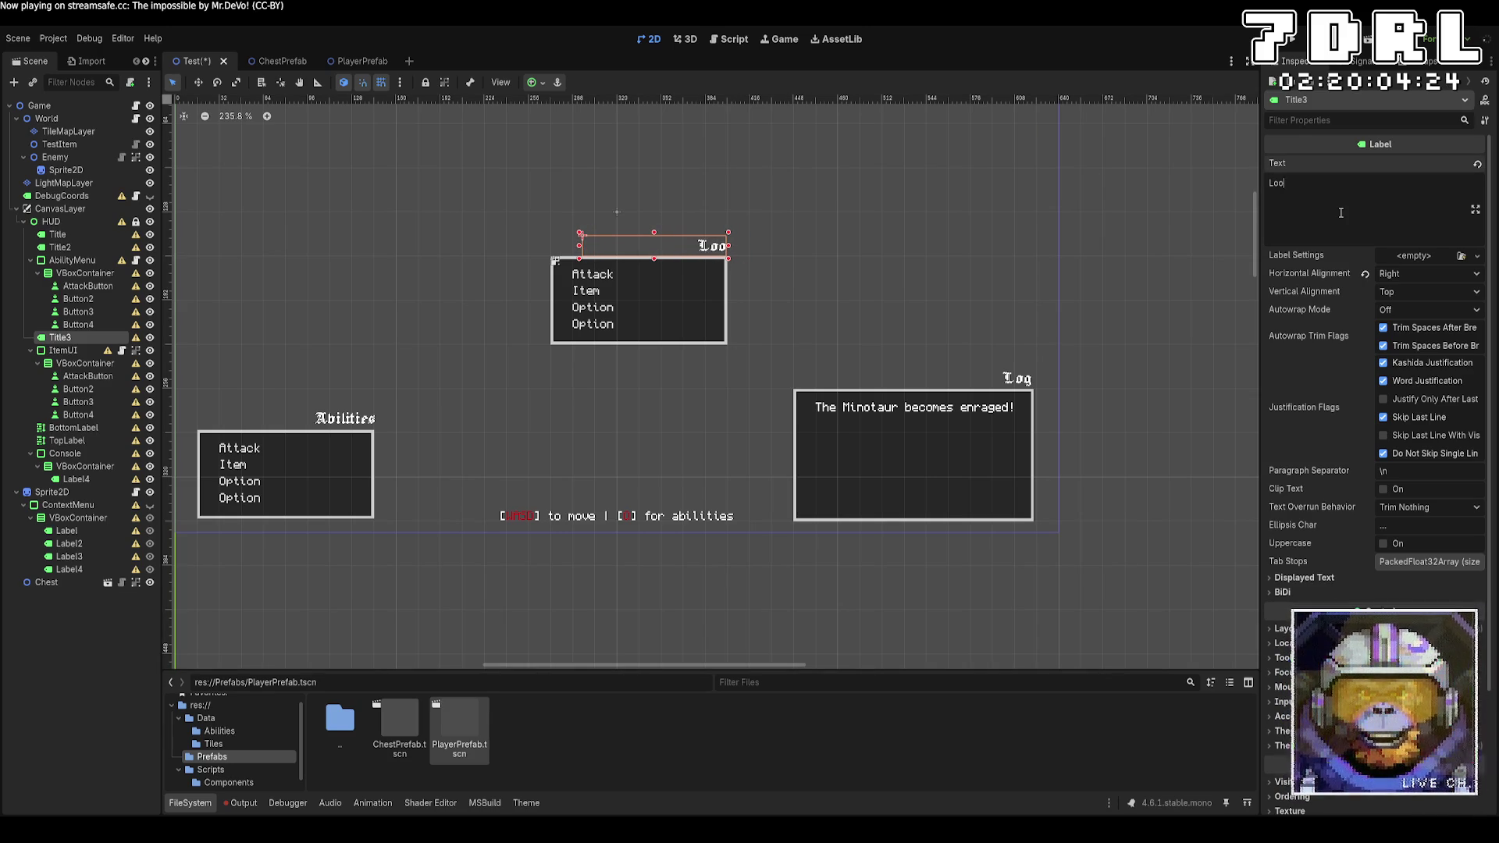
{"action": "type", "text": "tents"}
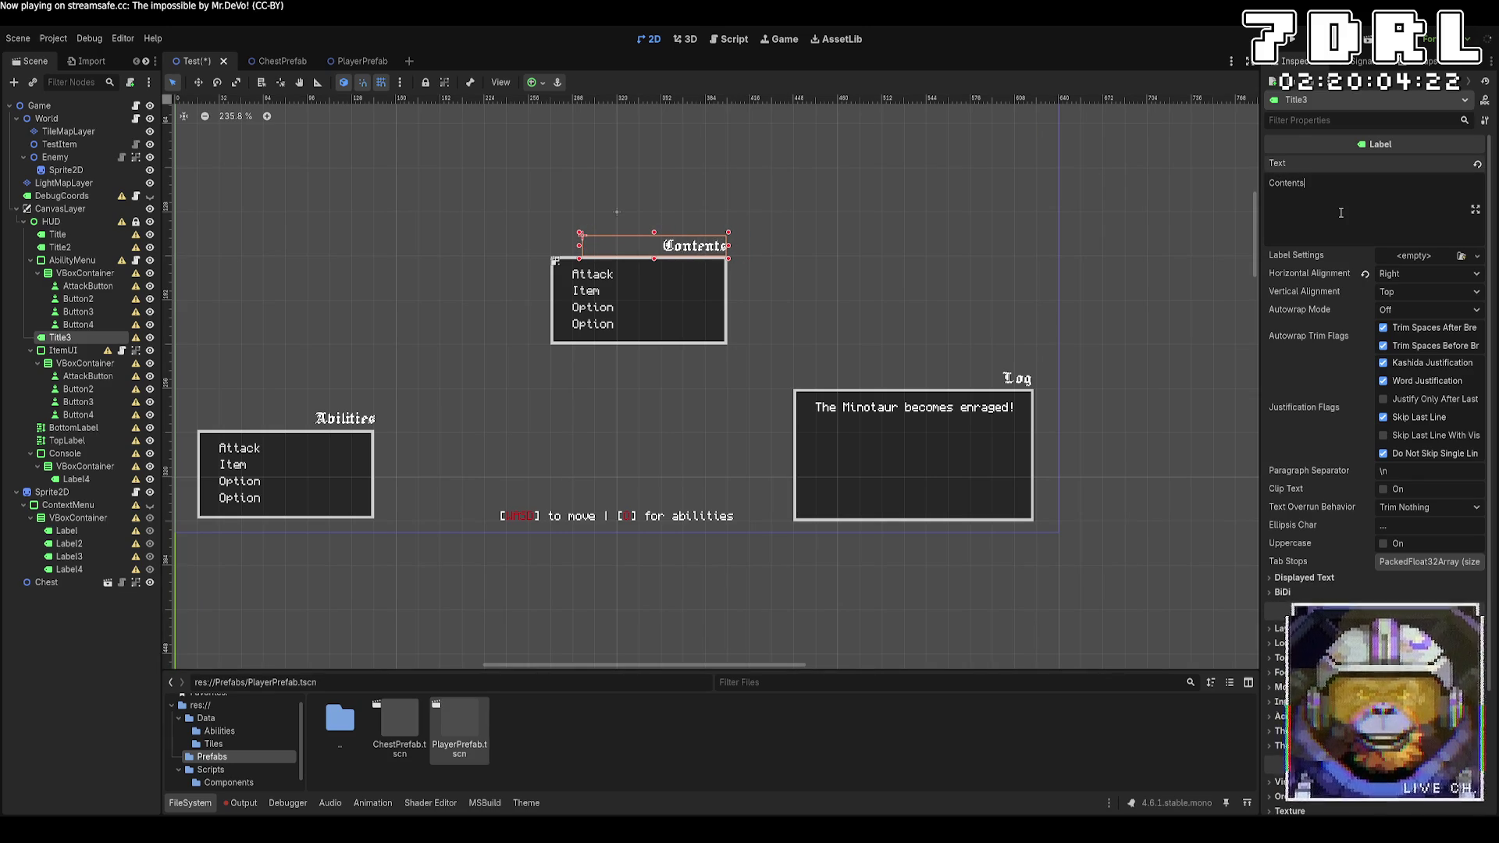
{"action": "key", "text": "ctrl+a"}
{"action": "type", "text": "Inventory"}
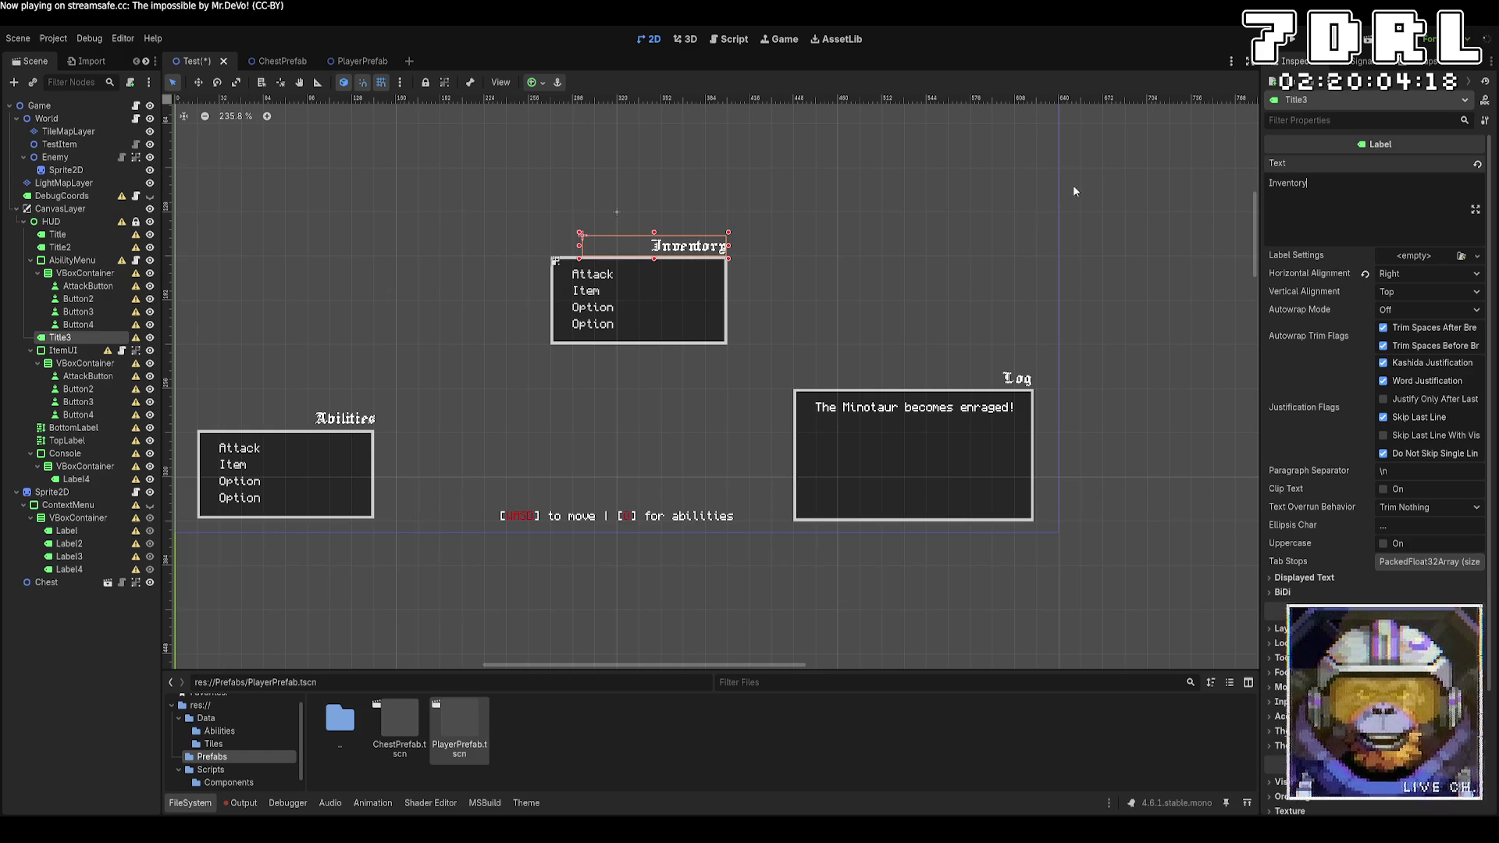
{"action": "left_click", "coordinate": [1073, 191]}
{"action": "scroll", "coordinate": [790, 257], "scroll_direction": "up", "scroll_amount": 2}
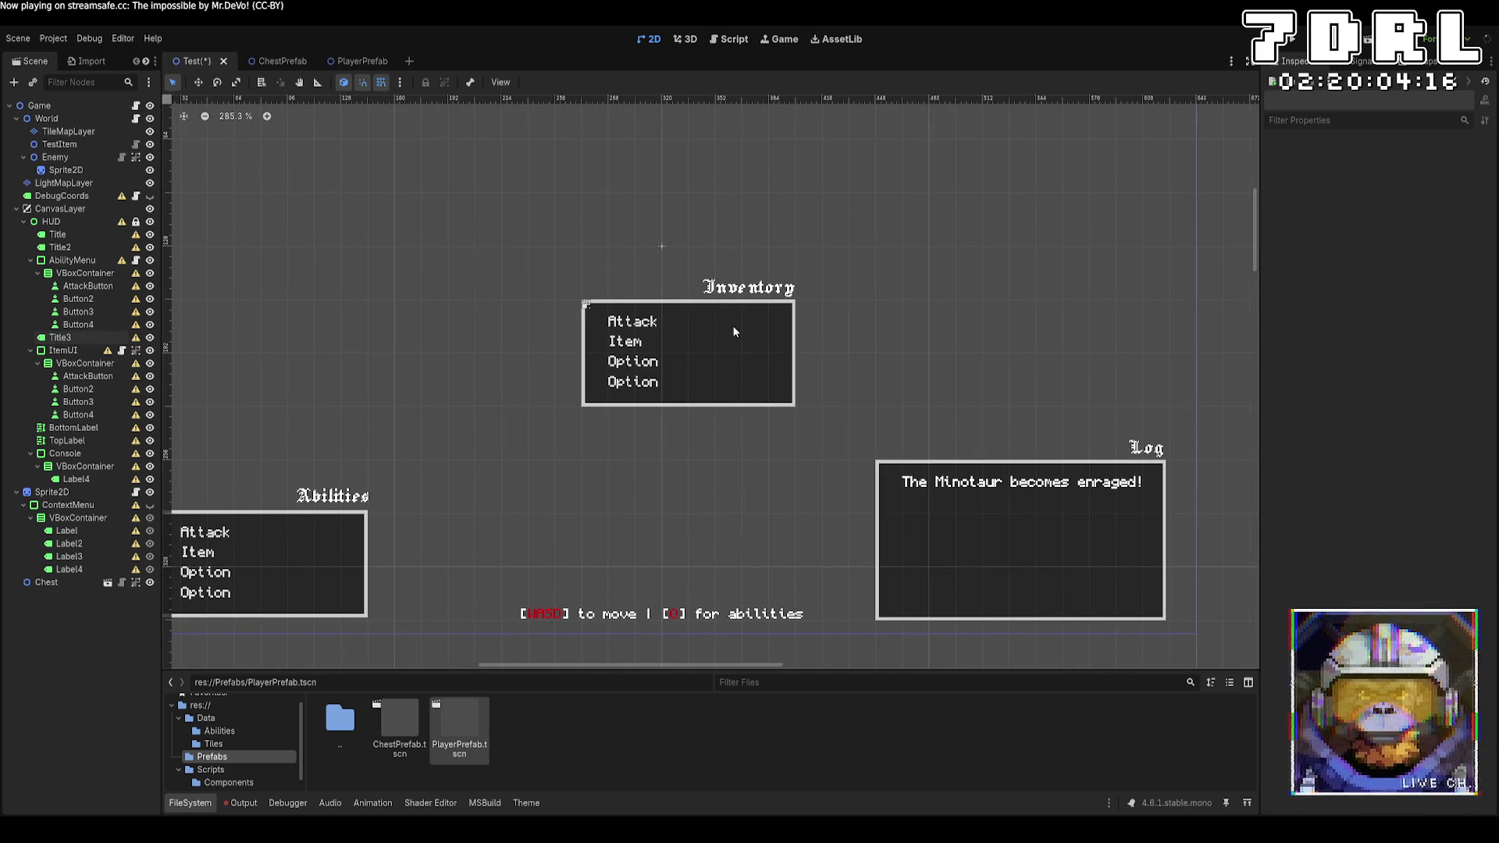
- Set the first two ItemUI buttons' text to 'Torch' and 'Gold x 10'
{"action": "left_click", "coordinate": [642, 390]}
{"action": "left_click", "coordinate": [88, 375]}
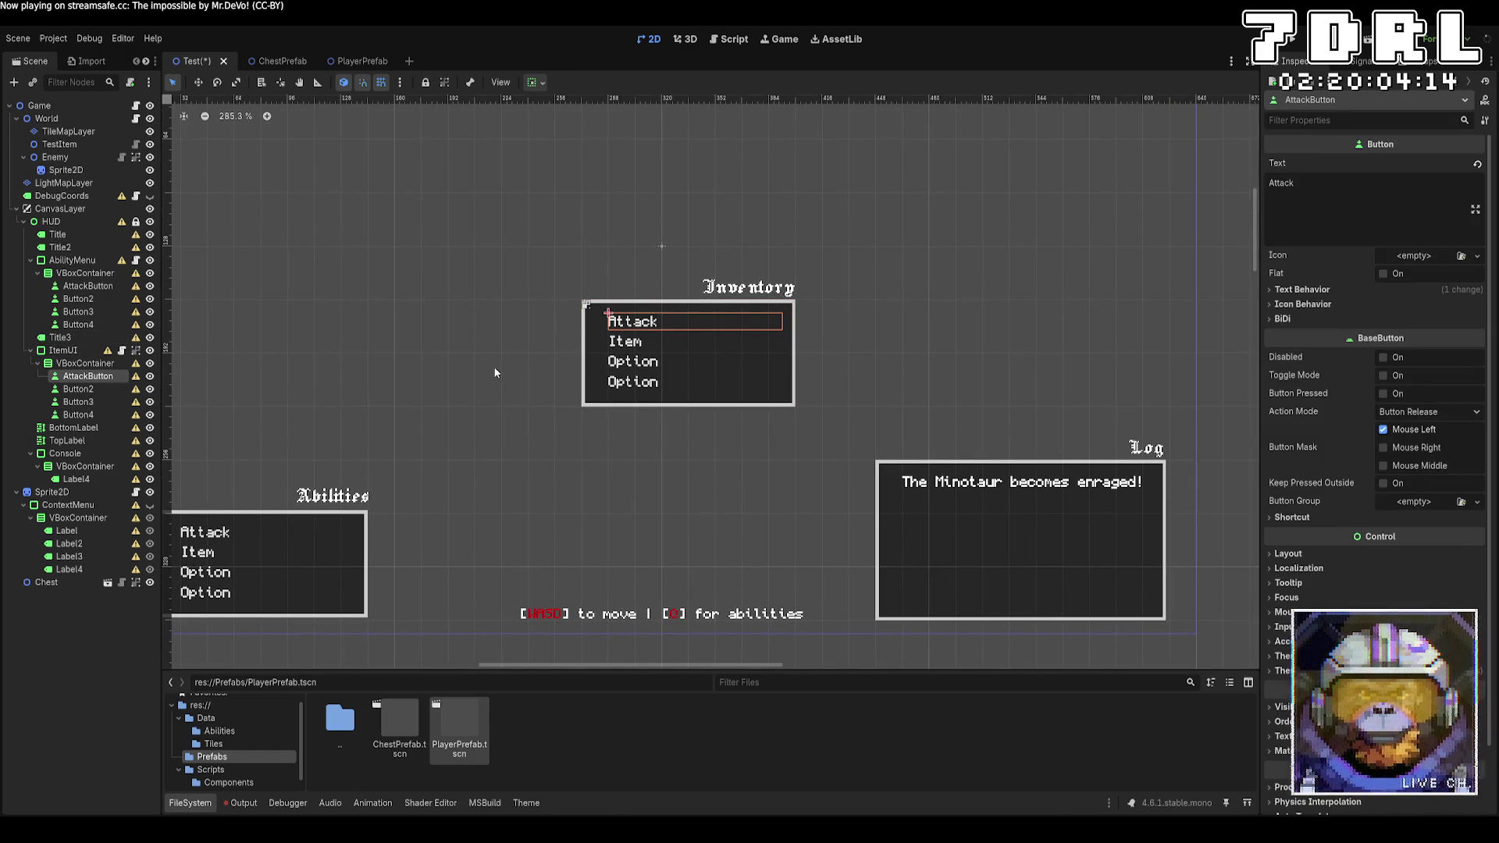
{"action": "double_click", "coordinate": [1281, 183]}
{"action": "type", "text": "Torch"}
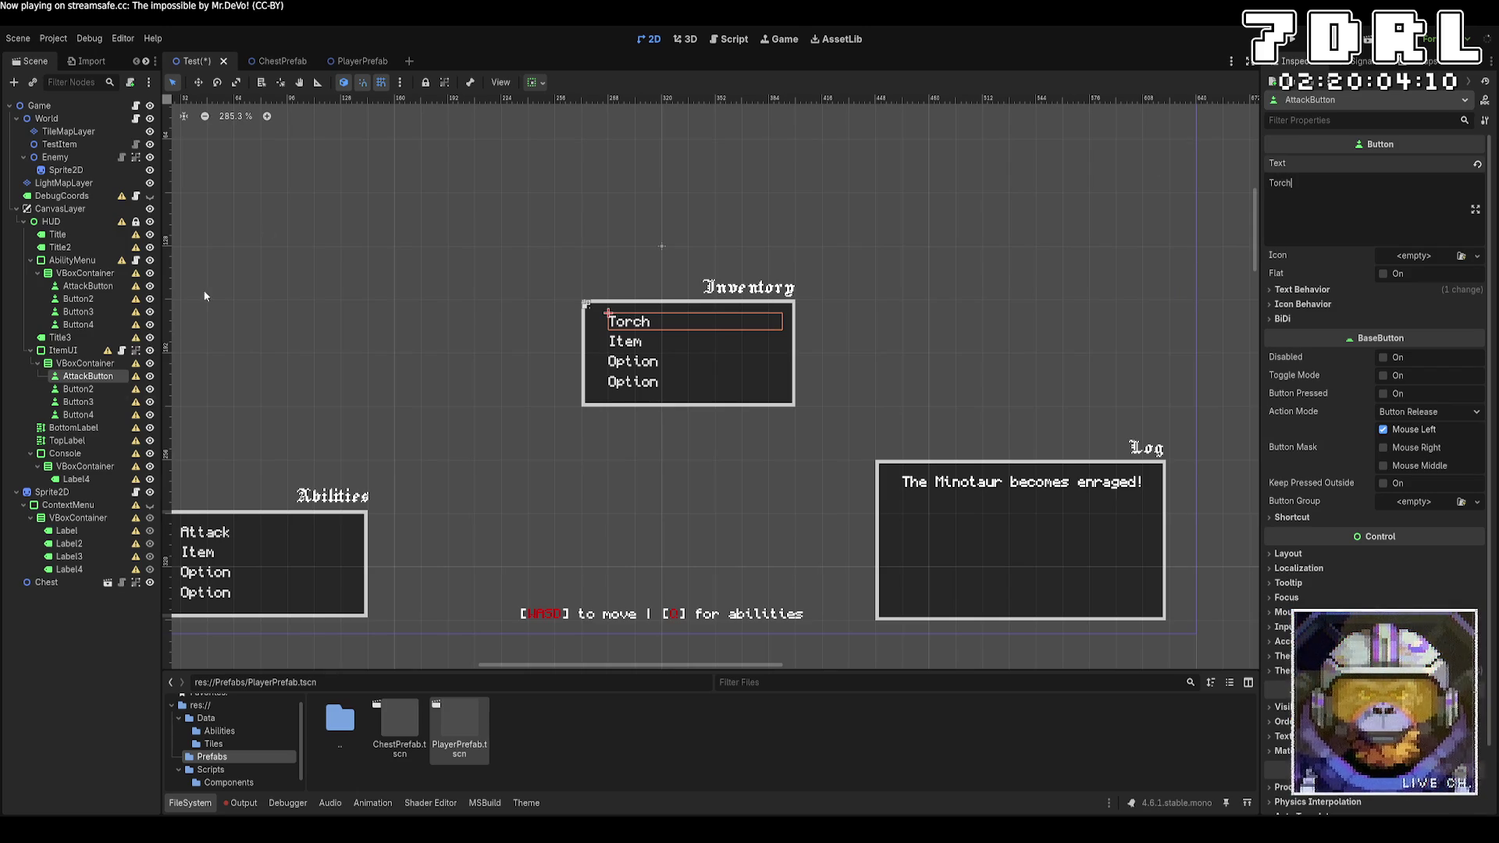
{"action": "left_click", "coordinate": [78, 402]}
{"action": "left_click", "coordinate": [78, 389]}
{"action": "double_click", "coordinate": [1279, 183]}
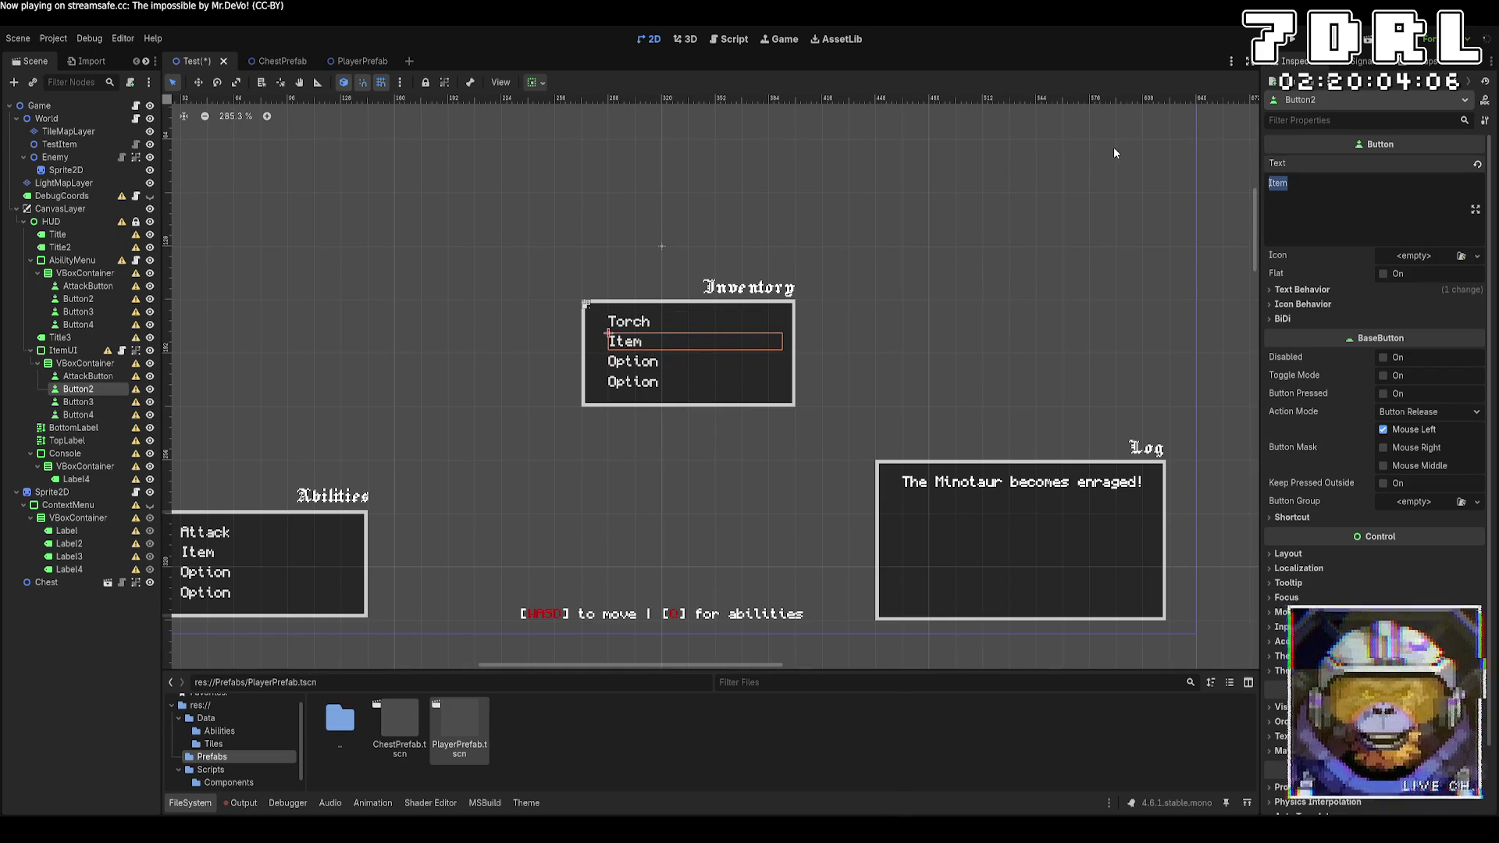
{"action": "type", "text": "Gold x 10"}
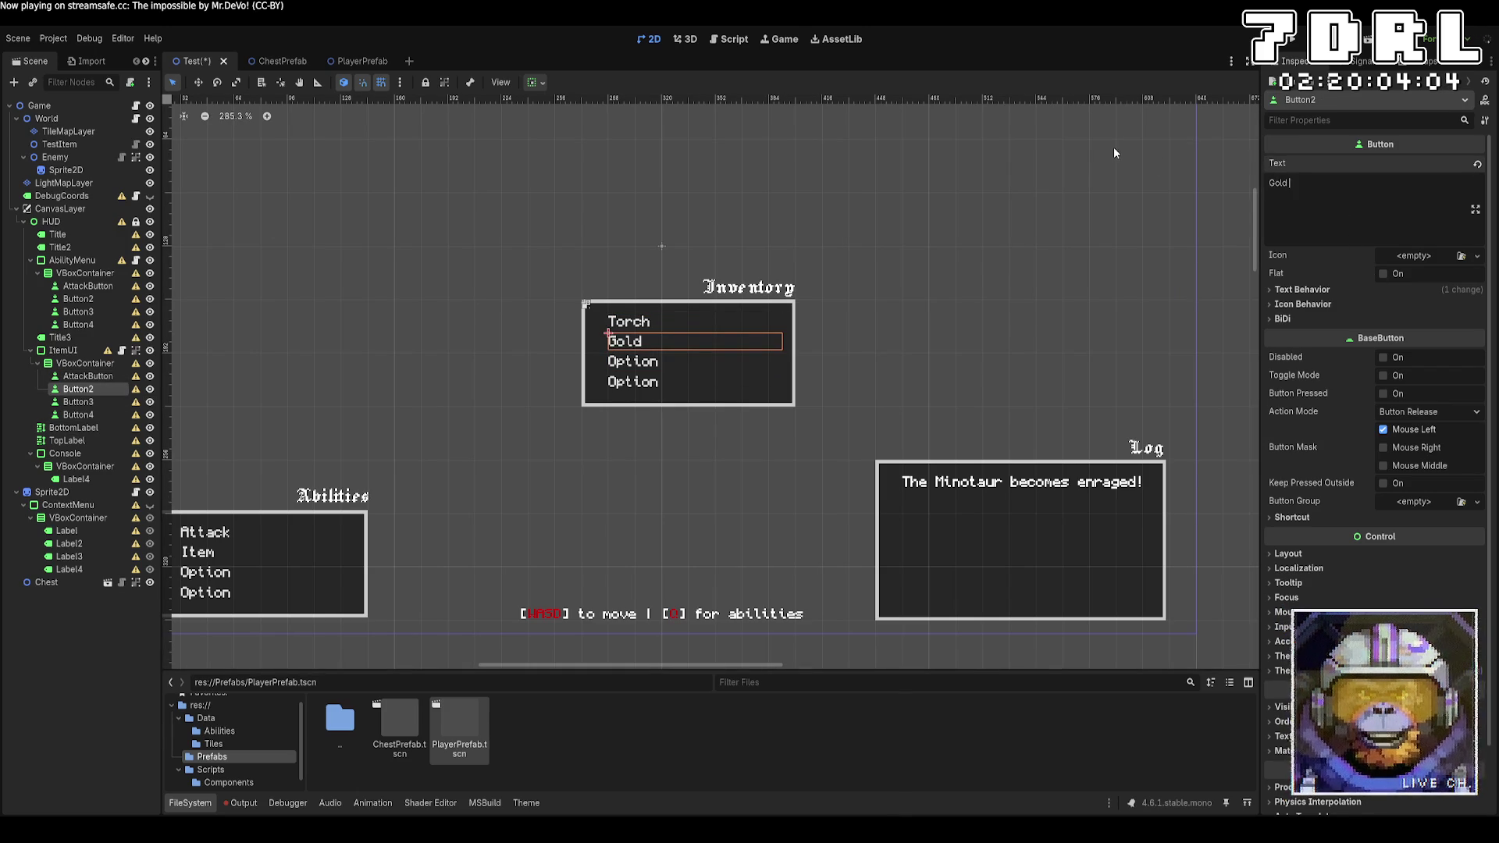
- Set the last two buttons to 'Potion' and 'Short Sword' and save the Test scene
{"action": "left_click", "coordinate": [78, 401]}
{"action": "double_click", "coordinate": [1375, 201]}
{"action": "type", "text": "Potion"}
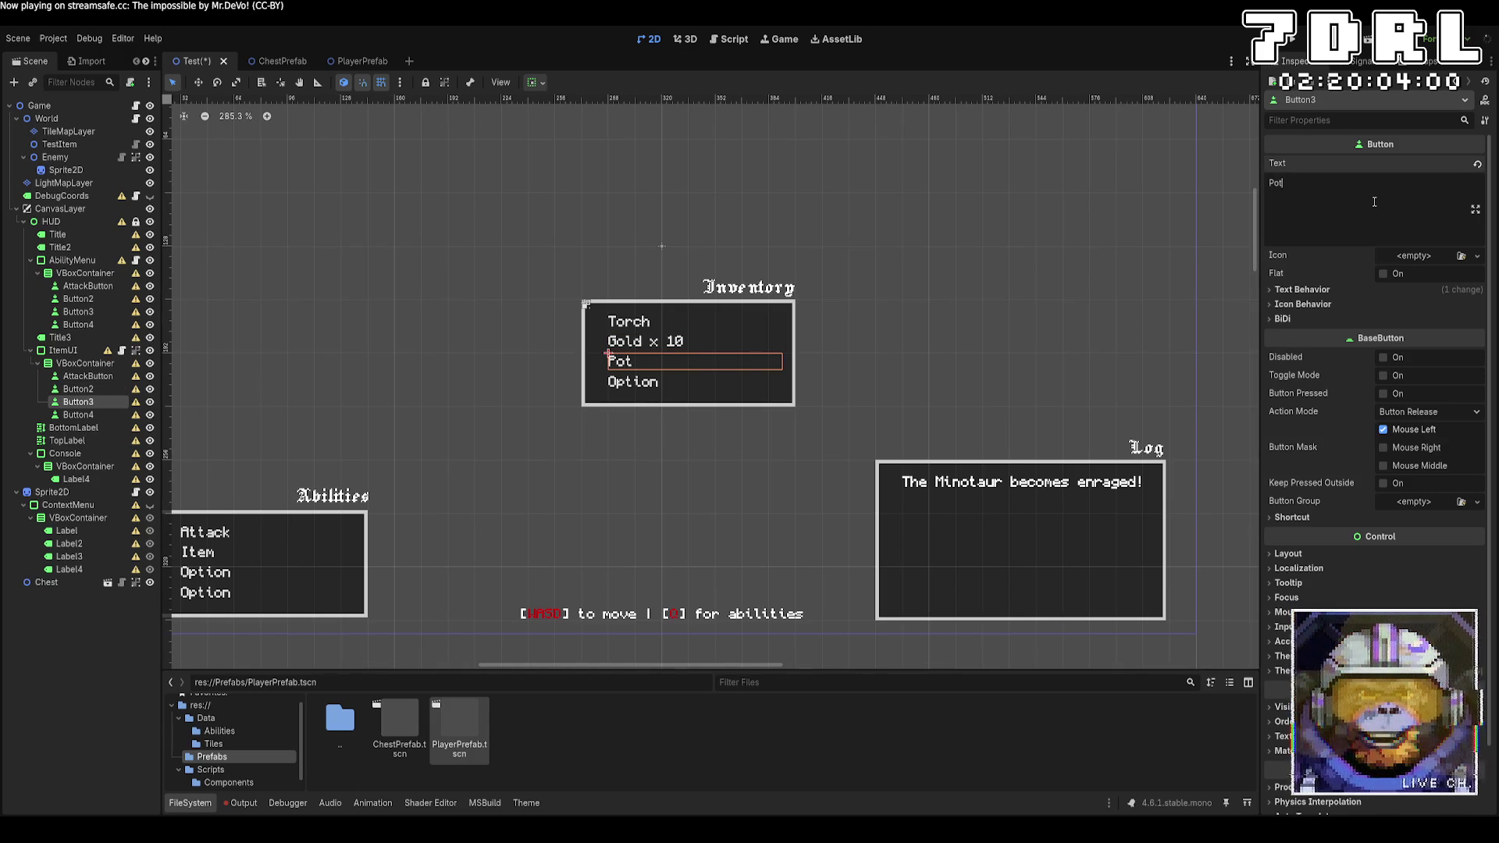
{"action": "left_click", "coordinate": [77, 415]}
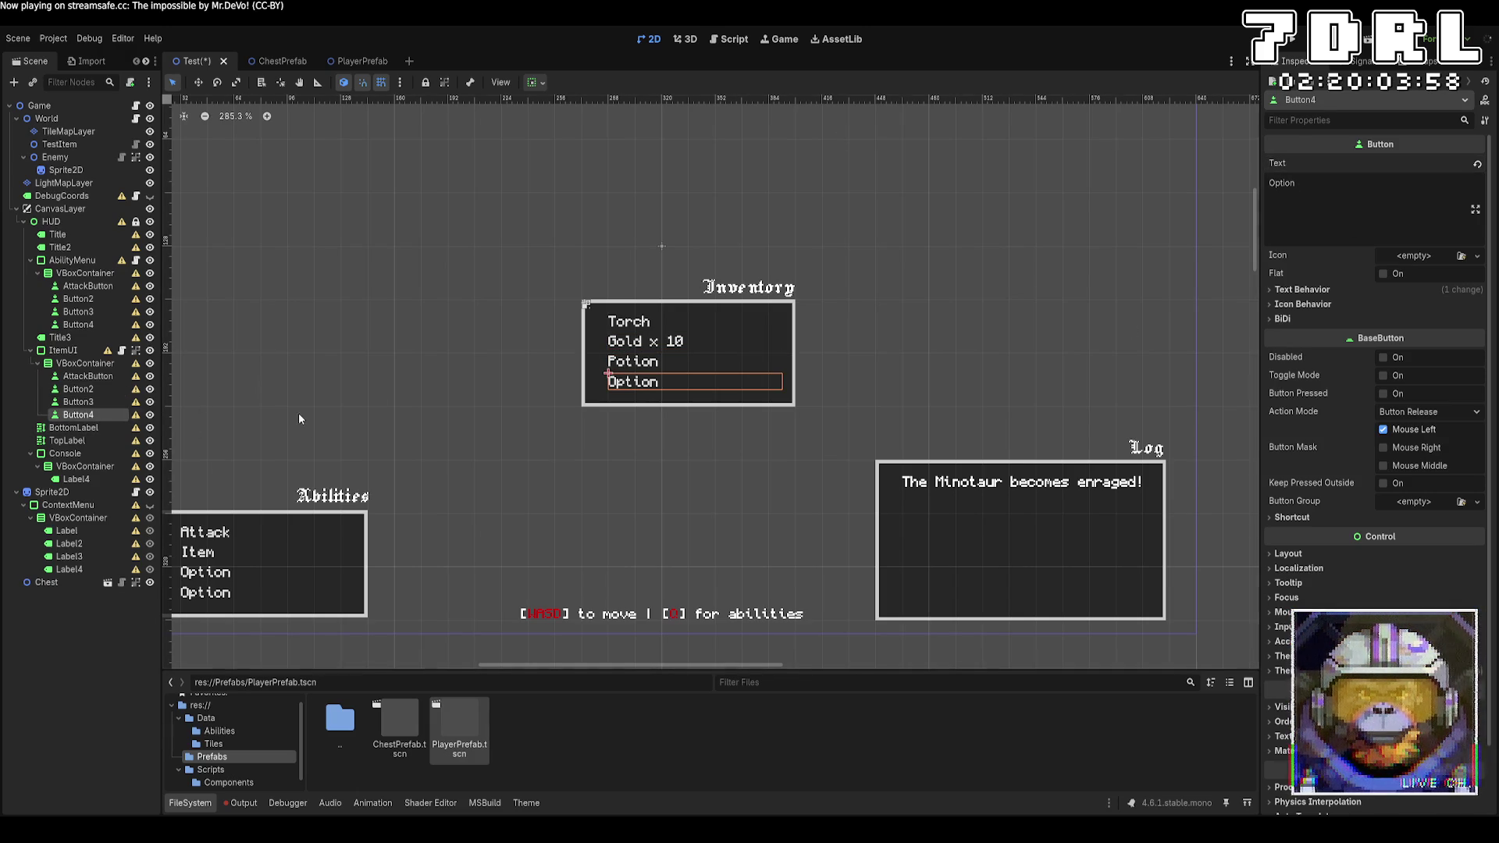
{"action": "key", "text": "BackSpace"}
{"action": "key", "text": "BackSpace"}
{"action": "key", "text": "BackSpace"}
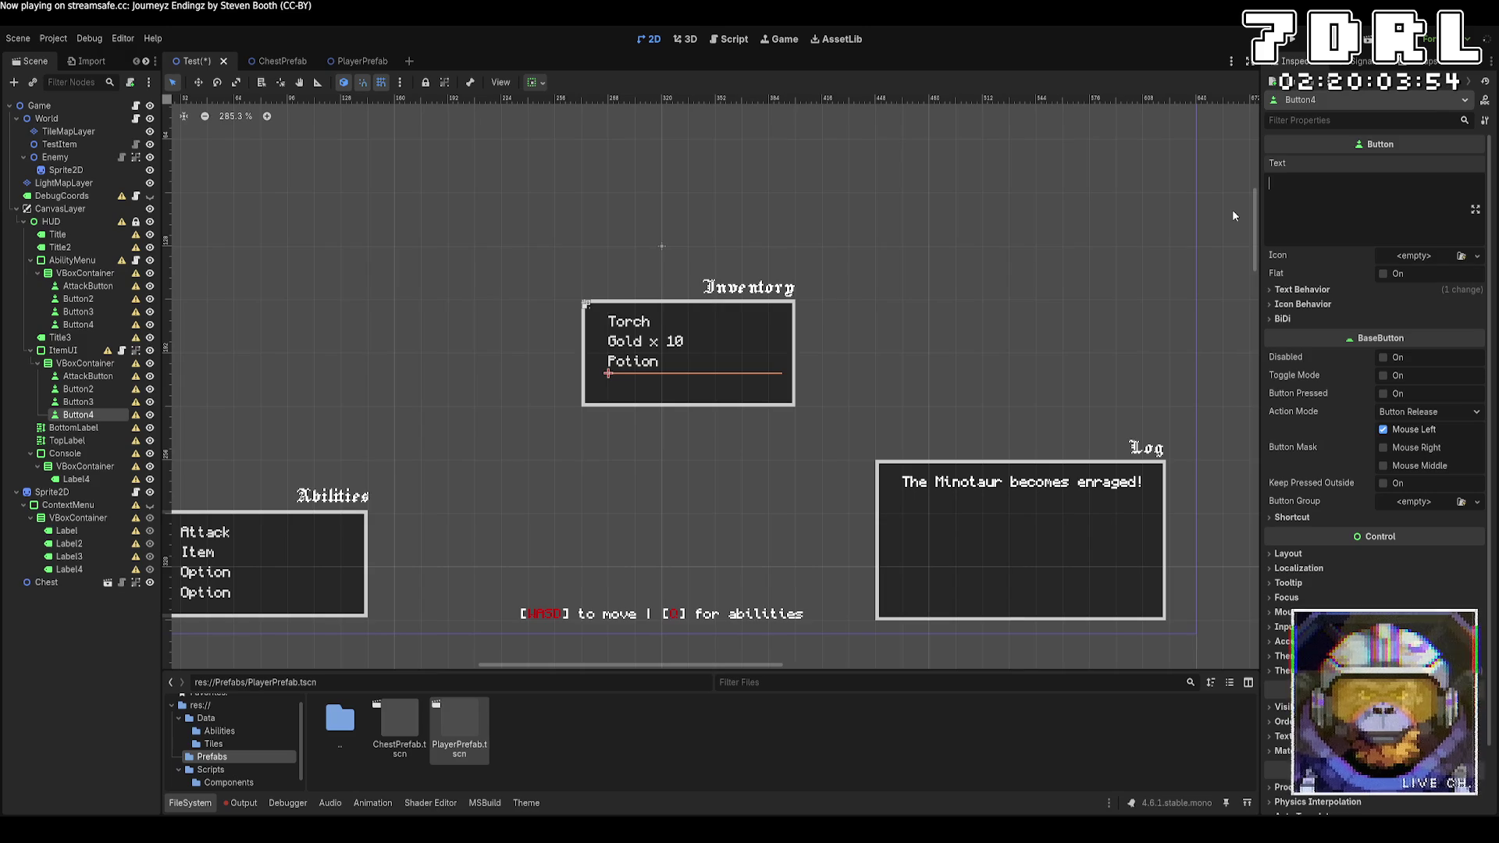
{"action": "type", "text": "Short Swor"}
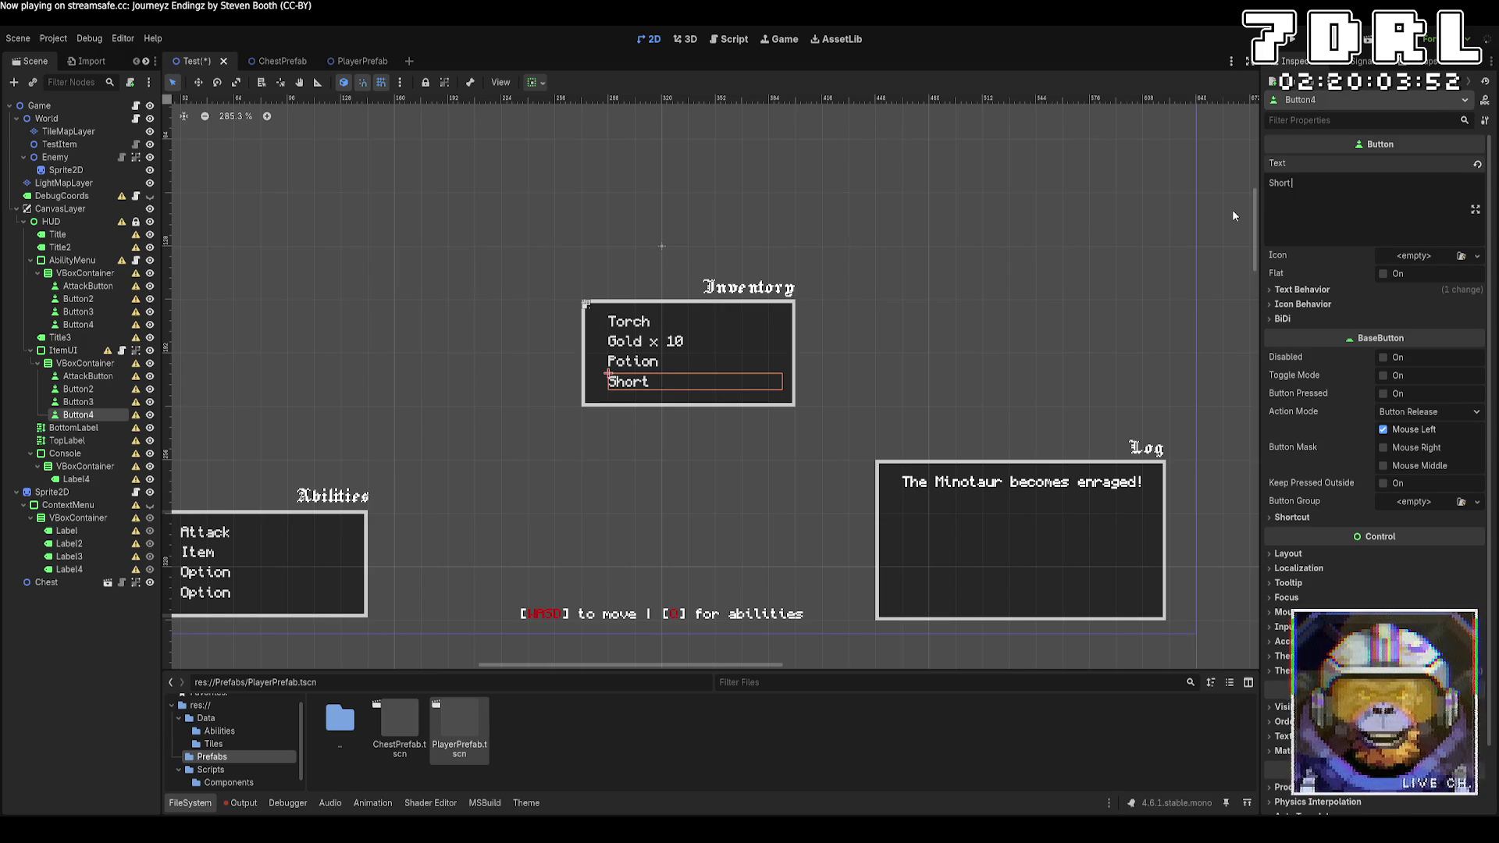
{"action": "type", "text": "d"}
{"action": "key", "text": "ctrl+s"}
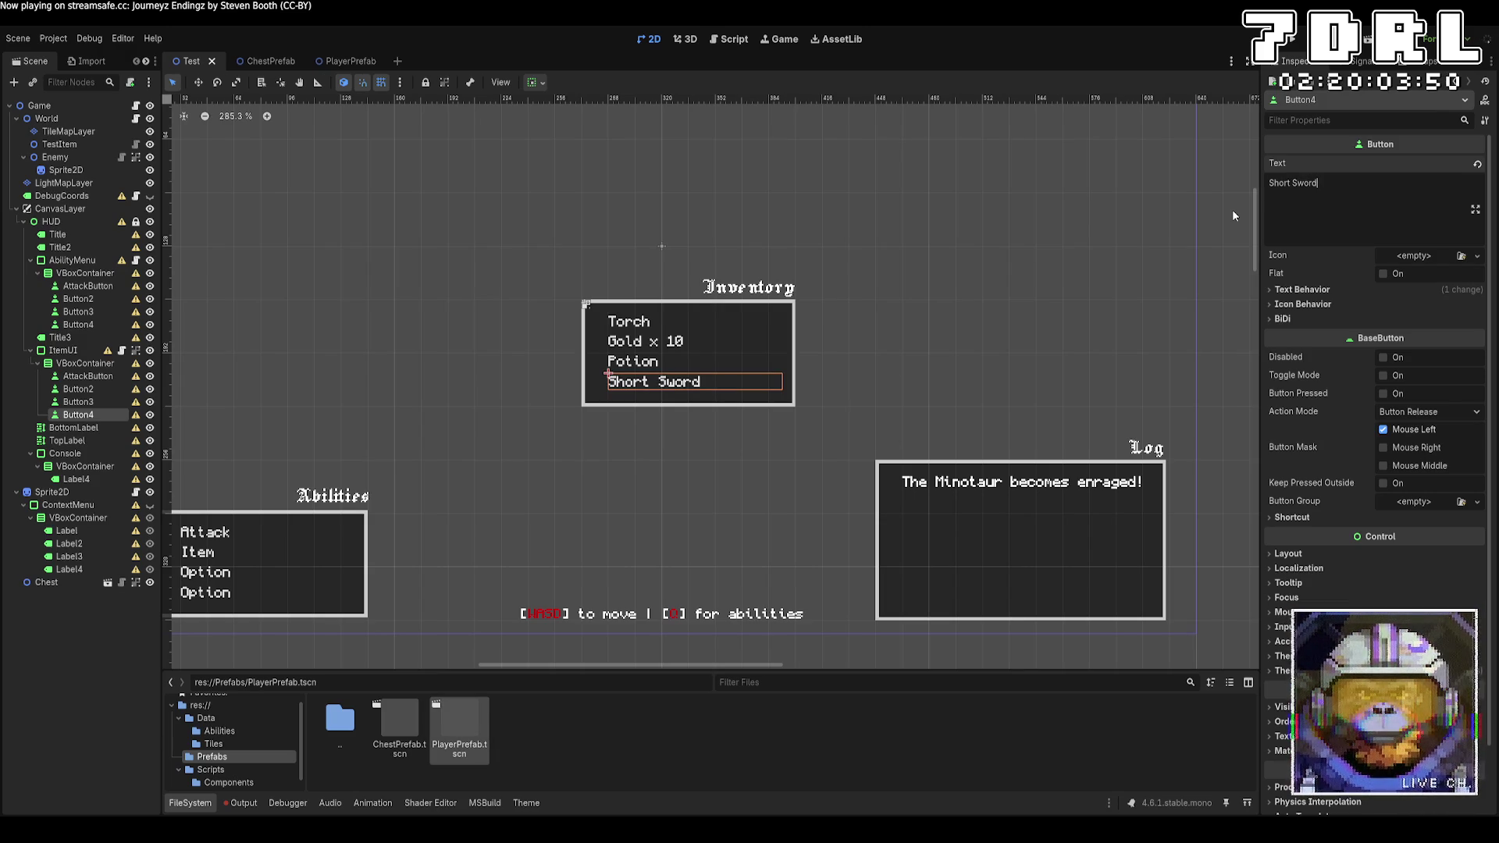
{"action": "left_click", "coordinate": [720, 554]}
{"action": "scroll", "coordinate": [720, 555], "scroll_direction": "down", "scroll_amount": 2}
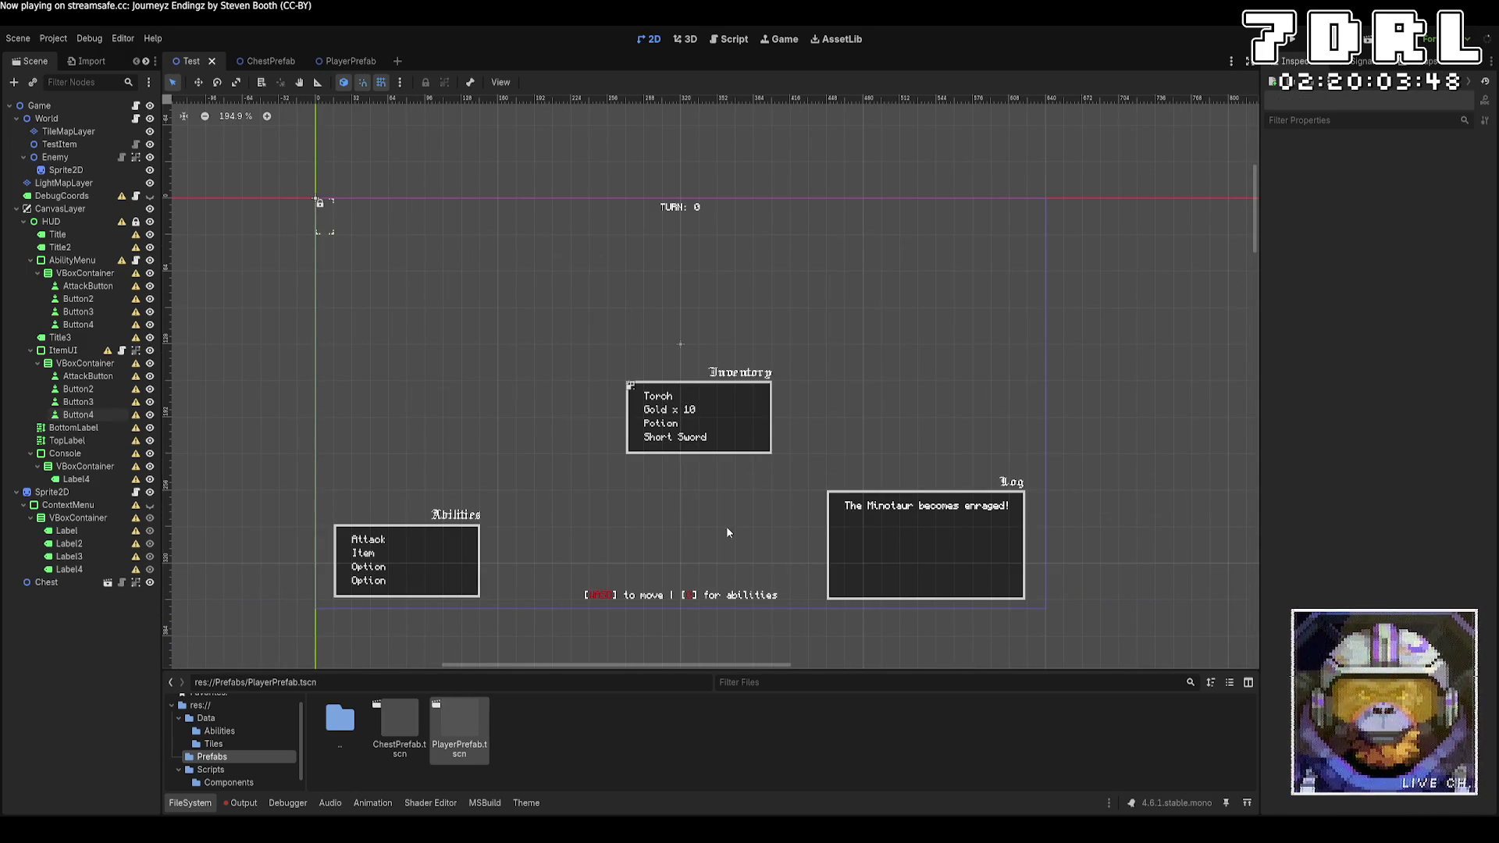
{"action": "left_click", "coordinate": [103, 378]}
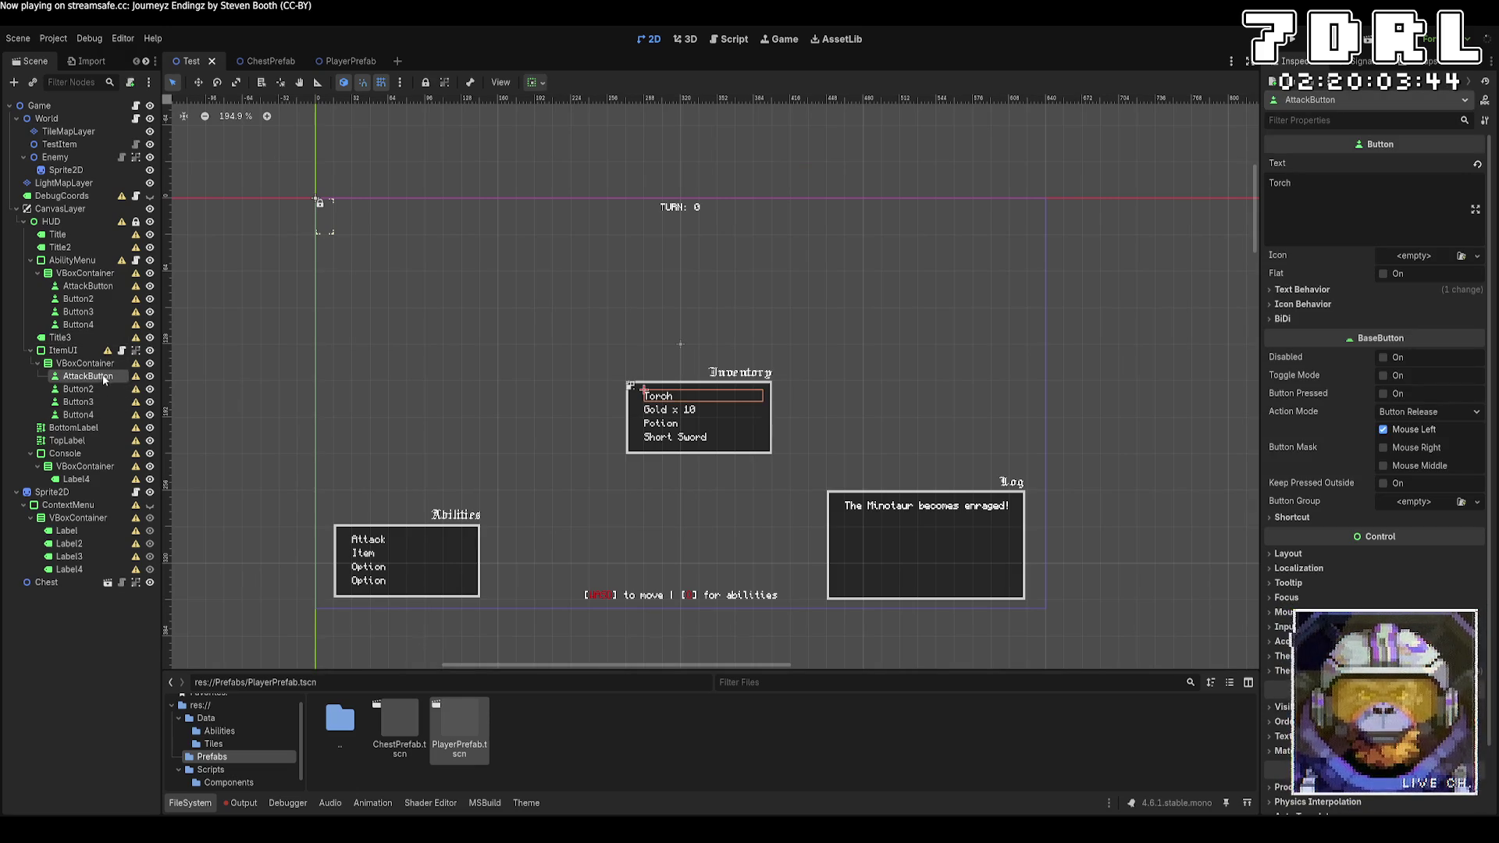